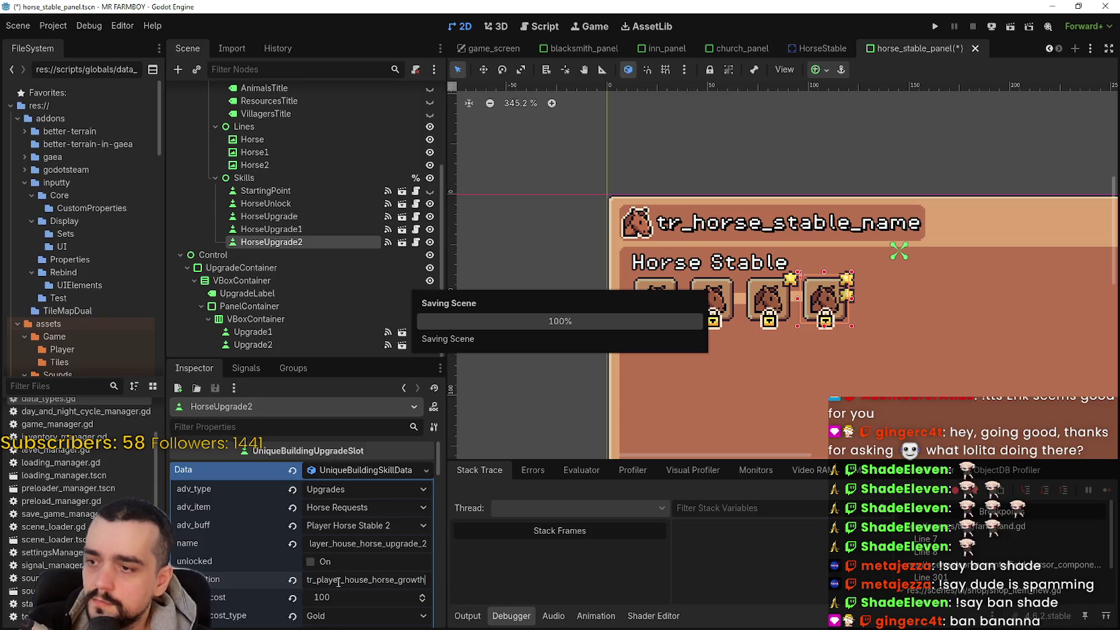
Step: Select HorseUpgrade2 in the Scene dock and raise its buff to 60
{"action": "left_click", "coordinate": [295, 230]}
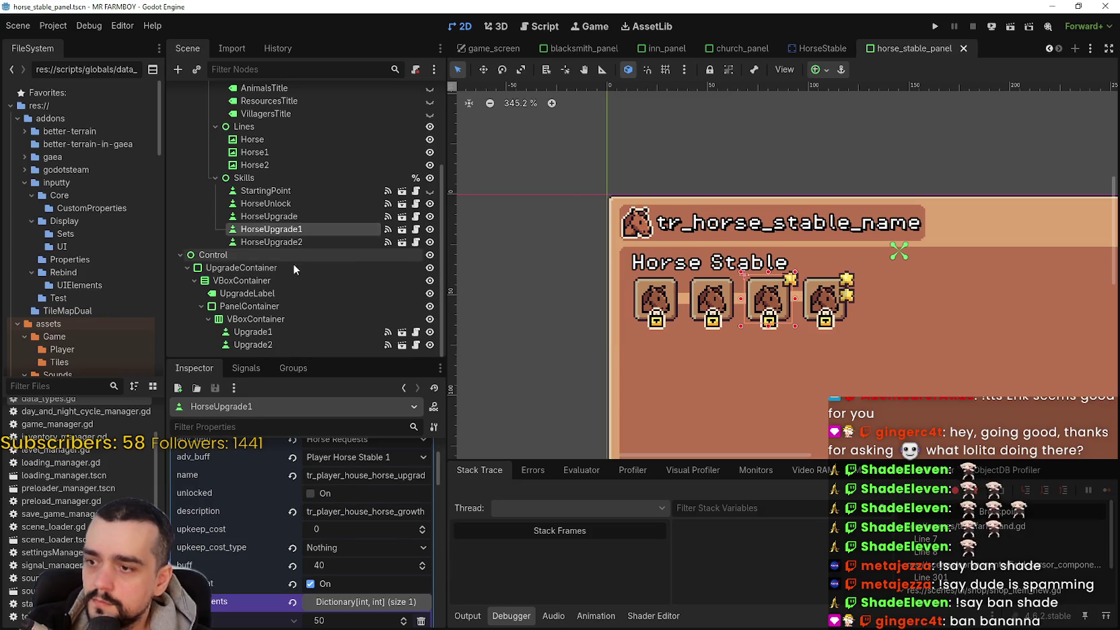
{"action": "left_click", "coordinate": [295, 242]}
{"action": "scroll", "coordinate": [332, 556], "scroll_direction": "down", "scroll_amount": 2}
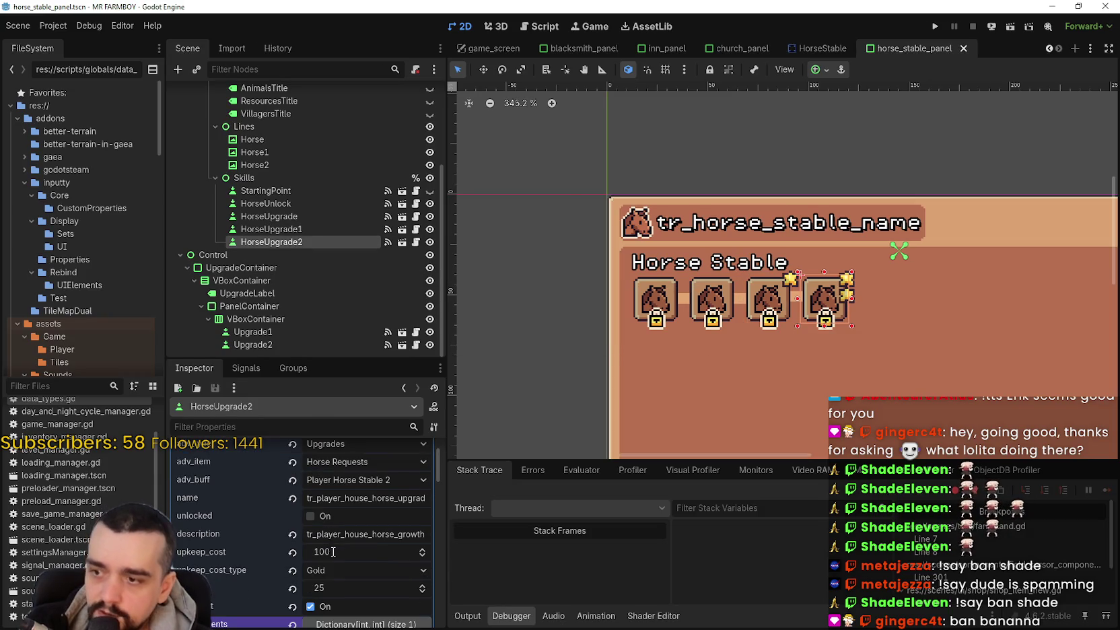
{"action": "left_click", "coordinate": [319, 588]}
{"action": "type", "text": "60"}
{"action": "key", "text": "Return"}
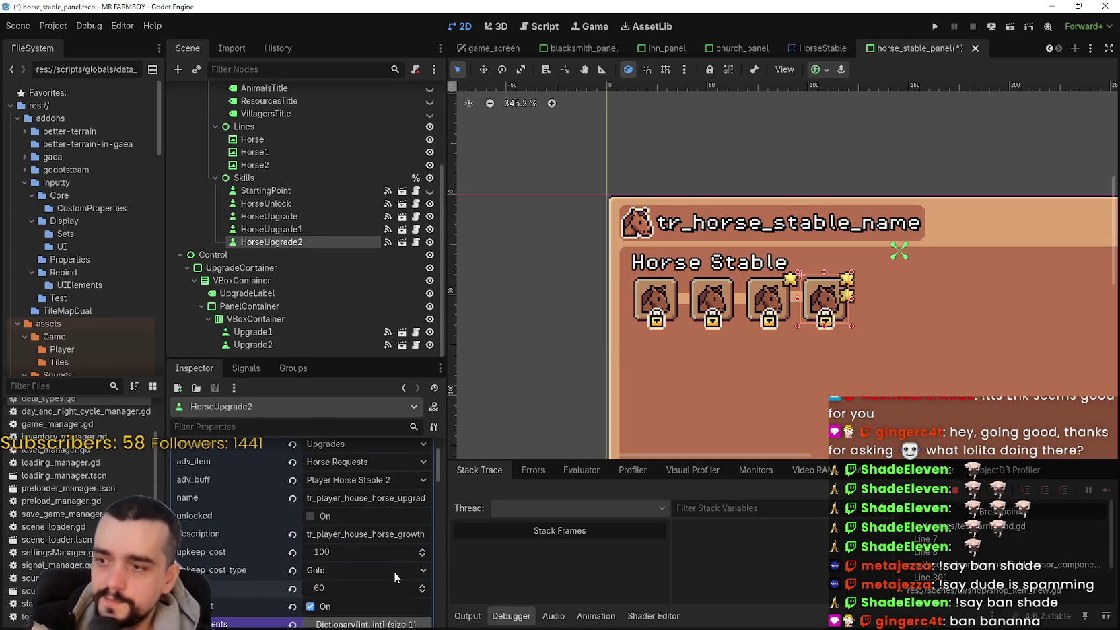
Step: Set HorseUpgrade2's upkeep cost type to Nothing and upkeep cost to 0, then save the scene
{"action": "left_click", "coordinate": [348, 570]}
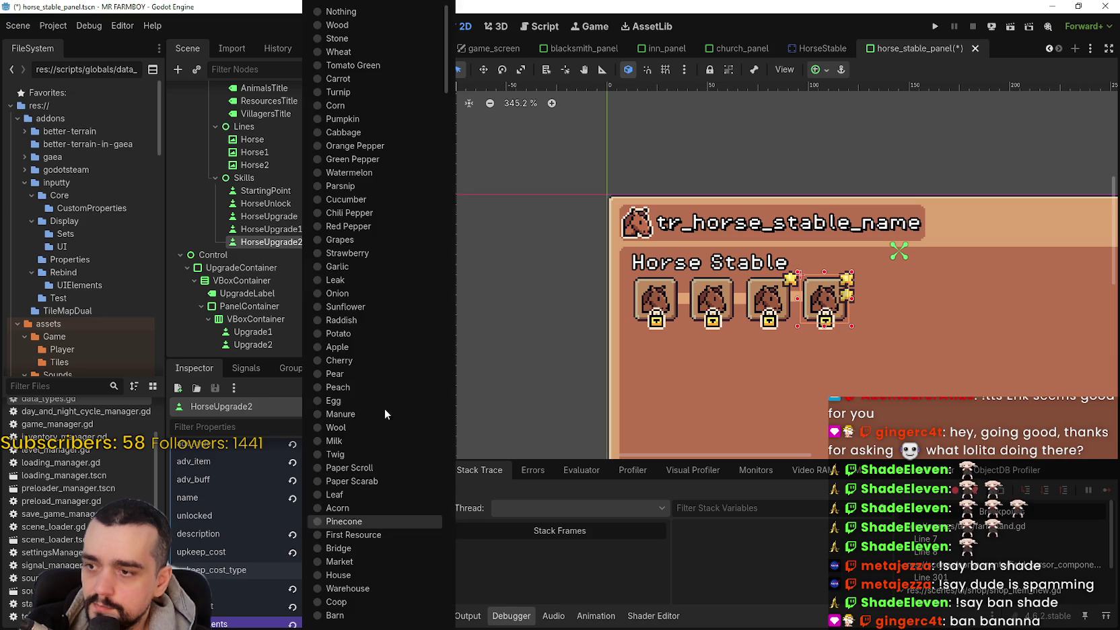
{"action": "left_click", "coordinate": [349, 11]}
{"action": "left_click", "coordinate": [294, 553]}
{"action": "scroll", "coordinate": [394, 541], "scroll_direction": "down", "scroll_amount": 2}
{"action": "scroll", "coordinate": [390, 545], "scroll_direction": "up", "scroll_amount": 3}
{"action": "key", "text": "ctrl+s"}
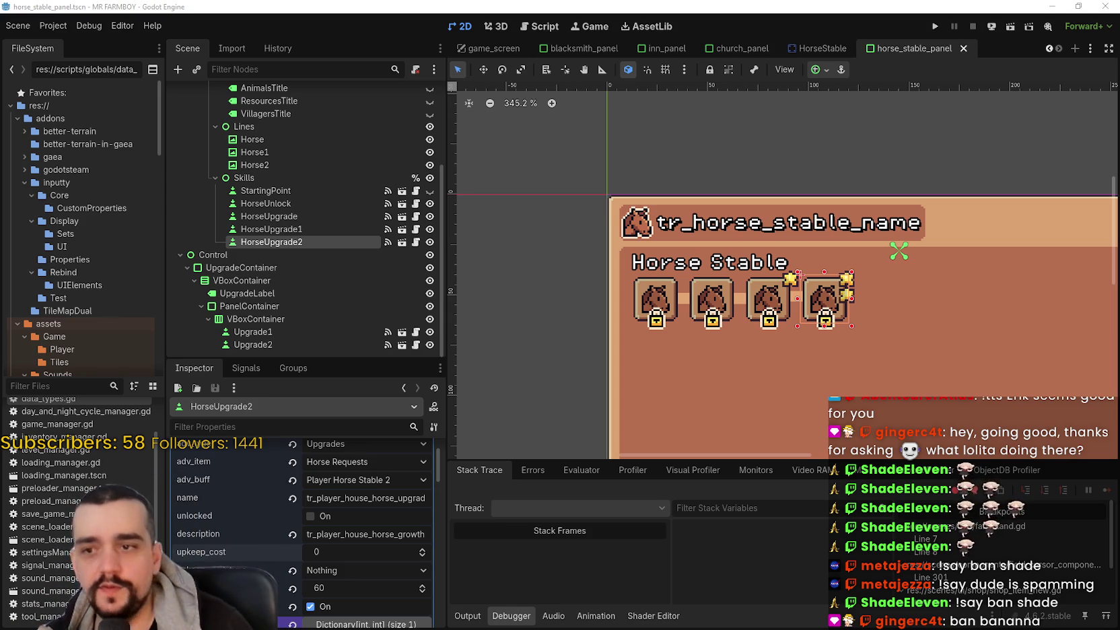
{"action": "scroll", "coordinate": [664, 362], "scroll_direction": "down", "scroll_amount": 2}
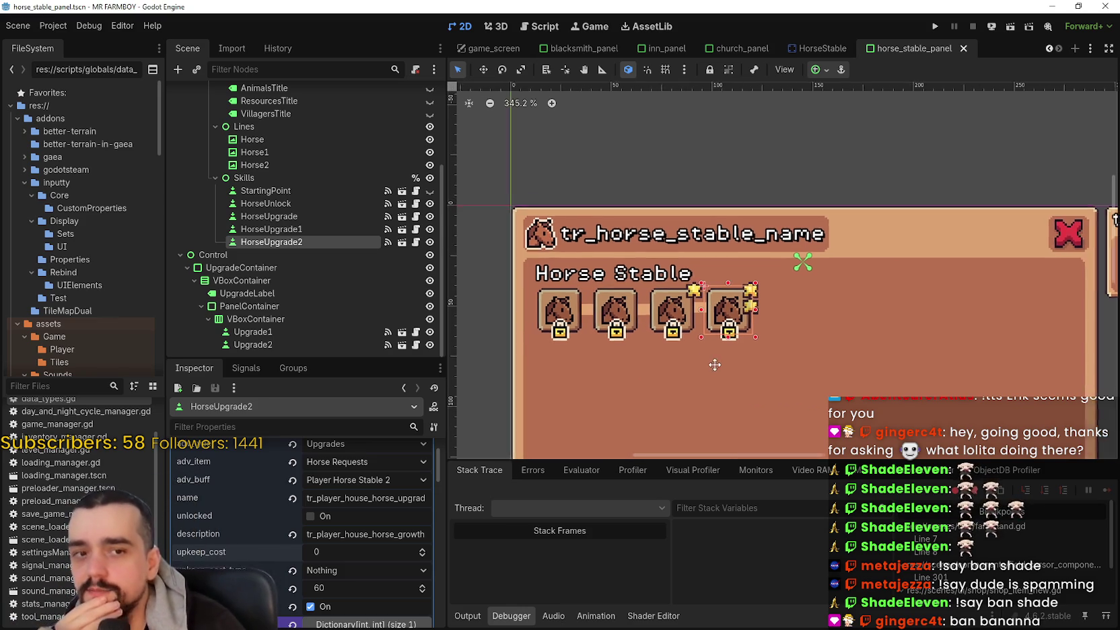
{"action": "scroll", "coordinate": [708, 314], "scroll_direction": "down", "scroll_amount": 5}
{"action": "scroll", "coordinate": [745, 339], "scroll_direction": "up", "scroll_amount": 5}
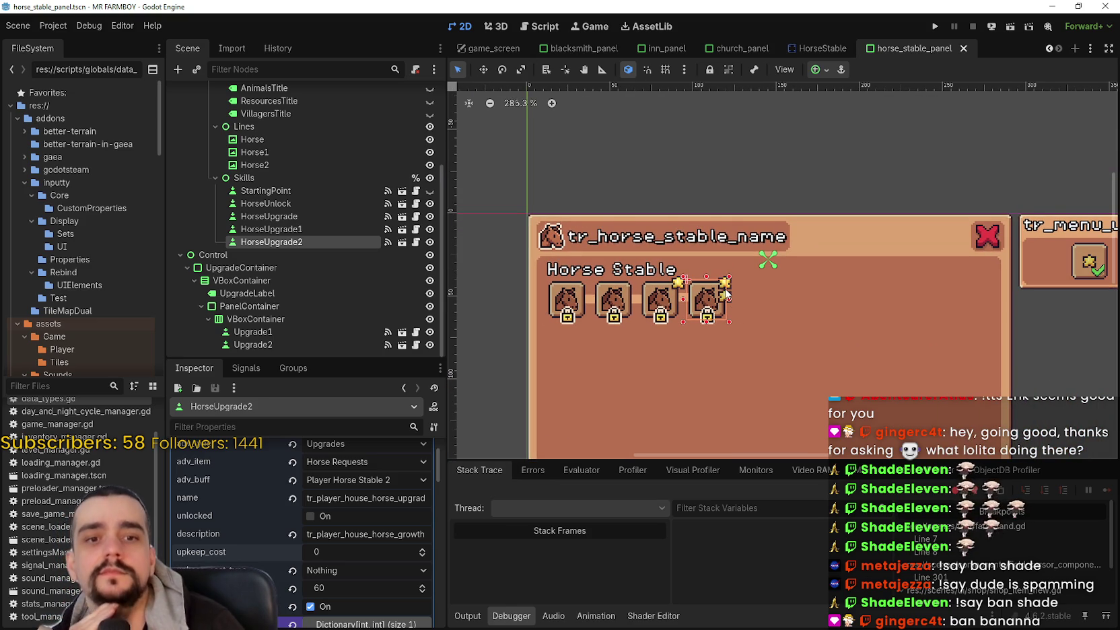
{"action": "scroll", "coordinate": [725, 292], "scroll_direction": "down", "scroll_amount": 2}
{"action": "scroll", "coordinate": [669, 344], "scroll_direction": "up", "scroll_amount": 2}
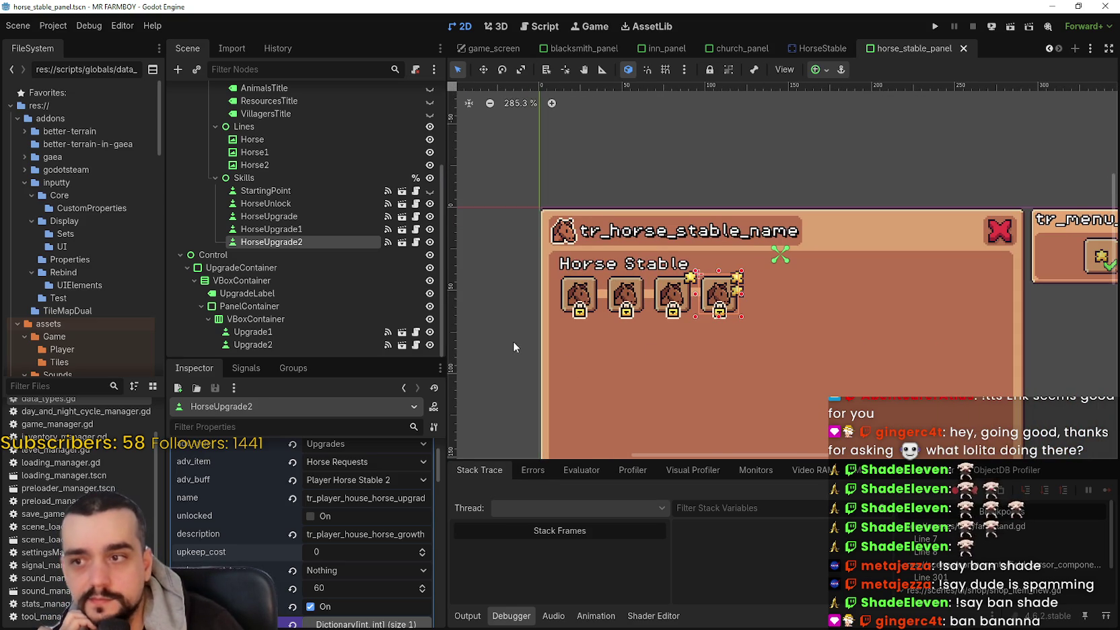
{"action": "left_click", "coordinate": [285, 229]}
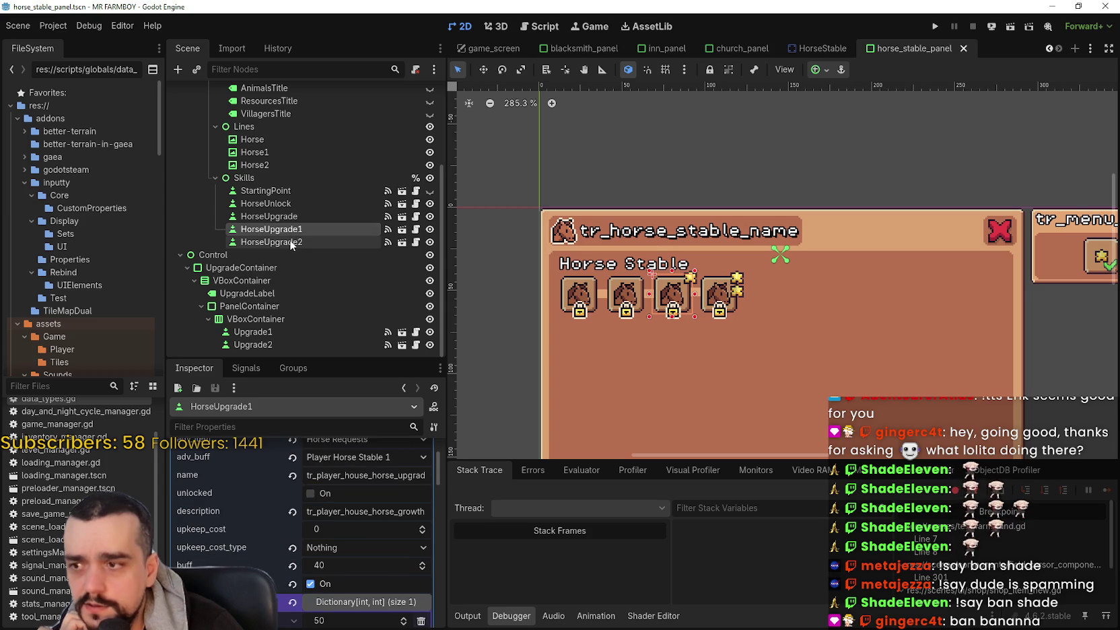
{"action": "left_click", "coordinate": [364, 601]}
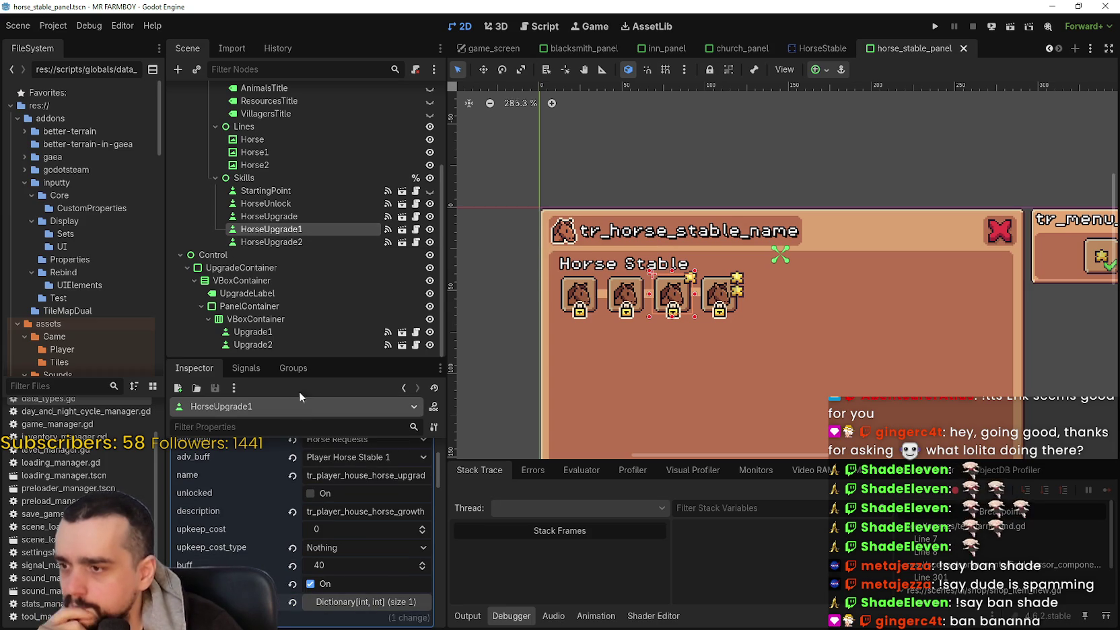
{"action": "left_click", "coordinate": [313, 205]}
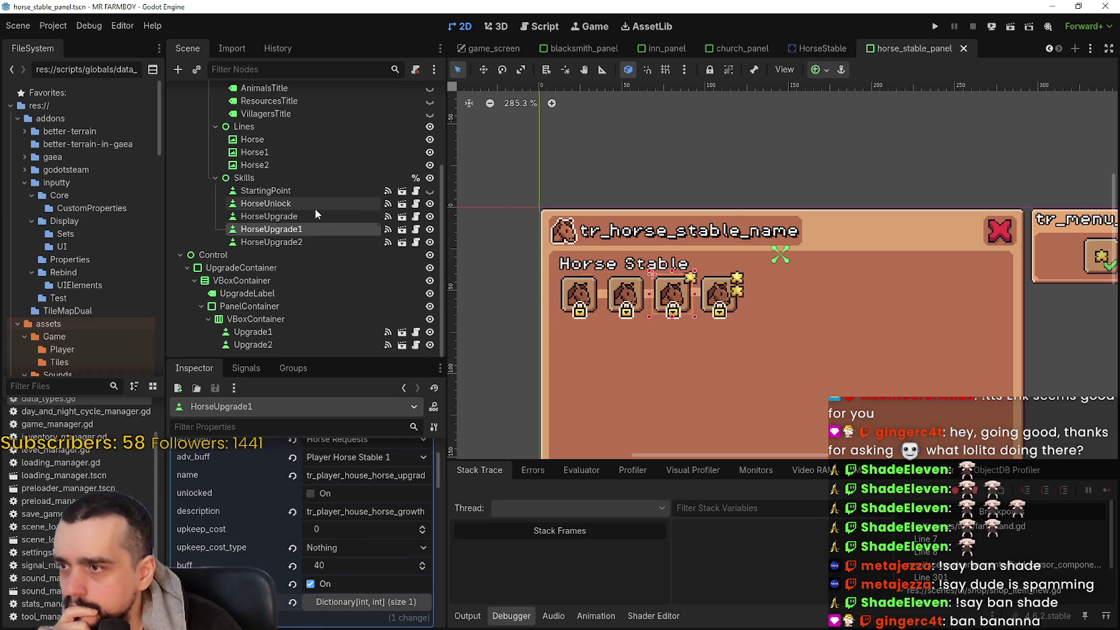
{"action": "left_click", "coordinate": [299, 243]}
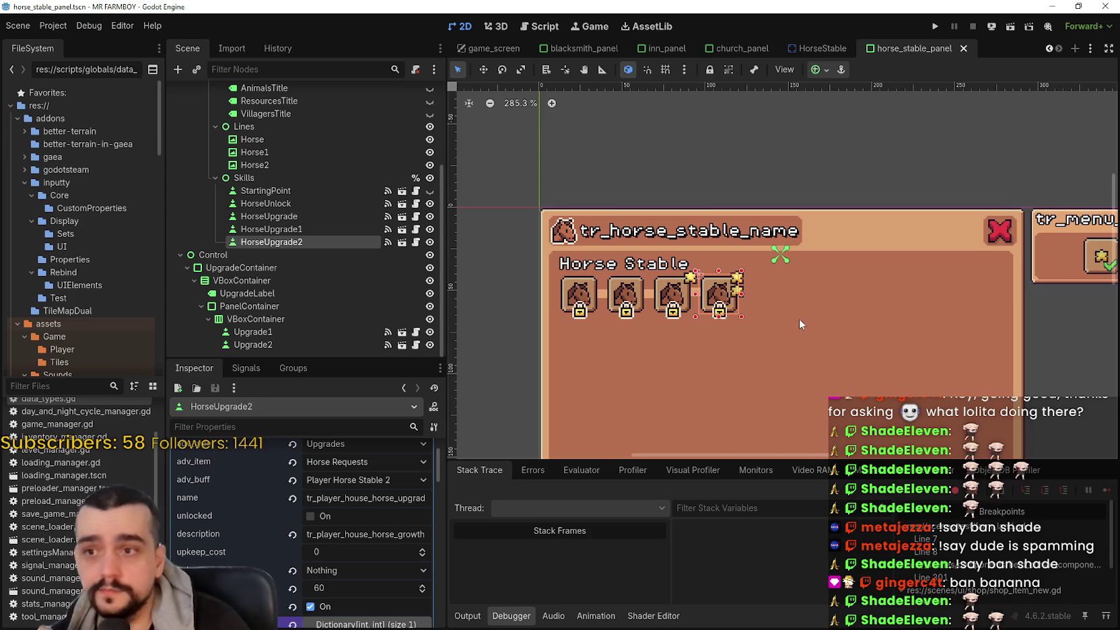
{"action": "scroll", "coordinate": [803, 330], "scroll_direction": "up", "scroll_amount": 1}
{"action": "key", "text": "ctrl+s"}
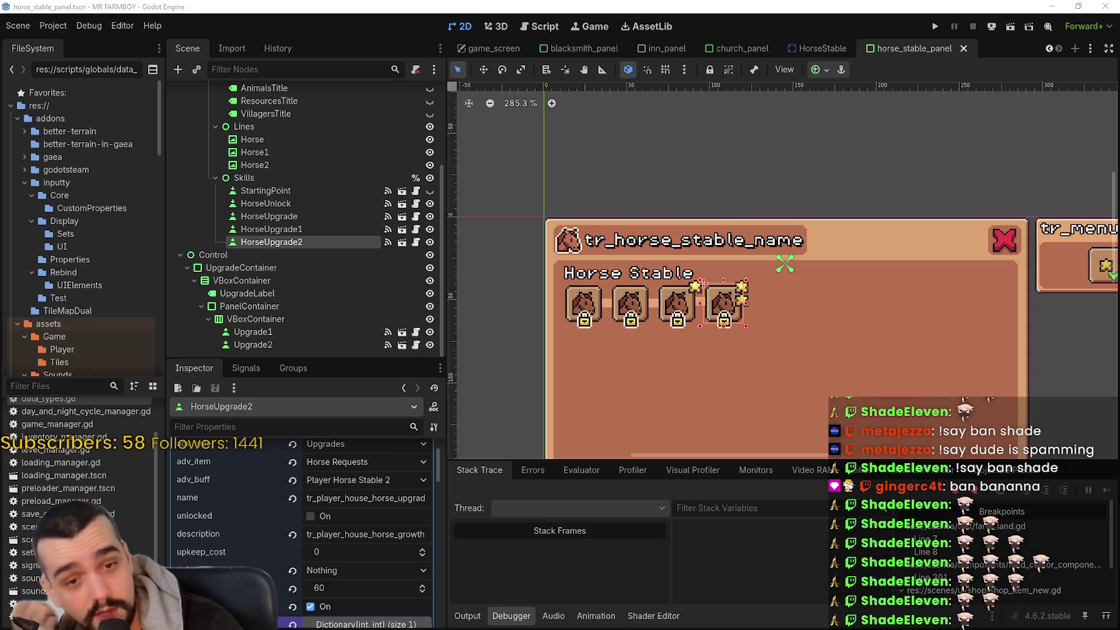
{"action": "scroll", "coordinate": [678, 346], "scroll_direction": "down", "scroll_amount": 2}
{"action": "key", "text": "ctrl+s"}
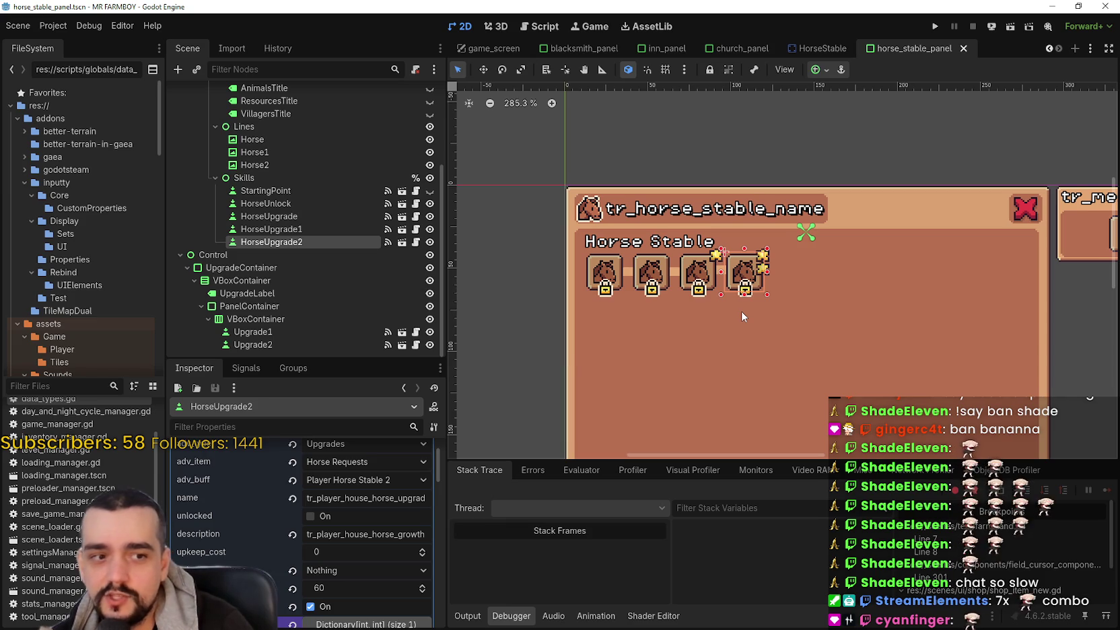
{"action": "scroll", "coordinate": [739, 306], "scroll_direction": "up", "scroll_amount": 2}
{"action": "scroll", "coordinate": [393, 558], "scroll_direction": "up", "scroll_amount": 2}
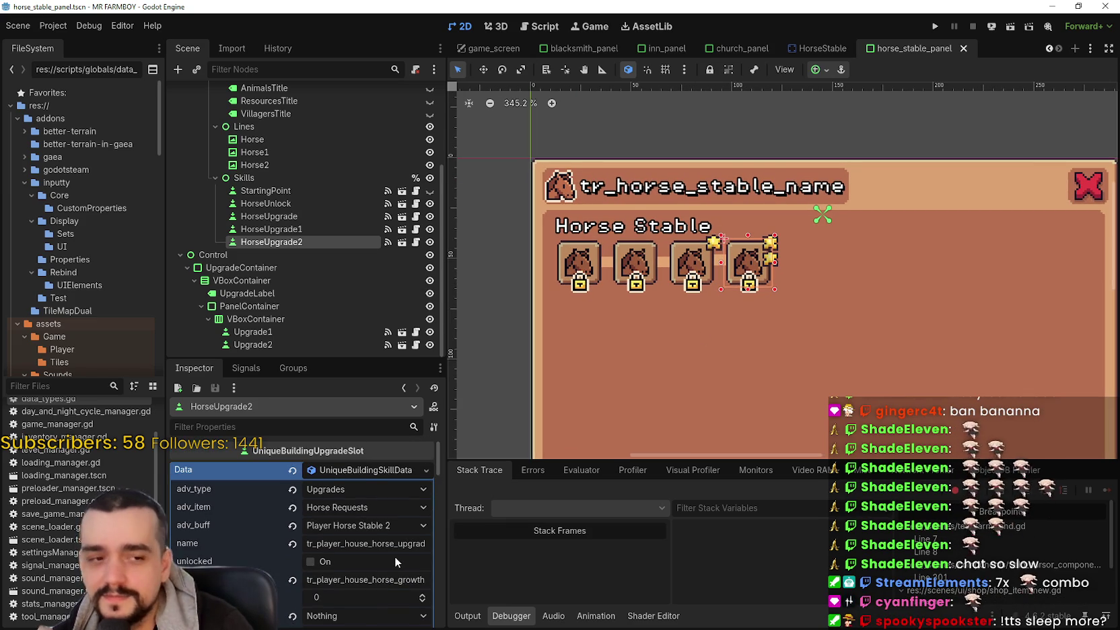
{"action": "scroll", "coordinate": [681, 291], "scroll_direction": "down", "scroll_amount": 2}
{"action": "key", "text": "ctrl+s"}
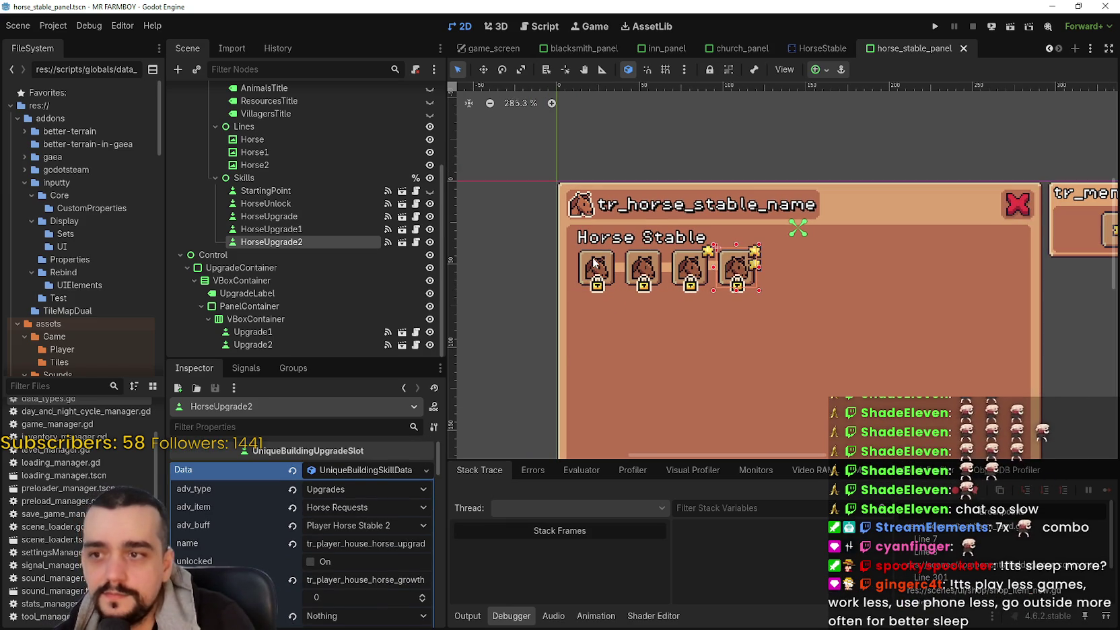
{"action": "left_click", "coordinate": [595, 262]}
{"action": "left_click", "coordinate": [673, 268]}
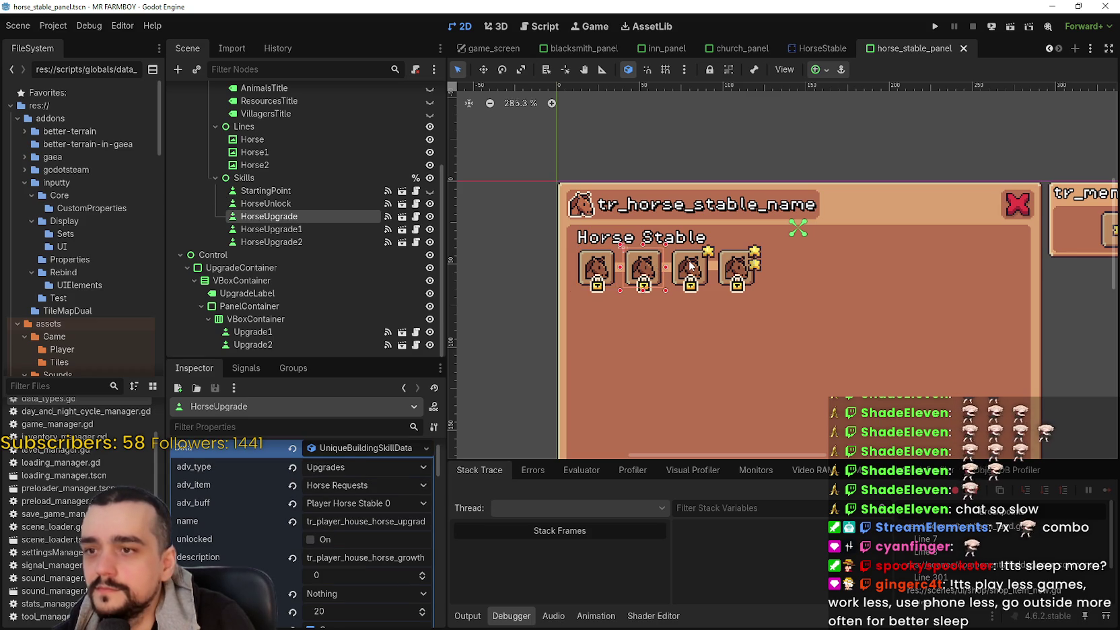
{"action": "left_click", "coordinate": [691, 267]}
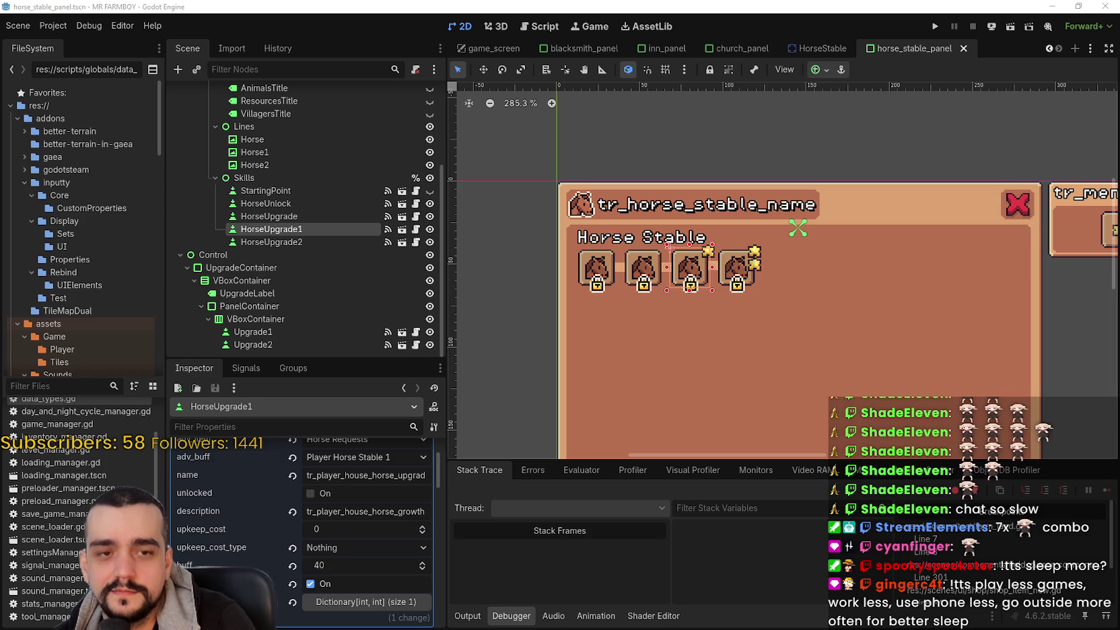
{"action": "key", "text": "alt+Tab"}
{"action": "left_click", "coordinate": [572, 306]}
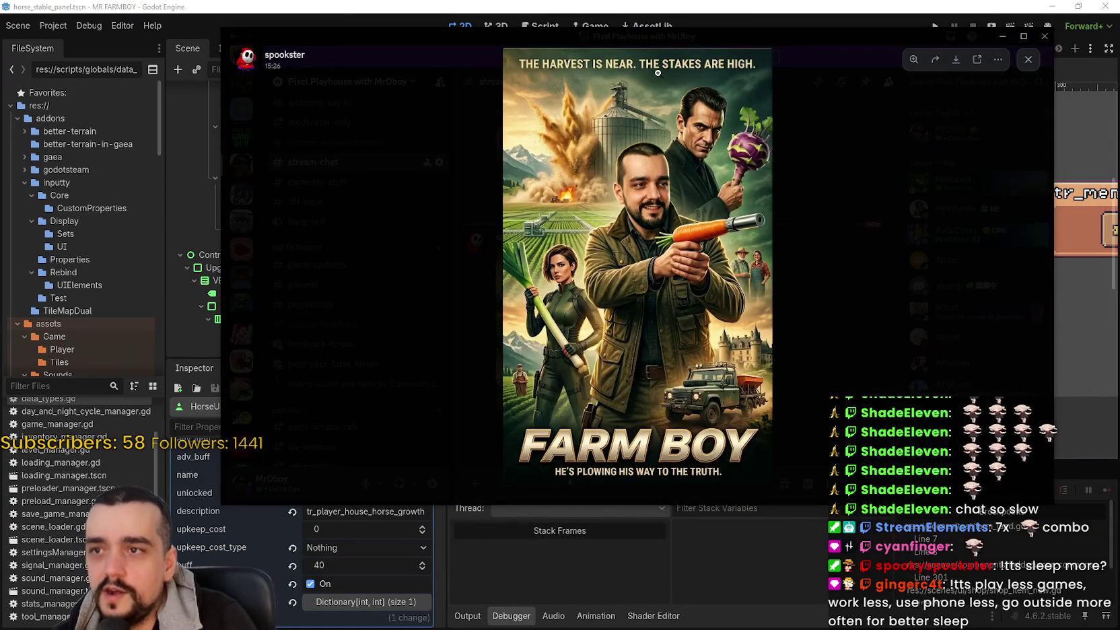
{"action": "left_click", "coordinate": [680, 77]}
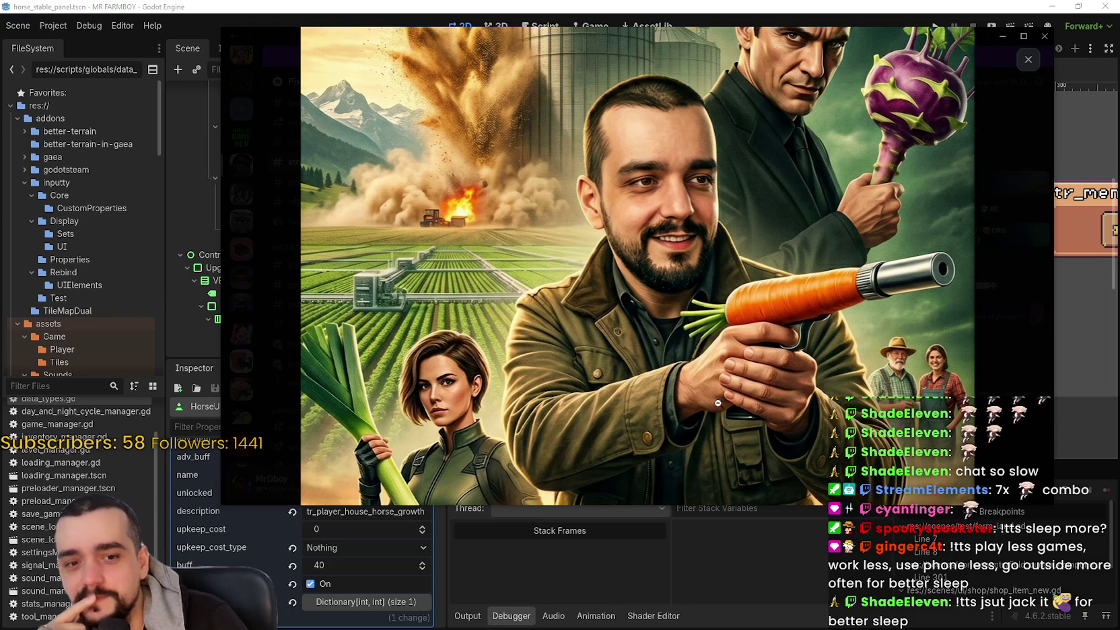
{"action": "scroll", "coordinate": [647, 437], "scroll_direction": "up", "scroll_amount": 3}
{"action": "scroll", "coordinate": [722, 335], "scroll_direction": "down", "scroll_amount": 3}
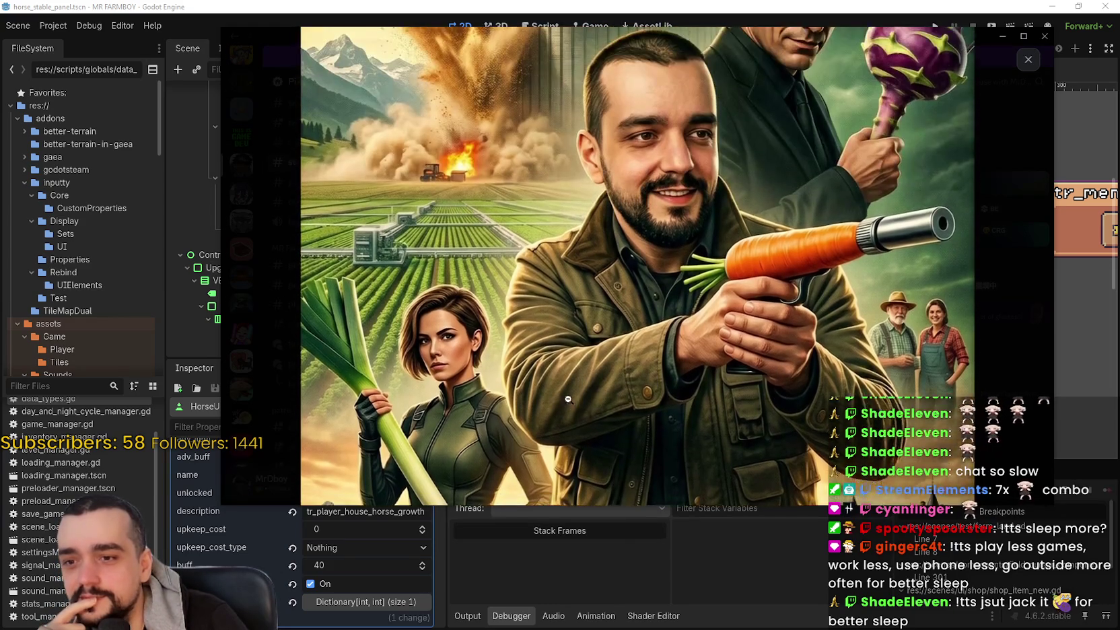
{"action": "mouse_move", "coordinate": [722, 335]}
{"action": "left_mouse_down"}
{"action": "mouse_move", "coordinate": [719, 424]}
{"action": "mouse_move", "coordinate": [707, 418]}
{"action": "left_mouse_up"}
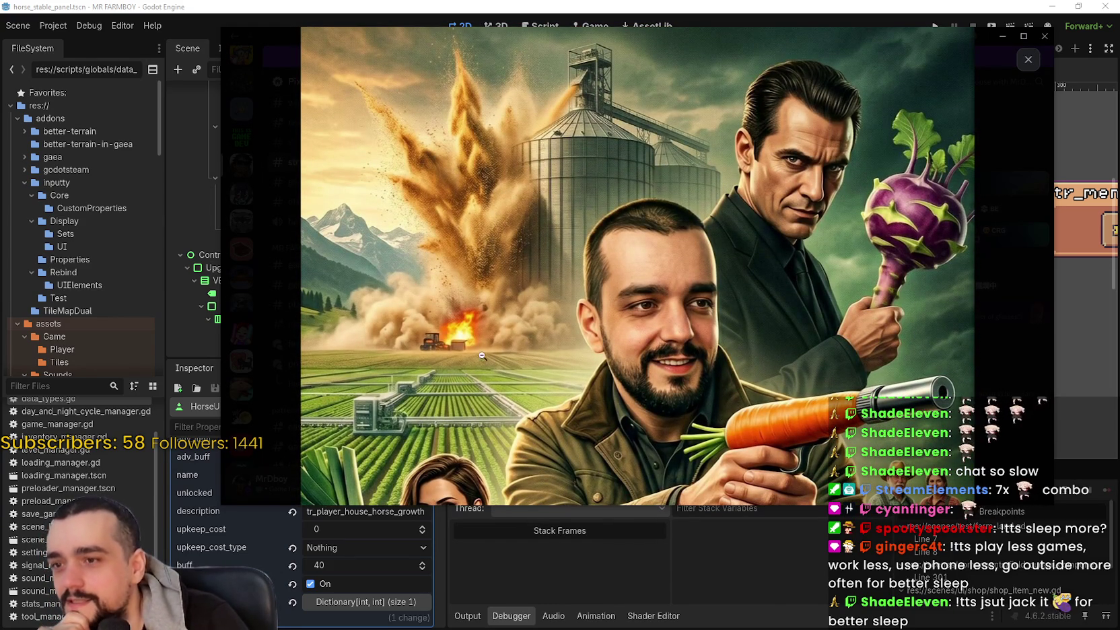
{"action": "left_click", "coordinate": [571, 434]}
{"action": "left_click", "coordinate": [779, 446]}
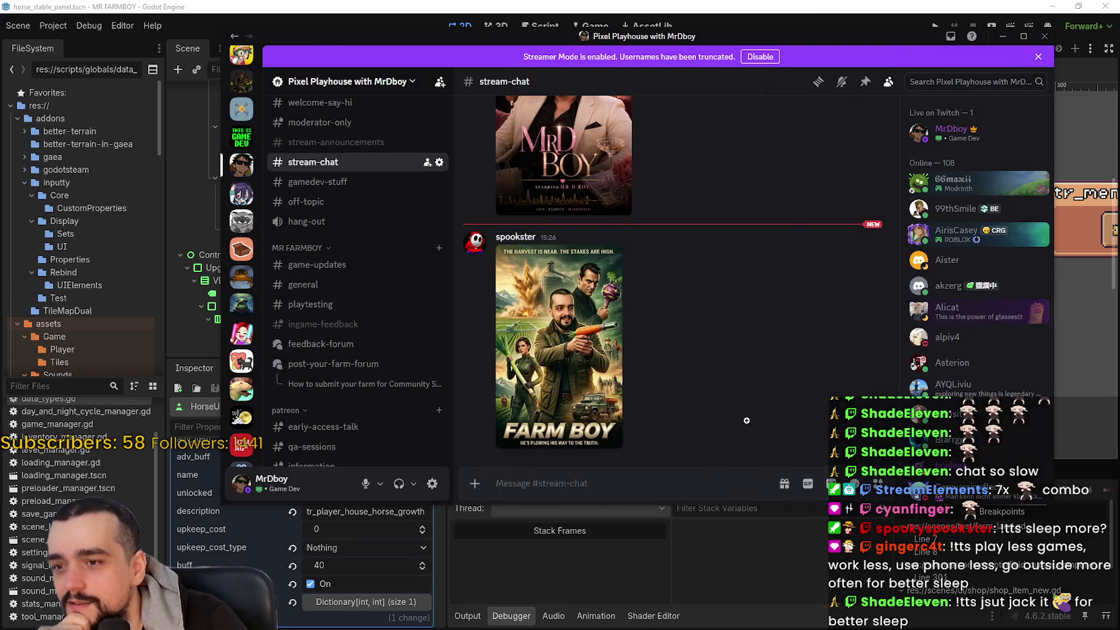
{"action": "left_click", "coordinate": [646, 377]}
{"action": "left_click", "coordinate": [754, 417]}
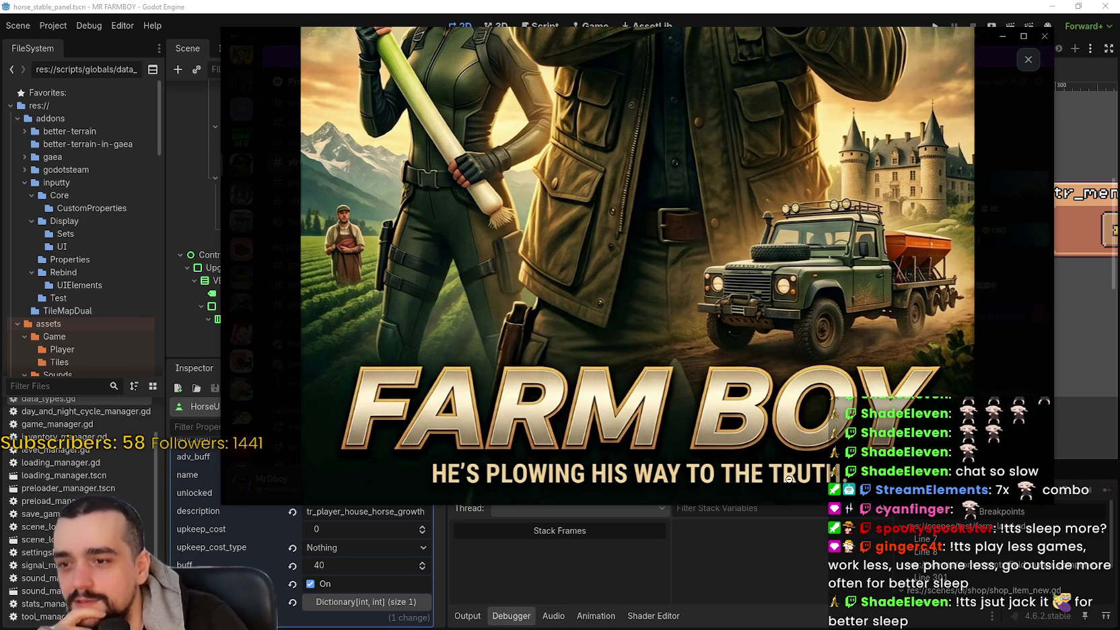
{"action": "scroll", "coordinate": [592, 305], "scroll_direction": "up", "scroll_amount": 3}
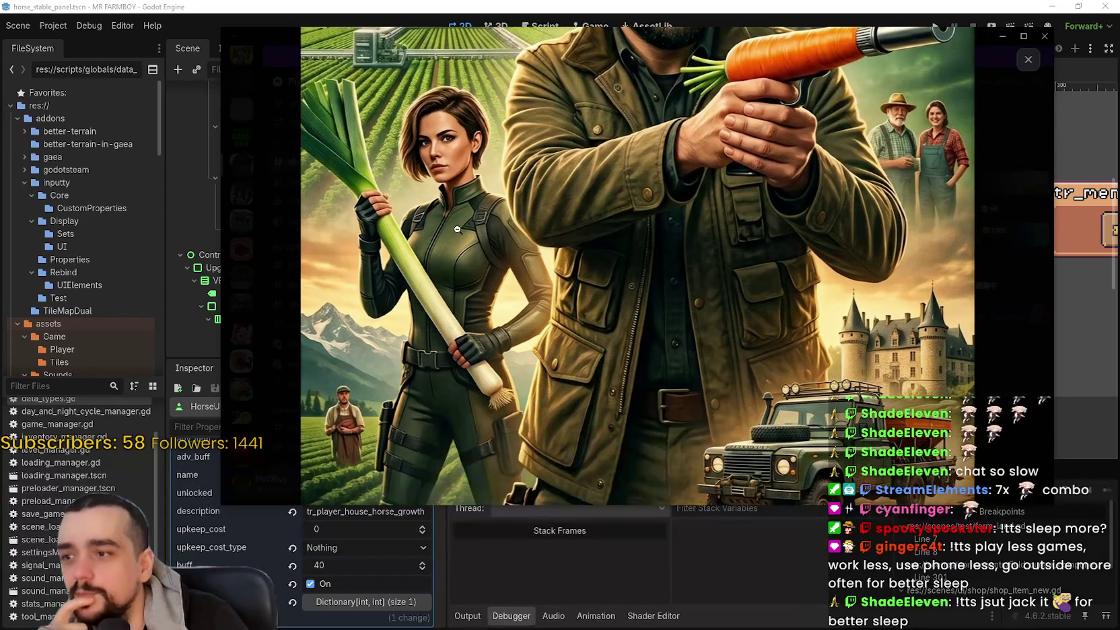
{"action": "scroll", "coordinate": [468, 214], "scroll_direction": "up", "scroll_amount": 3}
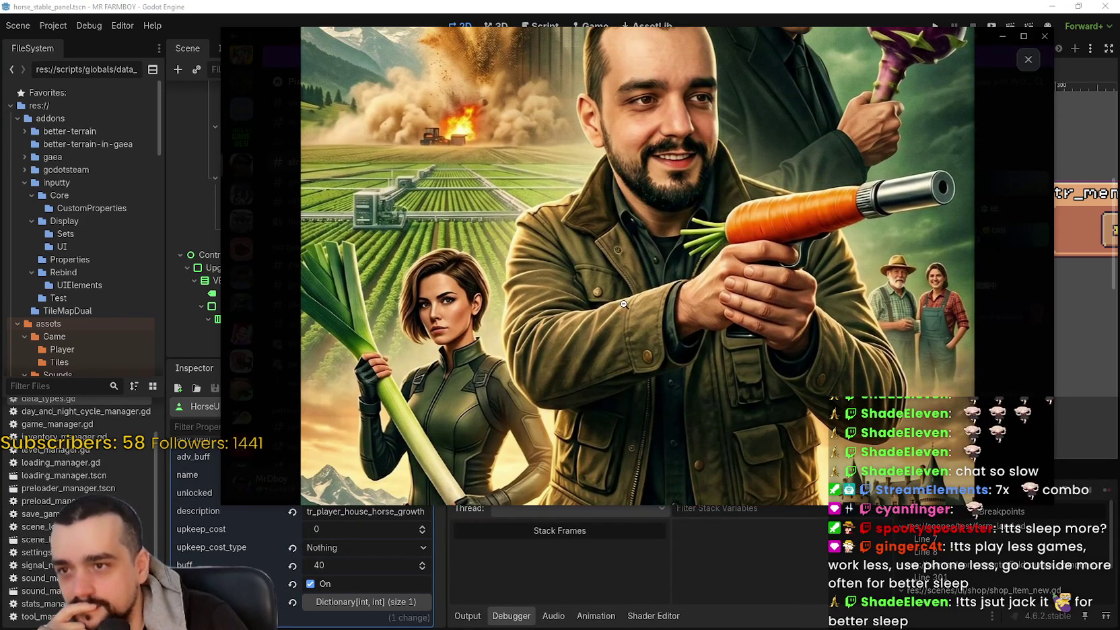
{"action": "left_click", "coordinate": [625, 308]}
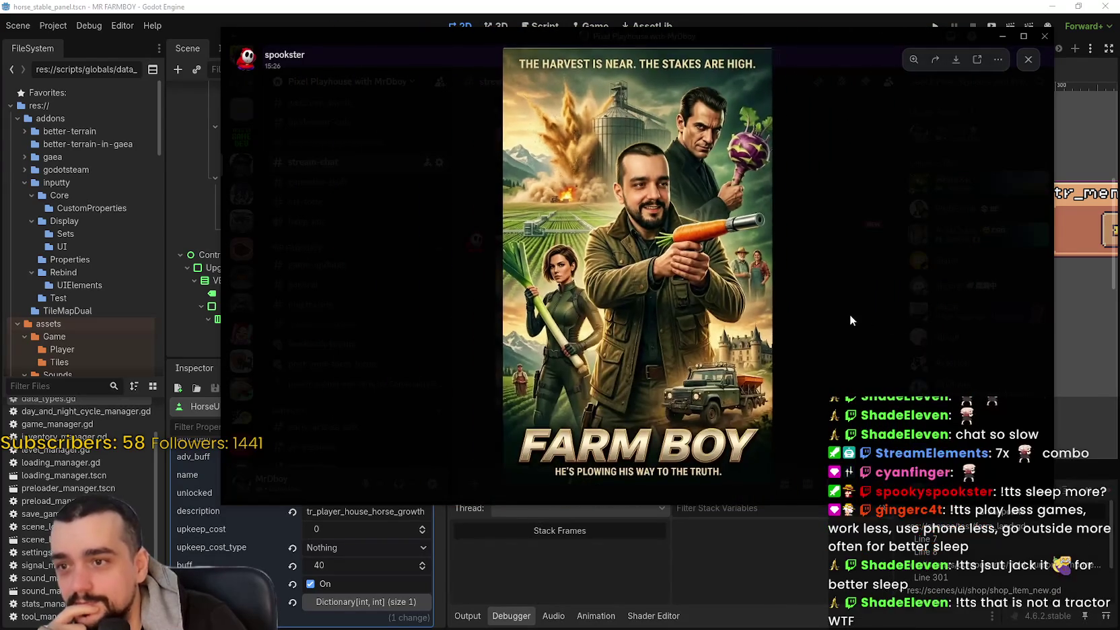
{"action": "left_click", "coordinate": [850, 314]}
{"action": "left_click", "coordinate": [464, 23]}
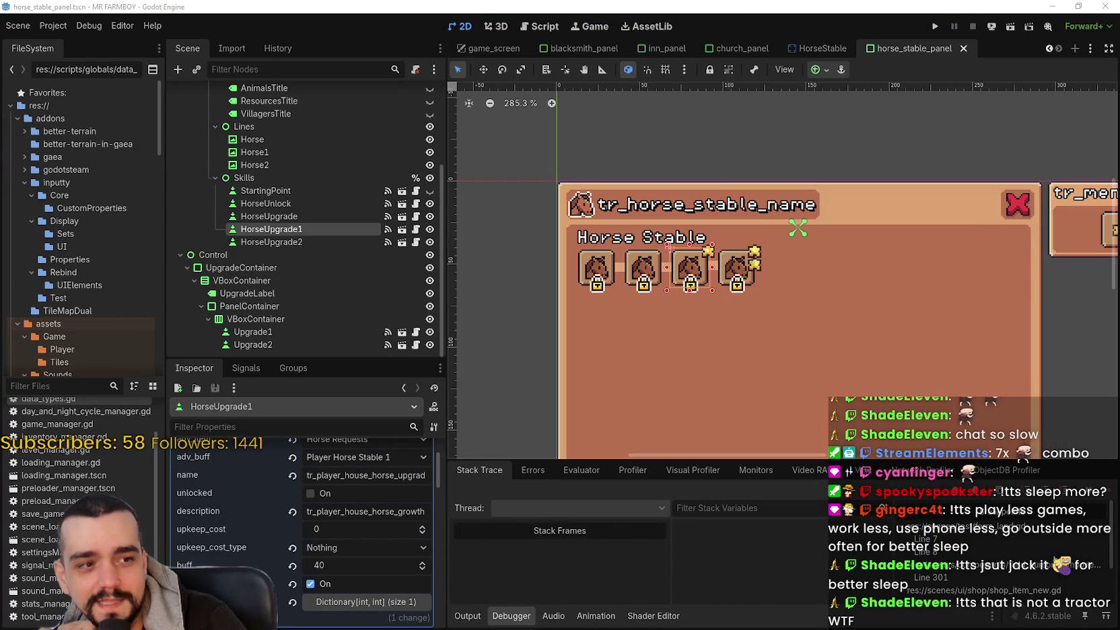
{"action": "key", "text": "alt+Tab"}
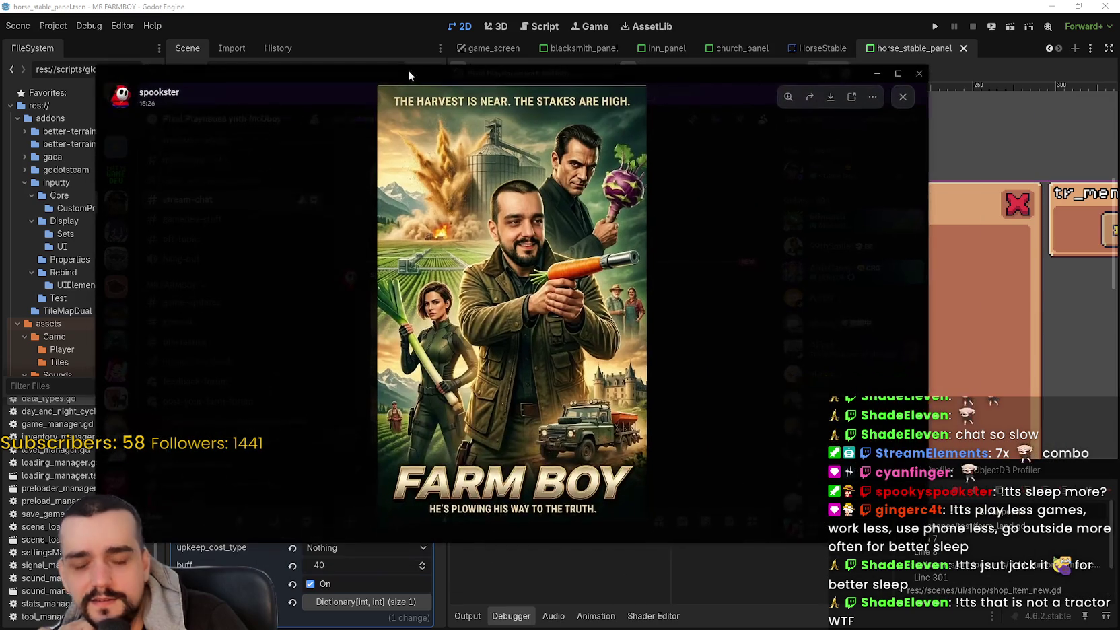
{"action": "left_click", "coordinate": [624, 460]}
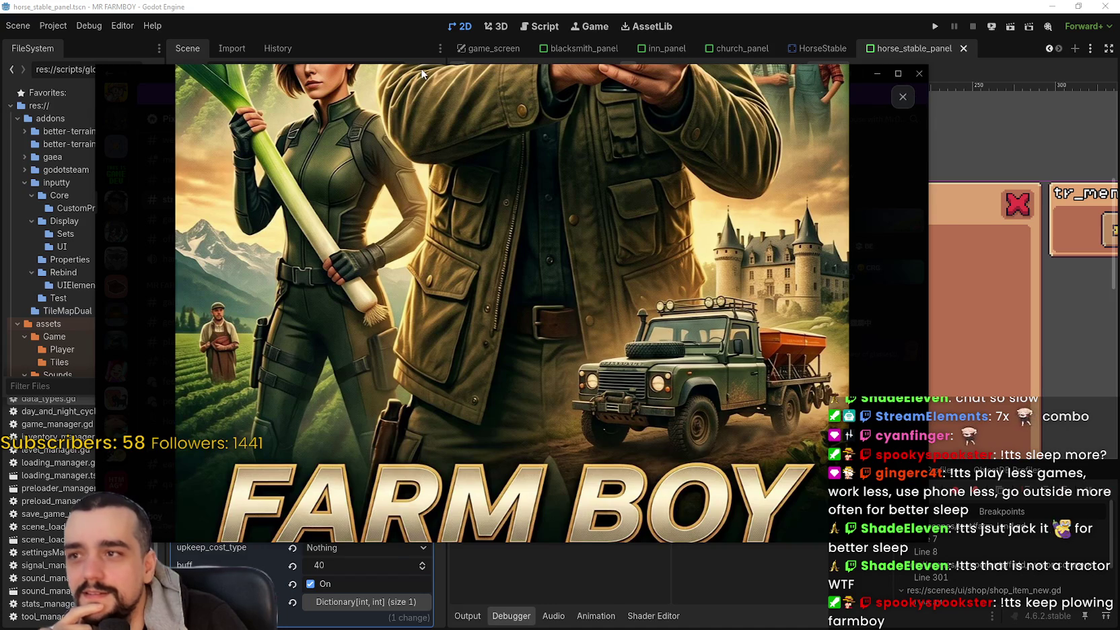
{"action": "key", "text": "alt+Tab"}
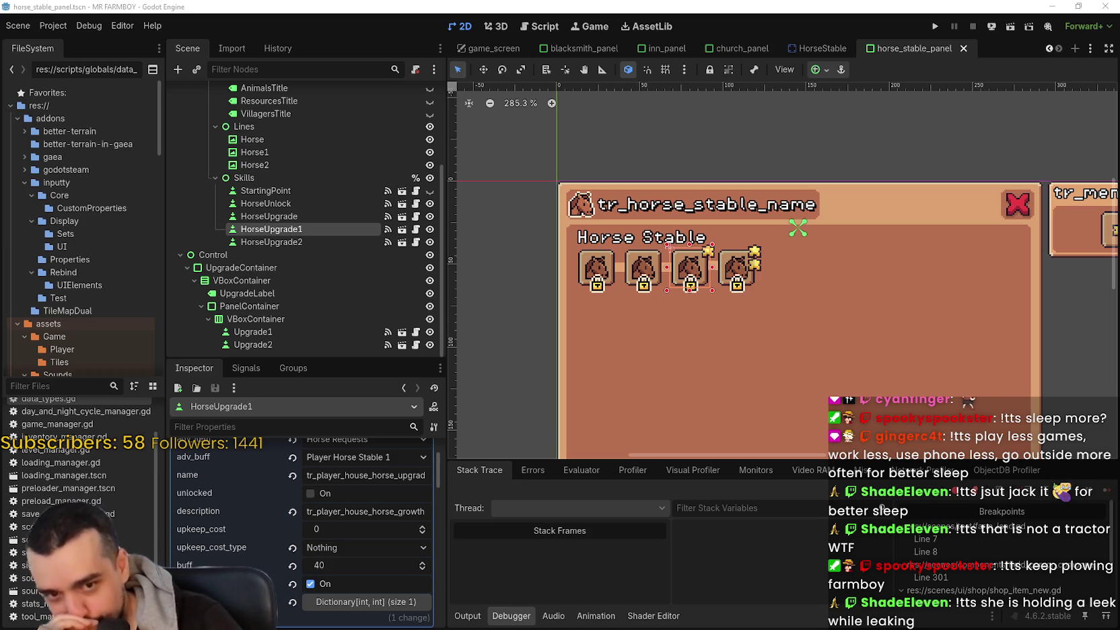
{"action": "scroll", "coordinate": [757, 325], "scroll_direction": "up", "scroll_amount": 2}
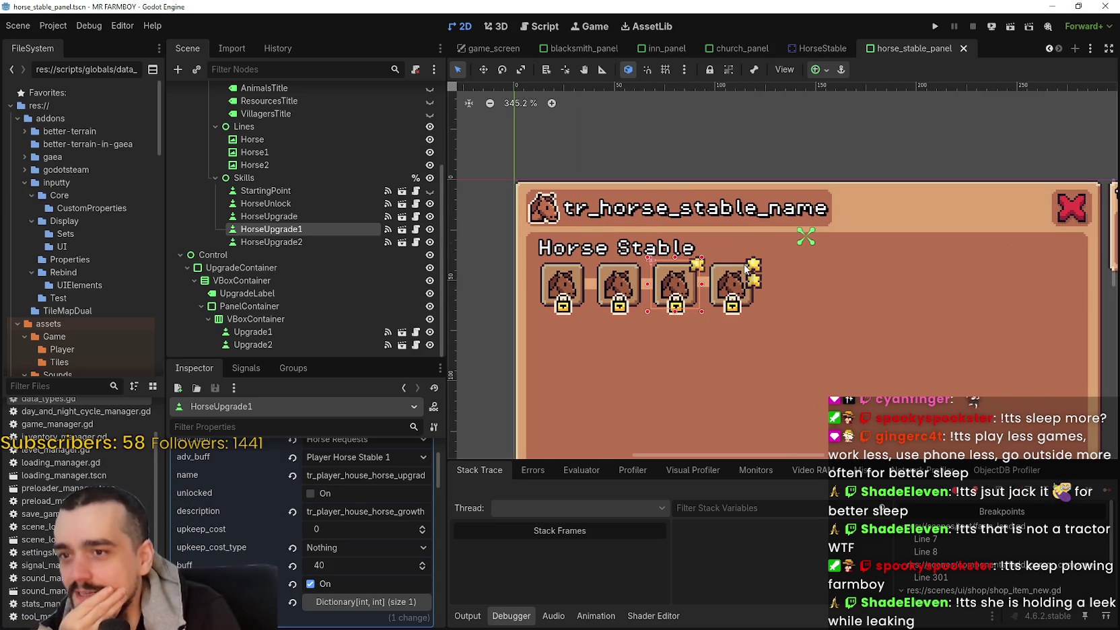
{"action": "left_click", "coordinate": [745, 284]}
{"action": "scroll", "coordinate": [746, 298], "scroll_direction": "up", "scroll_amount": 4}
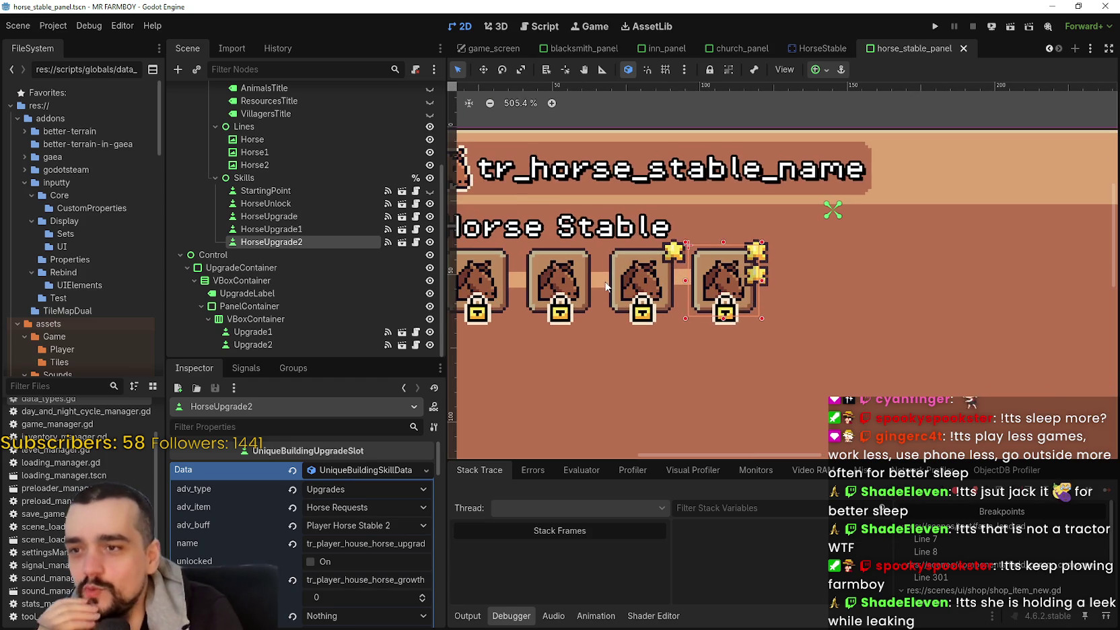
{"action": "scroll", "coordinate": [614, 280], "scroll_direction": "down", "scroll_amount": 4}
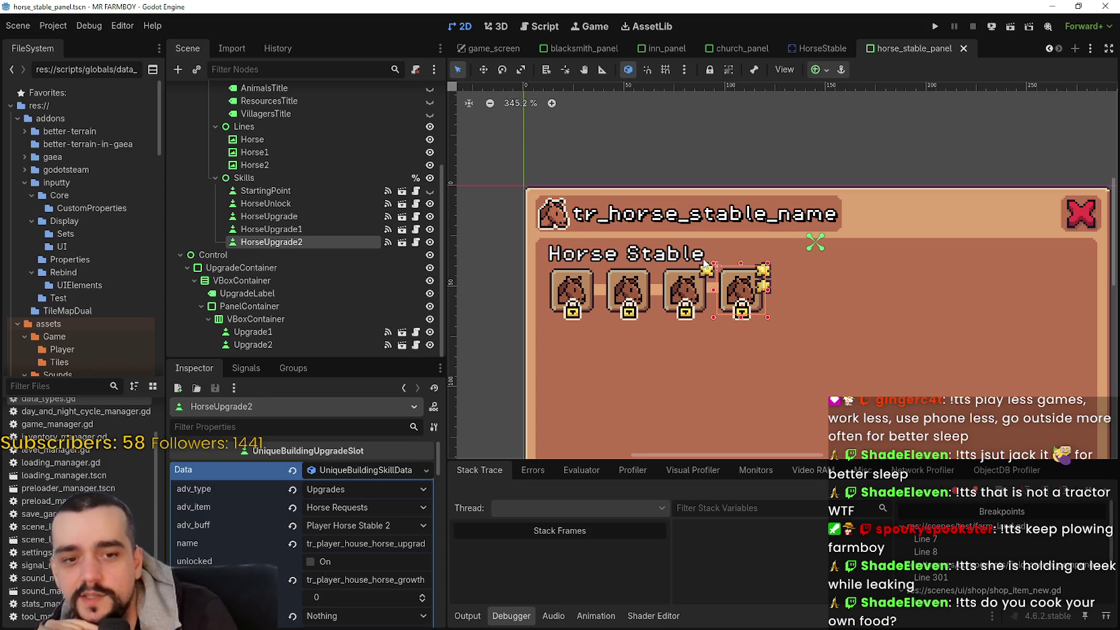
{"action": "scroll", "coordinate": [700, 266], "scroll_direction": "up", "scroll_amount": 1}
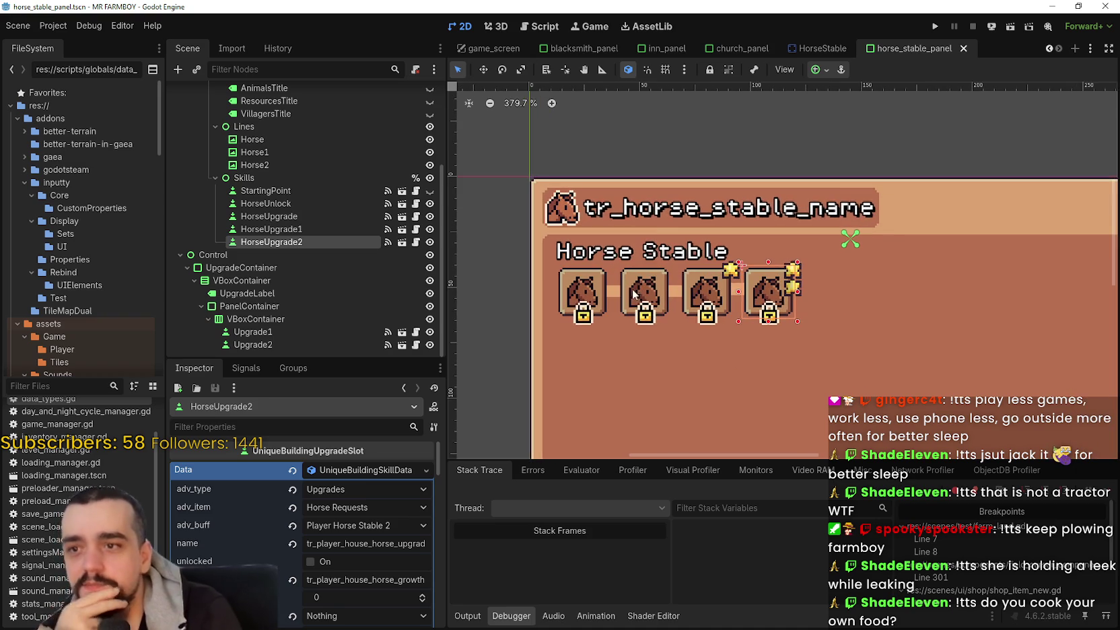
{"action": "scroll", "coordinate": [695, 260], "scroll_direction": "down", "scroll_amount": 3}
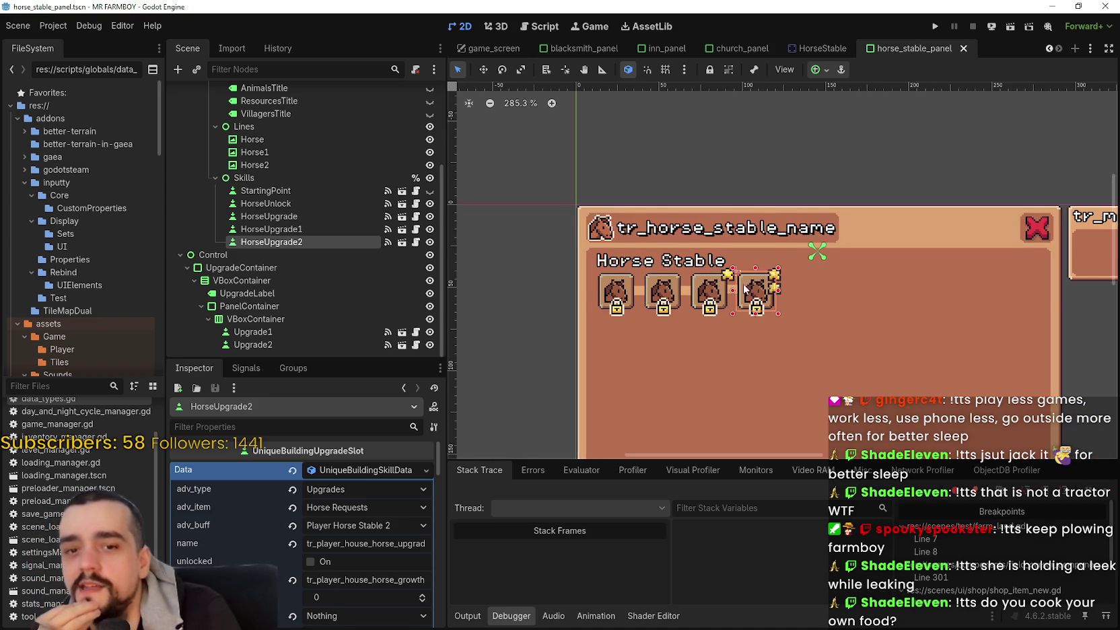
{"action": "scroll", "coordinate": [725, 279], "scroll_direction": "up", "scroll_amount": 2}
{"action": "scroll", "coordinate": [754, 292], "scroll_direction": "down", "scroll_amount": 3}
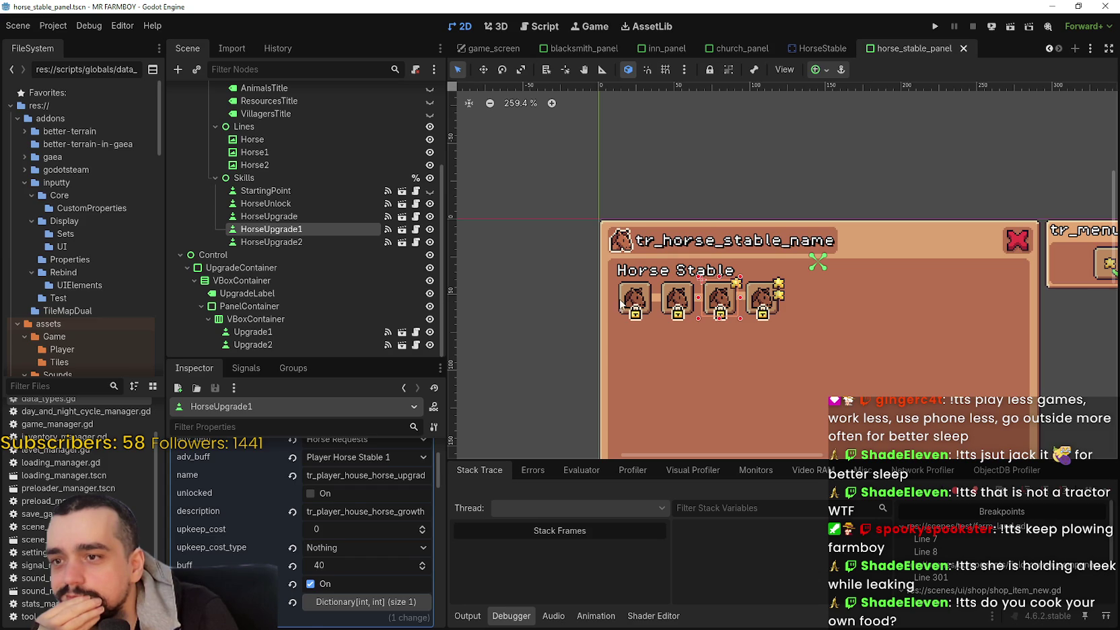
{"action": "key", "text": "Up"}
{"action": "key", "text": "Up"}
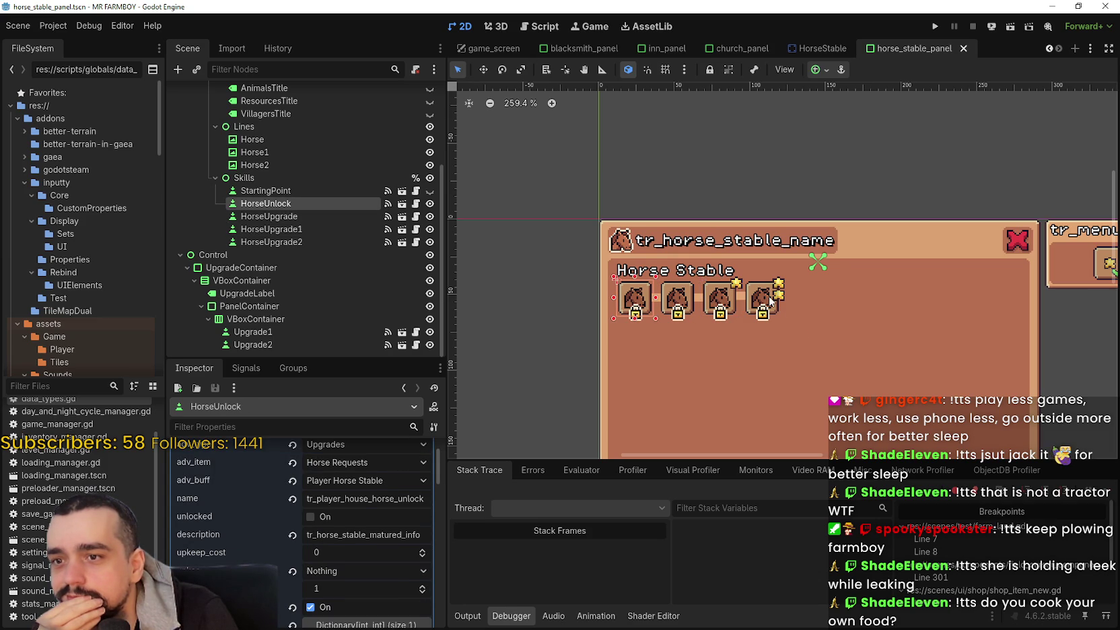
{"action": "left_click", "coordinate": [769, 301]}
{"action": "scroll", "coordinate": [817, 302], "scroll_direction": "down", "scroll_amount": 5}
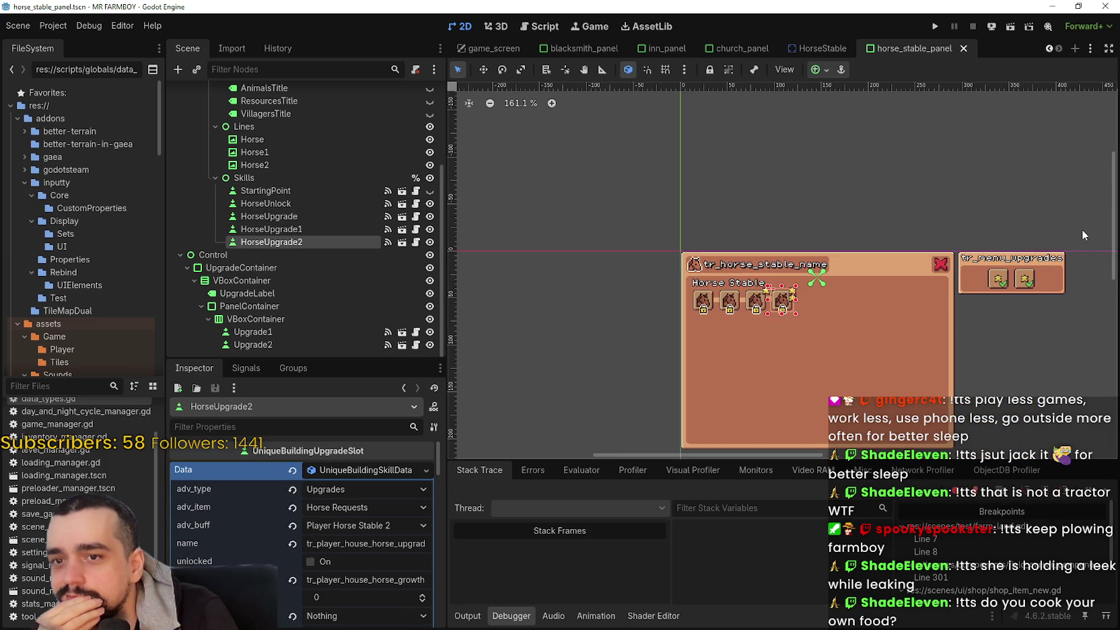
{"action": "left_click", "coordinate": [702, 301]}
{"action": "scroll", "coordinate": [716, 300], "scroll_direction": "up", "scroll_amount": 9}
{"action": "left_click", "coordinate": [303, 215]}
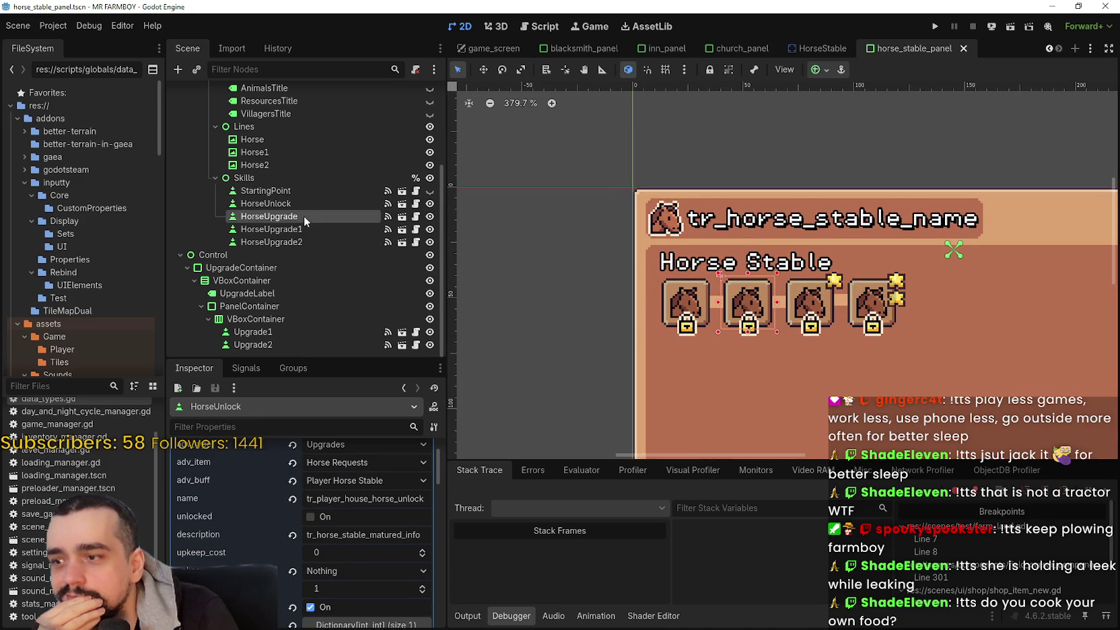
{"action": "scroll", "coordinate": [382, 592], "scroll_direction": "up", "scroll_amount": 1}
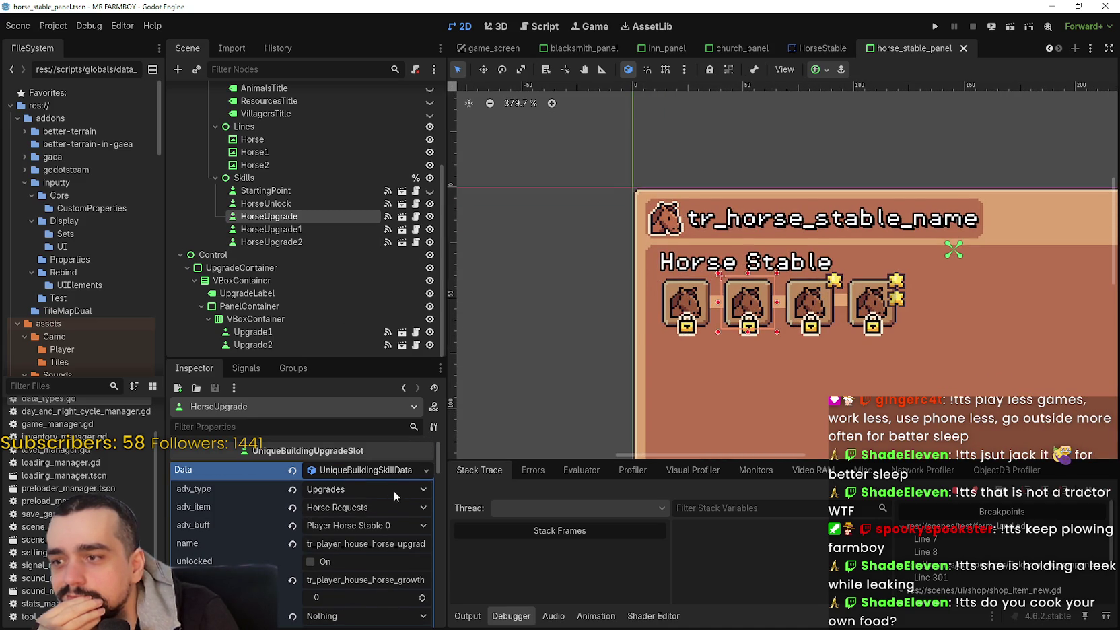
{"action": "scroll", "coordinate": [393, 546], "scroll_direction": "down", "scroll_amount": 5}
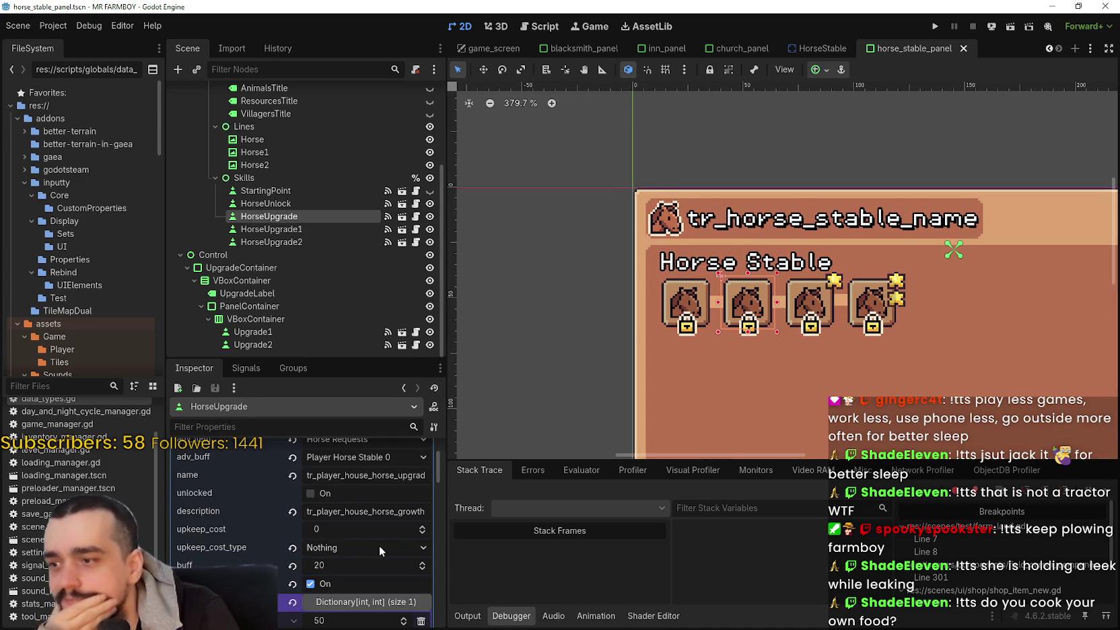
{"action": "left_click", "coordinate": [379, 542]}
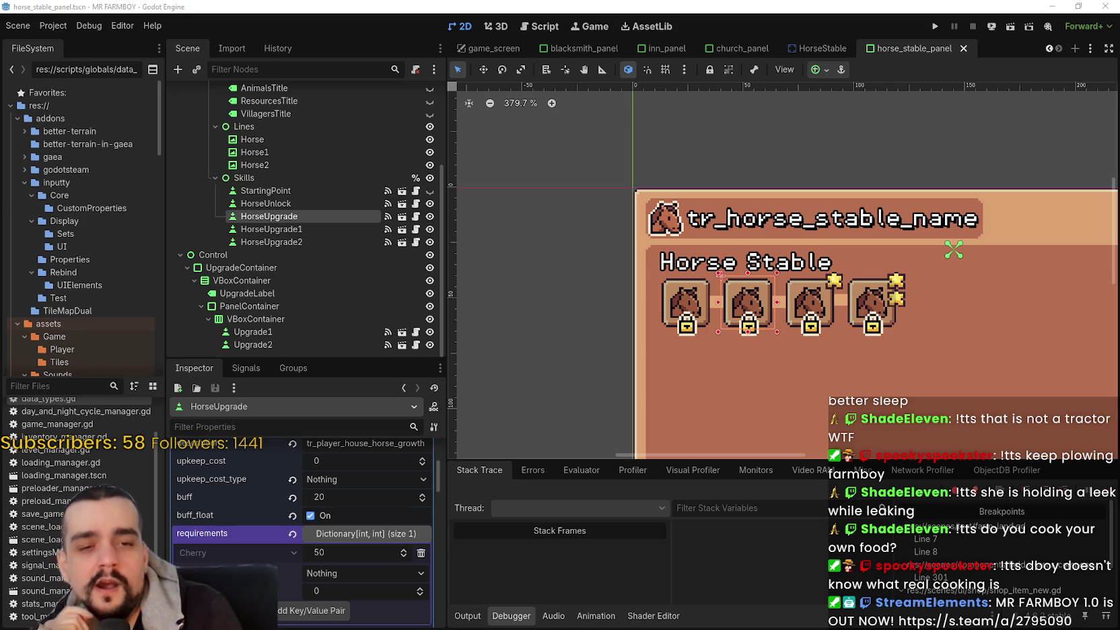
{"action": "scroll", "coordinate": [683, 307], "scroll_direction": "down", "scroll_amount": 2}
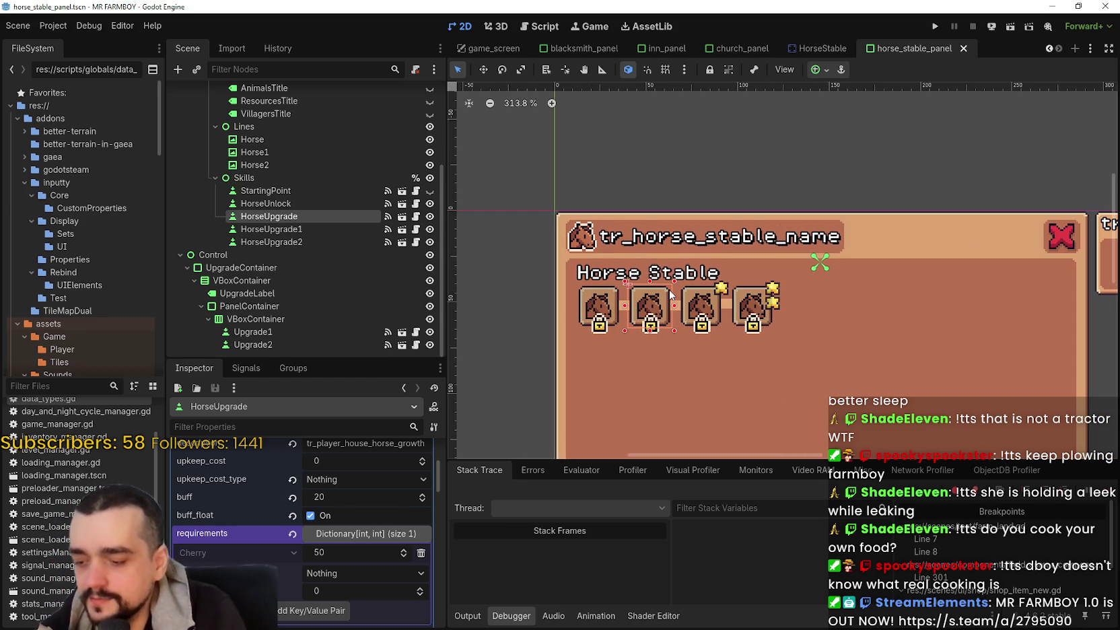
{"action": "scroll", "coordinate": [670, 296], "scroll_direction": "down", "scroll_amount": 3}
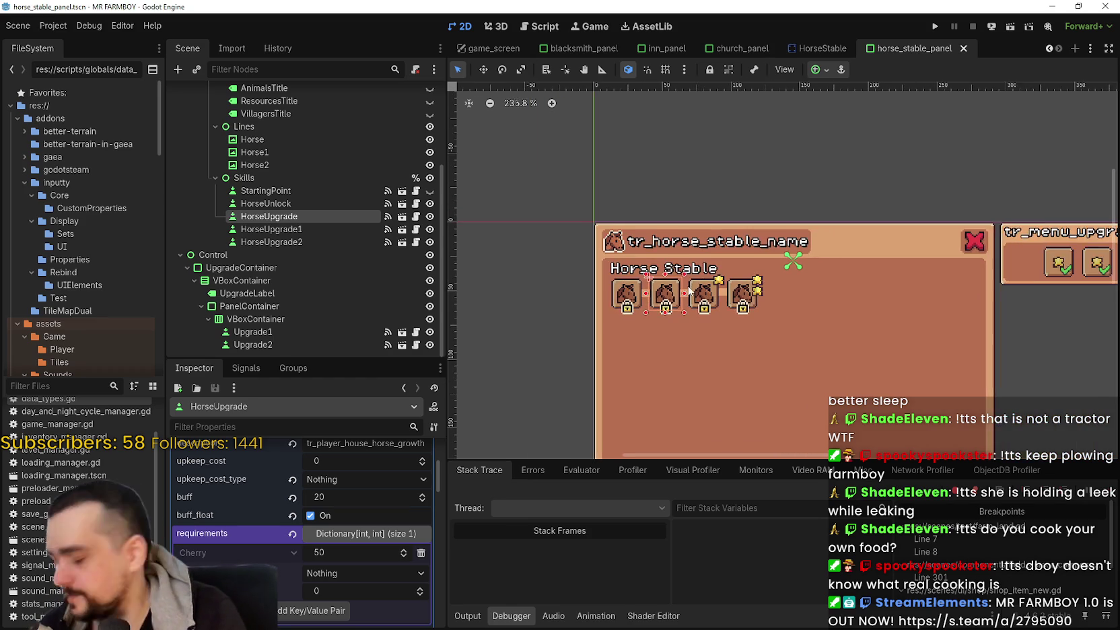
{"action": "scroll", "coordinate": [686, 336], "scroll_direction": "up", "scroll_amount": 3}
{"action": "scroll", "coordinate": [688, 343], "scroll_direction": "up", "scroll_amount": 1}
{"action": "scroll", "coordinate": [693, 310], "scroll_direction": "down", "scroll_amount": 1}
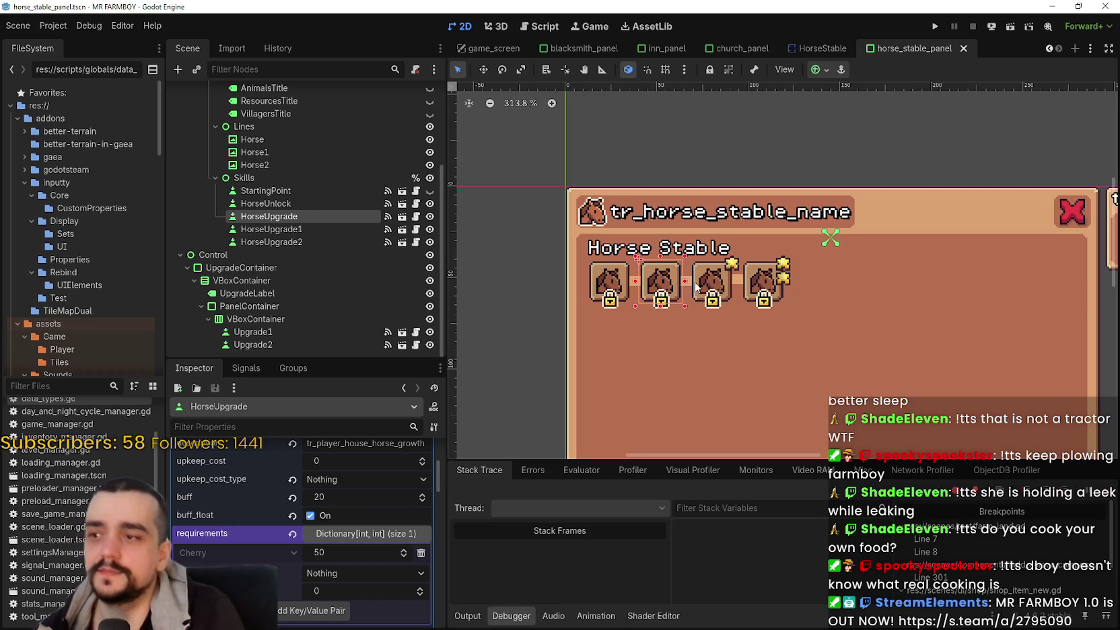
{"action": "left_click", "coordinate": [700, 284]}
{"action": "scroll", "coordinate": [374, 559], "scroll_direction": "up", "scroll_amount": 2}
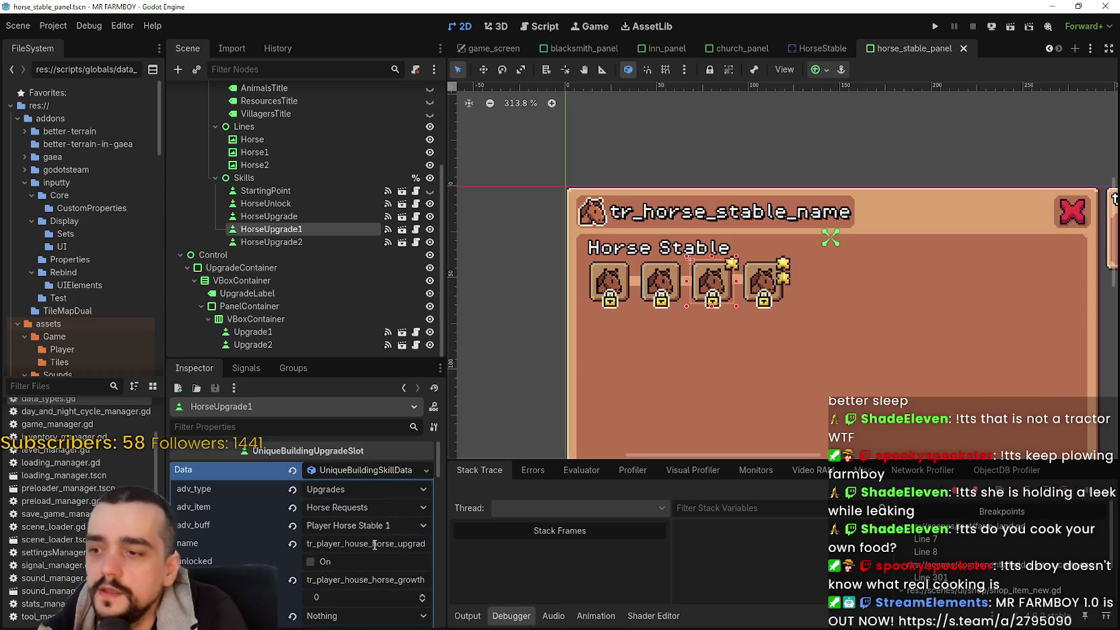
{"action": "left_click", "coordinate": [354, 470]}
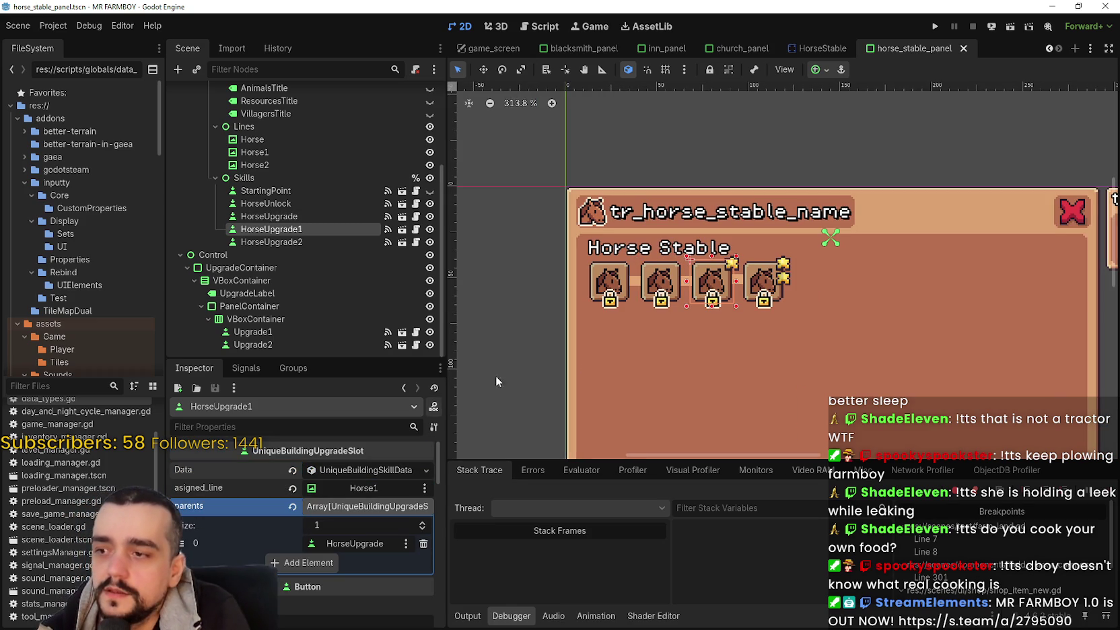
{"action": "left_click", "coordinate": [763, 291]}
{"action": "key", "text": "ctrl+s"}
{"action": "scroll", "coordinate": [754, 291], "scroll_direction": "down", "scroll_amount": 4}
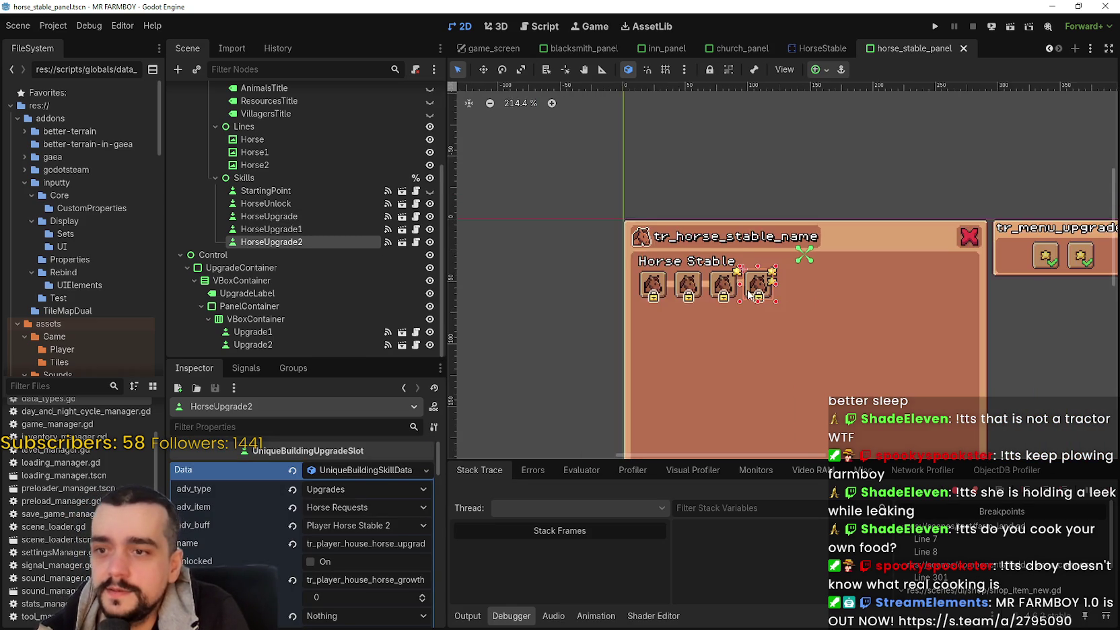
{"action": "scroll", "coordinate": [311, 289], "scroll_direction": "up", "scroll_amount": 3}
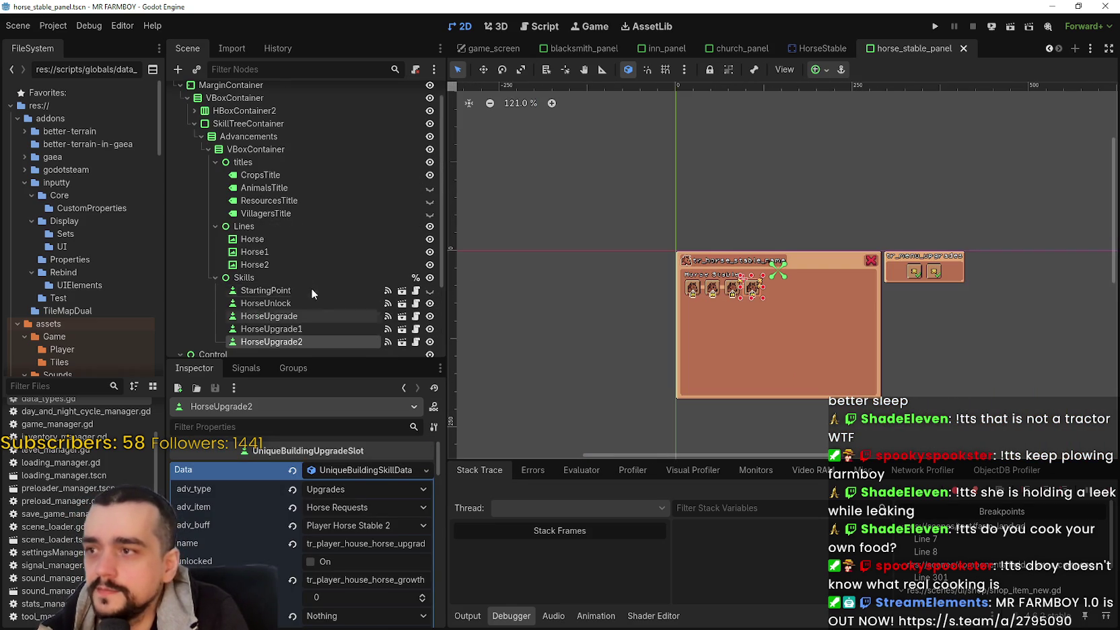
Step: Inspect the layout properties of HorseStablePanel, MarginContainer, VBoxContainer and HBoxContainer2
{"action": "left_click", "coordinate": [243, 123]}
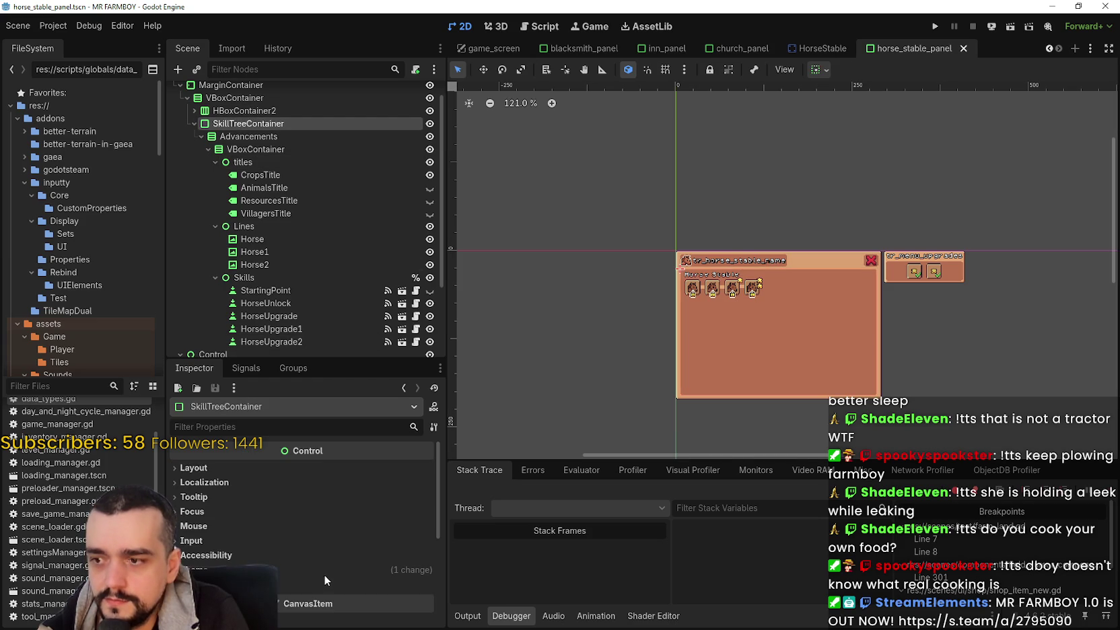
{"action": "left_click", "coordinate": [259, 87]}
{"action": "left_click", "coordinate": [274, 463]}
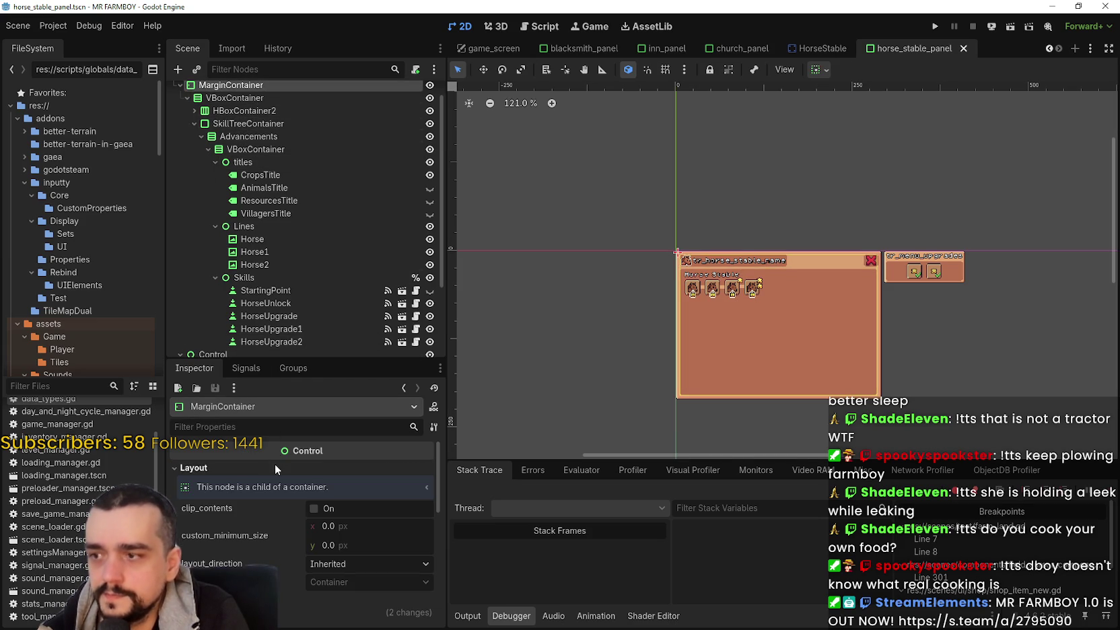
{"action": "scroll", "coordinate": [233, 144], "scroll_direction": "up", "scroll_amount": 1}
{"action": "left_click", "coordinate": [226, 92]}
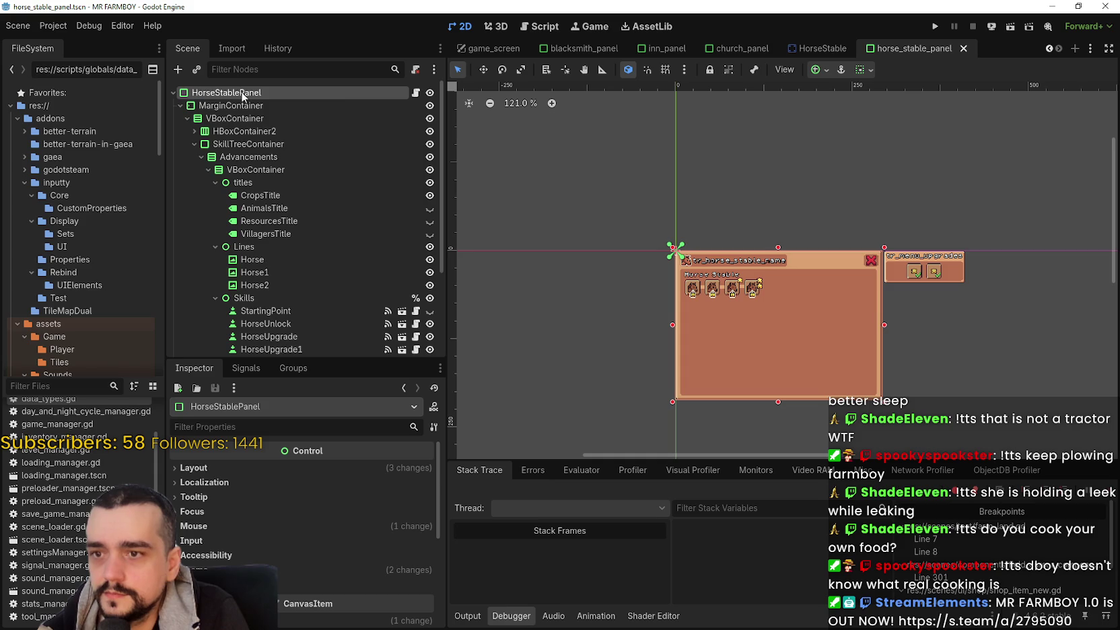
{"action": "left_click", "coordinate": [214, 461]}
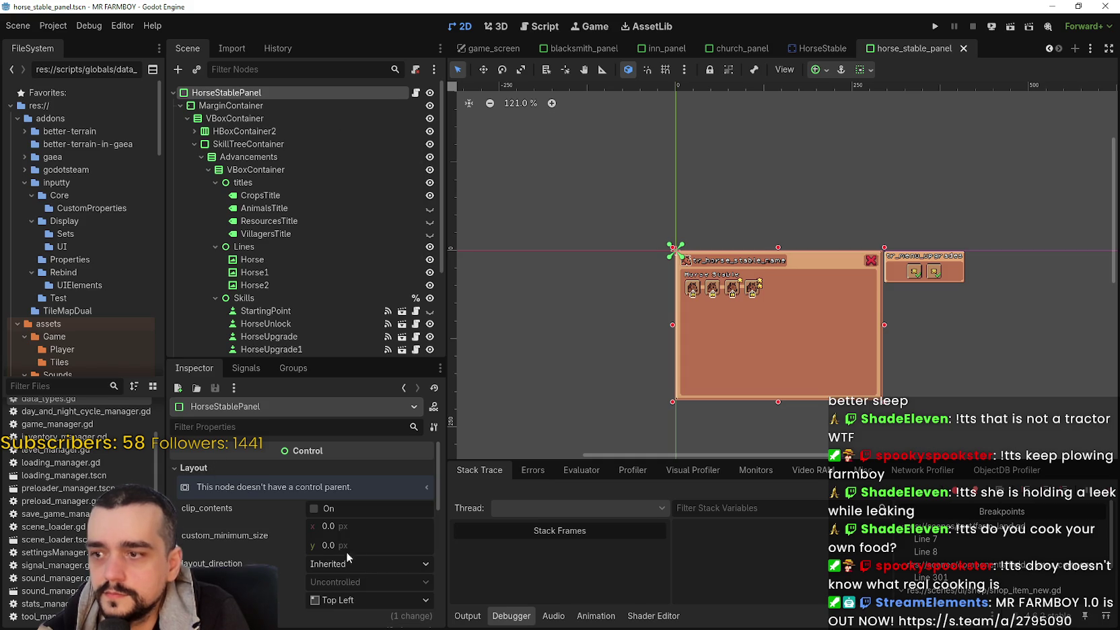
{"action": "left_click", "coordinate": [246, 106]}
{"action": "left_click", "coordinate": [241, 120]}
{"action": "left_click", "coordinate": [213, 508]}
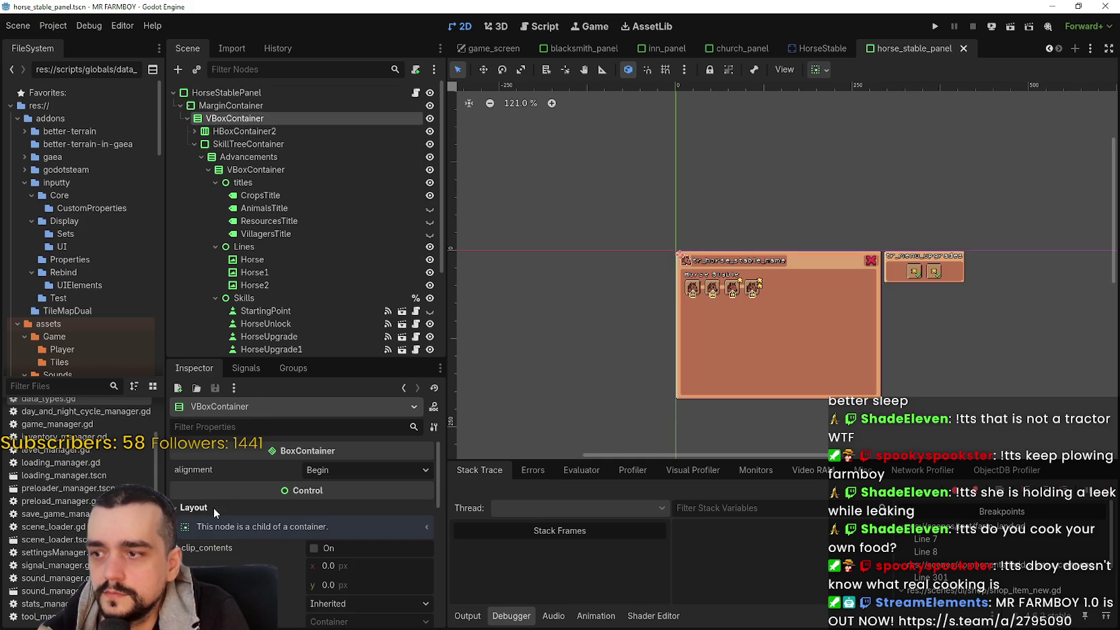
{"action": "left_click", "coordinate": [253, 132]}
Step: Select the Advancements container and set its layout position y to 130
{"action": "left_click", "coordinate": [251, 157]}
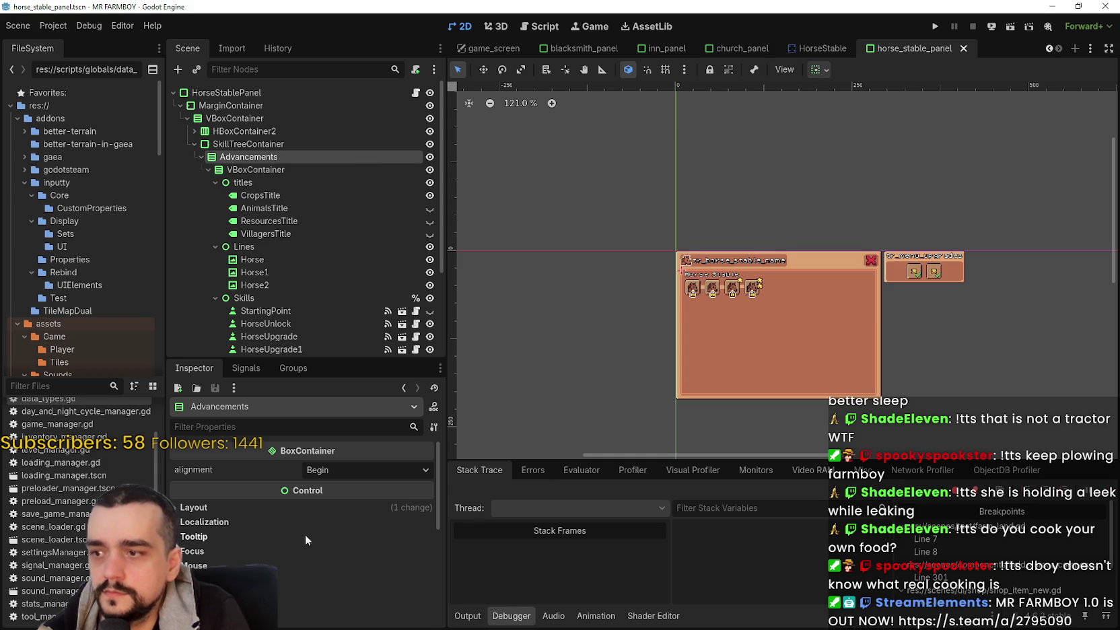
{"action": "left_click", "coordinate": [286, 509]}
{"action": "mouse_move", "coordinate": [368, 585]}
{"action": "left_mouse_down"}
{"action": "mouse_move", "coordinate": [350, 585]}
{"action": "mouse_move", "coordinate": [364, 591]}
{"action": "left_mouse_up"}
{"action": "left_click", "coordinate": [377, 586]}
{"action": "type", "text": "130"}
{"action": "key", "text": "Return"}
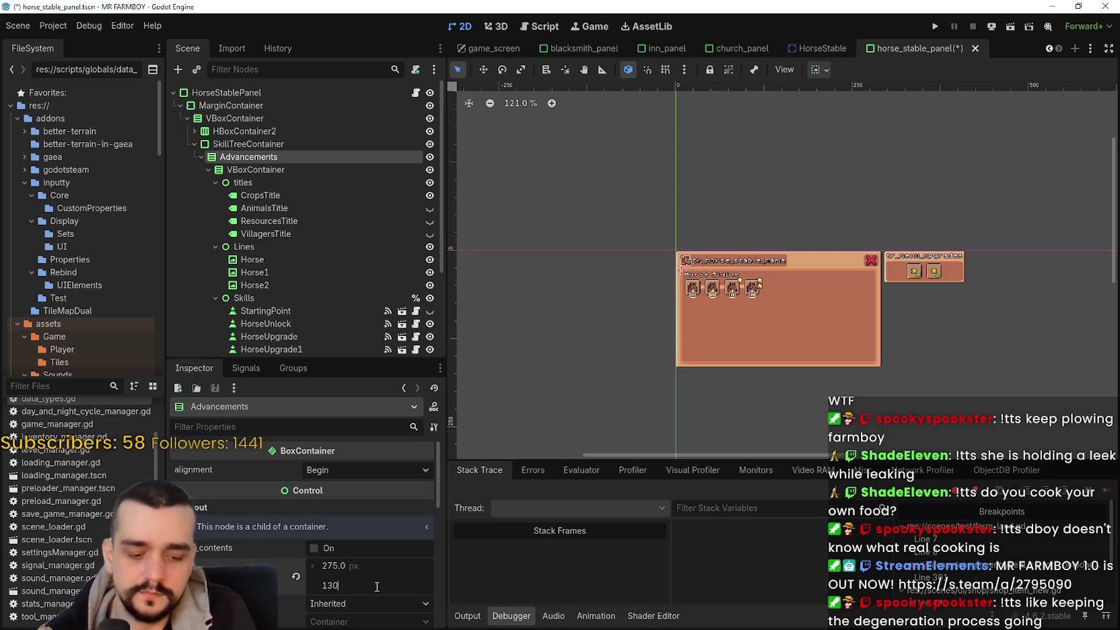
Step: Set the Advancements container's position x to 200 and save the scene
{"action": "left_click_drag", "start_coordinate": [375, 562], "coordinate": [338, 562]}
{"action": "scroll", "coordinate": [803, 324], "scroll_direction": "up", "scroll_amount": 6}
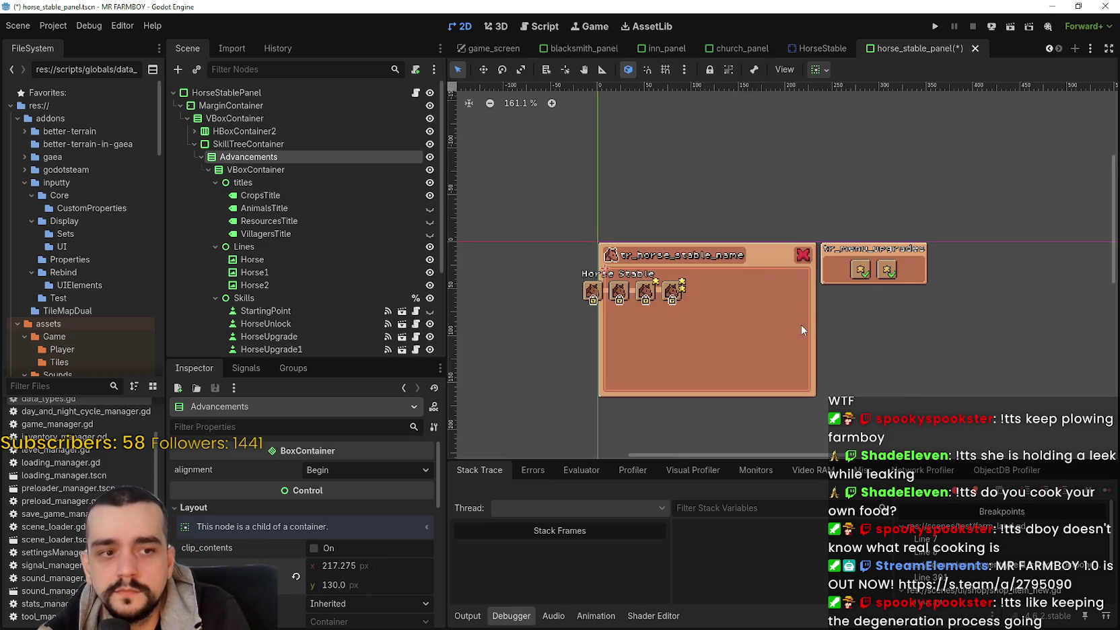
{"action": "scroll", "coordinate": [861, 292], "scroll_direction": "left", "scroll_amount": 3}
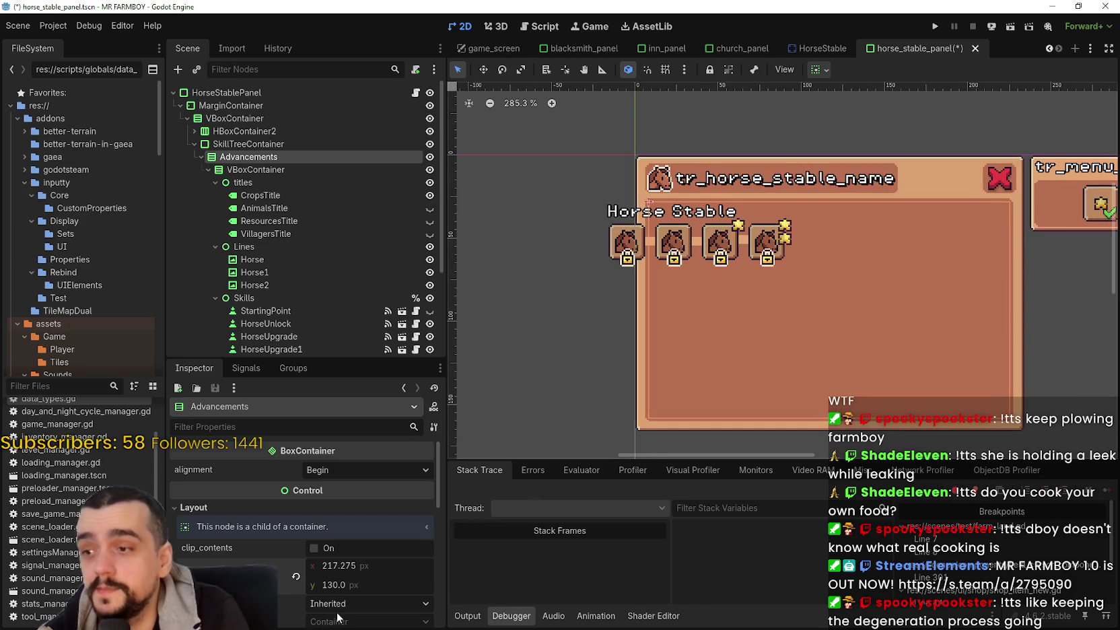
{"action": "left_click", "coordinate": [362, 564]}
{"action": "type", "text": "200"}
{"action": "key", "text": "Return"}
{"action": "key", "text": "ctrl+s"}
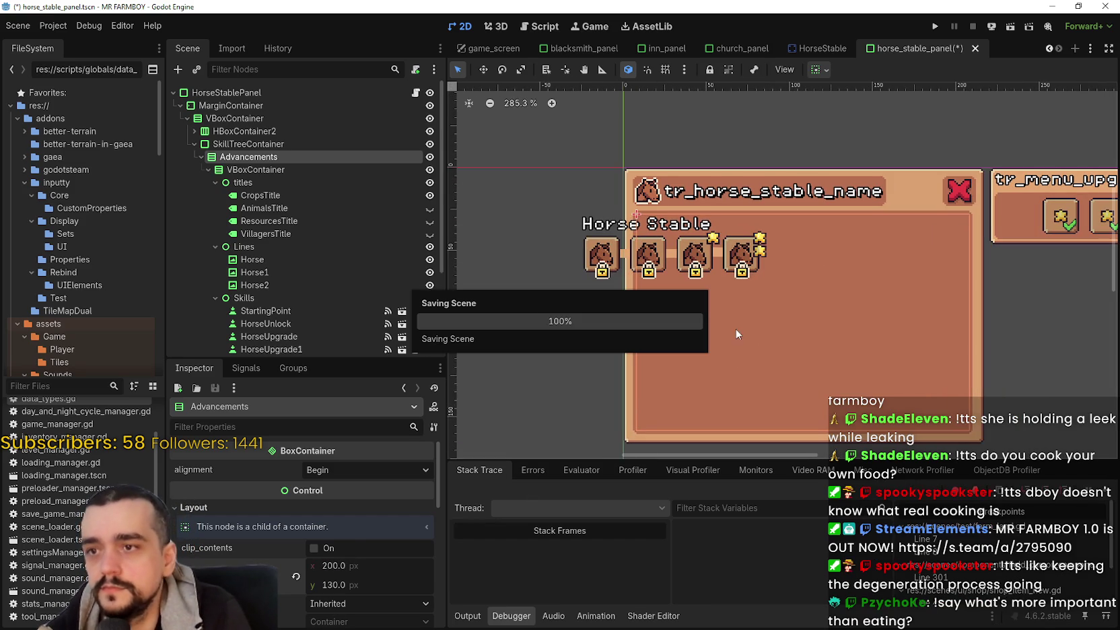
{"action": "scroll", "coordinate": [346, 294], "scroll_direction": "down", "scroll_amount": 2}
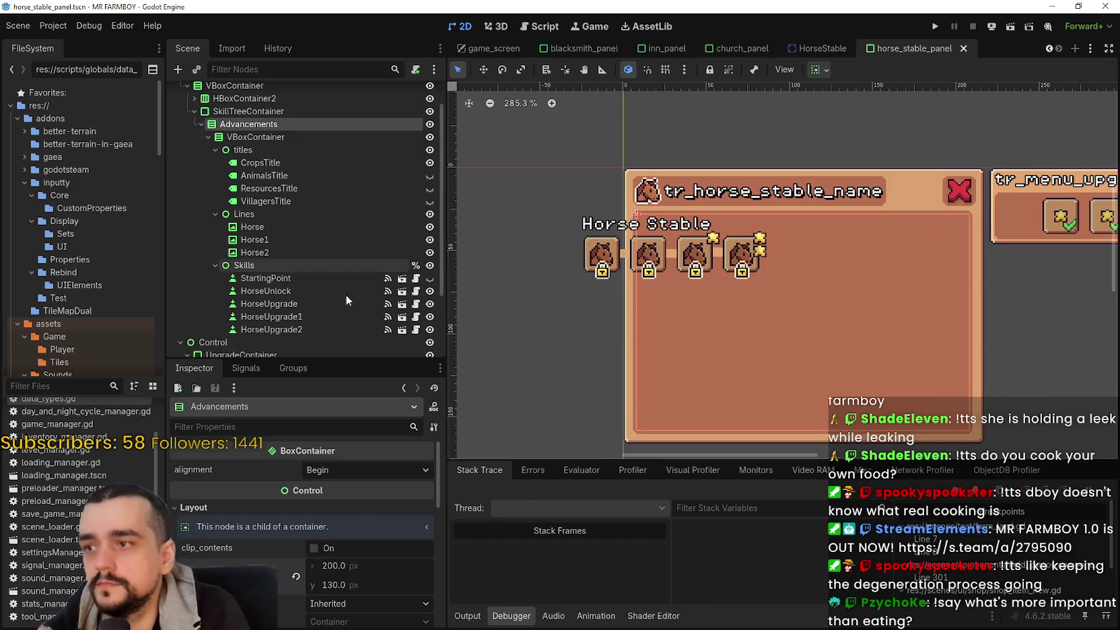
Step: Box-select the Horse Stable titles, lines and four upgrade slots in the canvas
{"action": "left_click", "coordinate": [312, 269]}
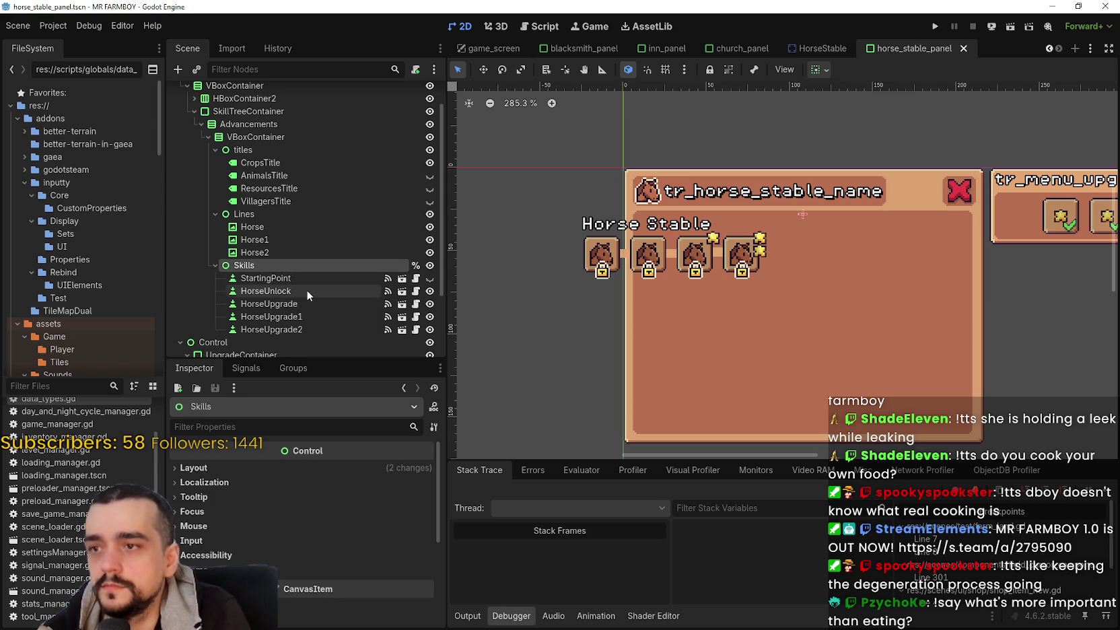
{"action": "left_click", "coordinate": [542, 302]}
{"action": "mouse_move", "coordinate": [515, 294]}
{"action": "left_mouse_down"}
{"action": "mouse_move", "coordinate": [621, 245]}
{"action": "mouse_move", "coordinate": [794, 210]}
{"action": "left_mouse_up"}
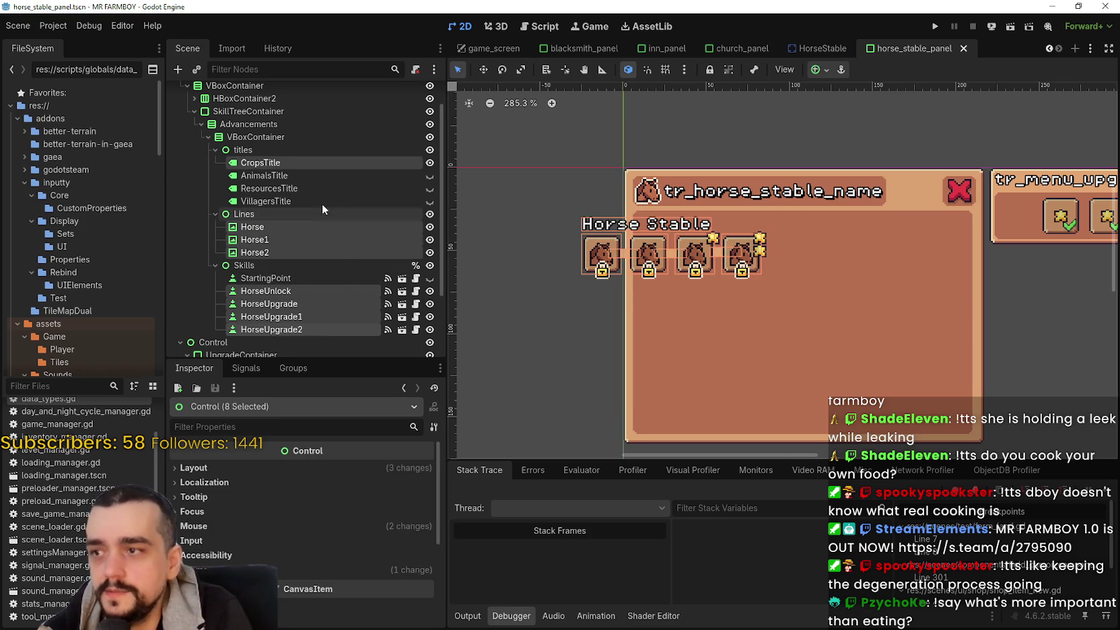
{"action": "scroll", "coordinate": [670, 278], "scroll_direction": "down", "scroll_amount": 3}
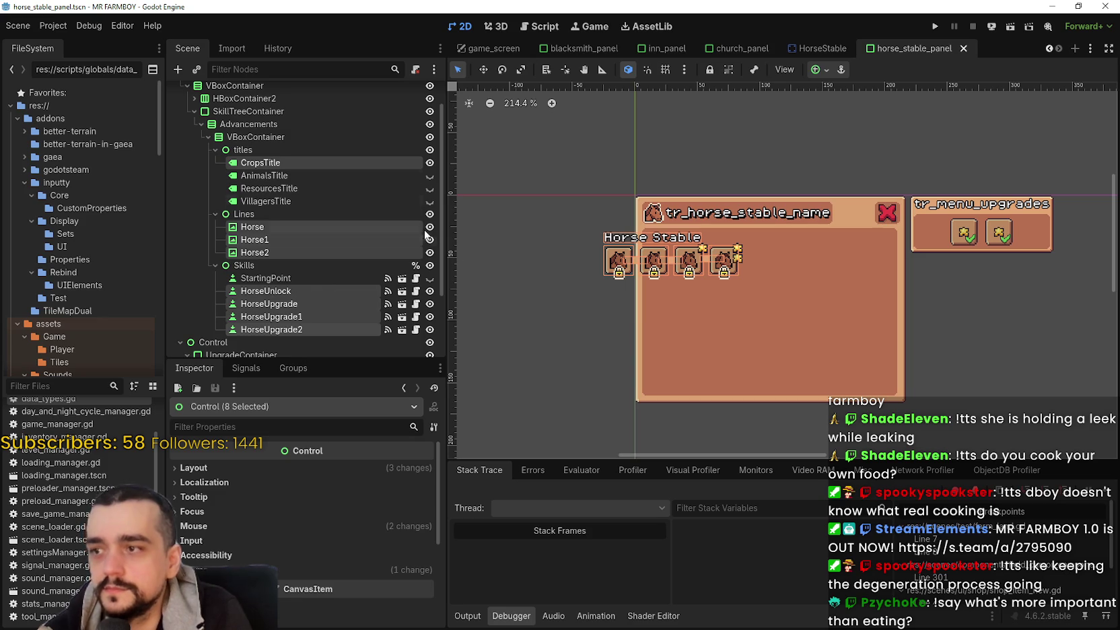
{"action": "scroll", "coordinate": [503, 118], "scroll_direction": "up", "scroll_amount": 1}
Step: Nudge the selection four steps right and one step down with the Move tool, then save
{"action": "left_click", "coordinate": [485, 70]}
{"action": "scroll", "coordinate": [648, 293], "scroll_direction": "up", "scroll_amount": 1}
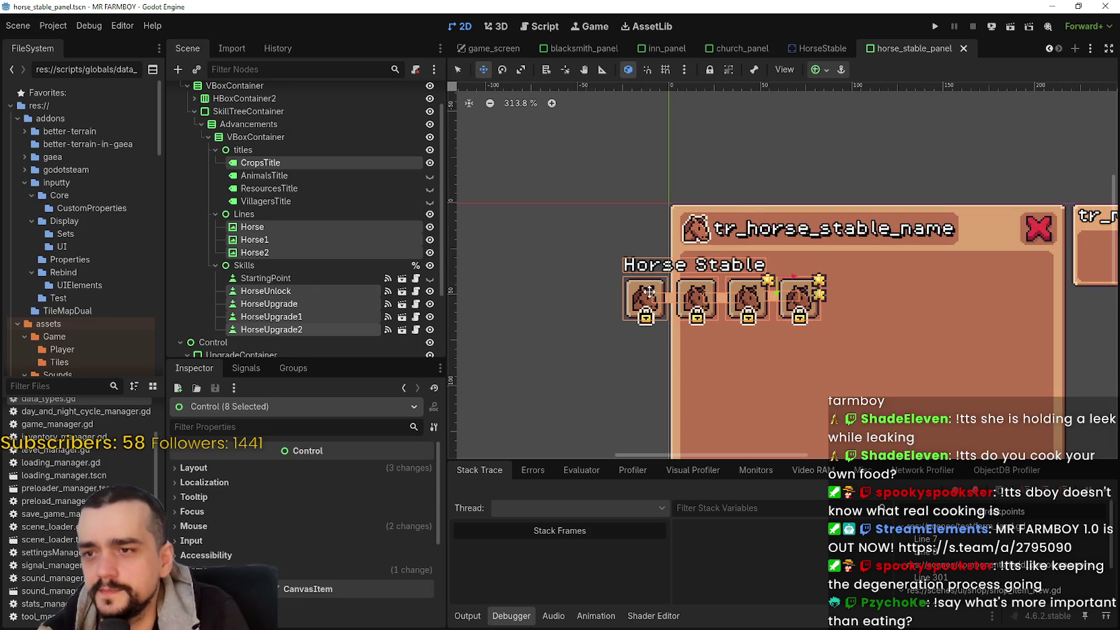
{"action": "key", "text": "Right"}
{"action": "key", "text": "Right"}
{"action": "key", "text": "Right"}
{"action": "key", "text": "Right"}
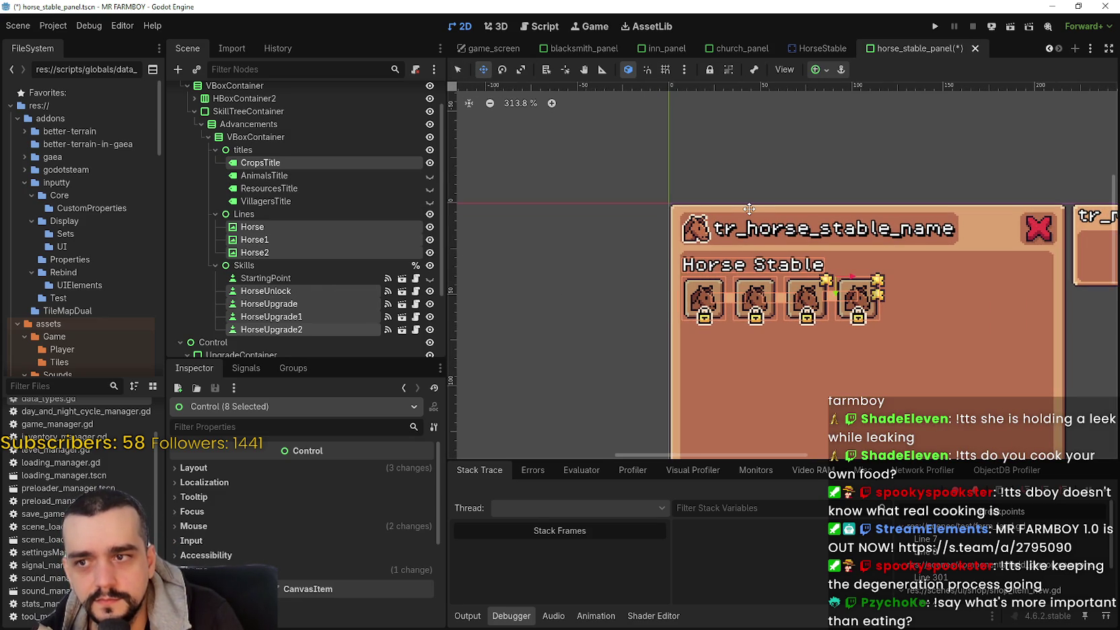
{"action": "scroll", "coordinate": [736, 226], "scroll_direction": "up", "scroll_amount": 2}
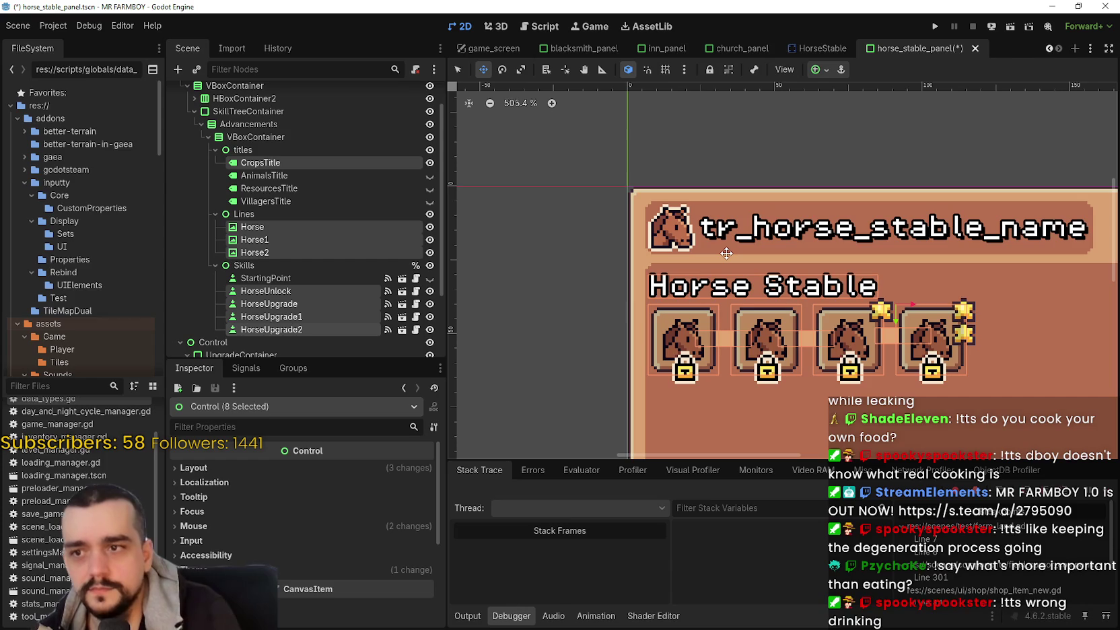
{"action": "key", "text": "Right"}
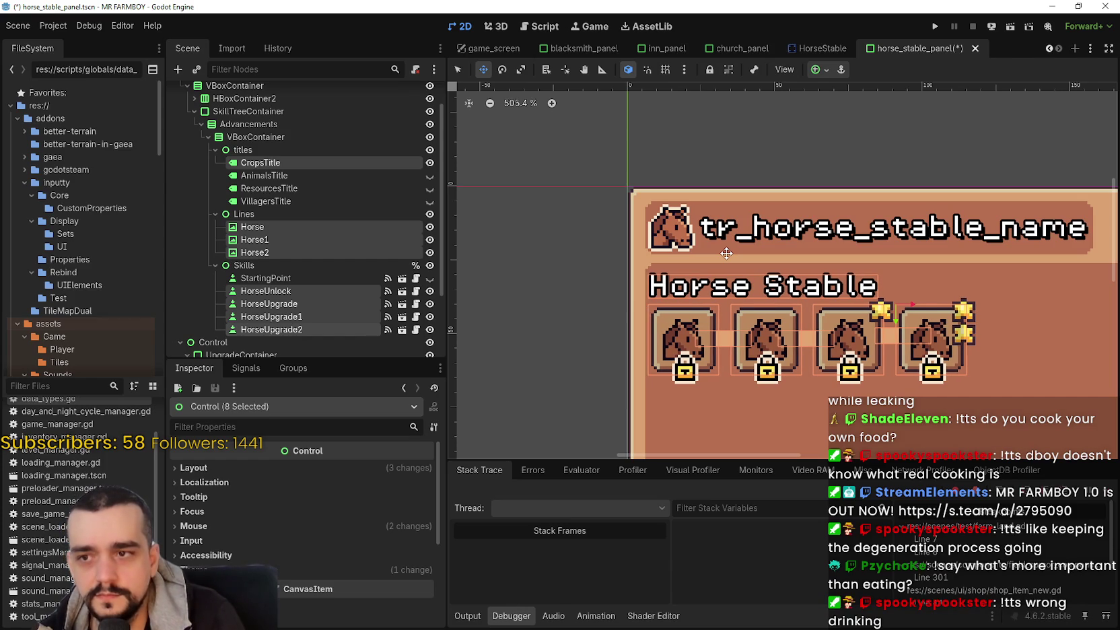
{"action": "key", "text": "Right"}
{"action": "key", "text": "Right"}
{"action": "key", "text": "Right"}
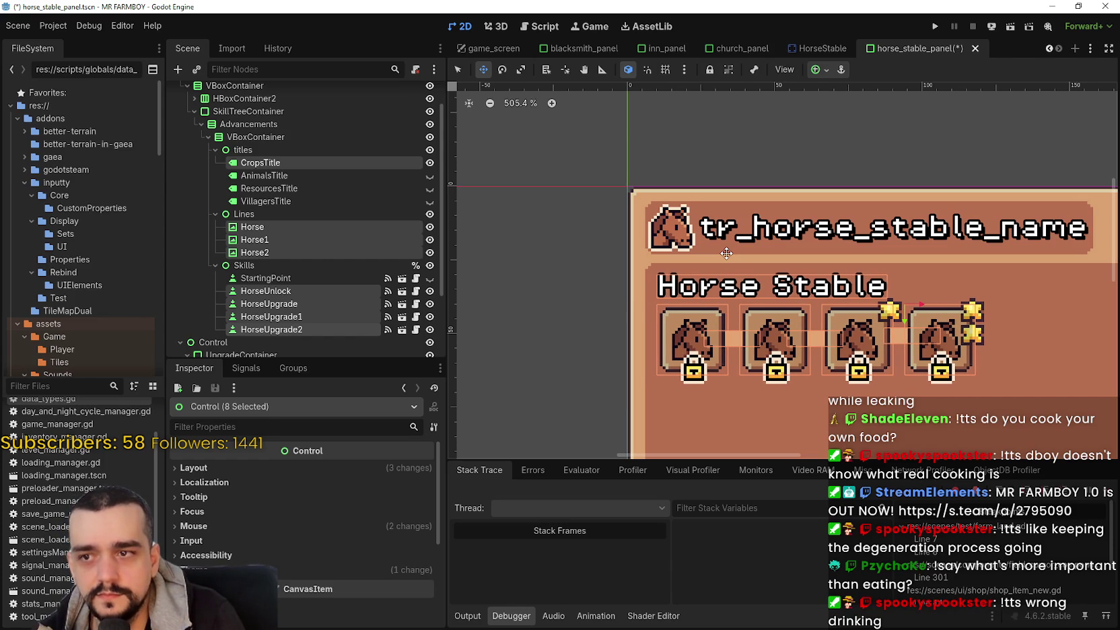
{"action": "key", "text": "Right"}
{"action": "key", "text": "Right"}
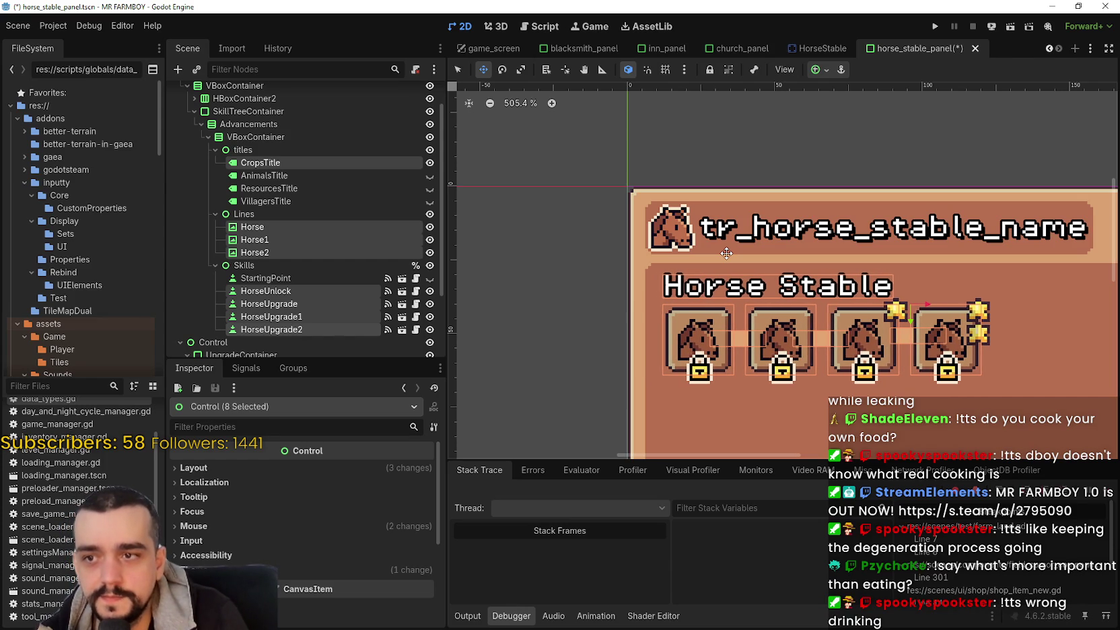
{"action": "key", "text": "Down"}
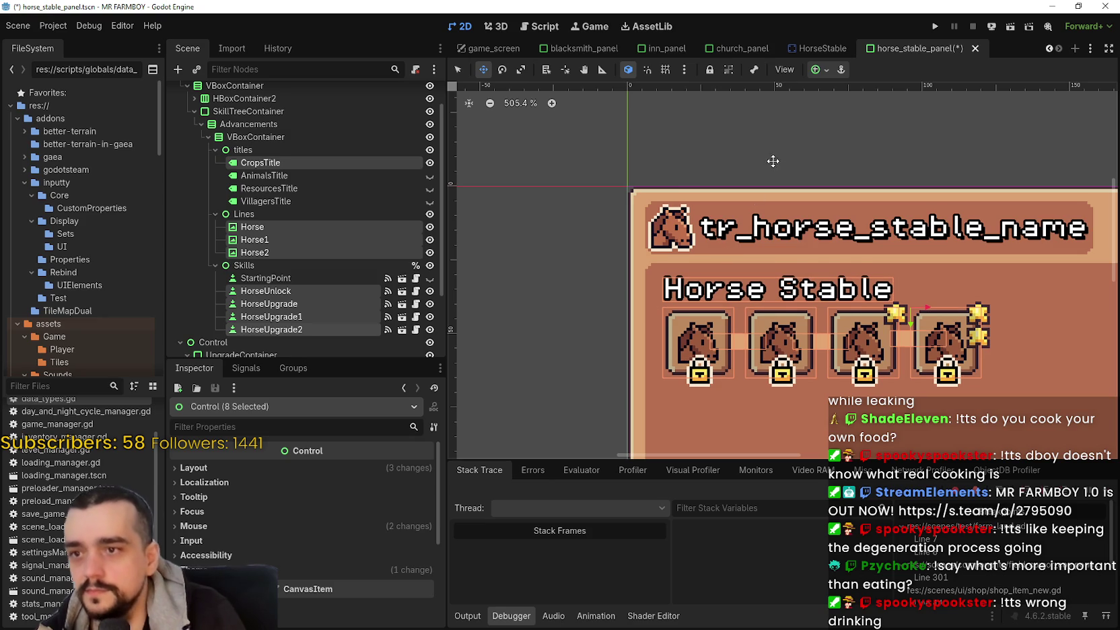
{"action": "scroll", "coordinate": [864, 229], "scroll_direction": "down", "scroll_amount": 5}
{"action": "key", "text": "ctrl+s"}
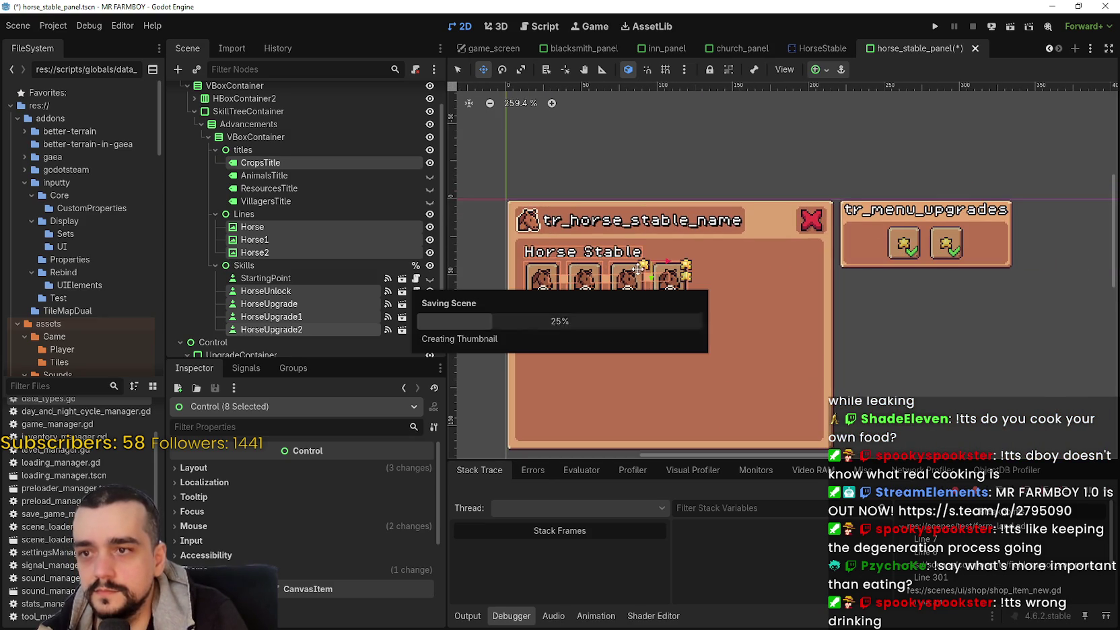
{"action": "scroll", "coordinate": [705, 255], "scroll_direction": "down", "scroll_amount": 2}
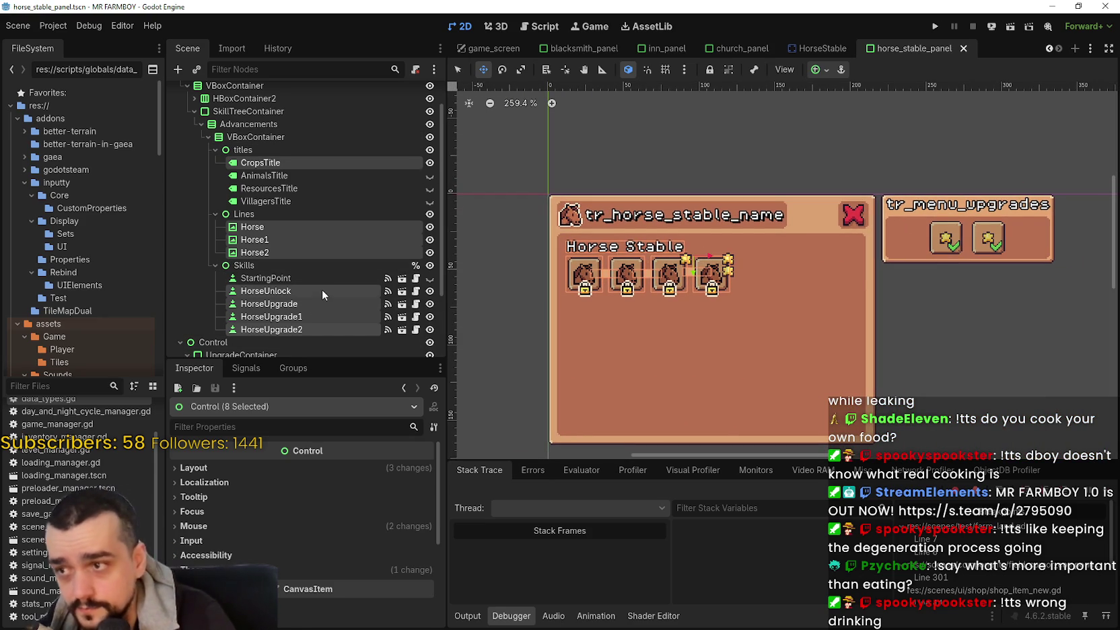
{"action": "left_click", "coordinate": [309, 304]}
{"action": "left_click", "coordinate": [313, 328]}
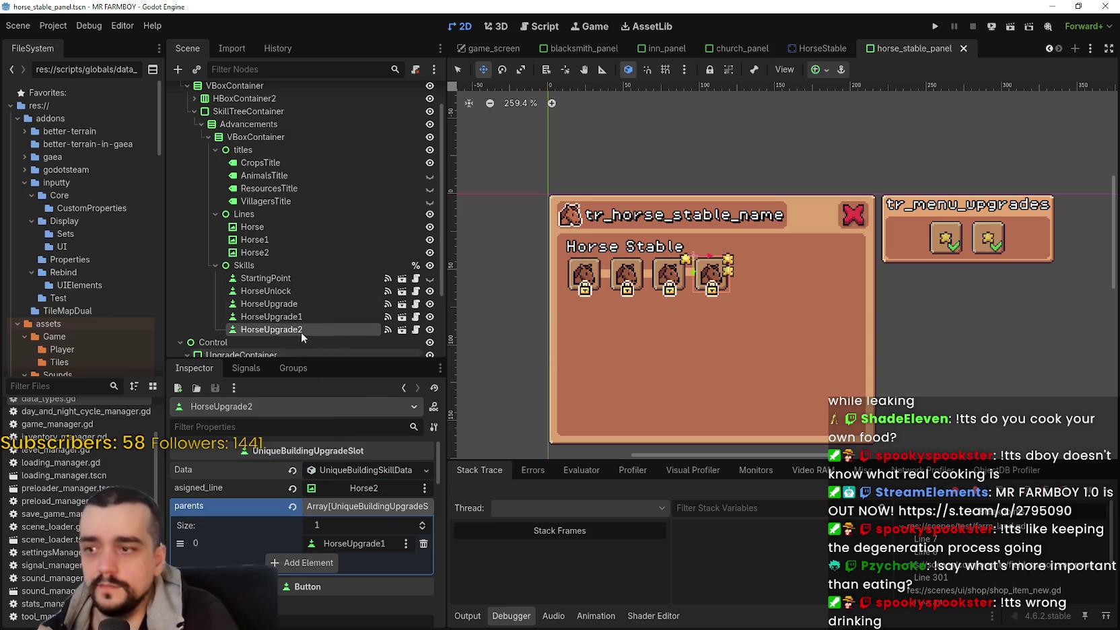
{"action": "left_click", "coordinate": [282, 304]}
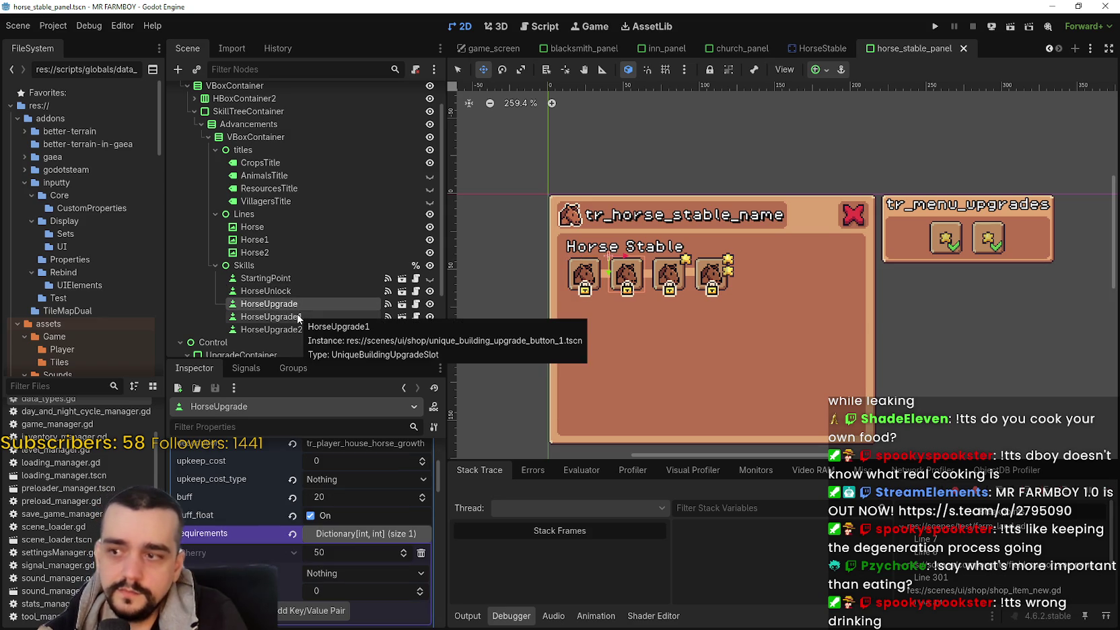
{"action": "left_click", "coordinate": [298, 318]}
{"action": "left_click", "coordinate": [302, 332]}
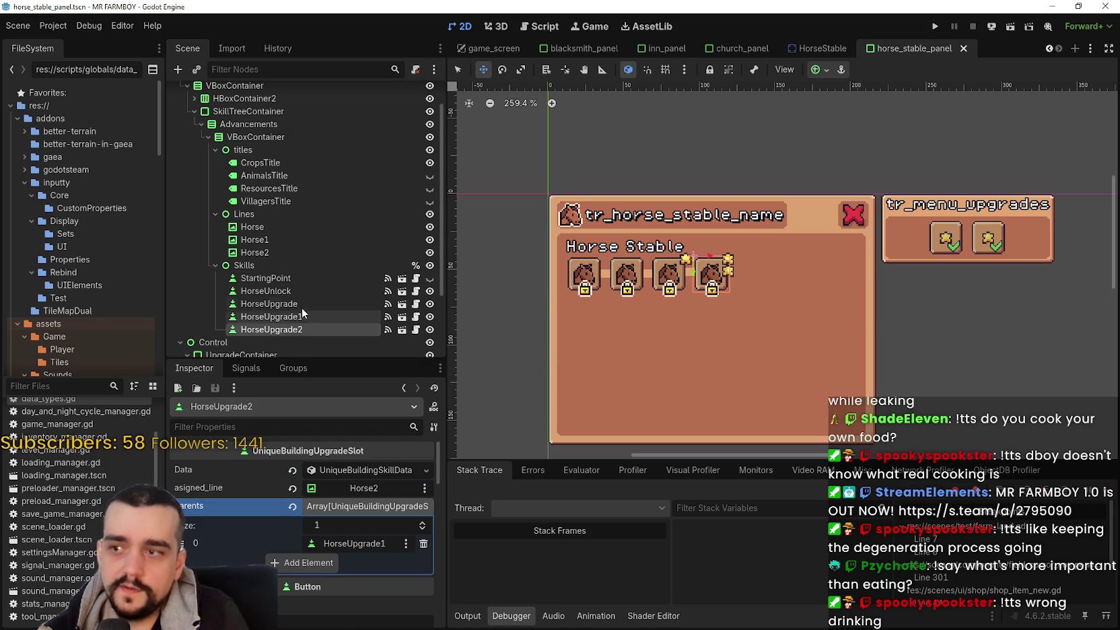
{"action": "scroll", "coordinate": [628, 289], "scroll_direction": "up", "scroll_amount": 3}
{"action": "left_click", "coordinate": [458, 70]}
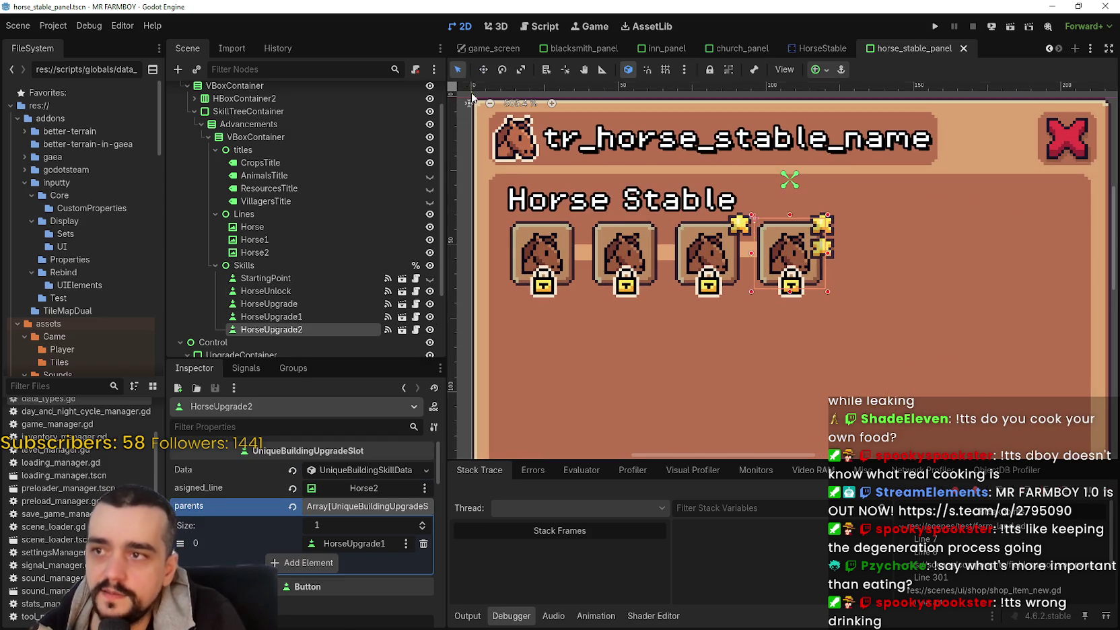
{"action": "scroll", "coordinate": [559, 283], "scroll_direction": "down", "scroll_amount": 3}
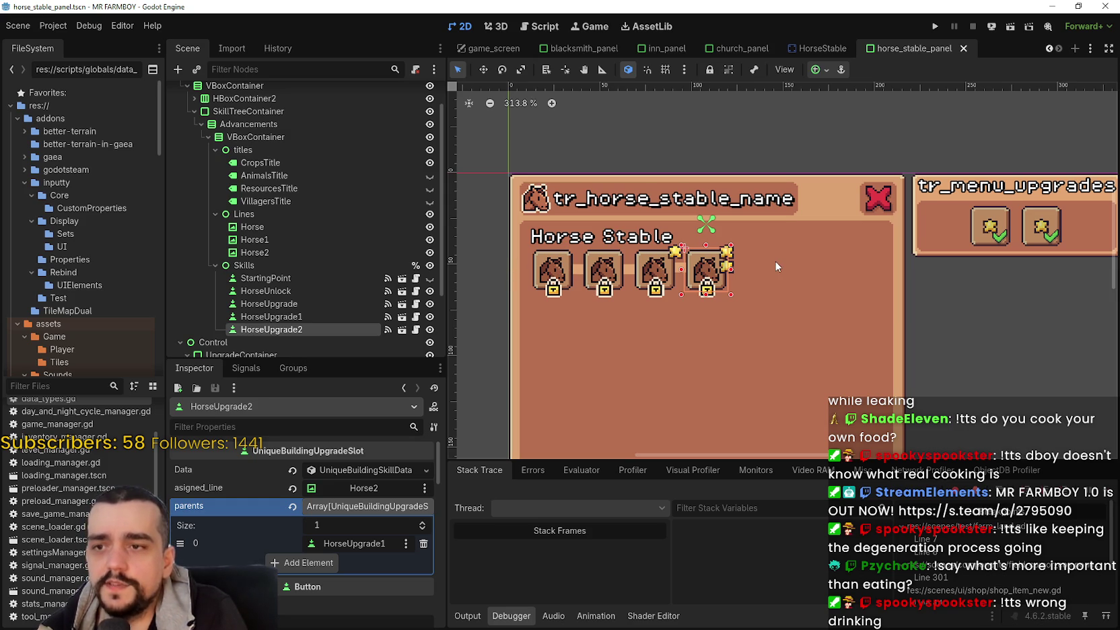
{"action": "scroll", "coordinate": [716, 268], "scroll_direction": "down", "scroll_amount": 2}
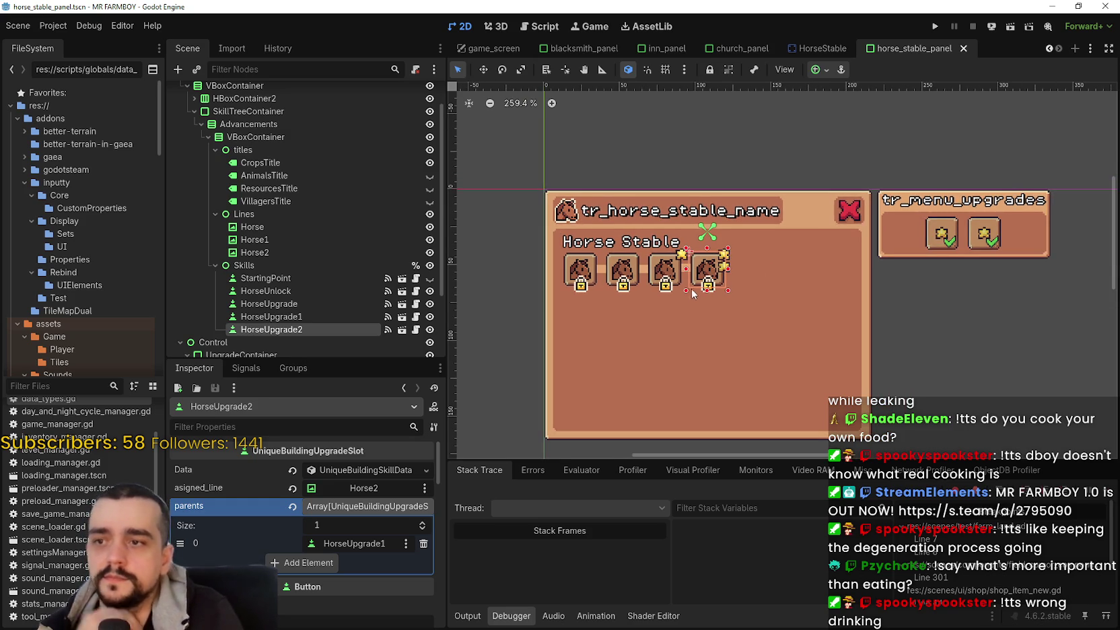
{"action": "scroll", "coordinate": [686, 287], "scroll_direction": "up", "scroll_amount": 2}
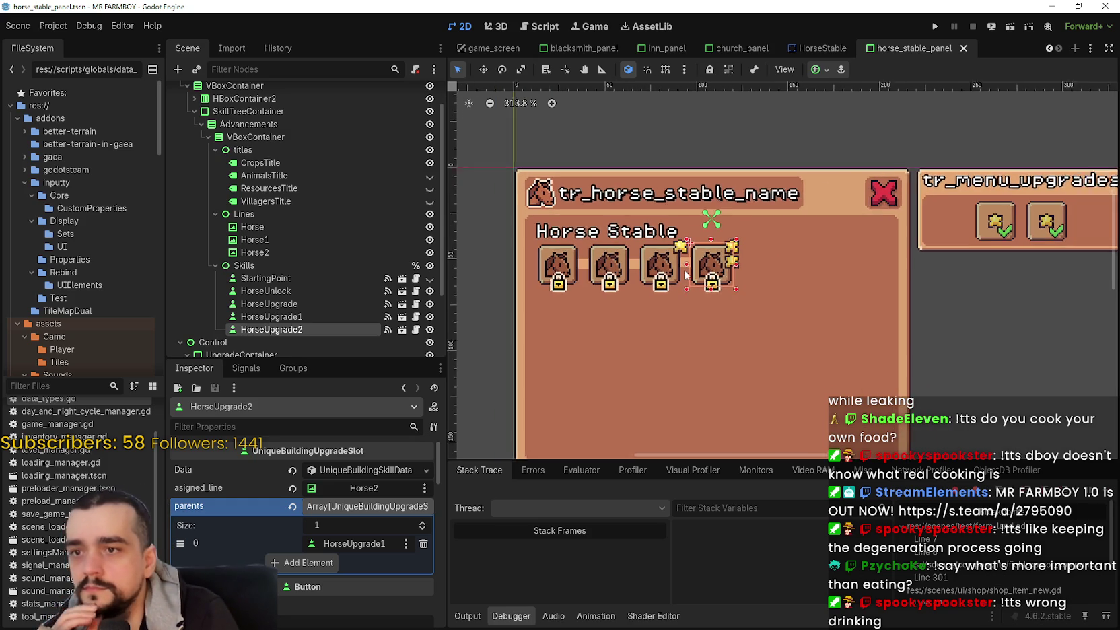
{"action": "scroll", "coordinate": [686, 276], "scroll_direction": "down", "scroll_amount": 1}
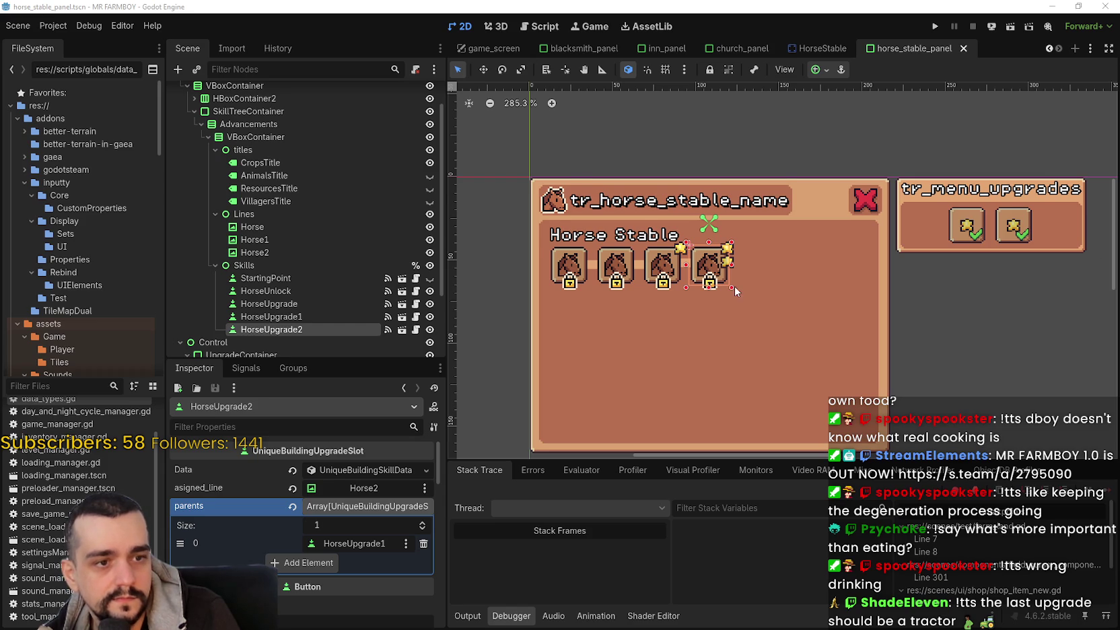
{"action": "scroll", "coordinate": [664, 254], "scroll_direction": "down", "scroll_amount": 3}
{"action": "scroll", "coordinate": [626, 255], "scroll_direction": "up", "scroll_amount": 5}
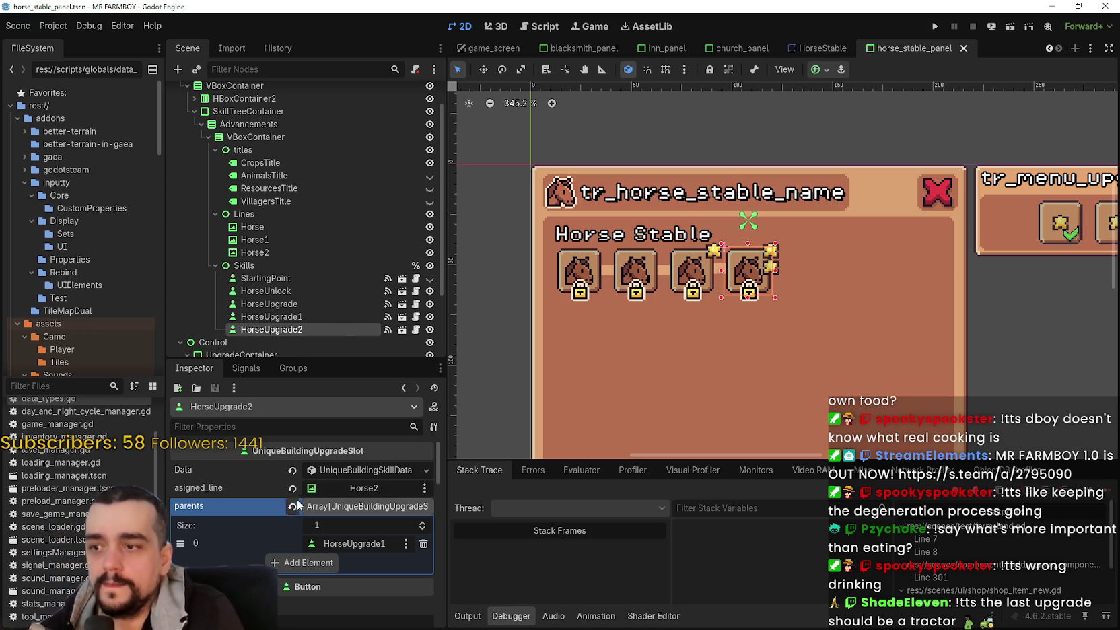
{"action": "key", "text": "ctrl+s"}
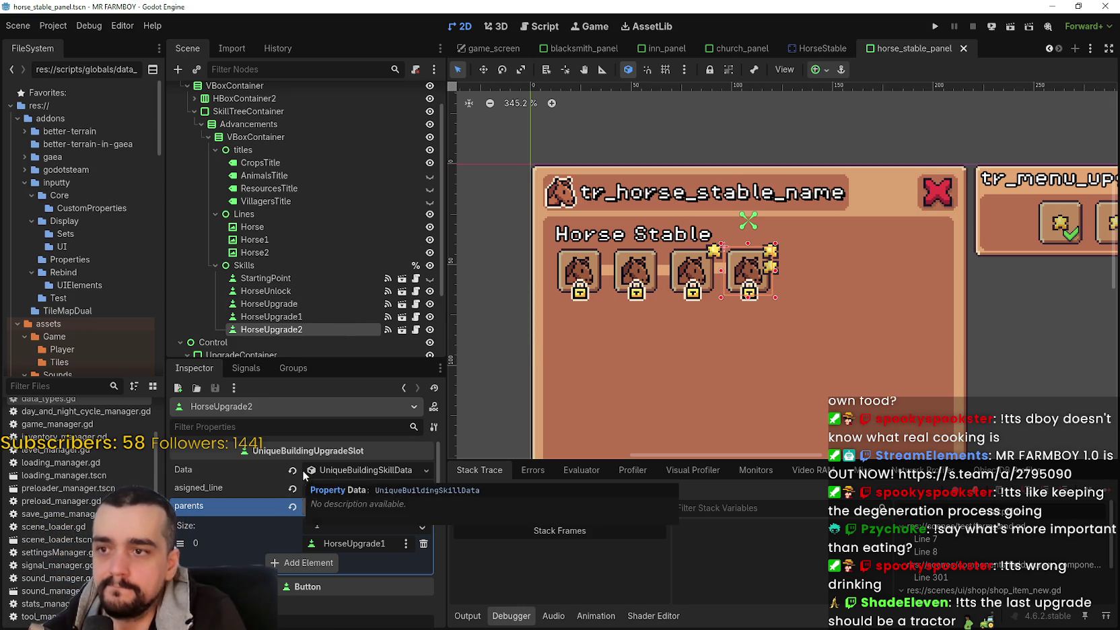
{"action": "left_click", "coordinate": [577, 274]}
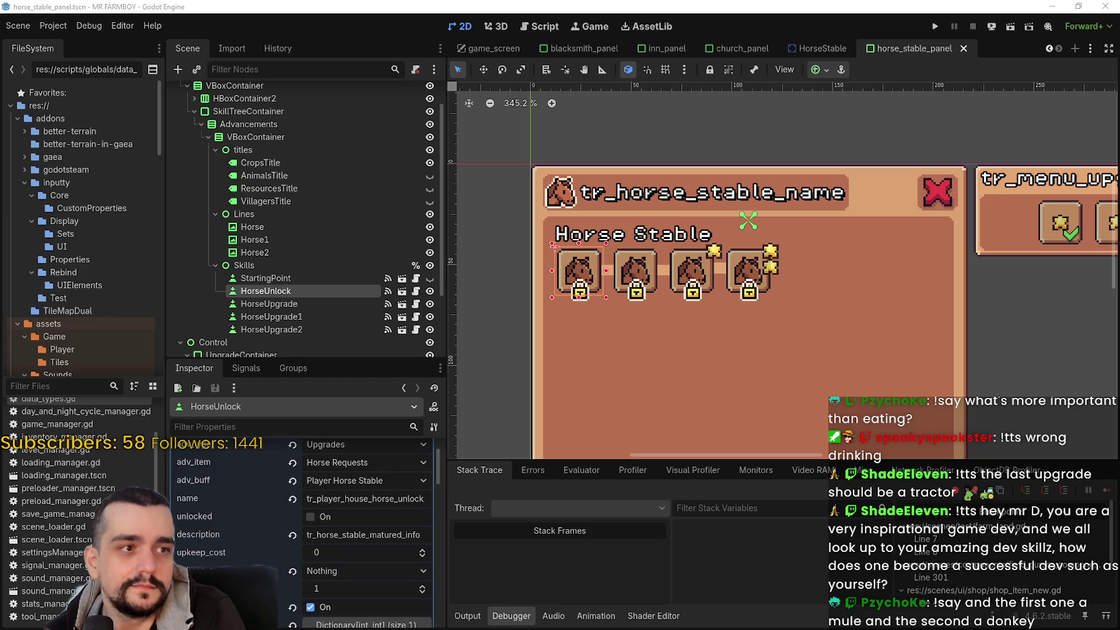
{"action": "scroll", "coordinate": [849, 315], "scroll_direction": "down", "scroll_amount": 1}
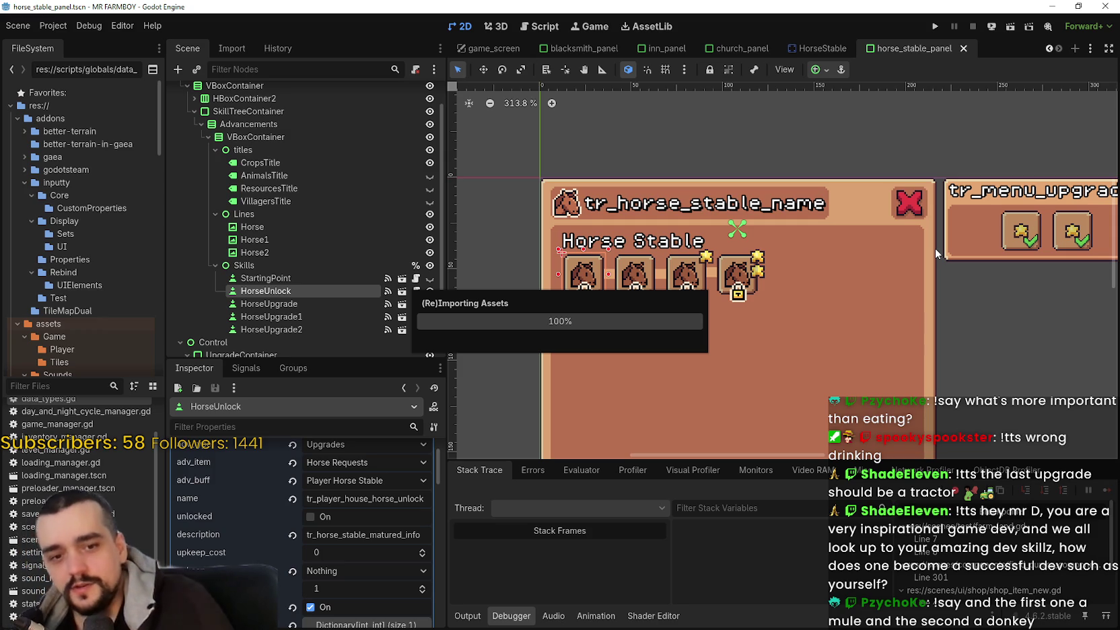
{"action": "left_click", "coordinate": [57, 31]}
{"action": "left_click", "coordinate": [80, 31]}
{"action": "left_click", "coordinate": [59, 29]}
{"action": "mouse_move", "coordinate": [88, 25]}
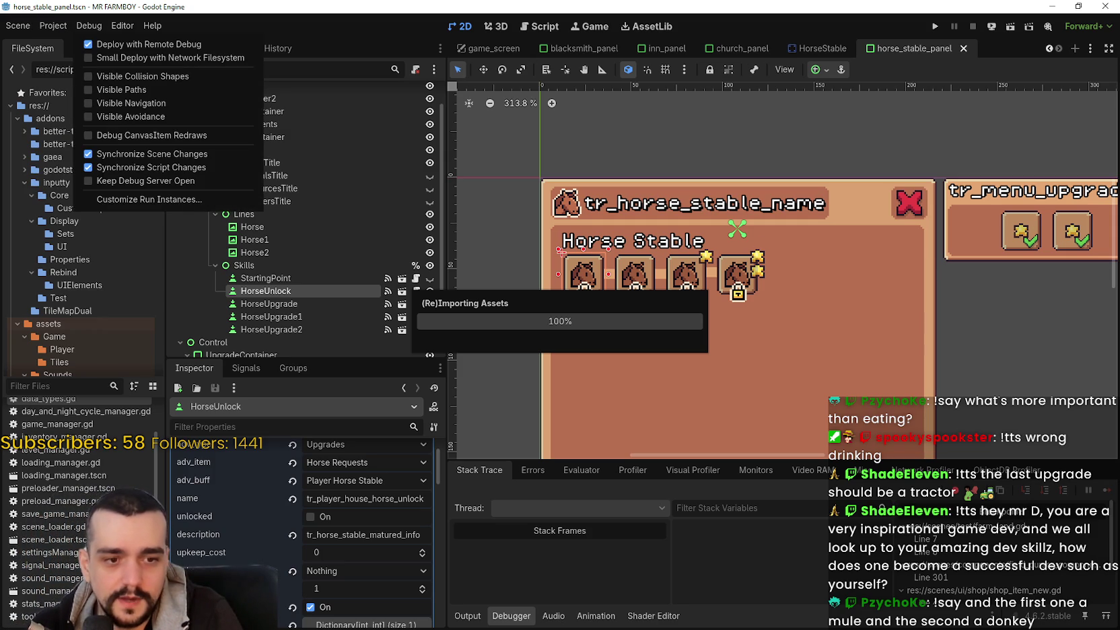
{"action": "key", "text": "Escape"}
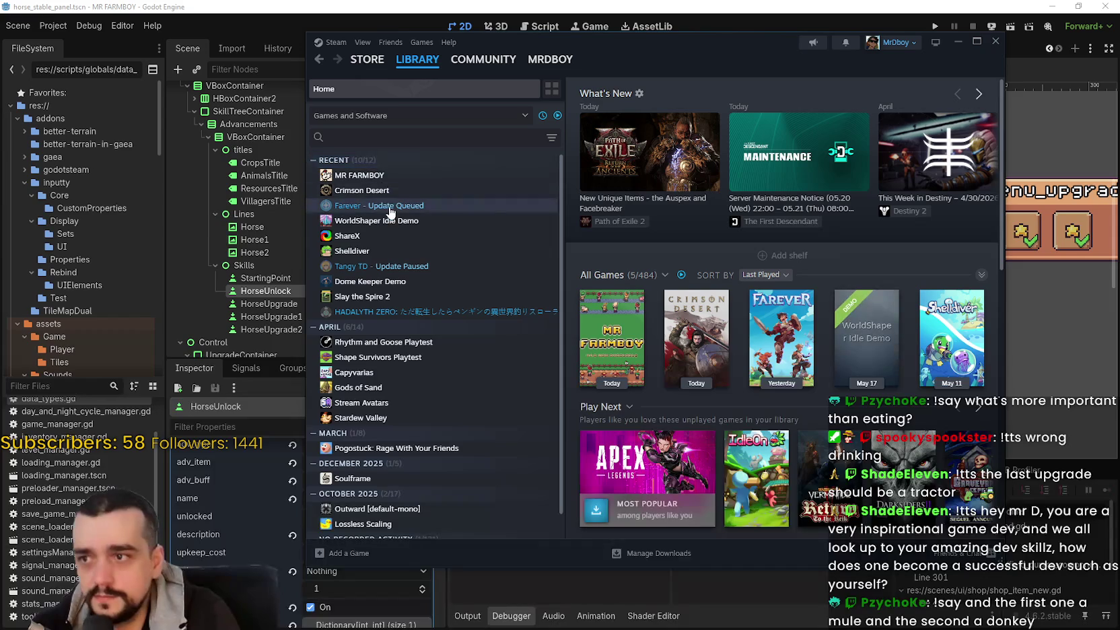
Step: Go from Farever's library page to its Community Hub and open the 'Patch Notes for v0.1.4' card
{"action": "left_click", "coordinate": [390, 206]}
{"action": "scroll", "coordinate": [796, 416], "scroll_direction": "down", "scroll_amount": 3}
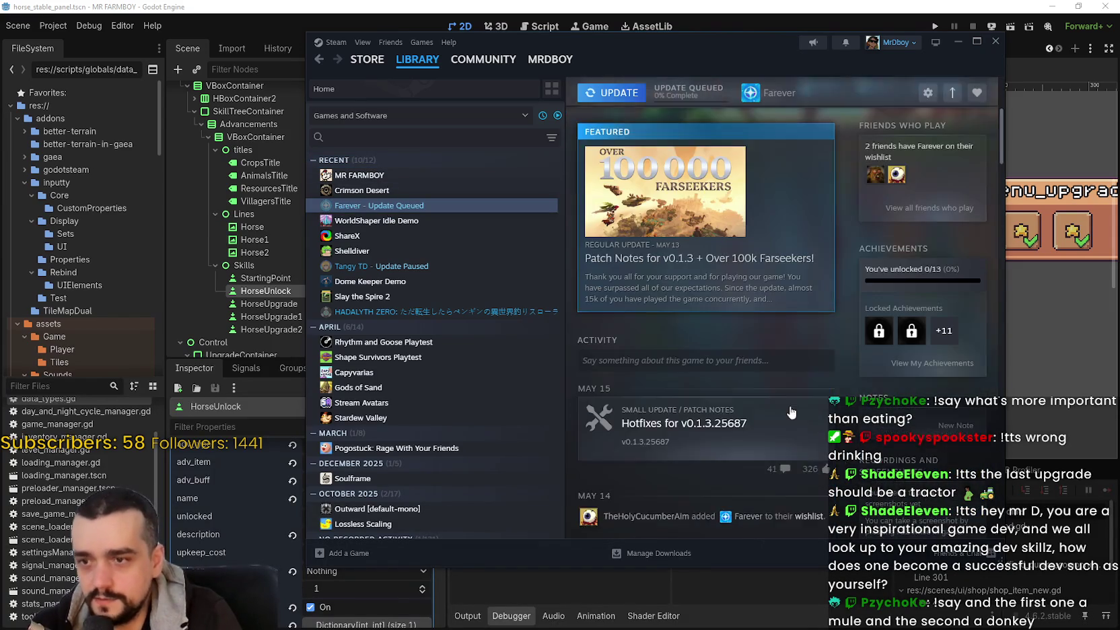
{"action": "scroll", "coordinate": [674, 384], "scroll_direction": "up", "scroll_amount": 3}
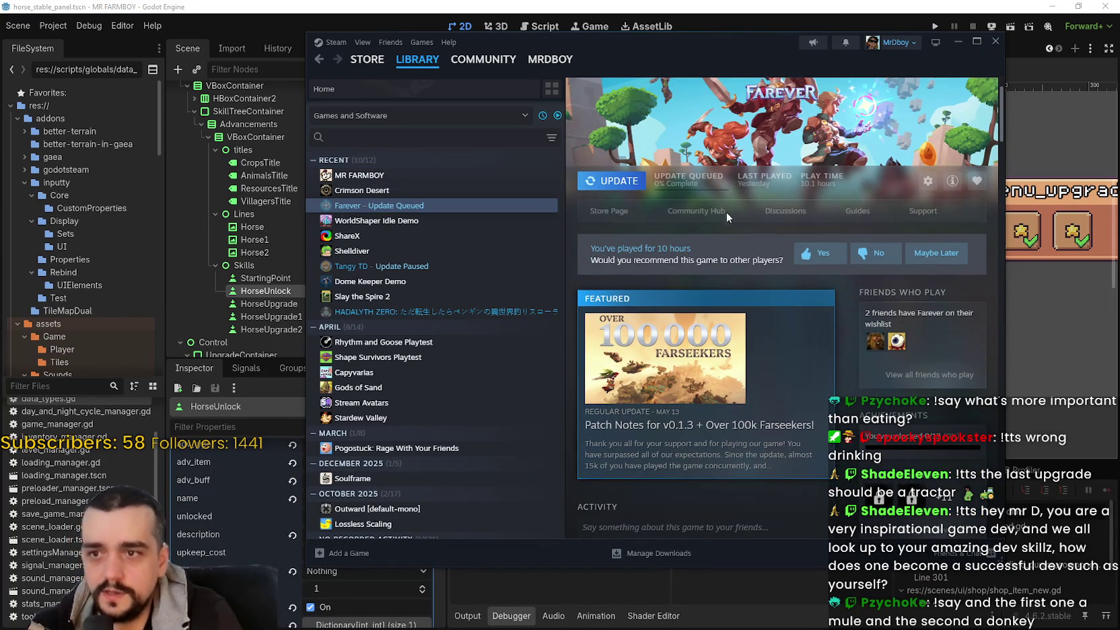
{"action": "left_click", "coordinate": [707, 211]}
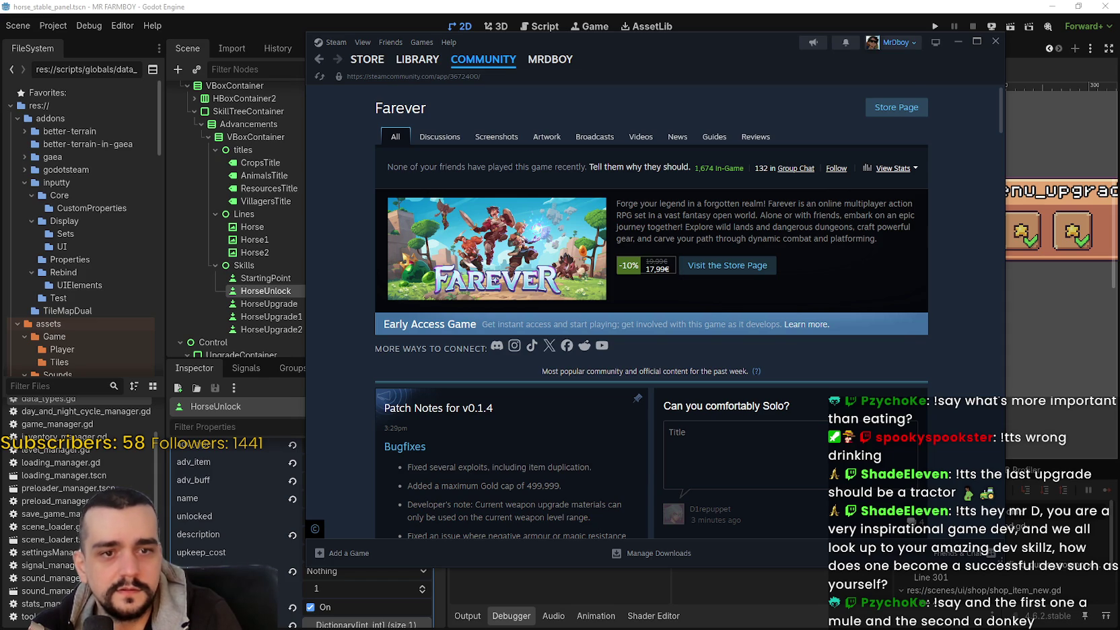
{"action": "scroll", "coordinate": [582, 423], "scroll_direction": "down", "scroll_amount": 1}
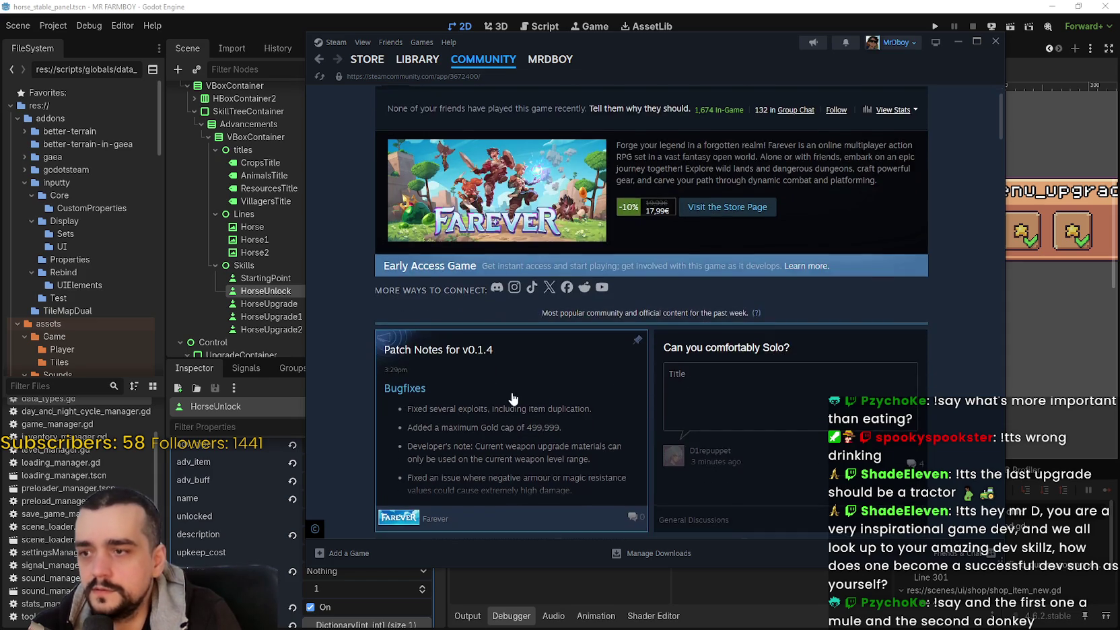
{"action": "left_click", "coordinate": [509, 394]}
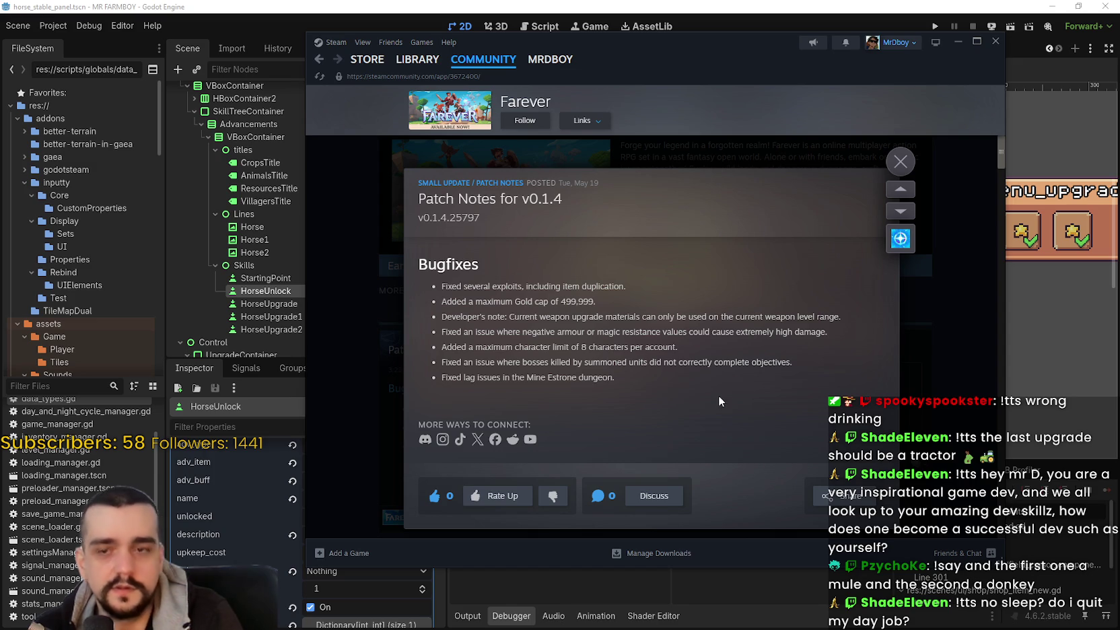
Step: Highlight the v0.1.4 fix notes one by one, clear the selection, and close the patch notes
{"action": "mouse_move", "coordinate": [463, 287]}
{"action": "left_mouse_down"}
{"action": "mouse_move", "coordinate": [604, 292]}
{"action": "mouse_move", "coordinate": [606, 310]}
{"action": "left_mouse_up"}
{"action": "mouse_move", "coordinate": [476, 301]}
{"action": "left_mouse_down"}
{"action": "mouse_move", "coordinate": [593, 302]}
{"action": "mouse_move", "coordinate": [589, 312]}
{"action": "left_mouse_up"}
{"action": "mouse_move", "coordinate": [508, 316]}
{"action": "left_mouse_down"}
{"action": "mouse_move", "coordinate": [844, 327]}
{"action": "mouse_move", "coordinate": [838, 317]}
{"action": "left_mouse_up"}
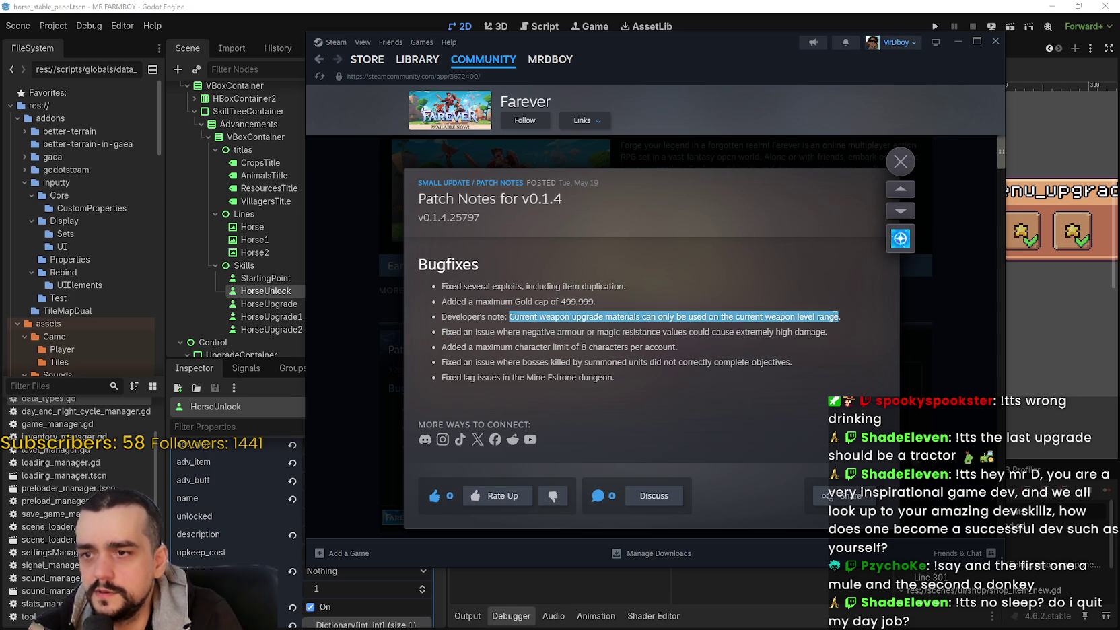
{"action": "mouse_move", "coordinate": [442, 332]}
{"action": "left_mouse_down"}
{"action": "mouse_move", "coordinate": [843, 338]}
{"action": "mouse_move", "coordinate": [643, 352]}
{"action": "left_mouse_up"}
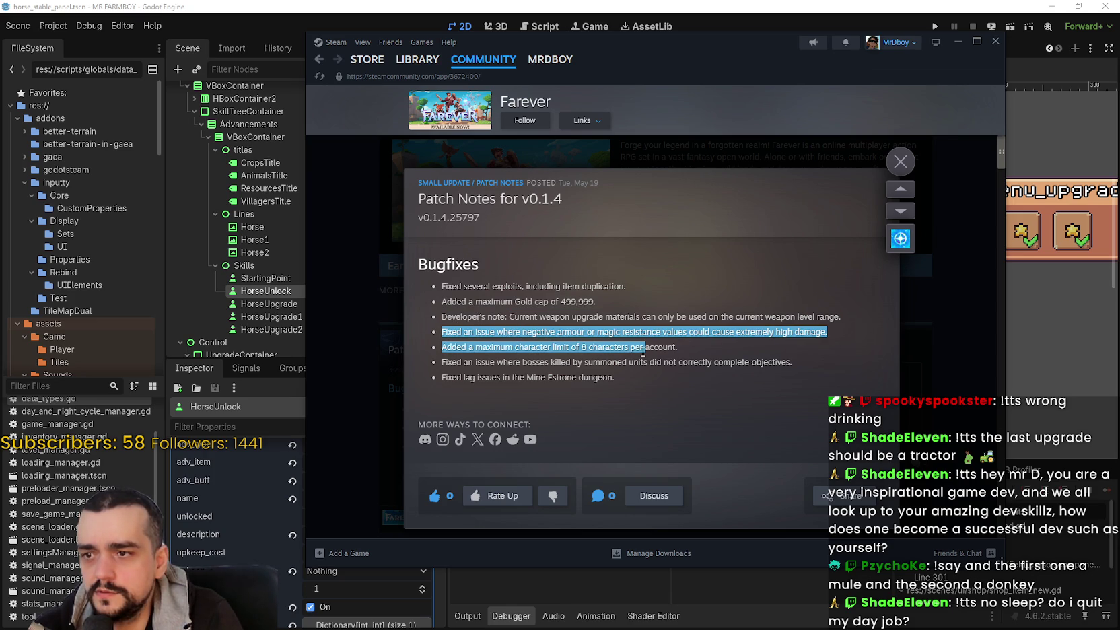
{"action": "left_click_drag", "start_coordinate": [470, 347], "coordinate": [676, 347]}
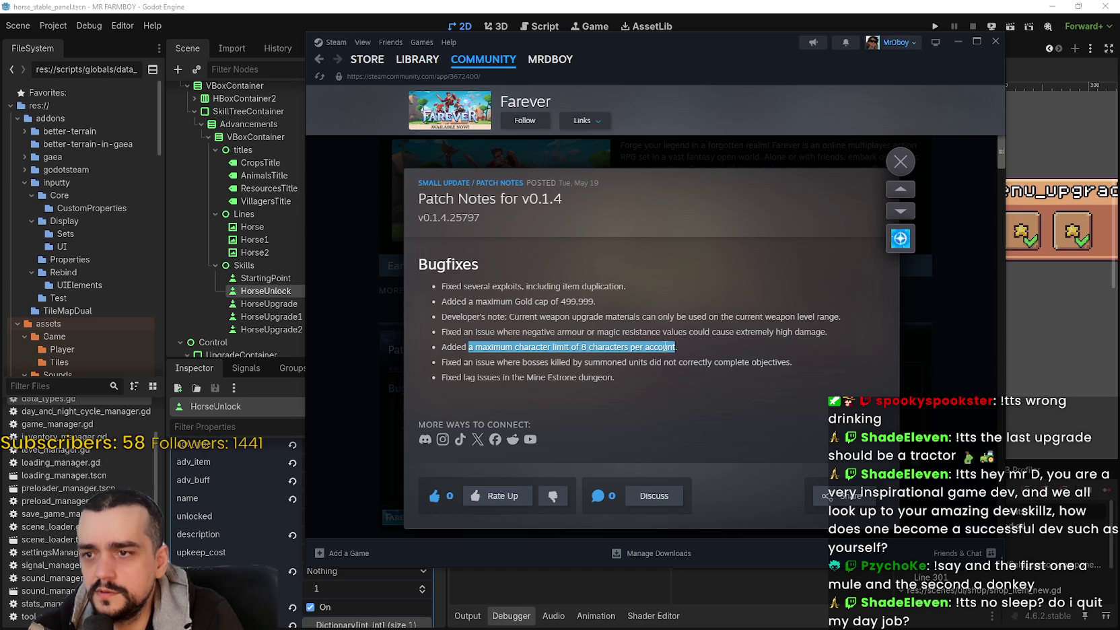
{"action": "mouse_move", "coordinate": [442, 363]}
{"action": "left_mouse_down"}
{"action": "mouse_move", "coordinate": [796, 370]}
{"action": "mouse_move", "coordinate": [784, 377]}
{"action": "left_mouse_up"}
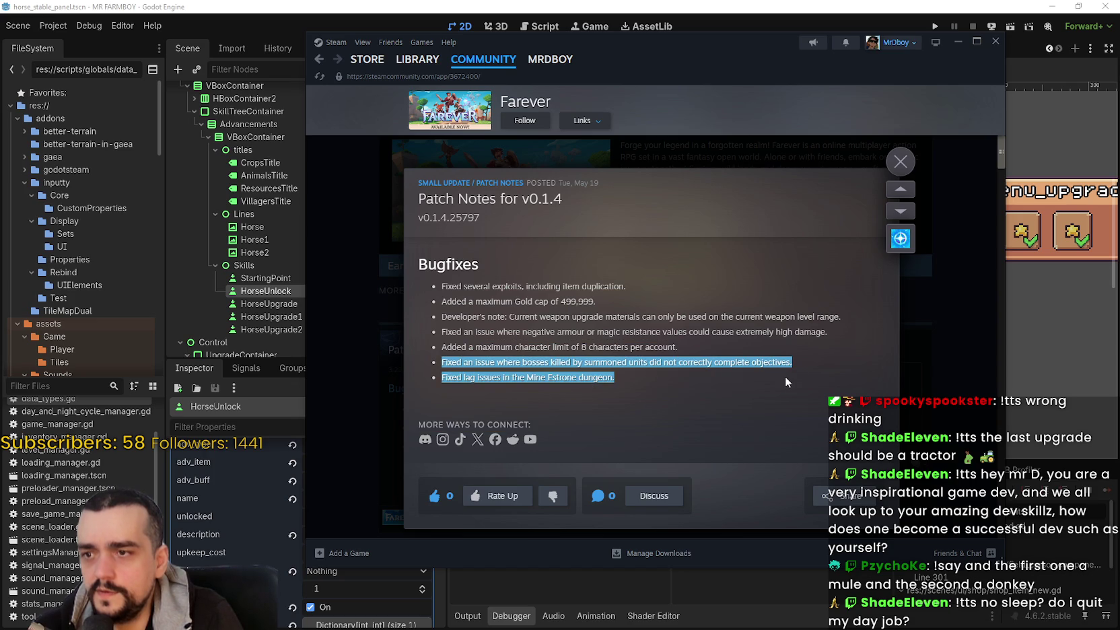
{"action": "mouse_move", "coordinate": [616, 378]}
{"action": "left_mouse_down"}
{"action": "mouse_move", "coordinate": [577, 378]}
{"action": "mouse_move", "coordinate": [633, 379]}
{"action": "left_mouse_up"}
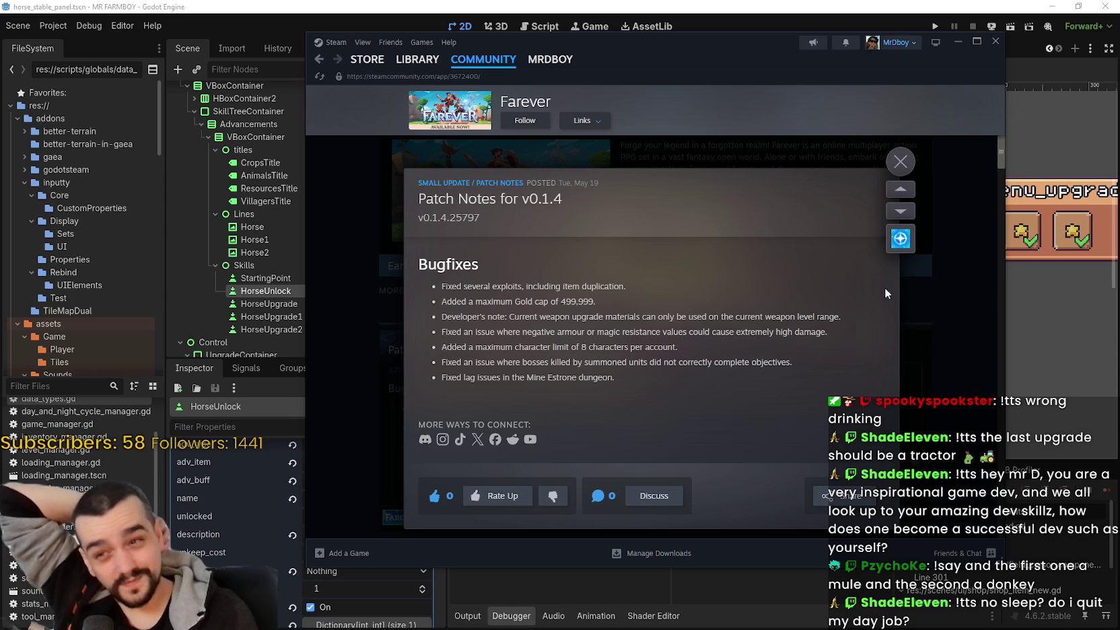
{"action": "left_click", "coordinate": [900, 163]}
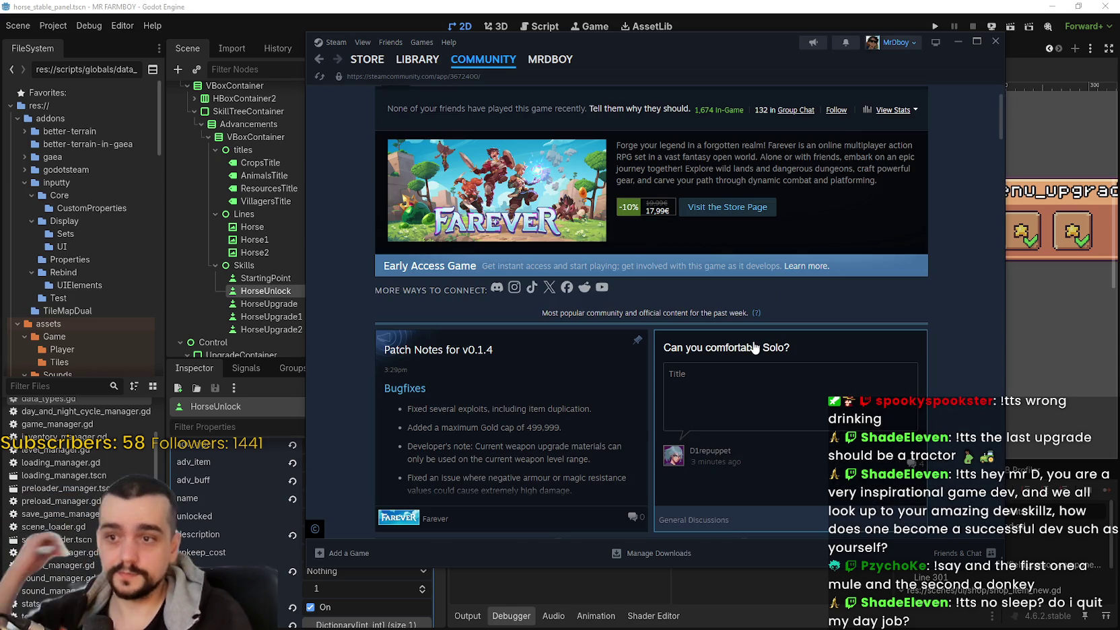
{"action": "scroll", "coordinate": [747, 337], "scroll_direction": "down", "scroll_amount": 3}
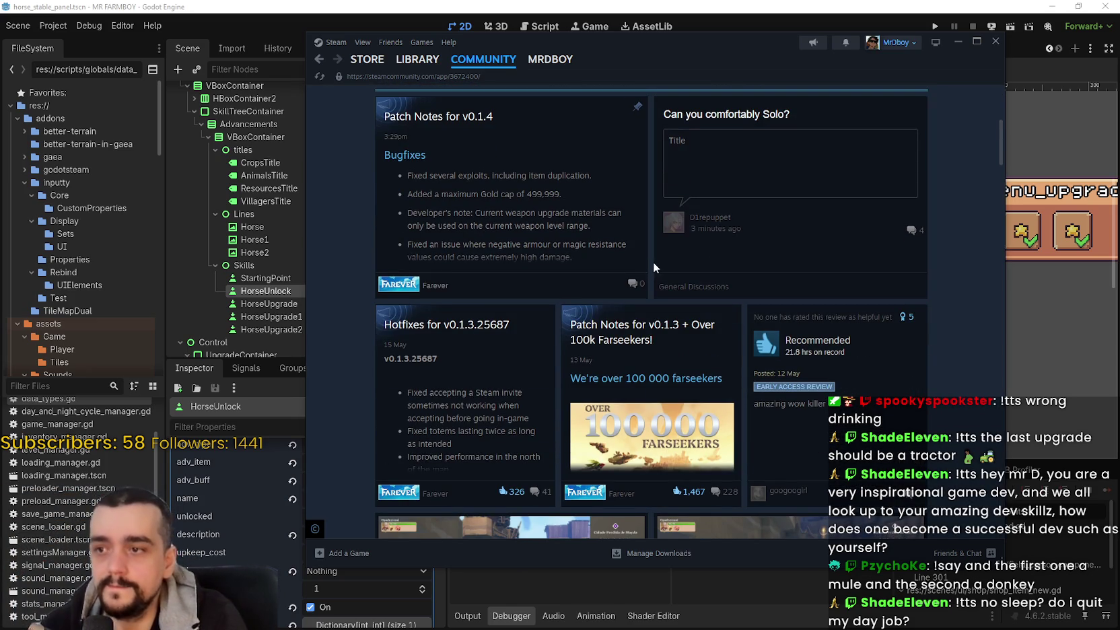
{"action": "scroll", "coordinate": [627, 252], "scroll_direction": "down", "scroll_amount": 3}
{"action": "scroll", "coordinate": [538, 367], "scroll_direction": "up", "scroll_amount": 5}
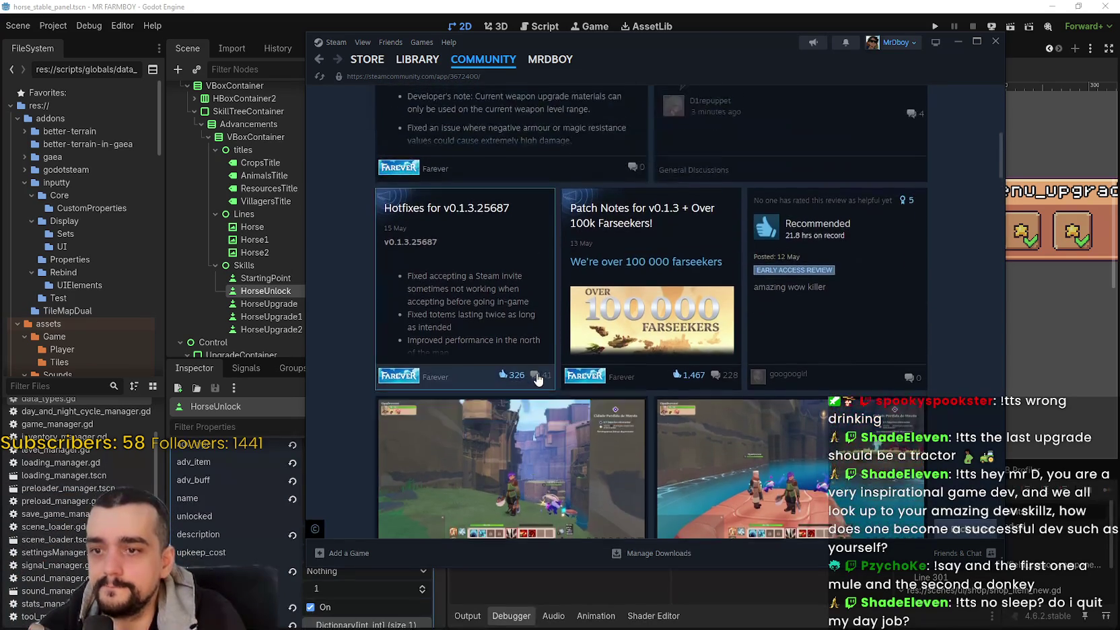
{"action": "scroll", "coordinate": [538, 367], "scroll_direction": "up", "scroll_amount": 2}
{"action": "scroll", "coordinate": [536, 361], "scroll_direction": "down", "scroll_amount": 1}
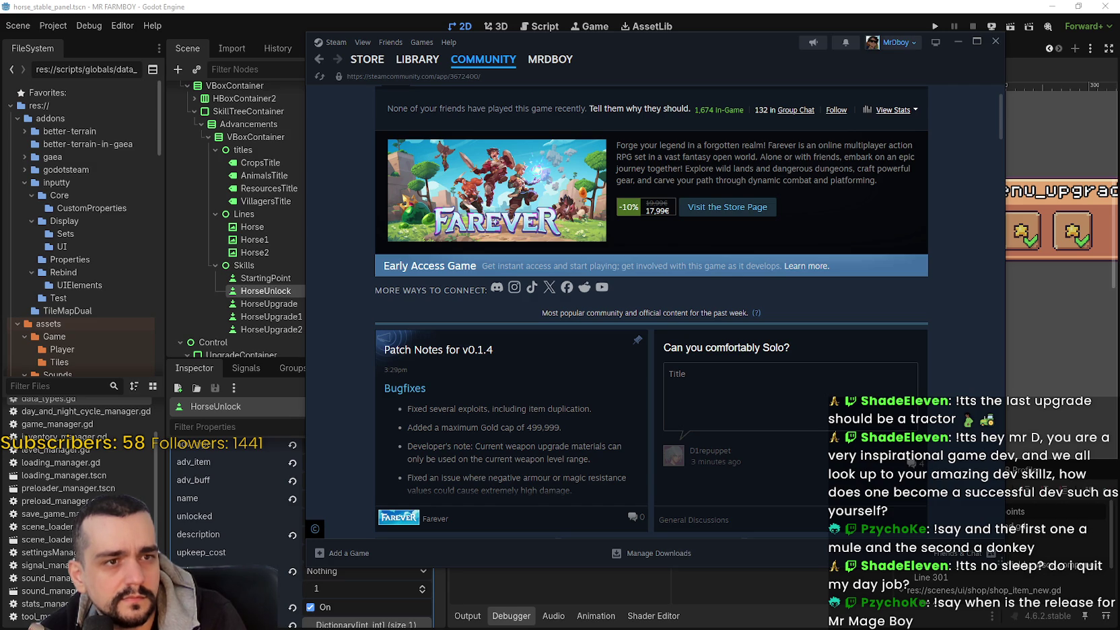
{"action": "key", "text": "alt+Tab"}
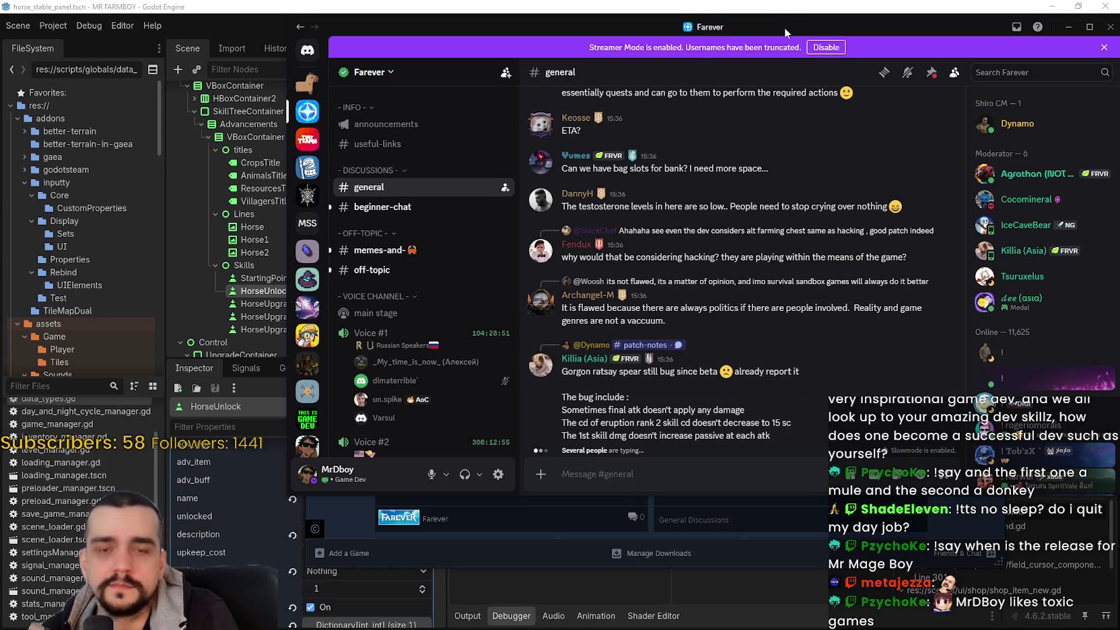
Step: Move the Discord window aside, then Alt+Tab back to Discord on #stream-chat
{"action": "left_click_drag", "start_coordinate": [784, 26], "coordinate": [756, 39]}
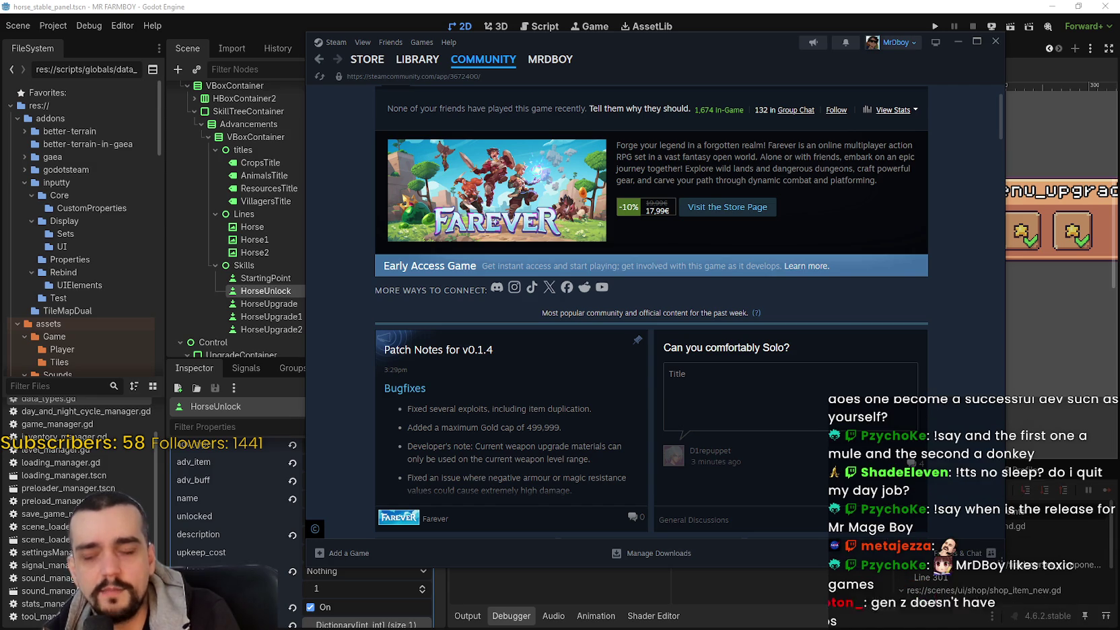
{"action": "key", "text": "alt+Tab"}
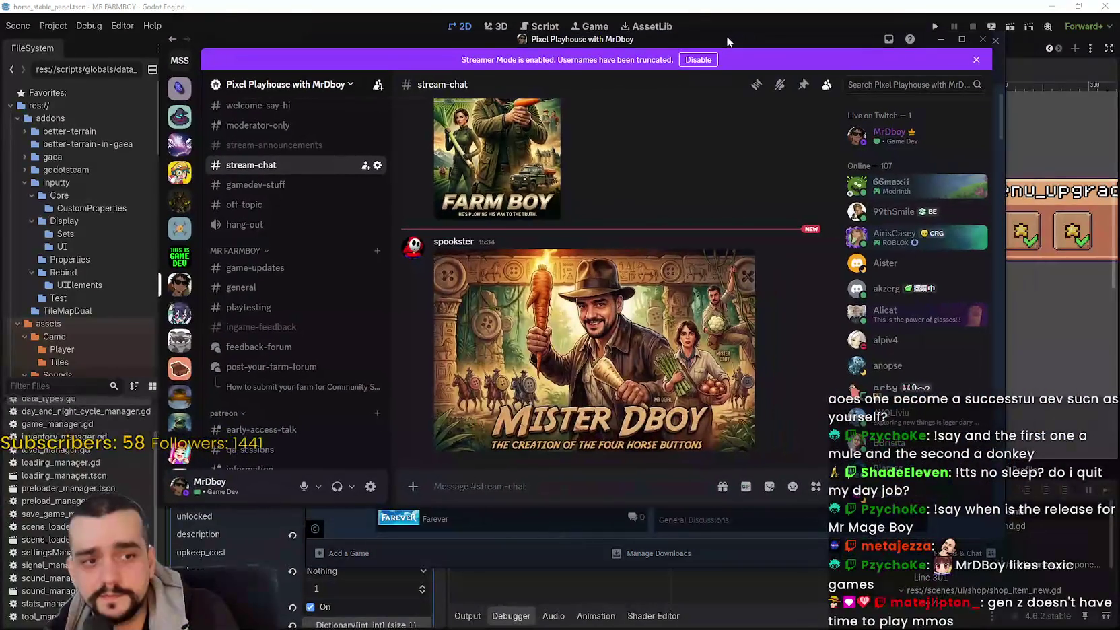
Step: Open the 'Four Horse Buttons' poster full size and zoom into the man, riders and face
{"action": "left_click", "coordinate": [660, 319]}
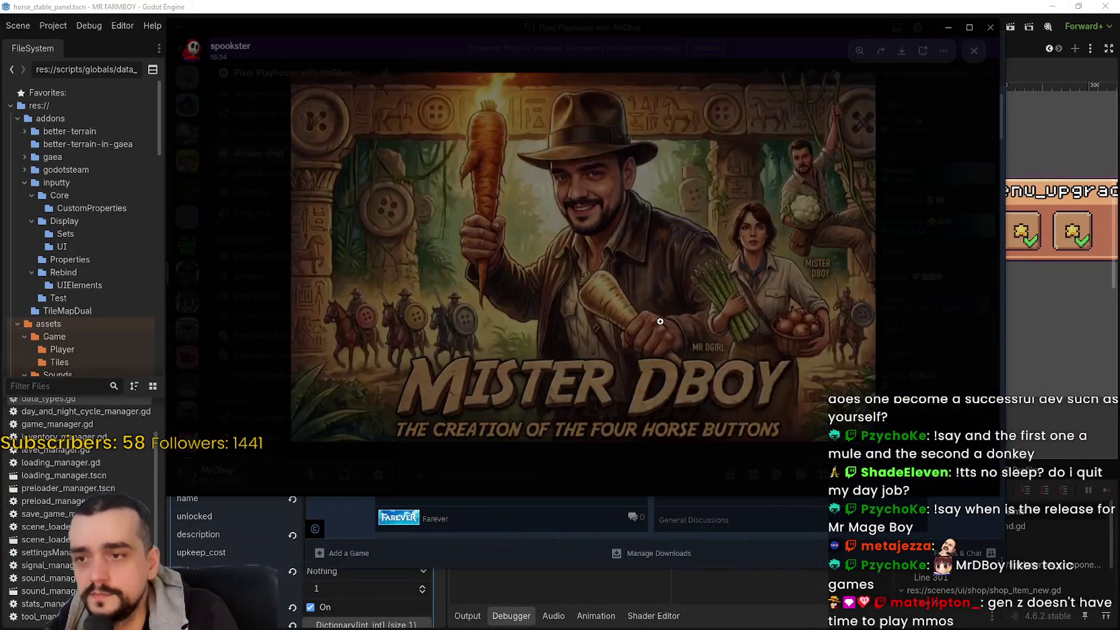
{"action": "left_click", "coordinate": [598, 222]}
{"action": "left_click", "coordinate": [599, 212]}
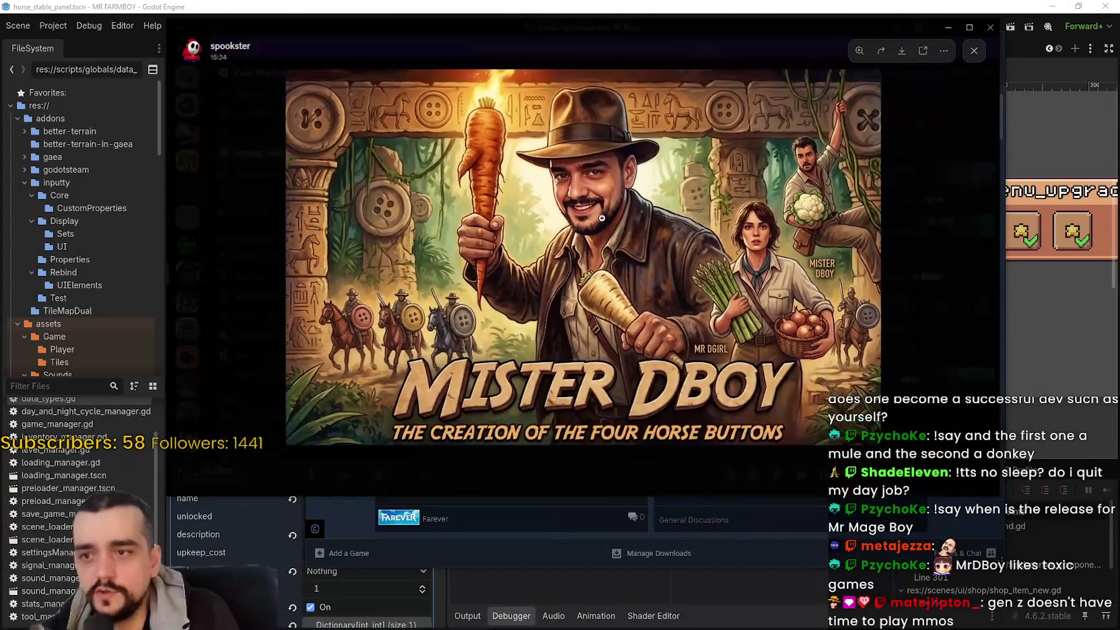
{"action": "left_click", "coordinate": [833, 168]}
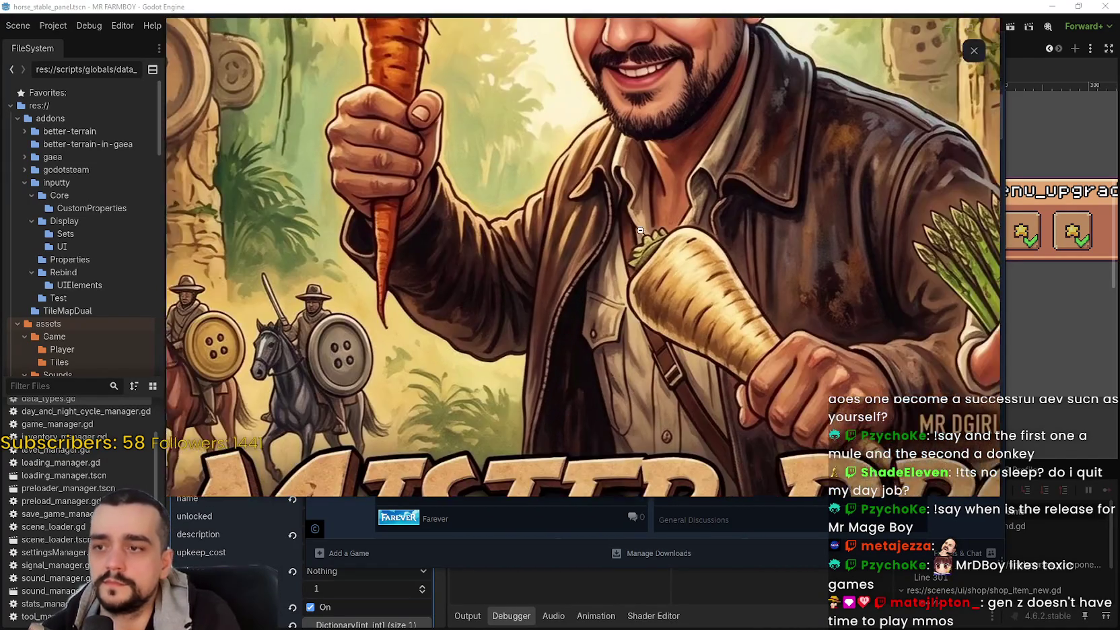
{"action": "left_click", "coordinate": [640, 230]}
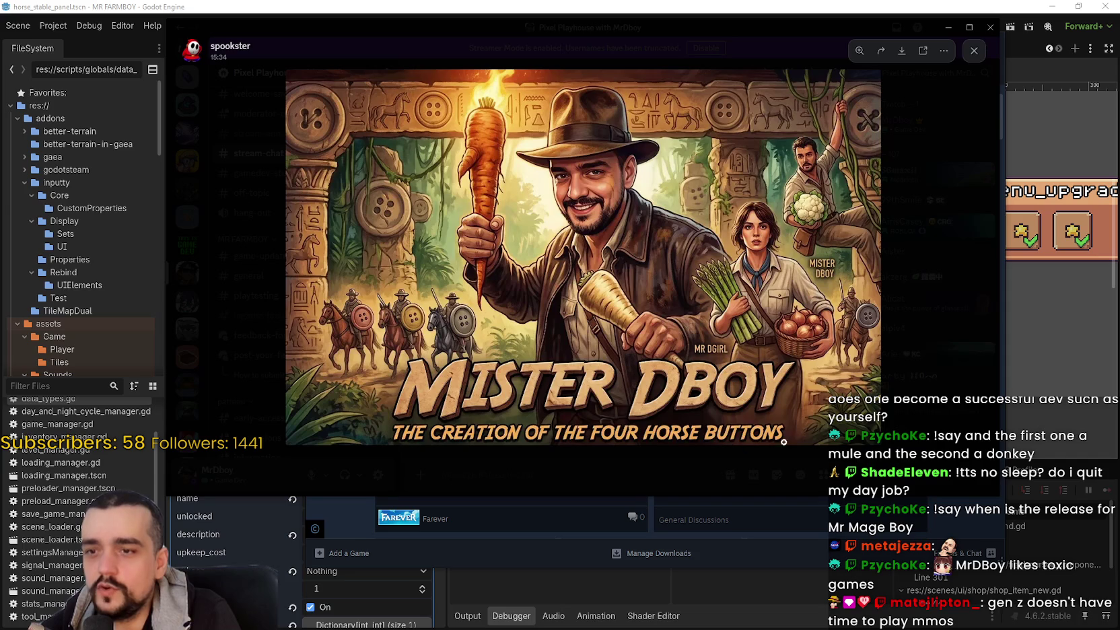
{"action": "left_click", "coordinate": [392, 318]}
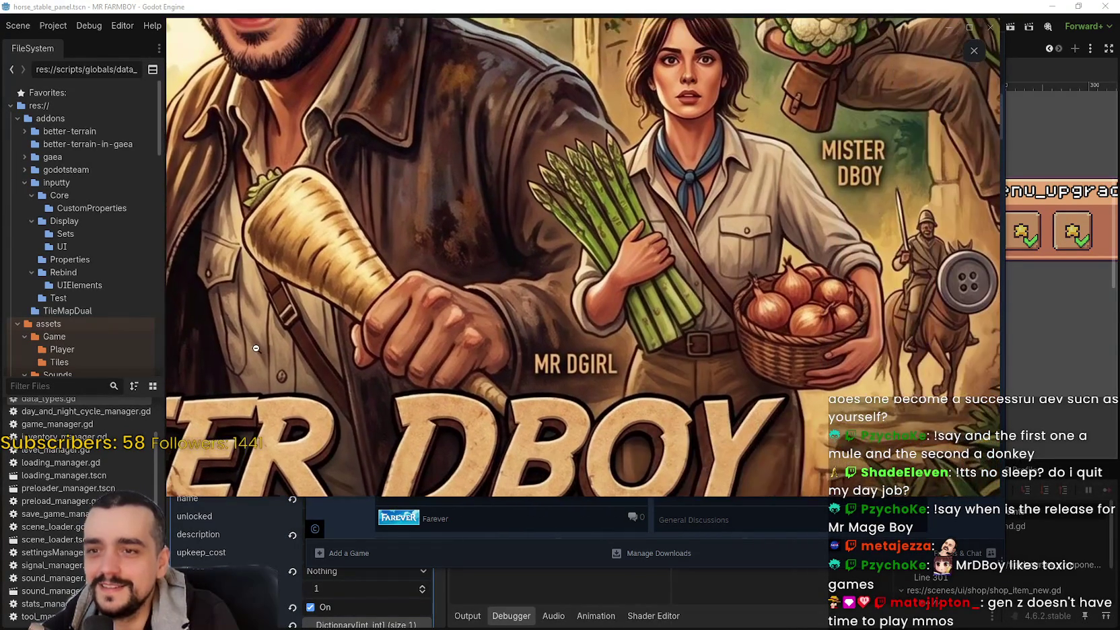
{"action": "left_click", "coordinate": [715, 319]}
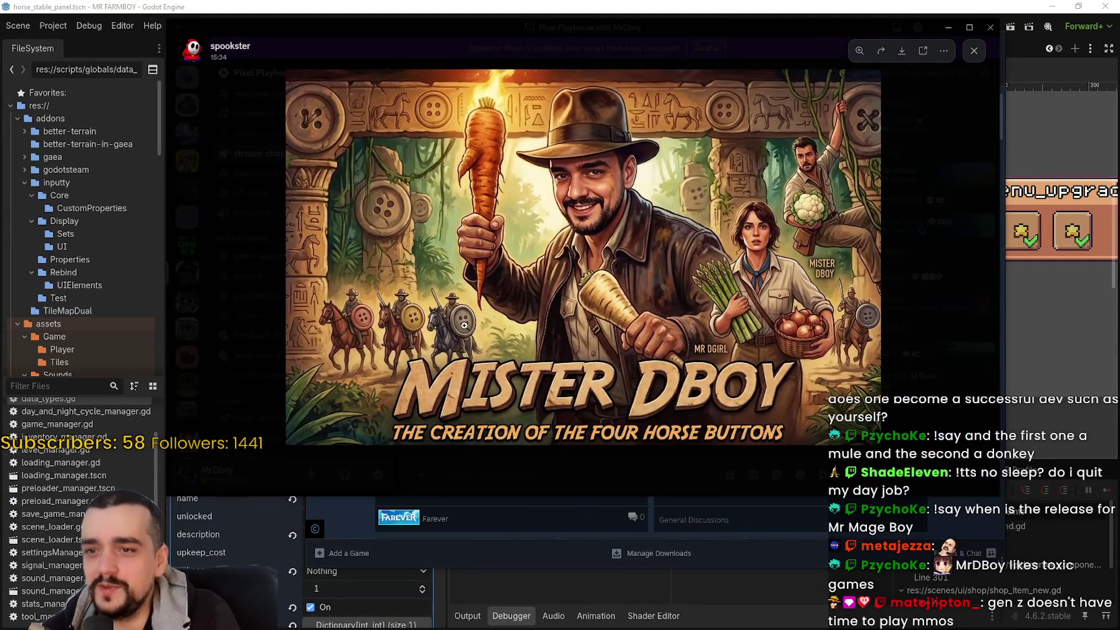
{"action": "left_click", "coordinate": [726, 192]}
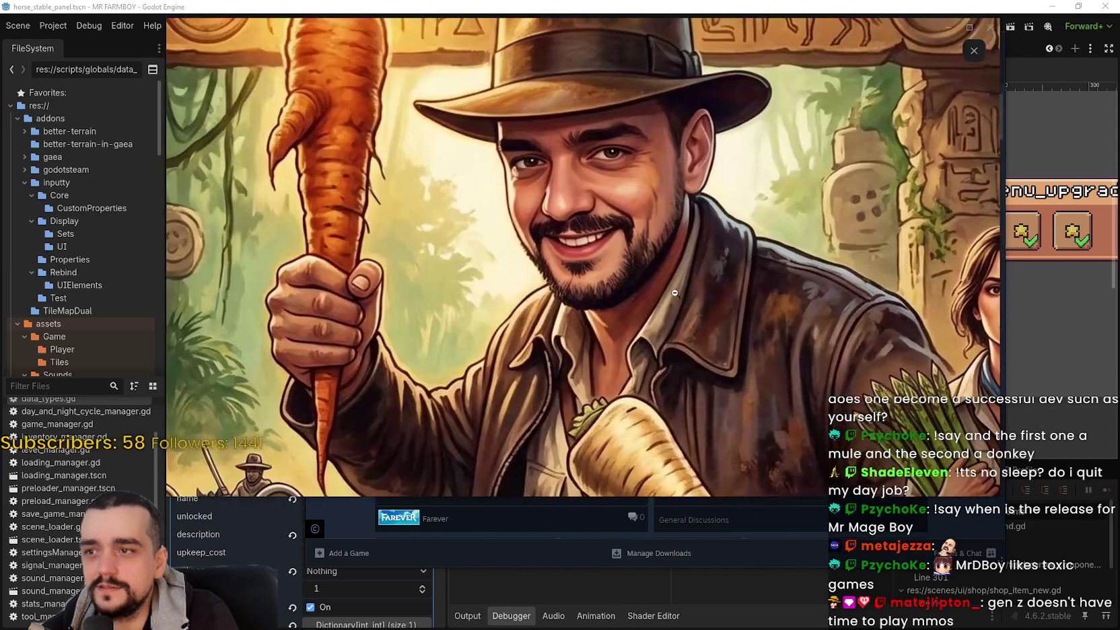
{"action": "left_click", "coordinate": [617, 200]}
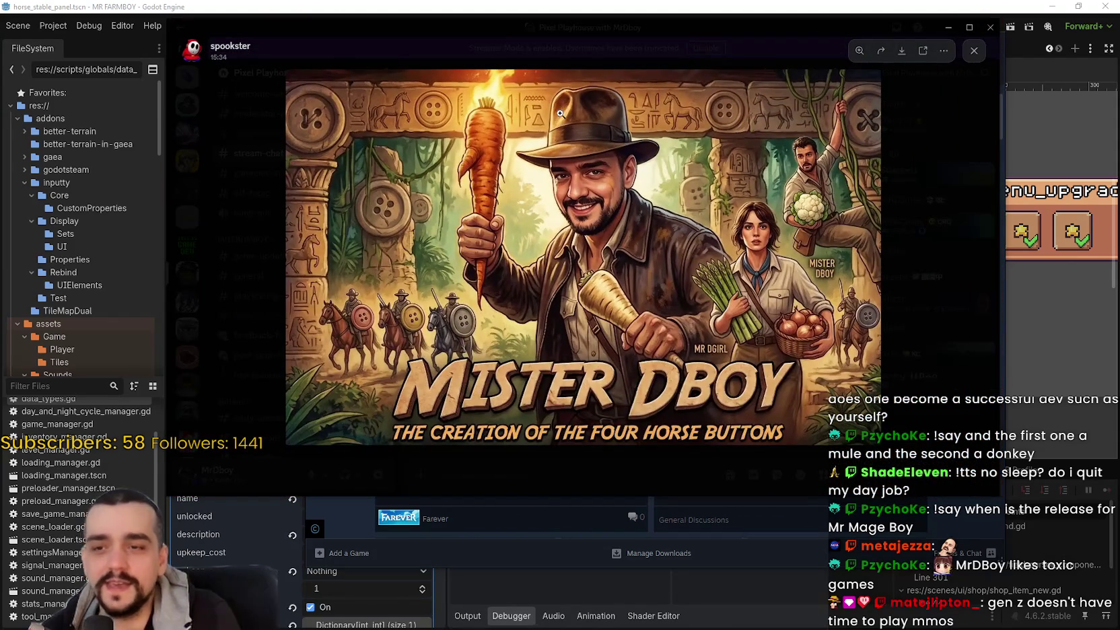
{"action": "left_click", "coordinate": [561, 118]}
{"action": "left_click", "coordinate": [665, 150]}
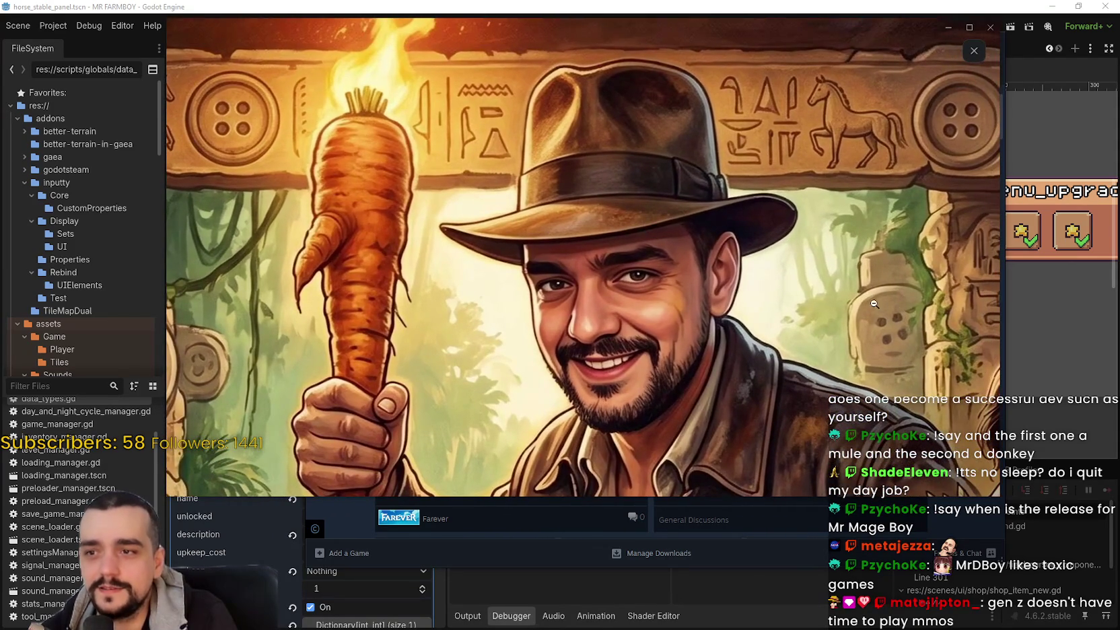
Step: Zoom into the jacket and background stone face, then minimize Discord
{"action": "left_click", "coordinate": [544, 267]}
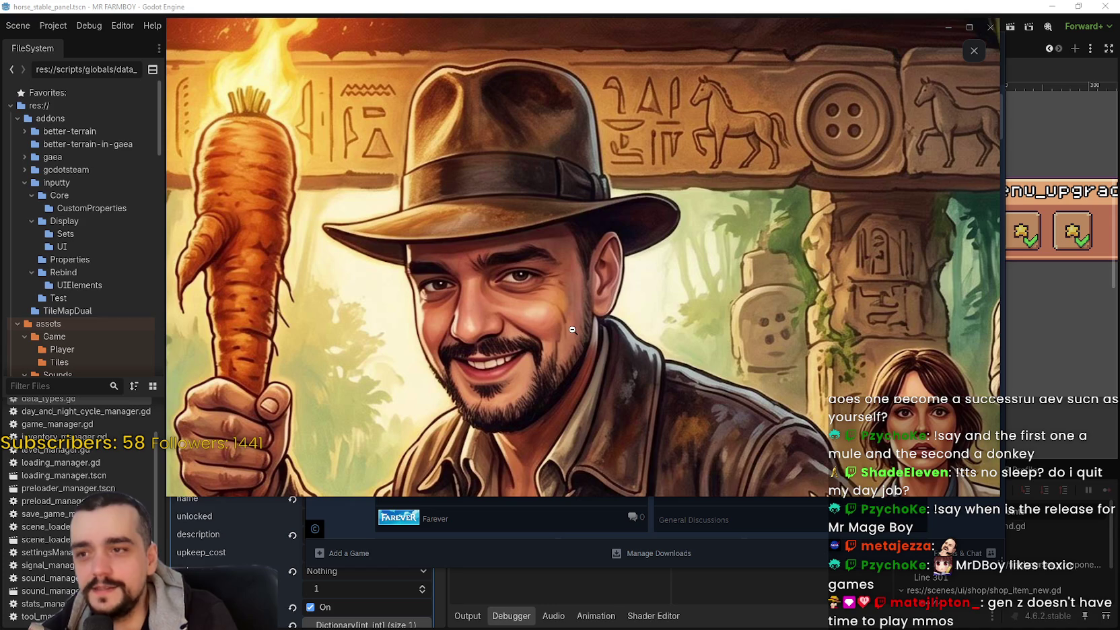
{"action": "left_click", "coordinate": [776, 346]}
{"action": "left_click", "coordinate": [627, 292]}
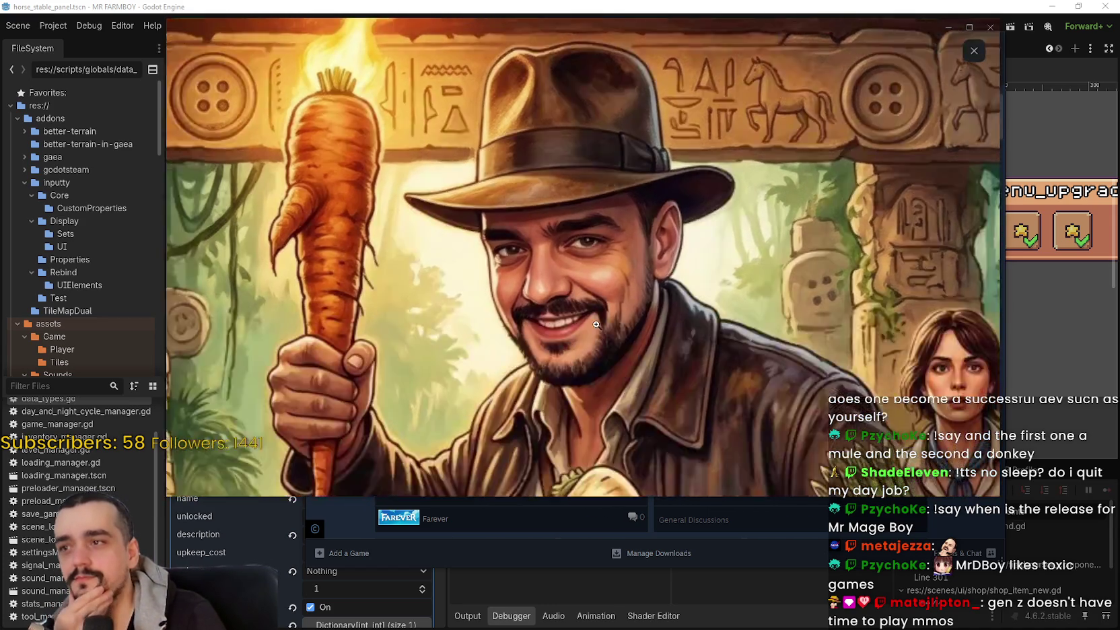
{"action": "left_click", "coordinate": [595, 322]}
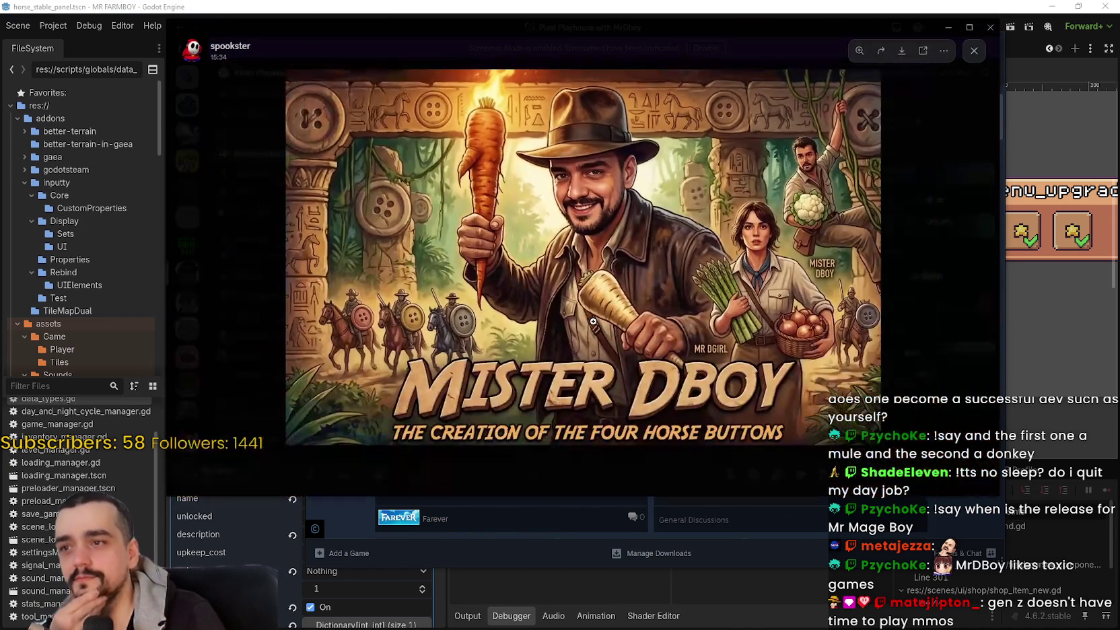
{"action": "left_click", "coordinate": [592, 322]}
{"action": "left_click", "coordinate": [809, 303]}
{"action": "left_click", "coordinate": [809, 303]}
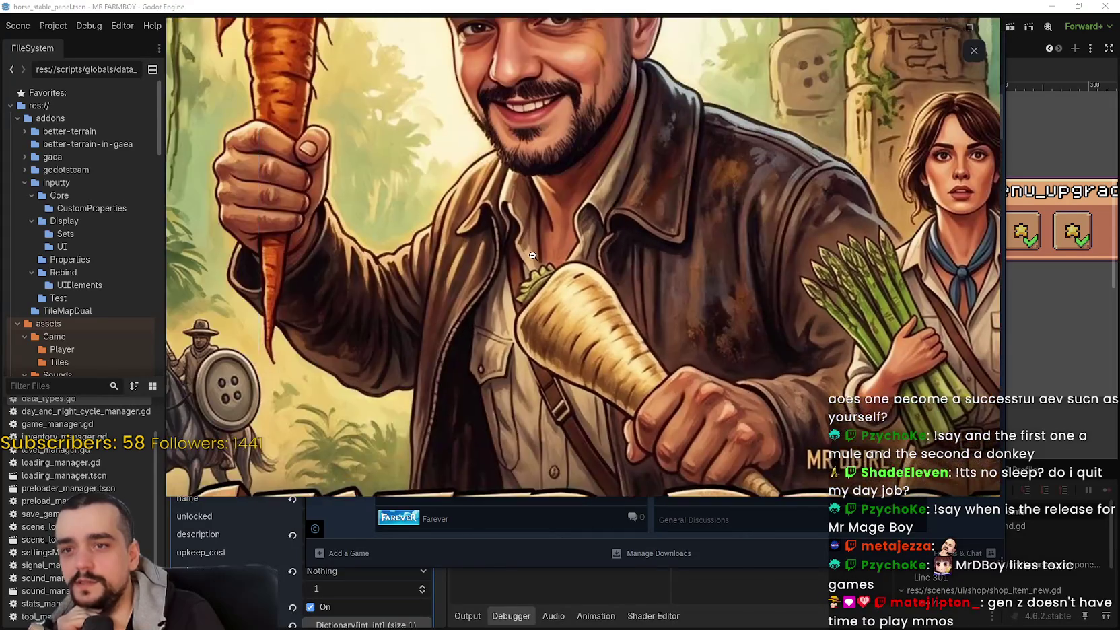
{"action": "left_click", "coordinate": [595, 300]}
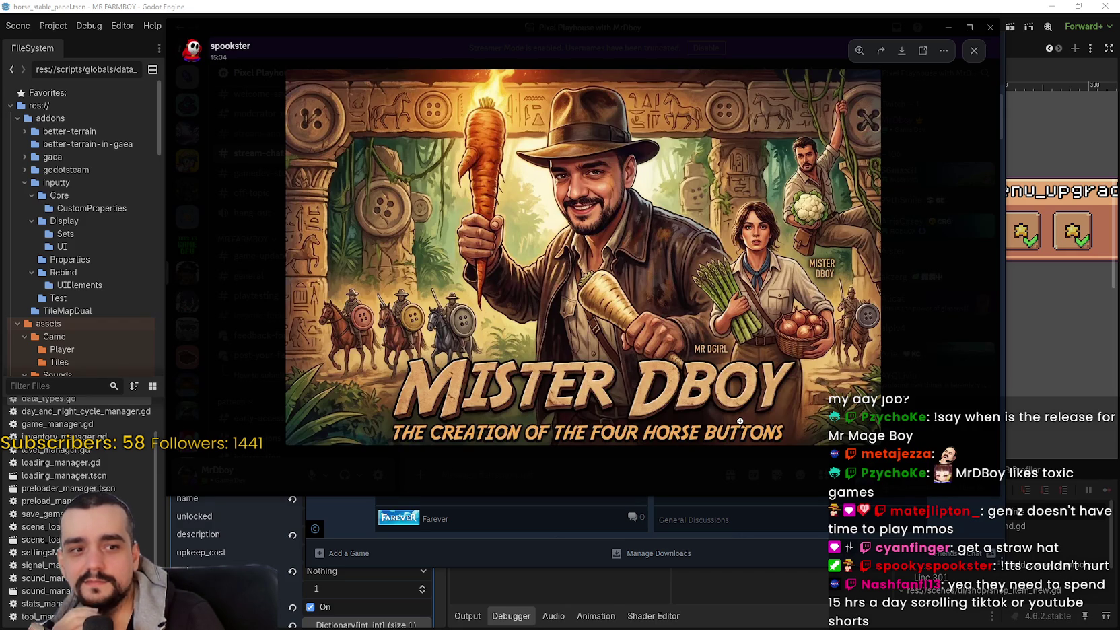
{"action": "left_click", "coordinate": [947, 27]}
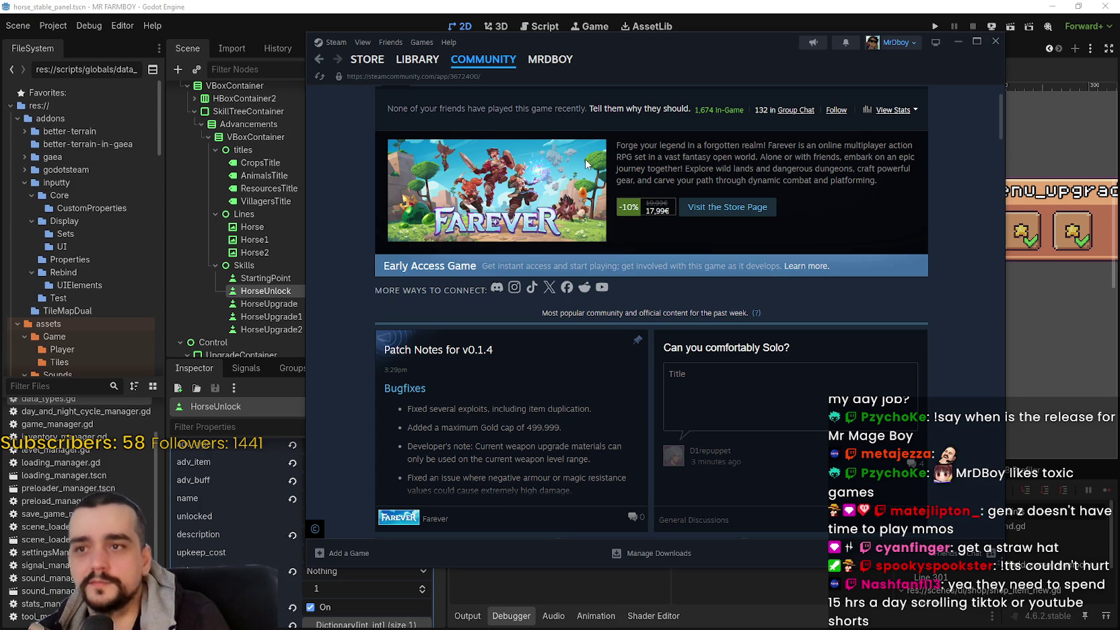
Step: Start the Farever update from the Steam library and switch back to Godot
{"action": "left_click", "coordinate": [417, 60]}
{"action": "left_click", "coordinate": [609, 180]}
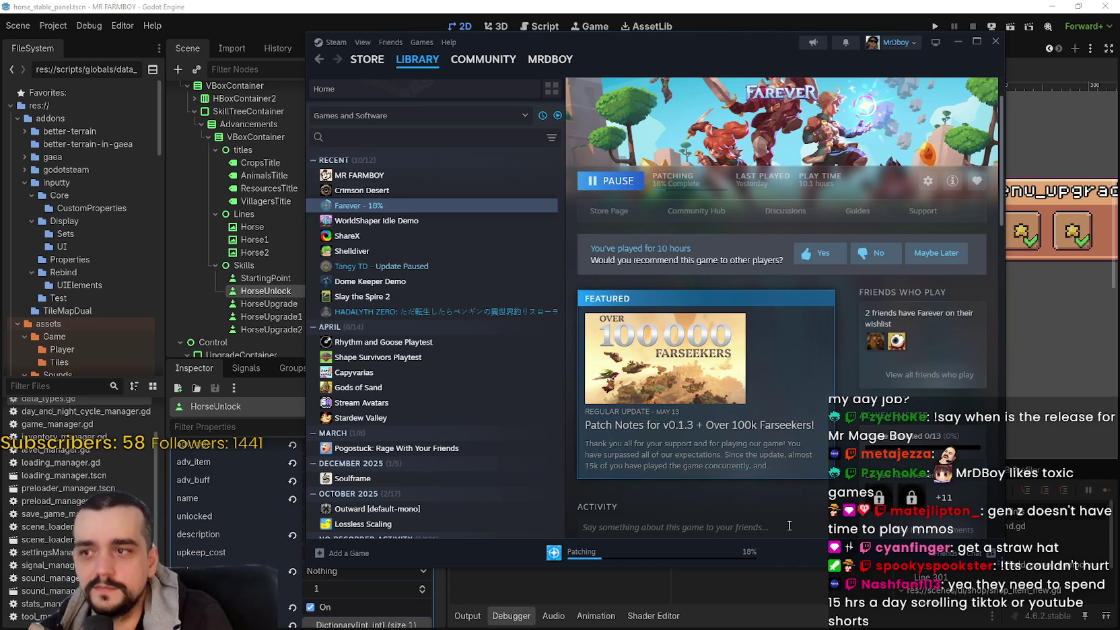
{"action": "left_click", "coordinate": [680, 5]}
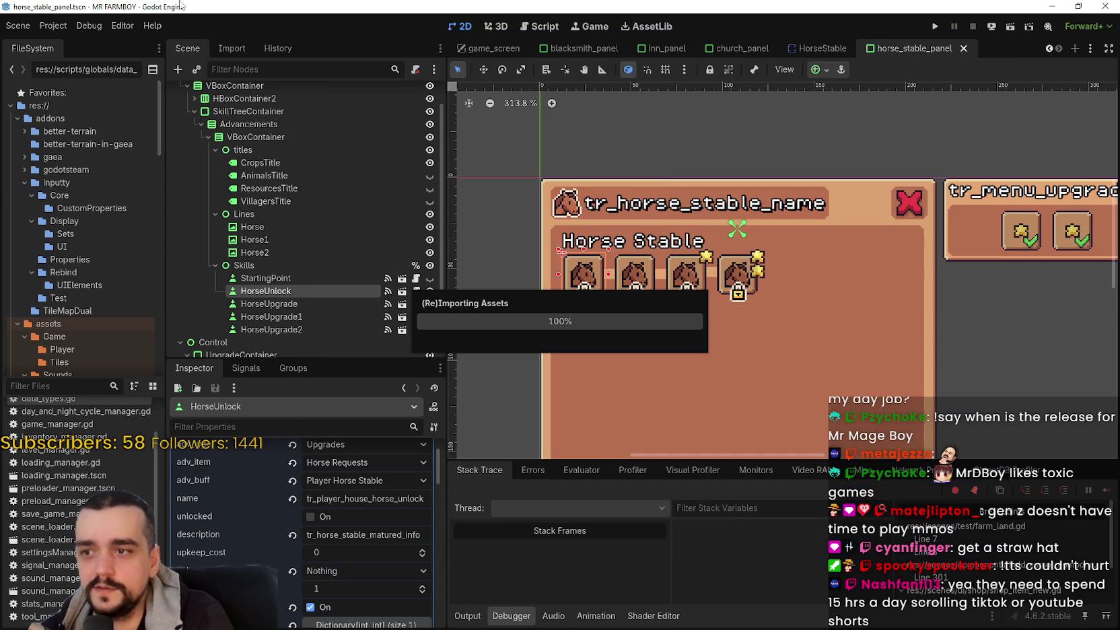
{"action": "left_click", "coordinate": [48, 27]}
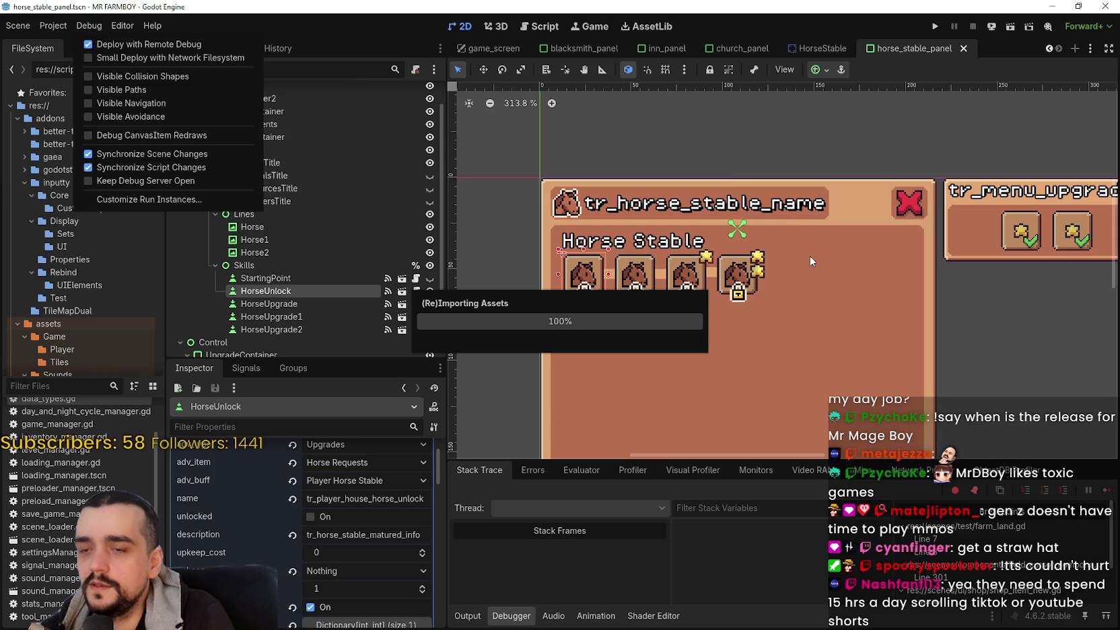
{"action": "left_click", "coordinate": [83, 27]}
{"action": "left_click", "coordinate": [83, 26]}
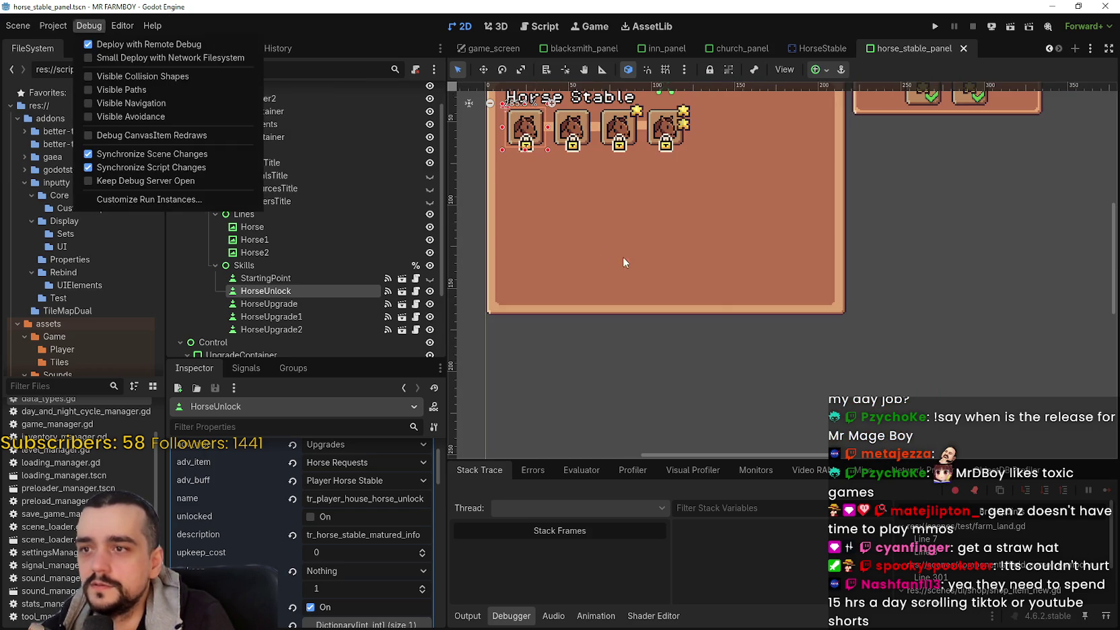
{"action": "left_click", "coordinate": [683, 247]}
{"action": "scroll", "coordinate": [693, 317], "scroll_direction": "down", "scroll_amount": 1}
{"action": "scroll", "coordinate": [693, 317], "scroll_direction": "left", "scroll_amount": 3}
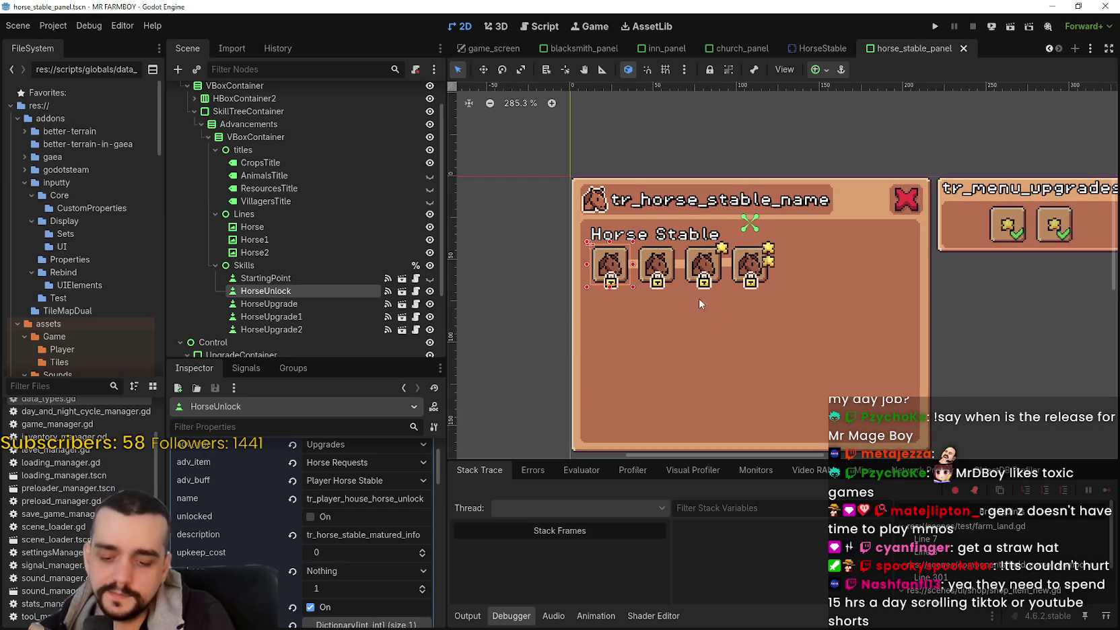
{"action": "key", "text": "ctrl+s"}
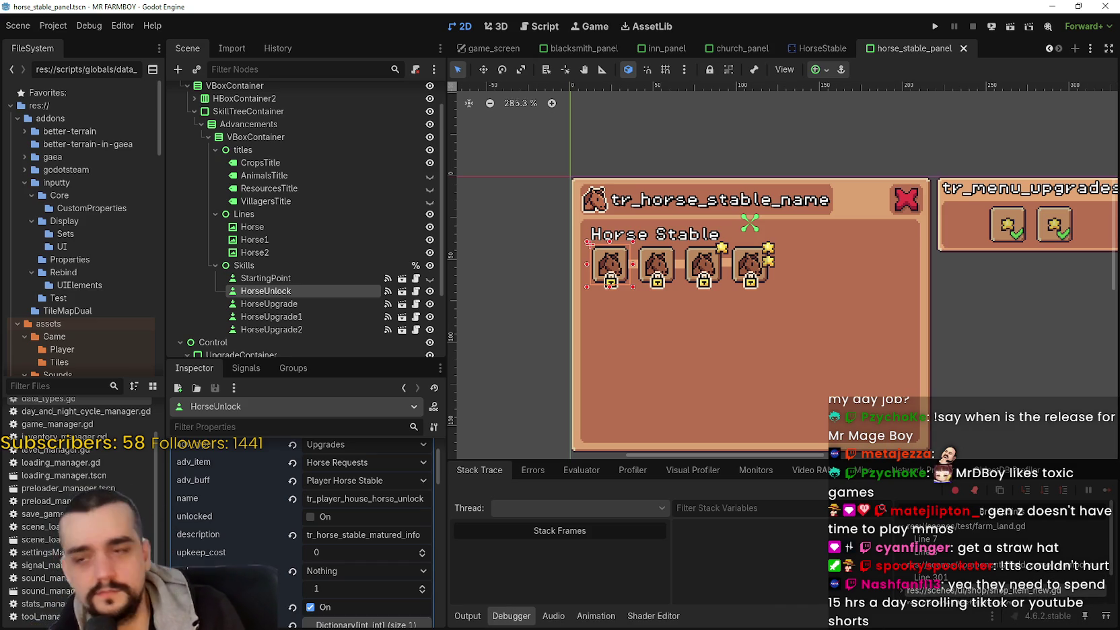
{"action": "scroll", "coordinate": [685, 276], "scroll_direction": "down", "scroll_amount": 2}
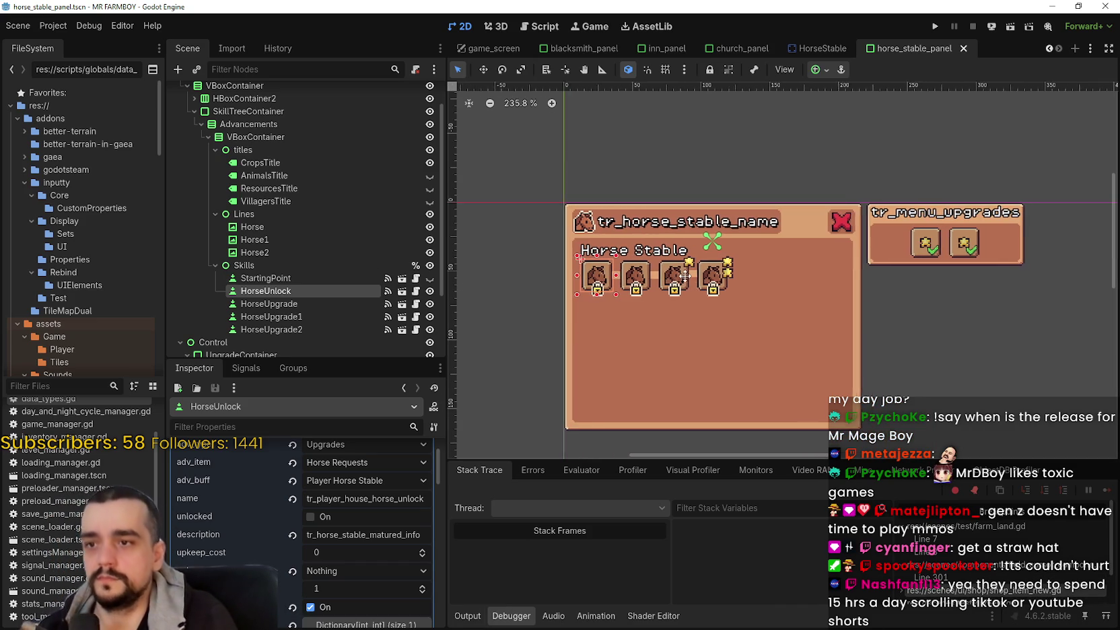
{"action": "scroll", "coordinate": [693, 289], "scroll_direction": "up", "scroll_amount": 1}
{"action": "scroll", "coordinate": [930, 254], "scroll_direction": "down", "scroll_amount": 1}
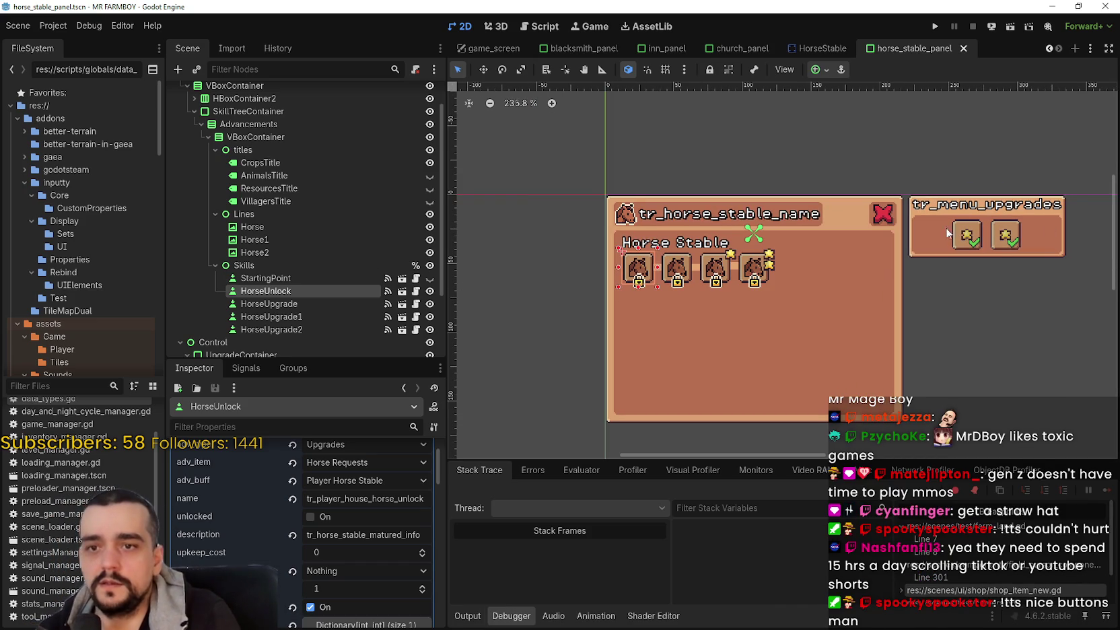
{"action": "scroll", "coordinate": [942, 279], "scroll_direction": "down", "scroll_amount": 1}
{"action": "scroll", "coordinate": [926, 255], "scroll_direction": "up", "scroll_amount": 2}
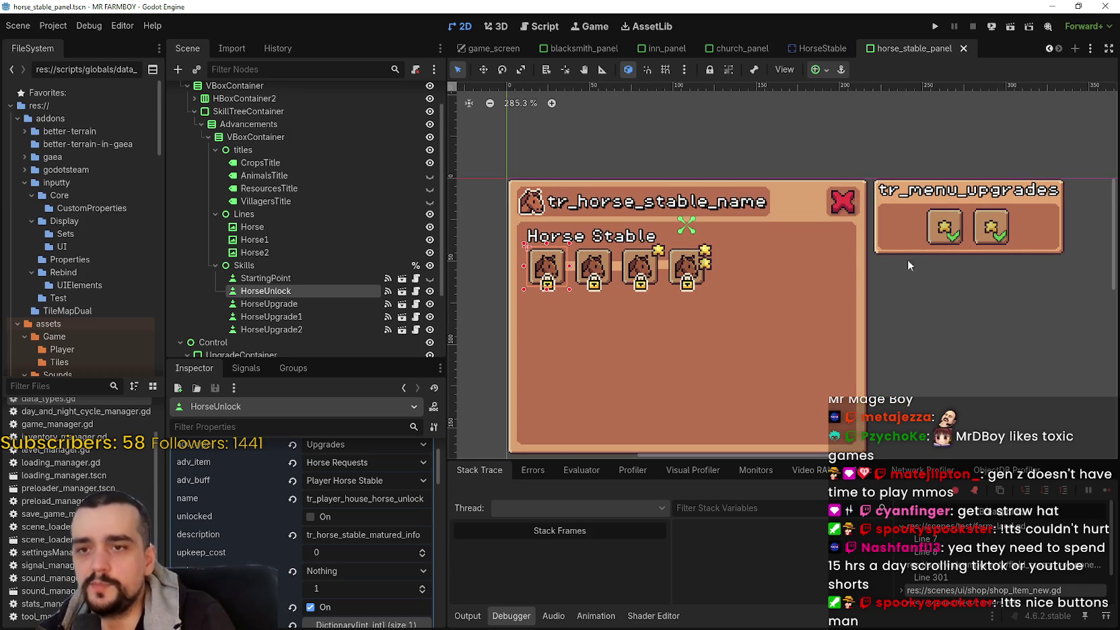
{"action": "scroll", "coordinate": [815, 228], "scroll_direction": "down", "scroll_amount": 2}
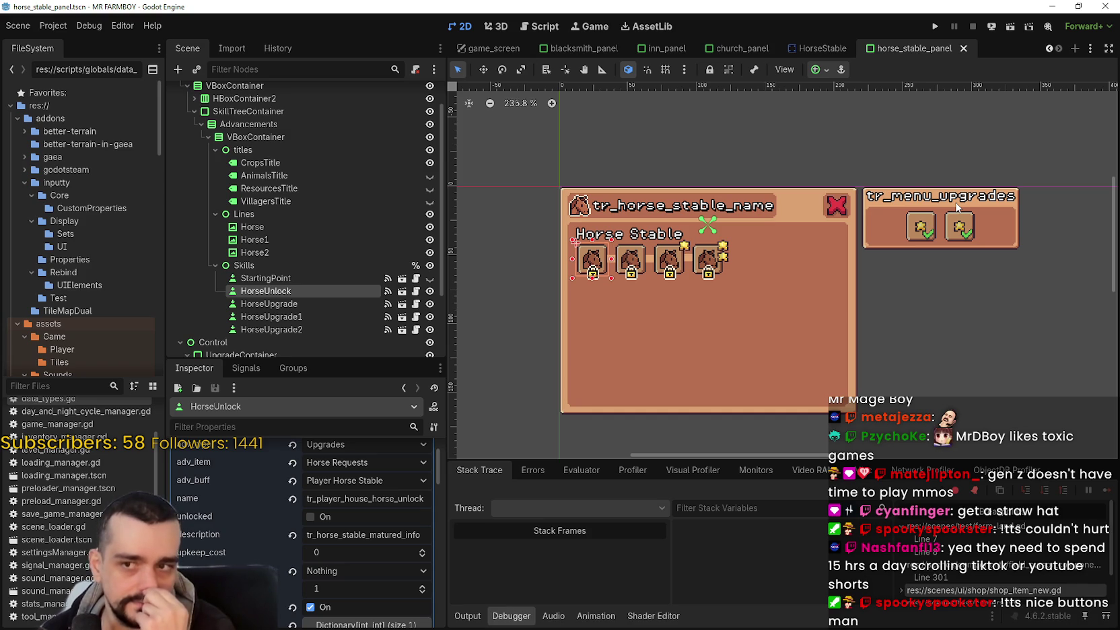
{"action": "scroll", "coordinate": [834, 313], "scroll_direction": "up", "scroll_amount": 3}
{"action": "scroll", "coordinate": [802, 304], "scroll_direction": "down", "scroll_amount": 2}
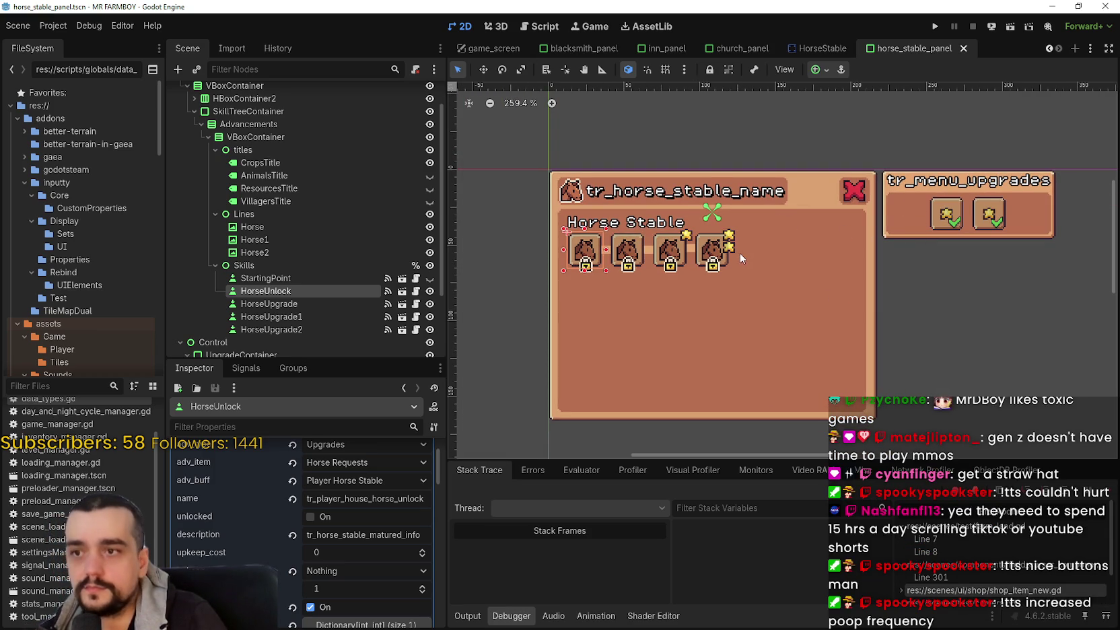
{"action": "scroll", "coordinate": [711, 256], "scroll_direction": "up", "scroll_amount": 2}
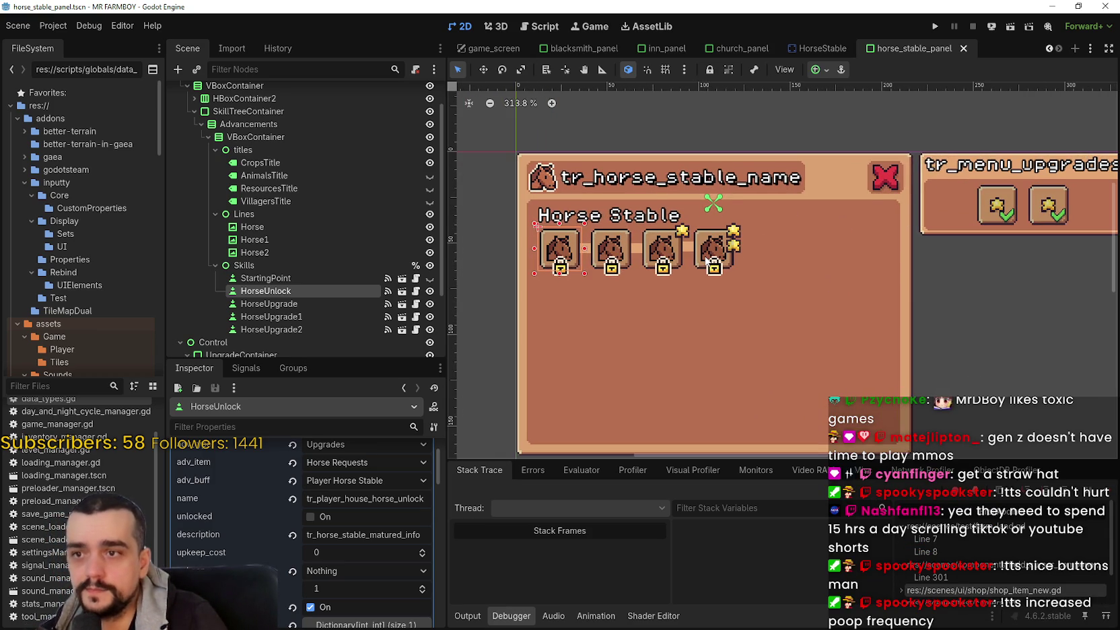
{"action": "left_click", "coordinate": [623, 253]}
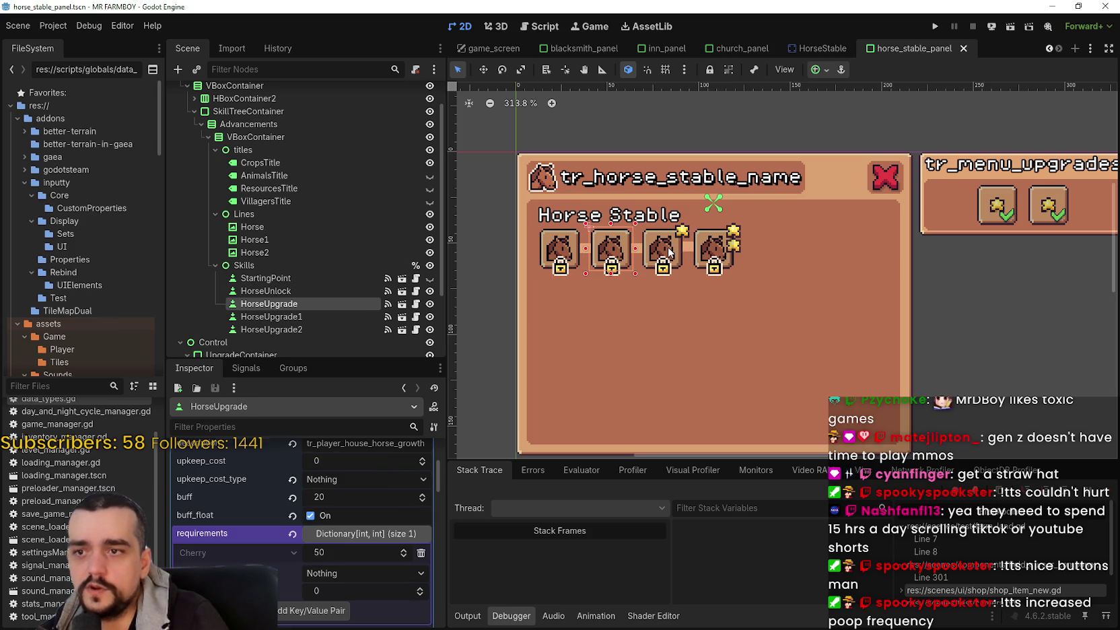
{"action": "left_click", "coordinate": [667, 247]}
{"action": "left_click", "coordinate": [719, 258]}
{"action": "scroll", "coordinate": [915, 304], "scroll_direction": "down", "scroll_amount": 2}
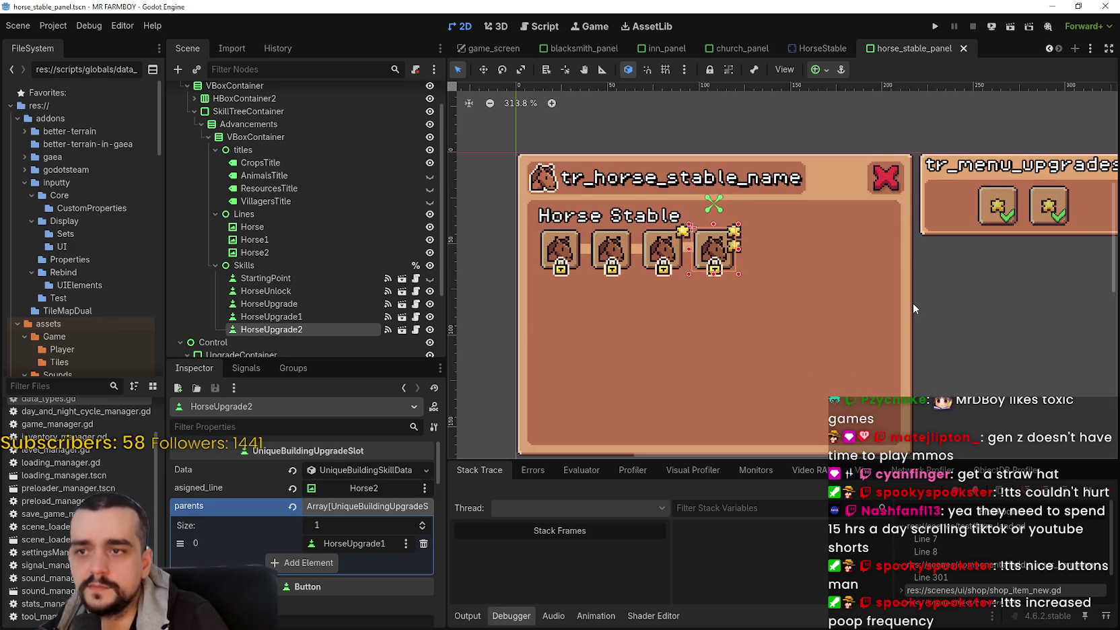
{"action": "scroll", "coordinate": [912, 303], "scroll_direction": "down", "scroll_amount": 1}
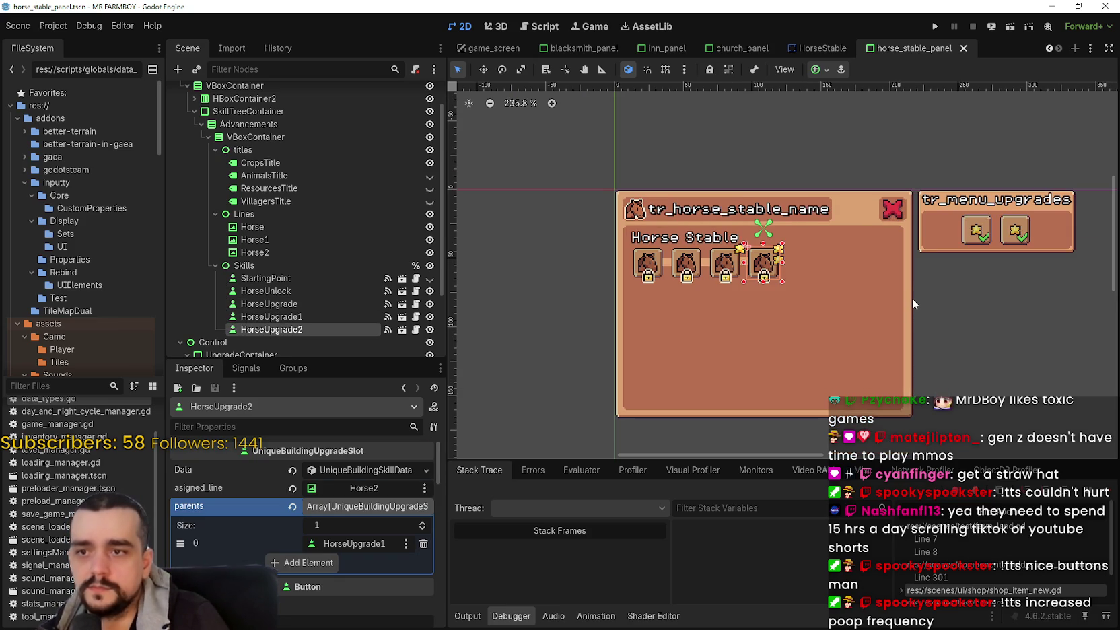
{"action": "scroll", "coordinate": [763, 308], "scroll_direction": "up", "scroll_amount": 3}
{"action": "scroll", "coordinate": [763, 302], "scroll_direction": "down", "scroll_amount": 3}
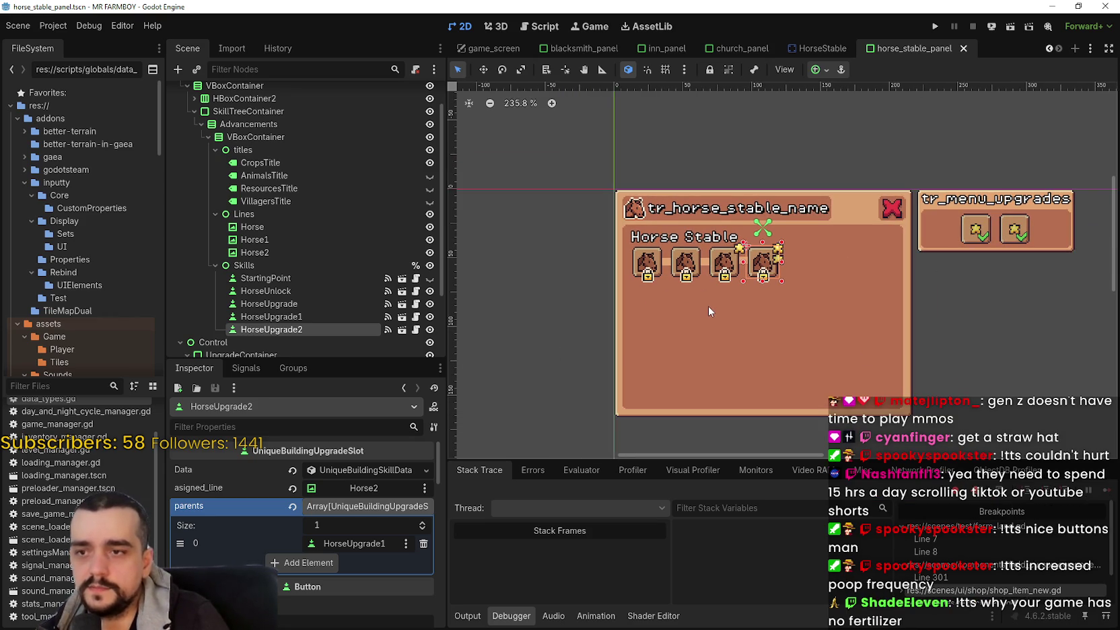
{"action": "scroll", "coordinate": [701, 302], "scroll_direction": "up", "scroll_amount": 2}
{"action": "scroll", "coordinate": [701, 302], "scroll_direction": "down", "scroll_amount": 2}
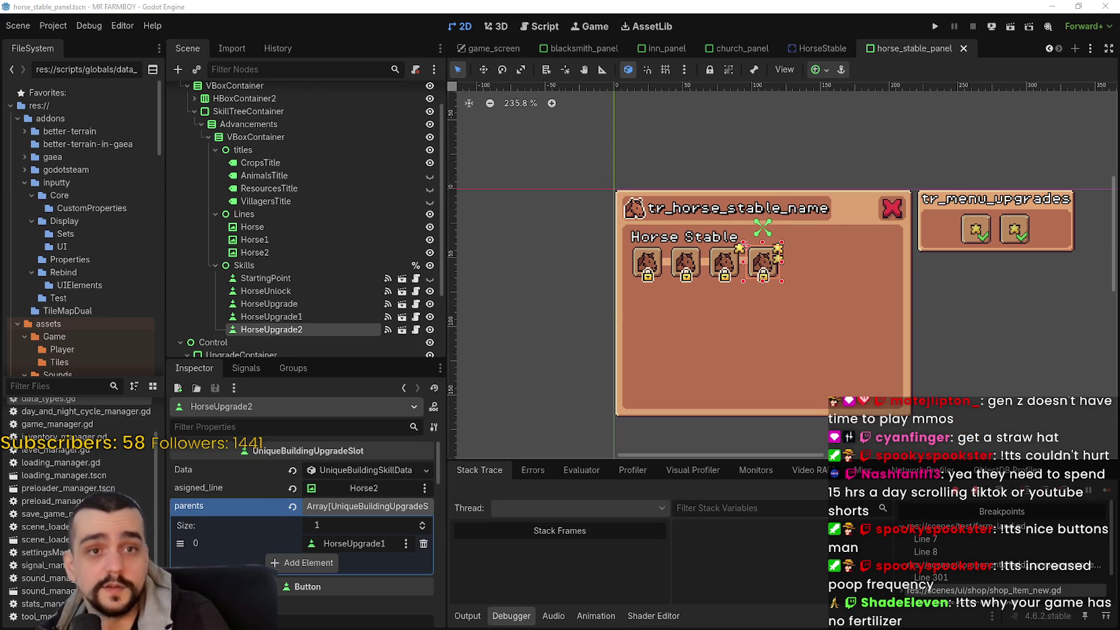
{"action": "scroll", "coordinate": [754, 299], "scroll_direction": "right", "scroll_amount": 2}
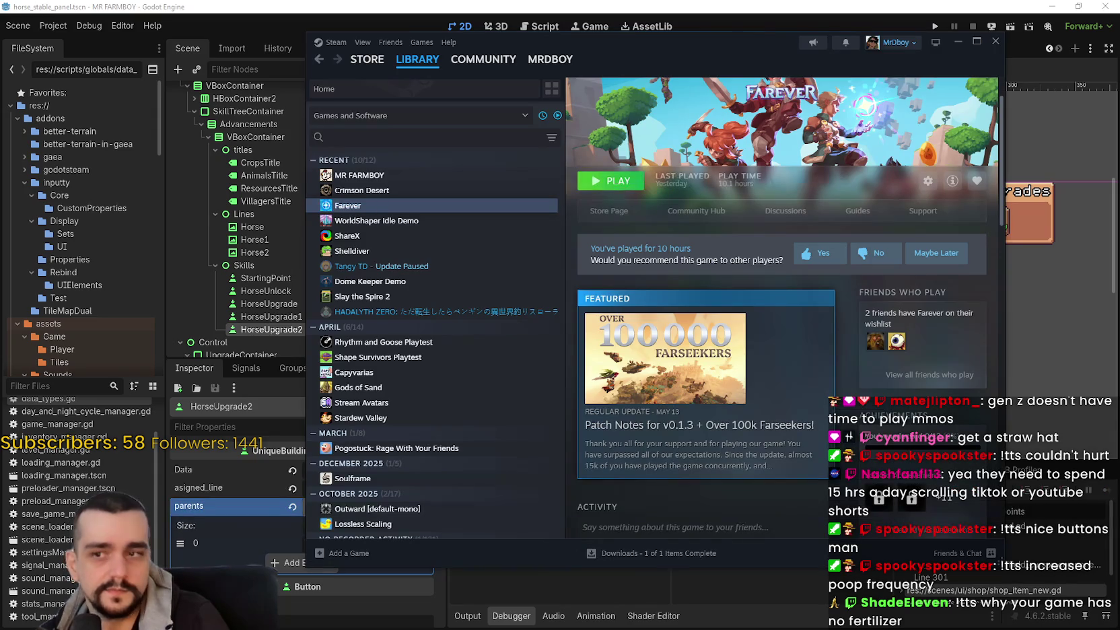
Step: Launch Farever with Play and get past its title screen
{"action": "left_click", "coordinate": [606, 181]}
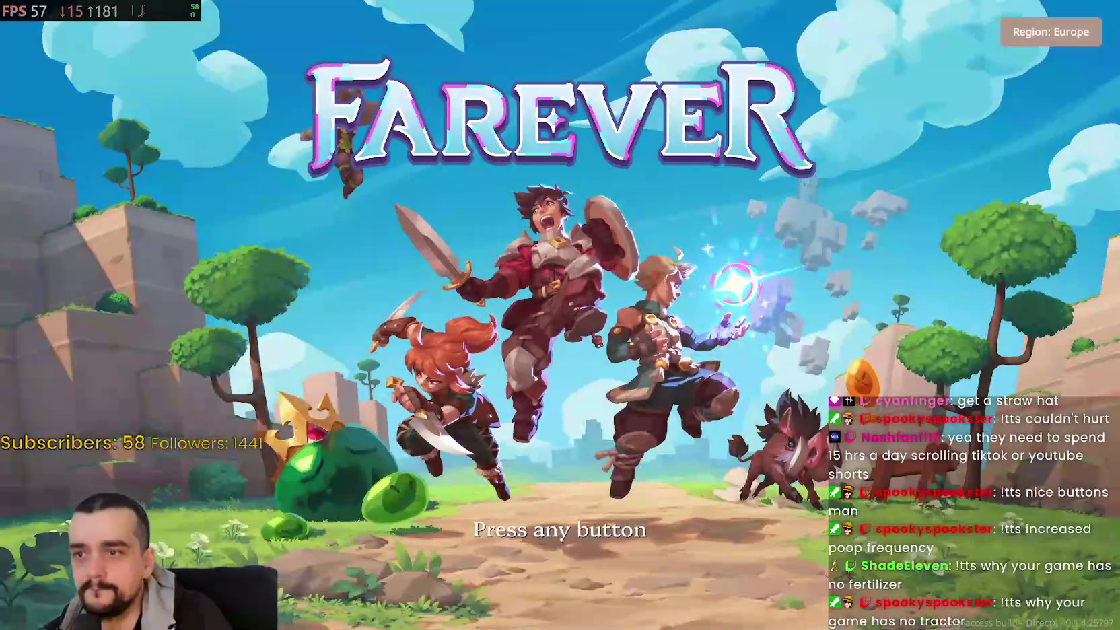
{"action": "key", "text": "Return"}
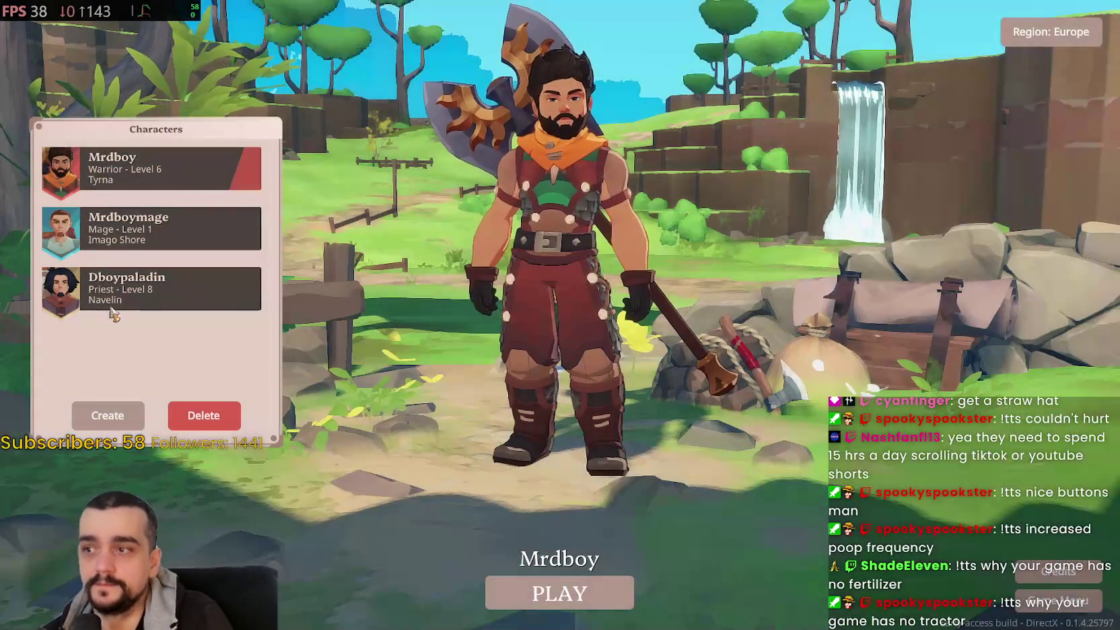
Step: Choose the level 8 Priest and press PLAY to load into Navelin
{"action": "left_click", "coordinate": [151, 288]}
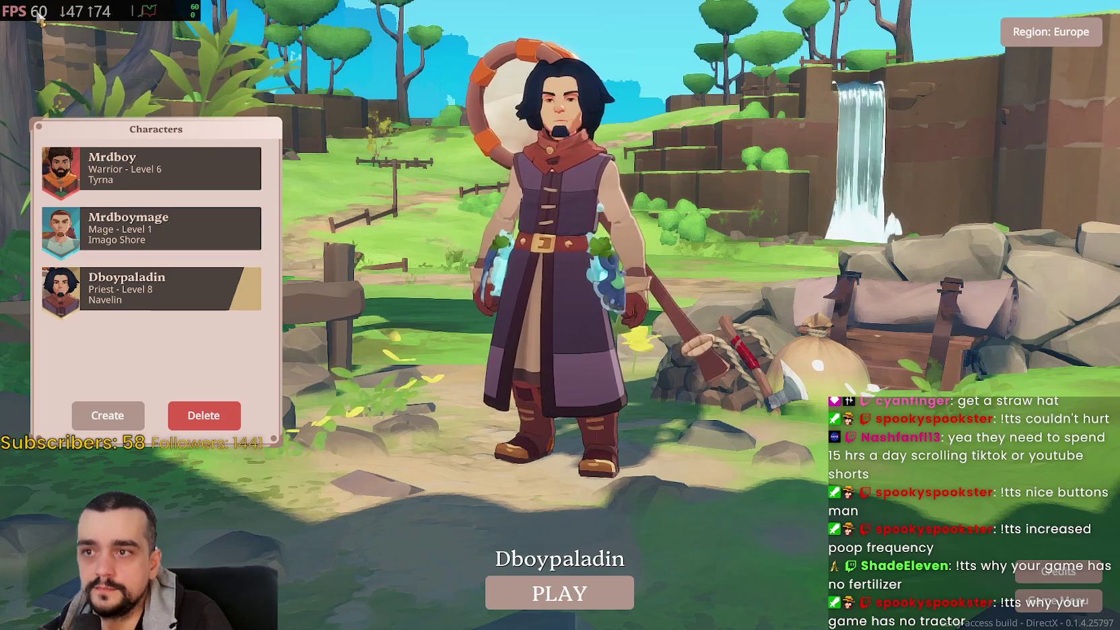
{"action": "left_click", "coordinate": [559, 593]}
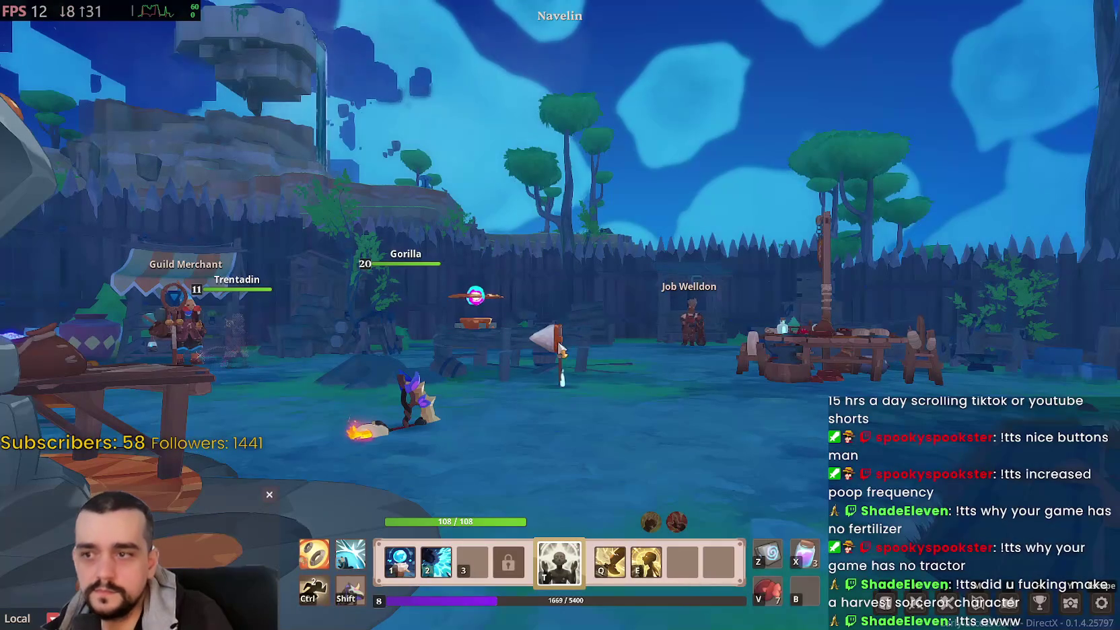
Step: Run into Navelin past the campfire and up the steps toward the Guild Merchant
{"action": "key", "text": "w"}
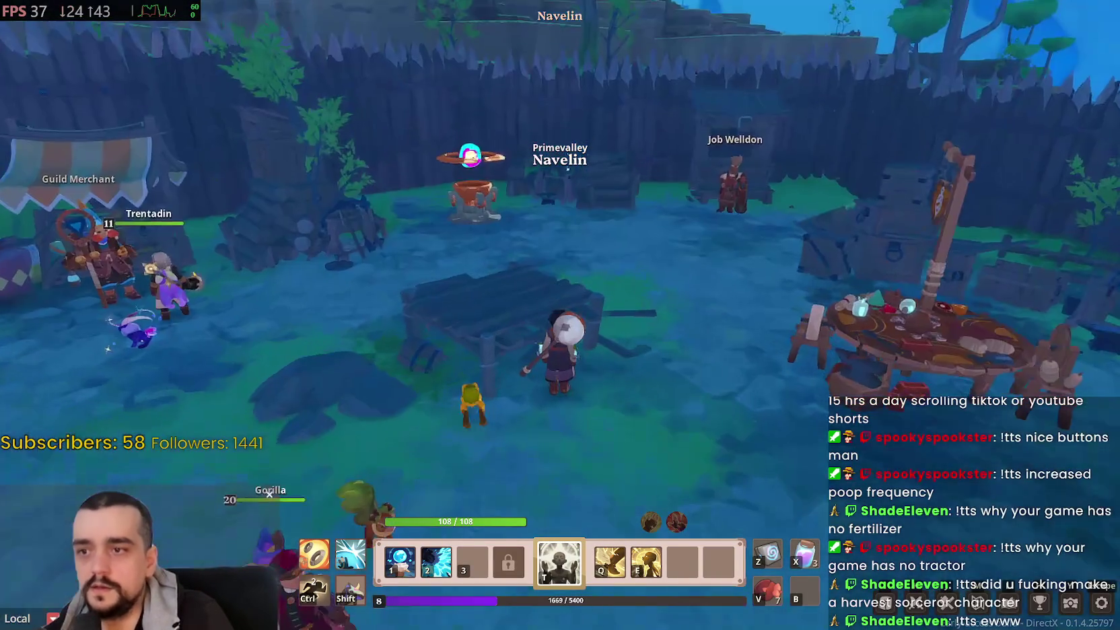
{"action": "key", "text": "w"}
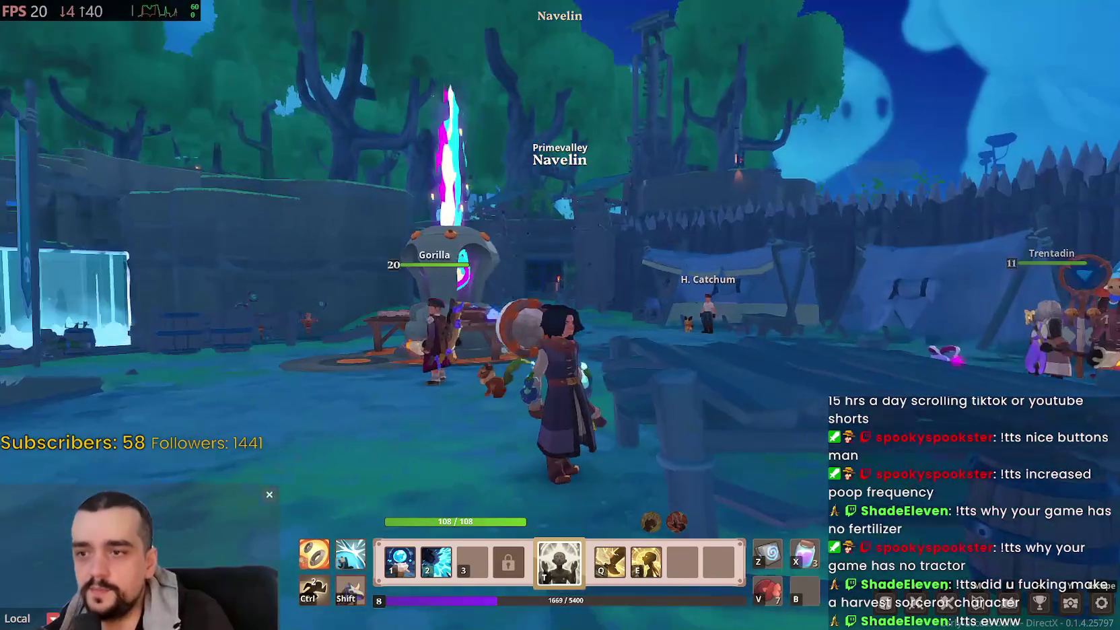
{"action": "key", "text": "w"}
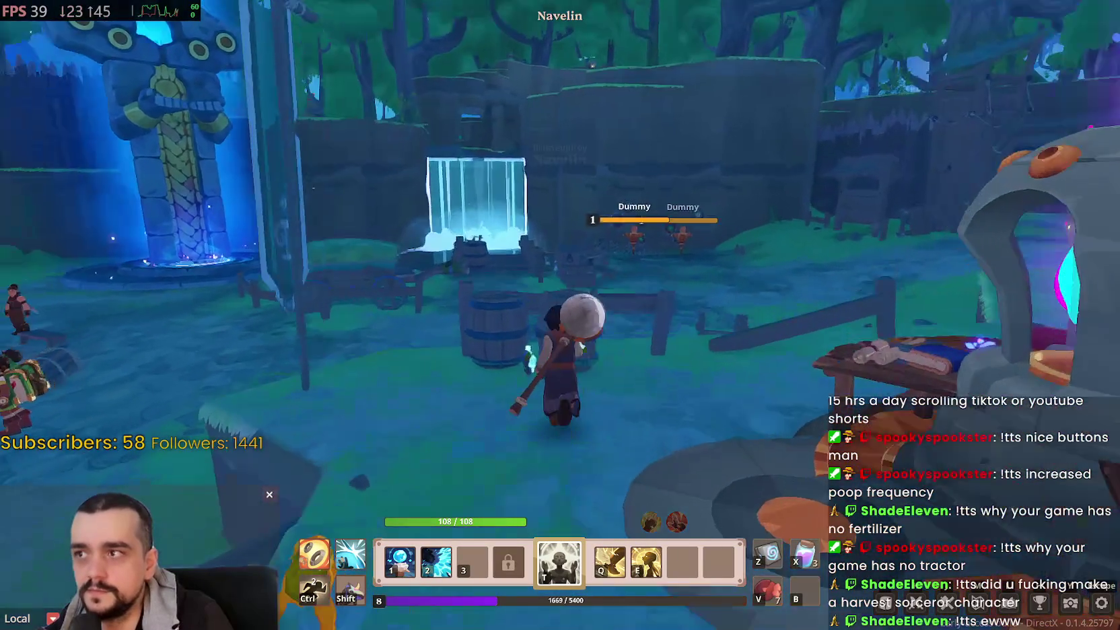
{"action": "key", "text": "w"}
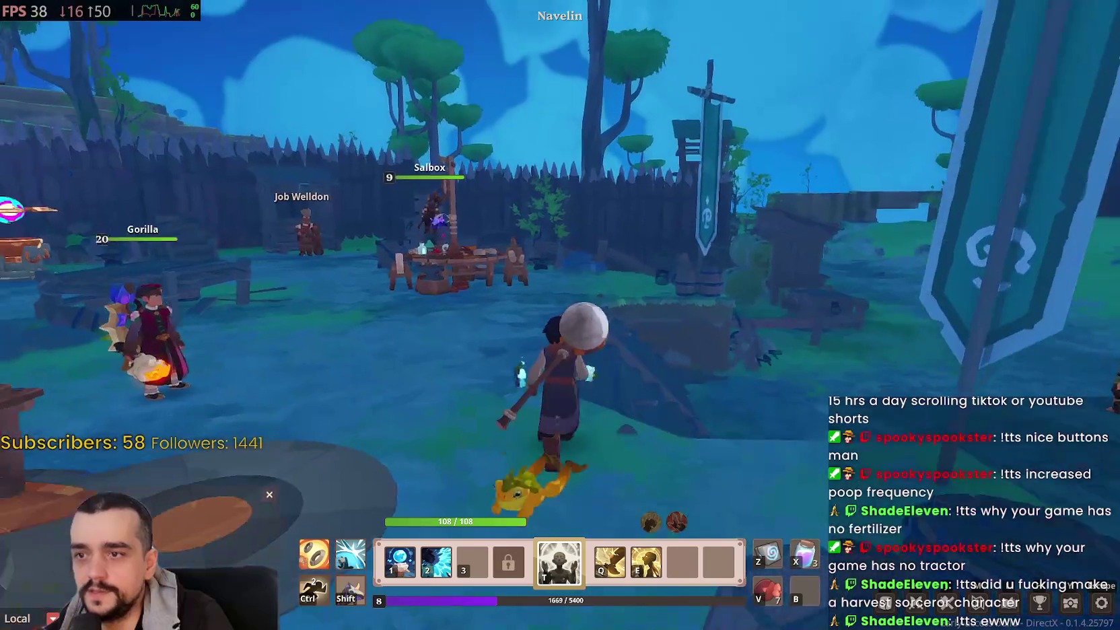
{"action": "key", "text": "w"}
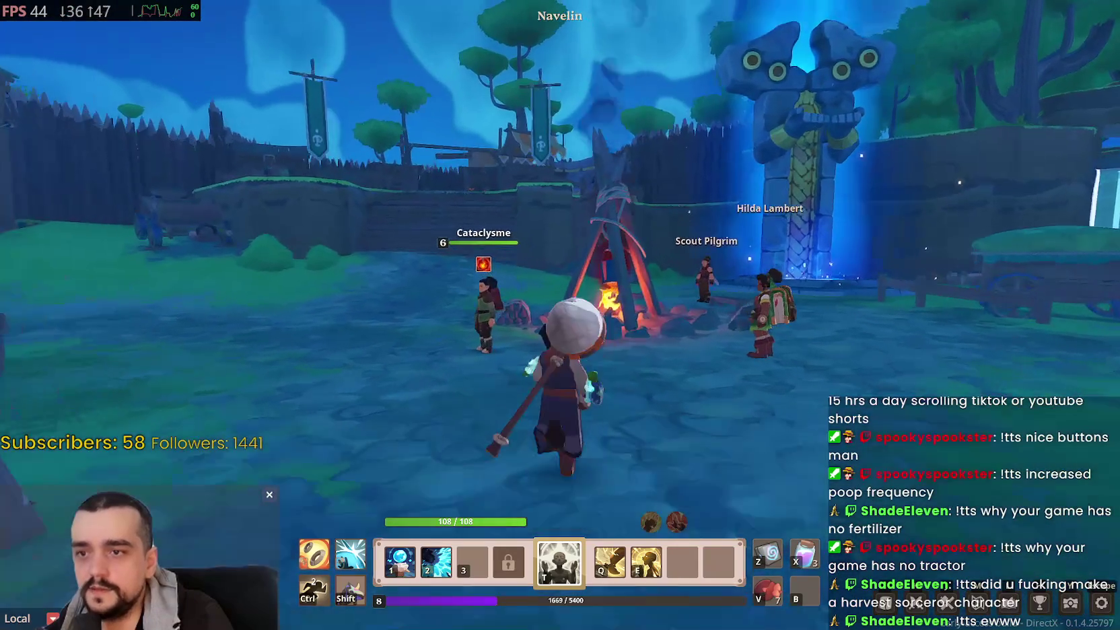
{"action": "key", "text": "s"}
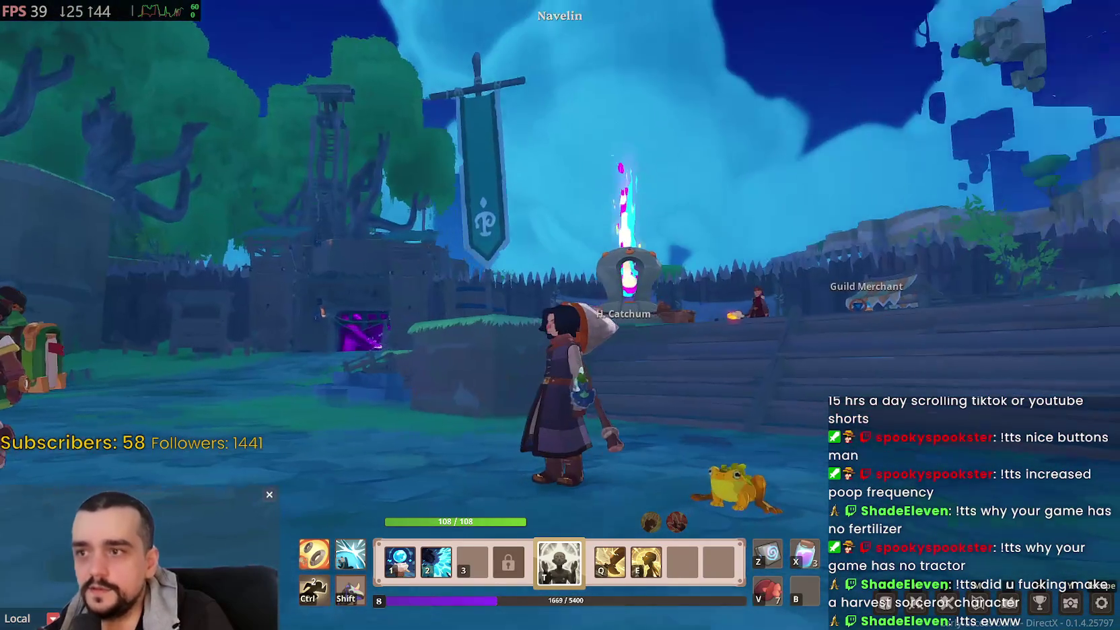
{"action": "key", "text": "w"}
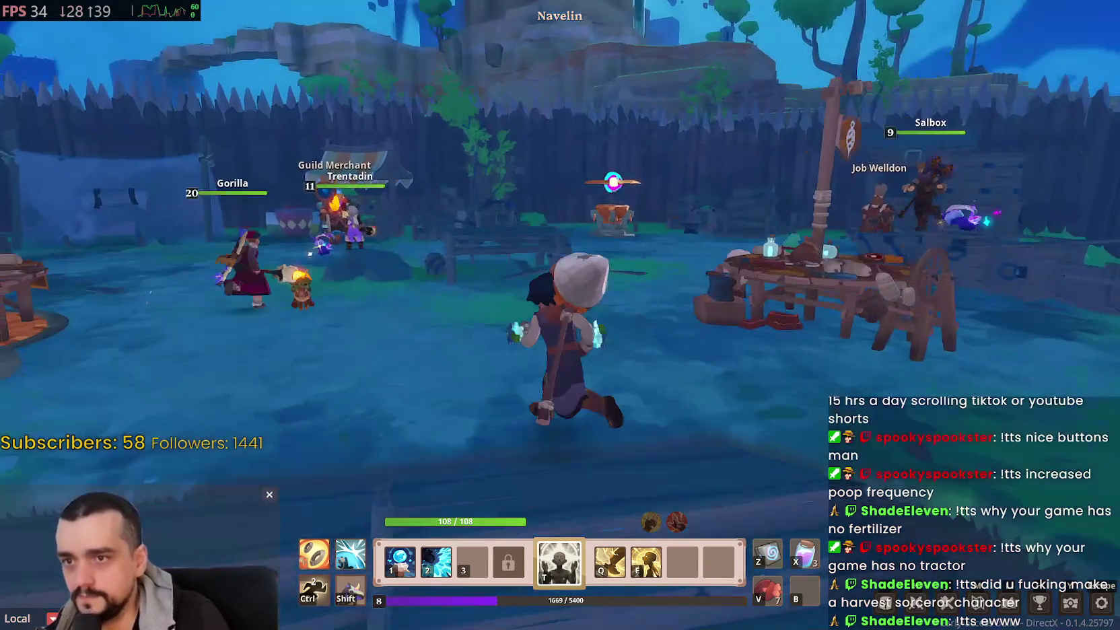
{"action": "key", "text": "w"}
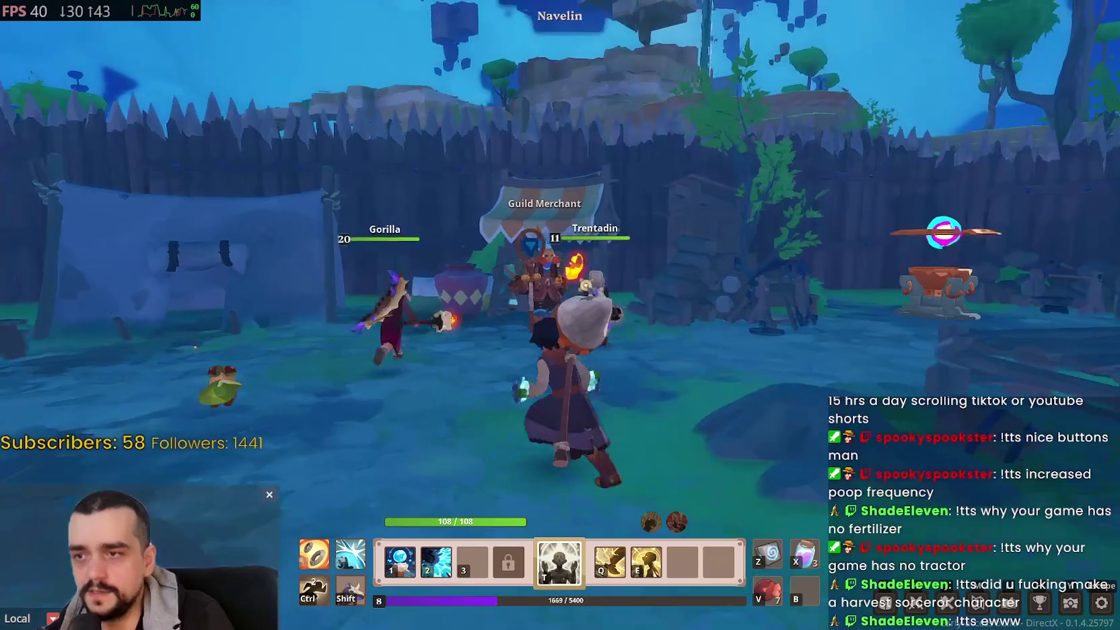
Step: Head back to the campfire, dash, summon the mount, attack, then switch to Steam
{"action": "key", "text": "s"}
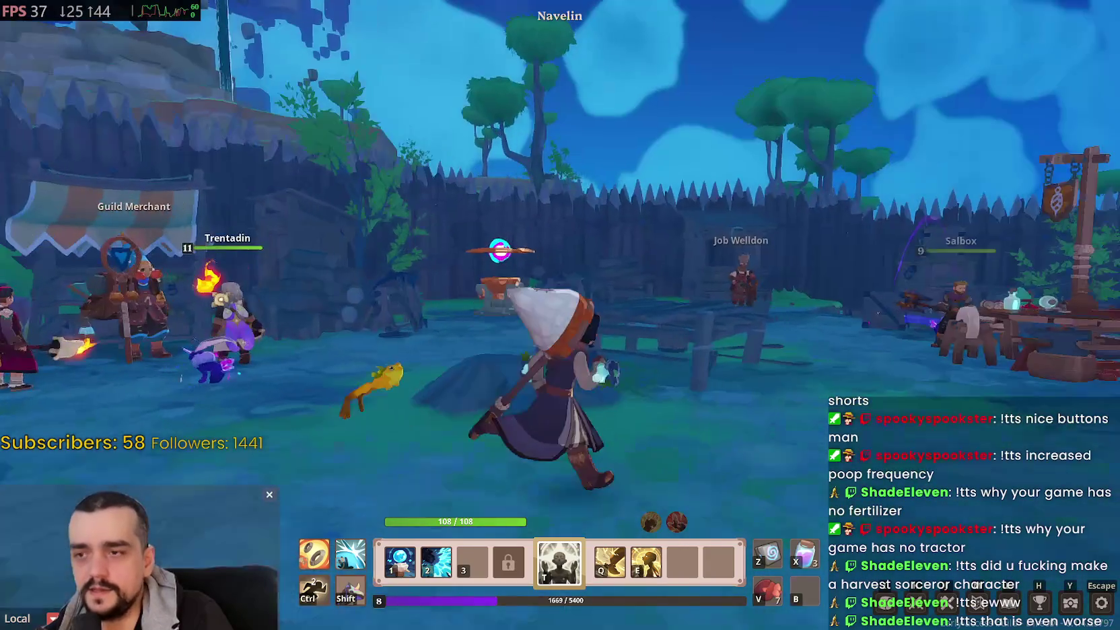
{"action": "key", "text": "w"}
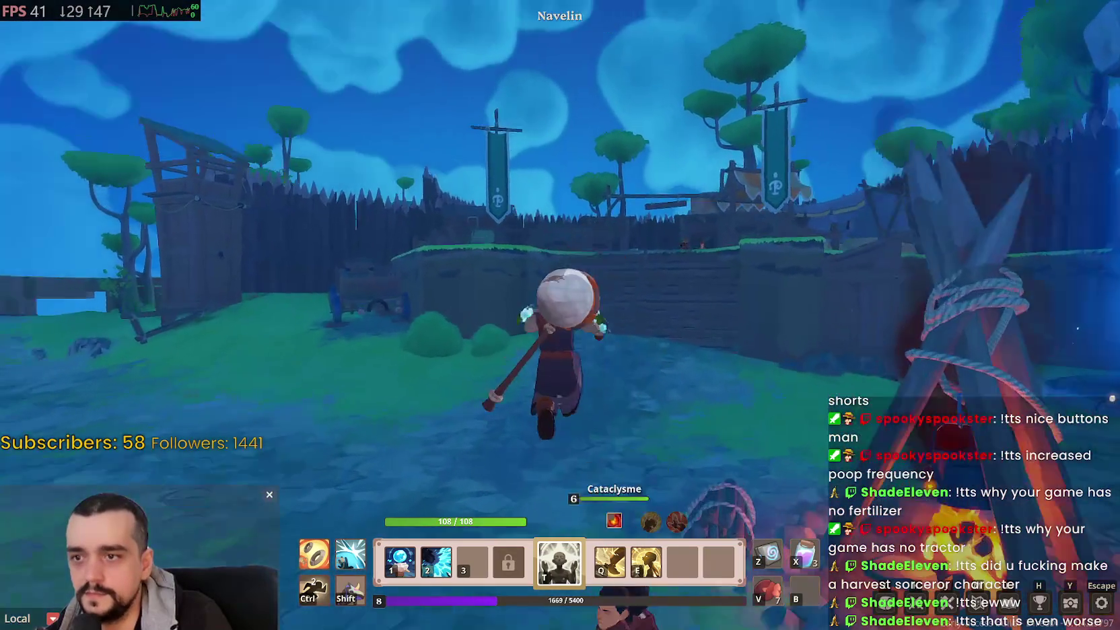
{"action": "key", "text": "shift"}
{"action": "key", "text": "w"}
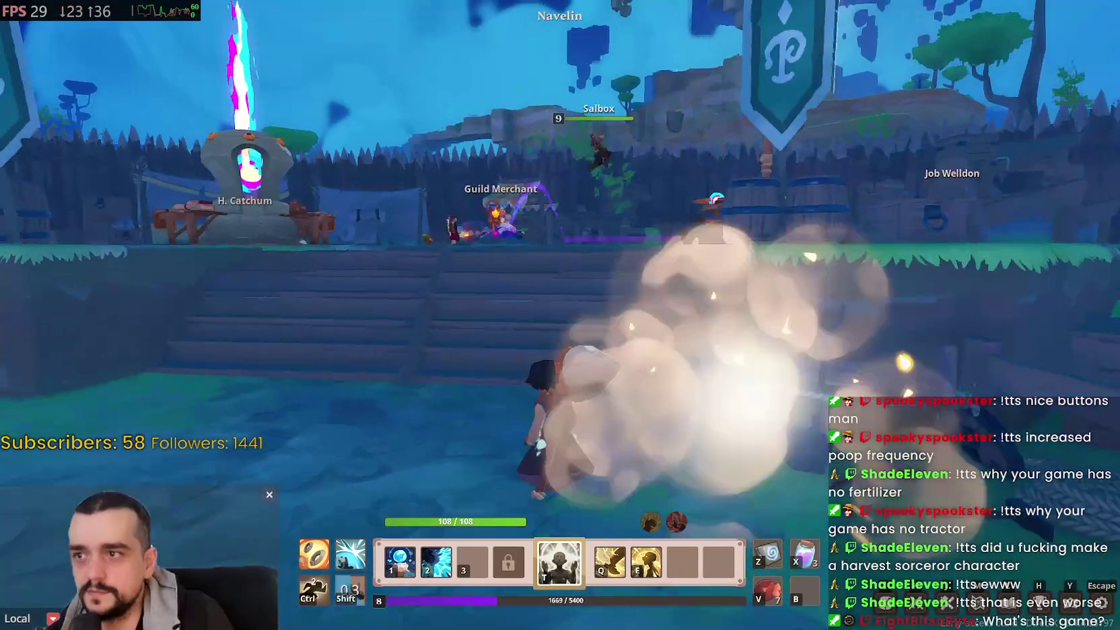
{"action": "key", "text": "w"}
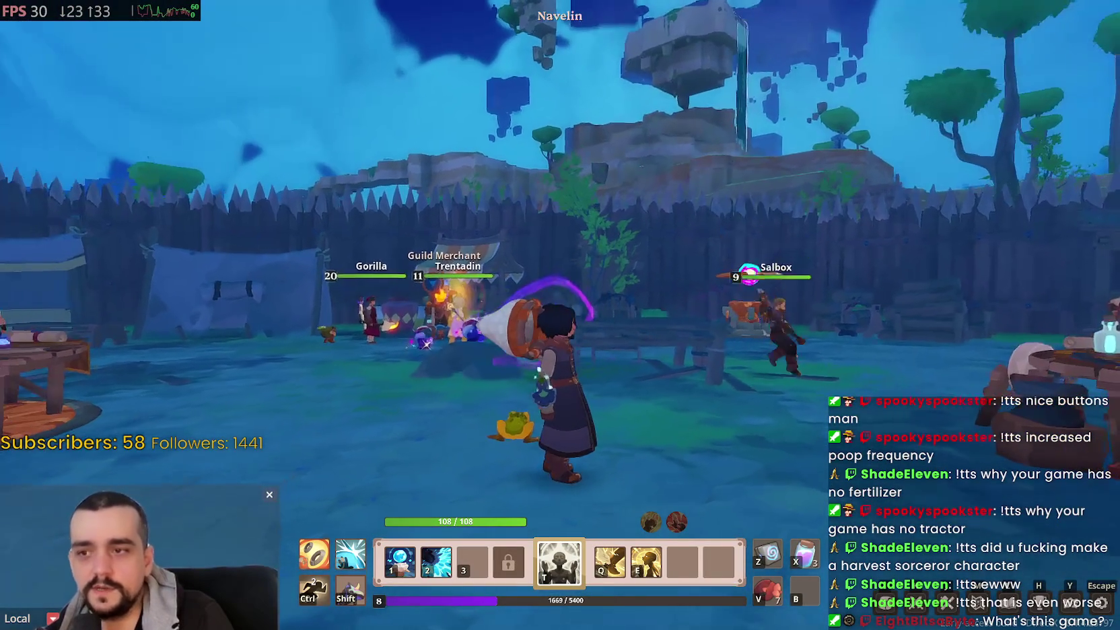
{"action": "left_click", "coordinate": [560, 315]}
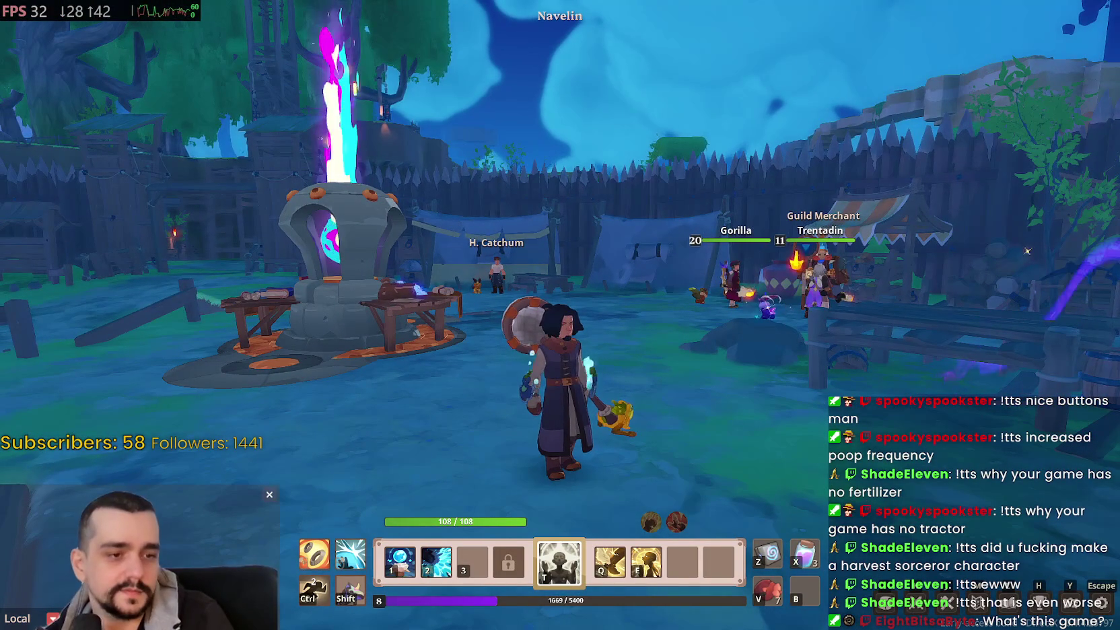
{"action": "key", "text": "alt+Tab"}
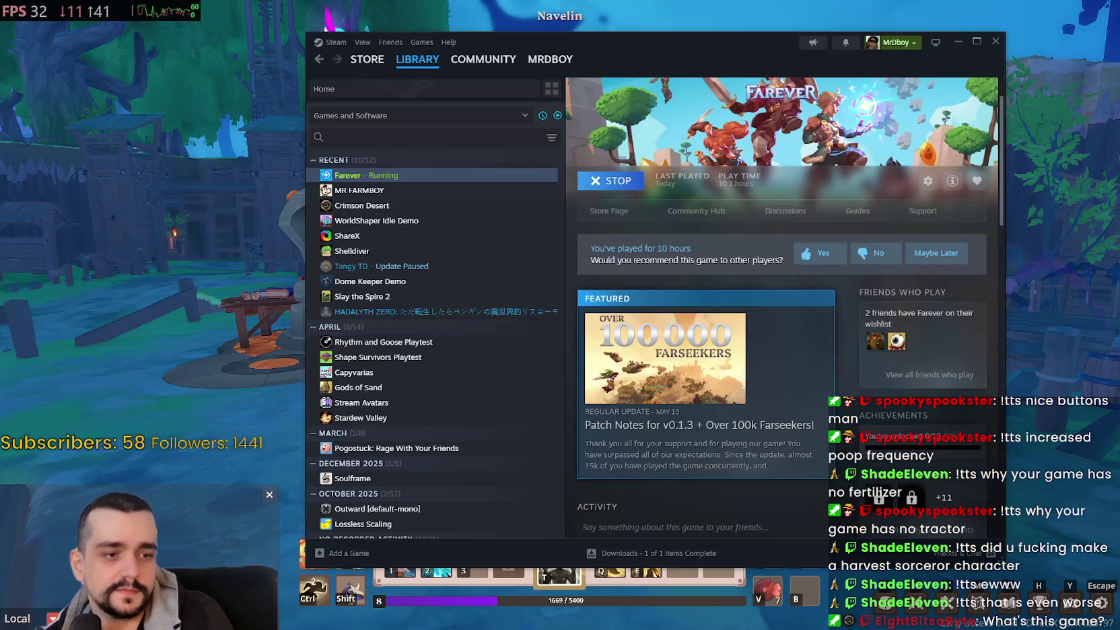
Step: Leave the Steam window and switch back to the running Farever game
{"action": "left_click", "coordinate": [615, 220]}
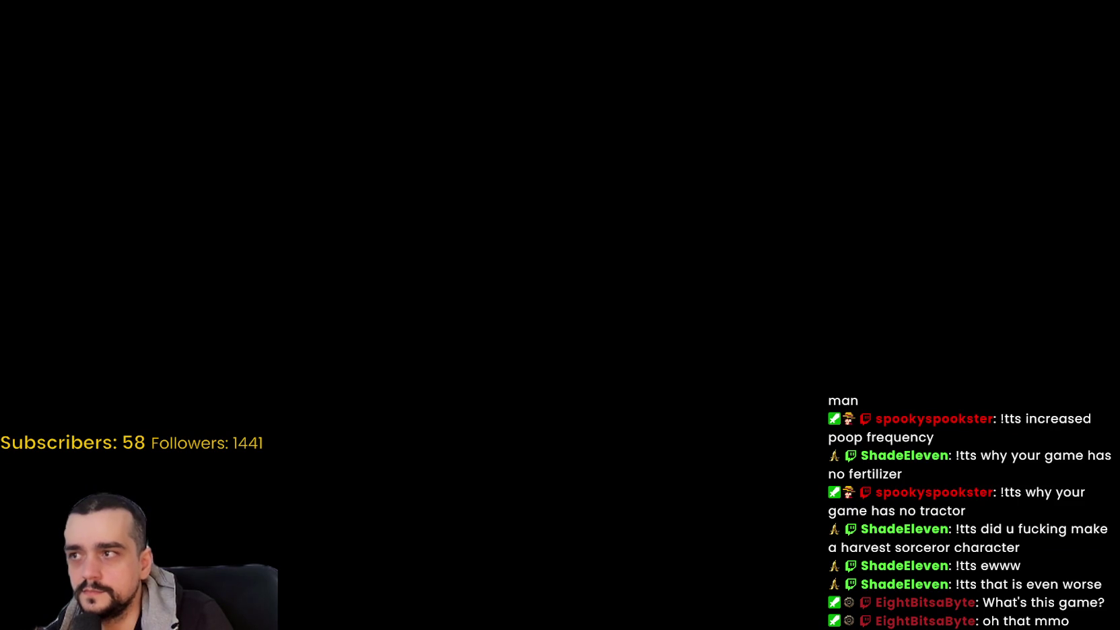
{"action": "key", "text": "alt+Tab"}
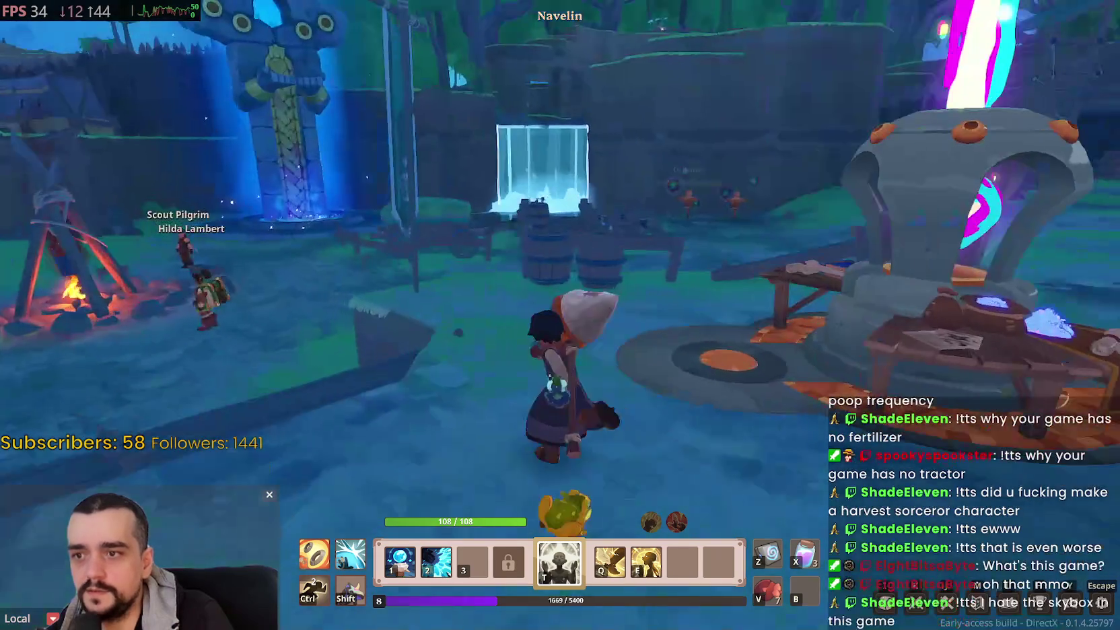
Step: Run through the Navelin camp past the Dummy targets, summon the purple mount and ride toward the palisade
{"action": "key", "text": "w"}
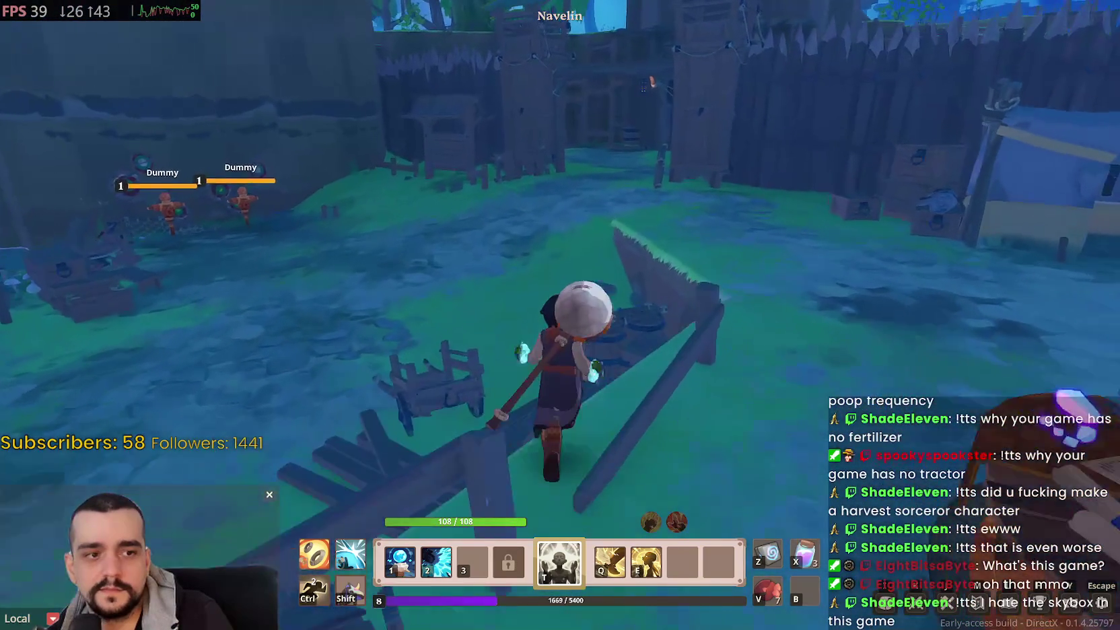
{"action": "key", "text": "w"}
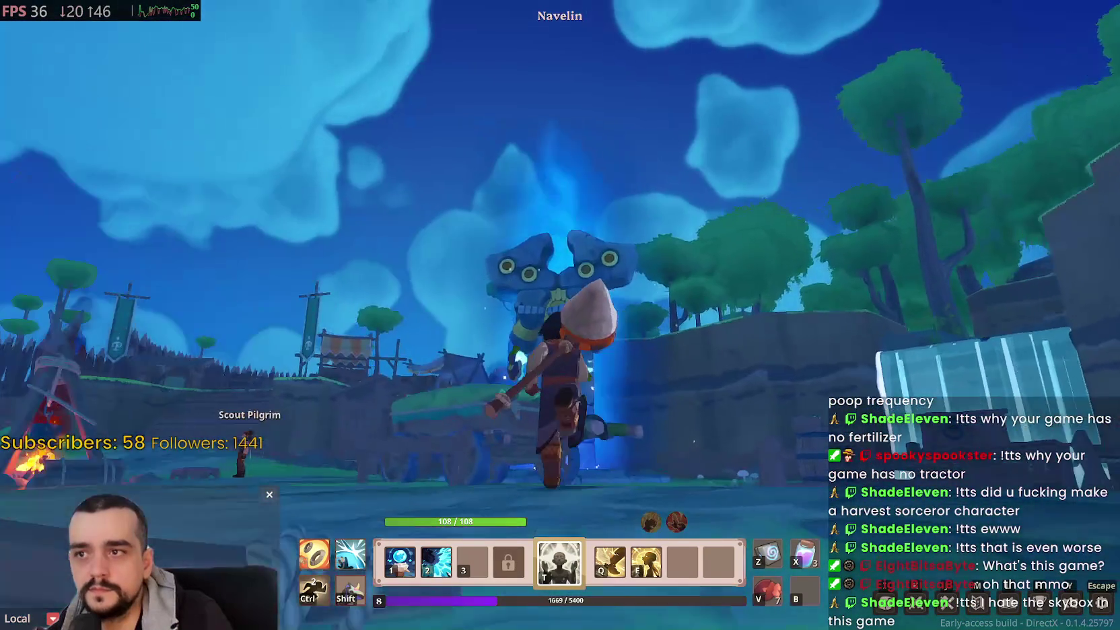
{"action": "key", "text": "w"}
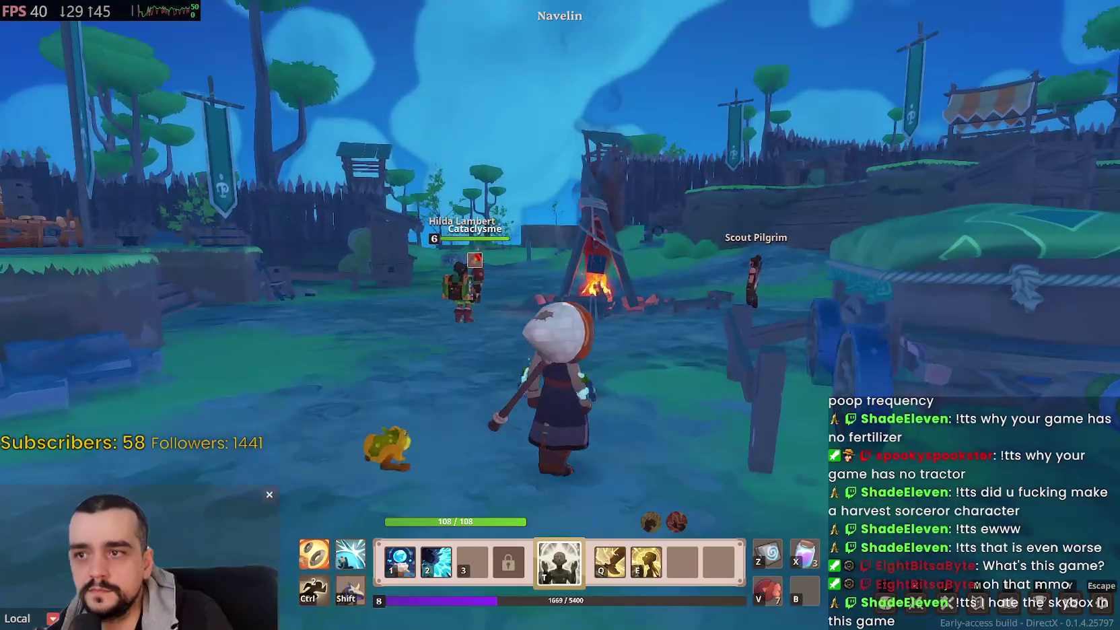
{"action": "key", "text": "w"}
{"action": "key", "text": "w"}
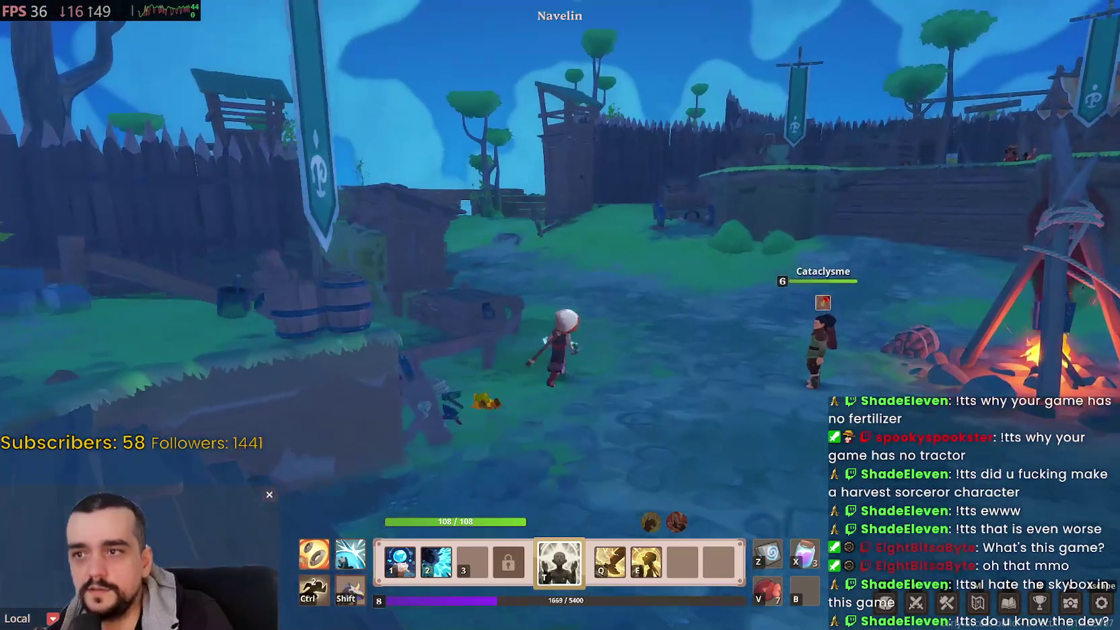
{"action": "key", "text": "w"}
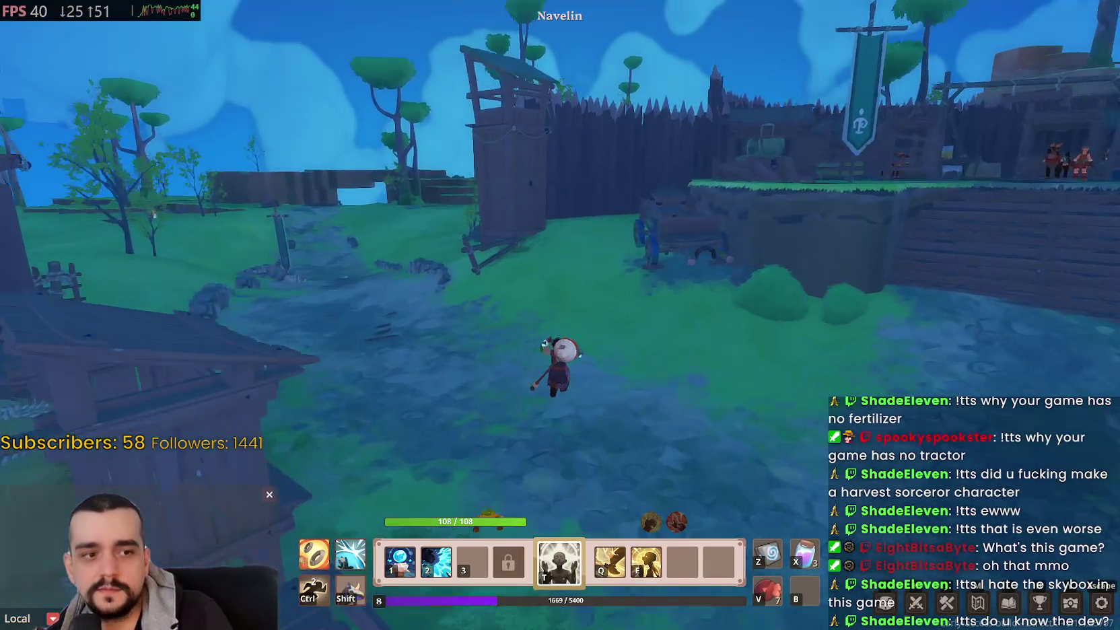
{"action": "key", "text": "r"}
{"action": "key", "text": "w"}
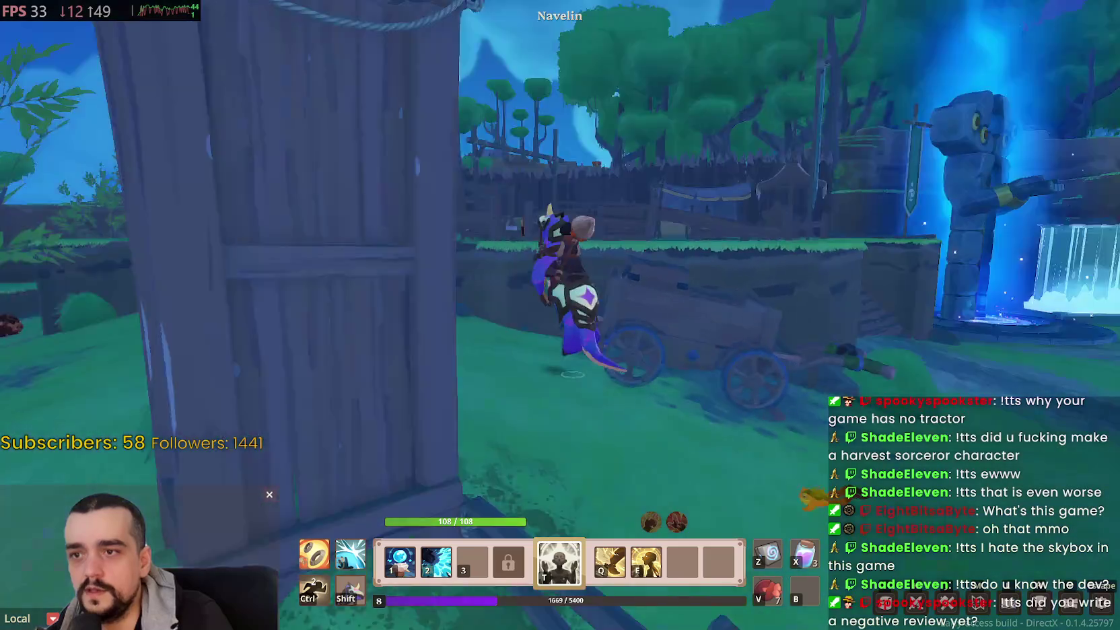
{"action": "key", "text": "w"}
{"action": "key", "text": "w"}
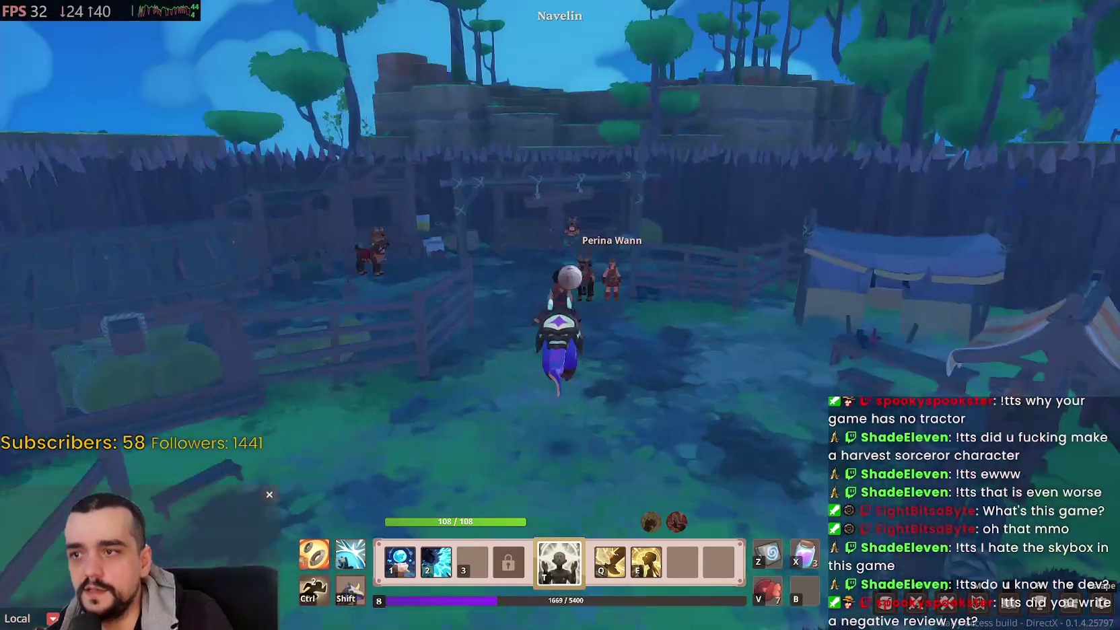
{"action": "key", "text": "w"}
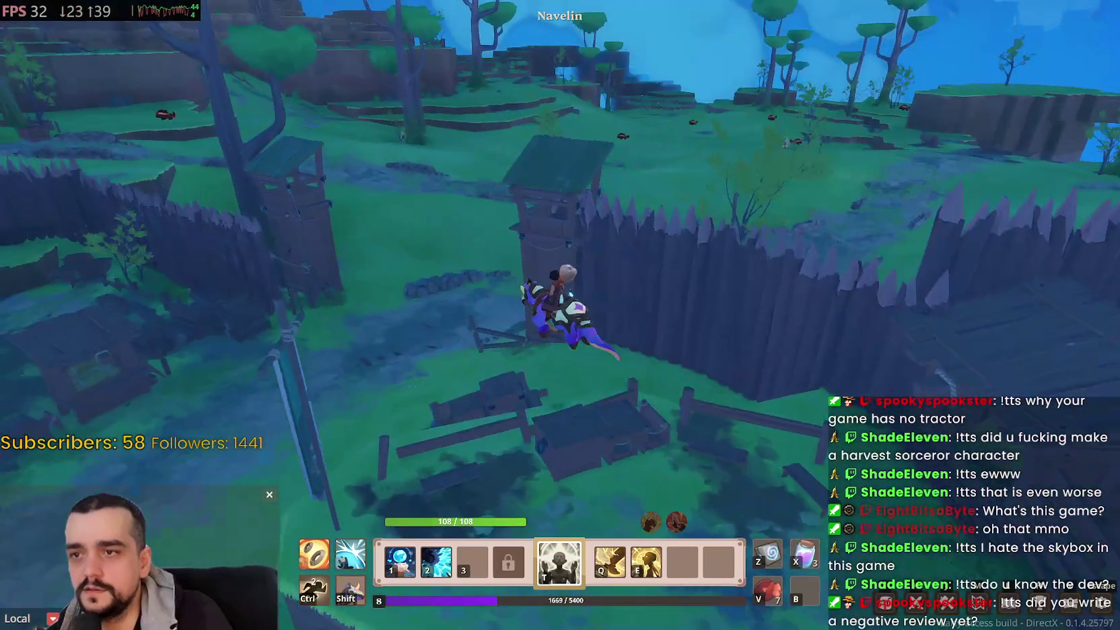
Step: Dash along the fence and ride across the terraces, field and ramp past the tents
{"action": "key", "text": "shift"}
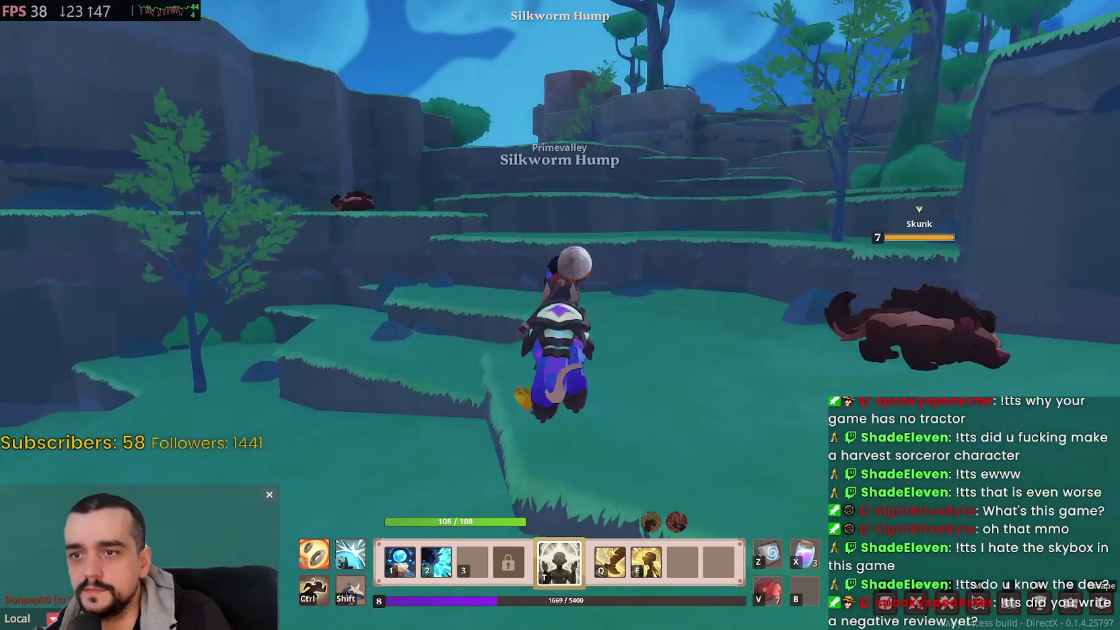
{"action": "key", "text": "w"}
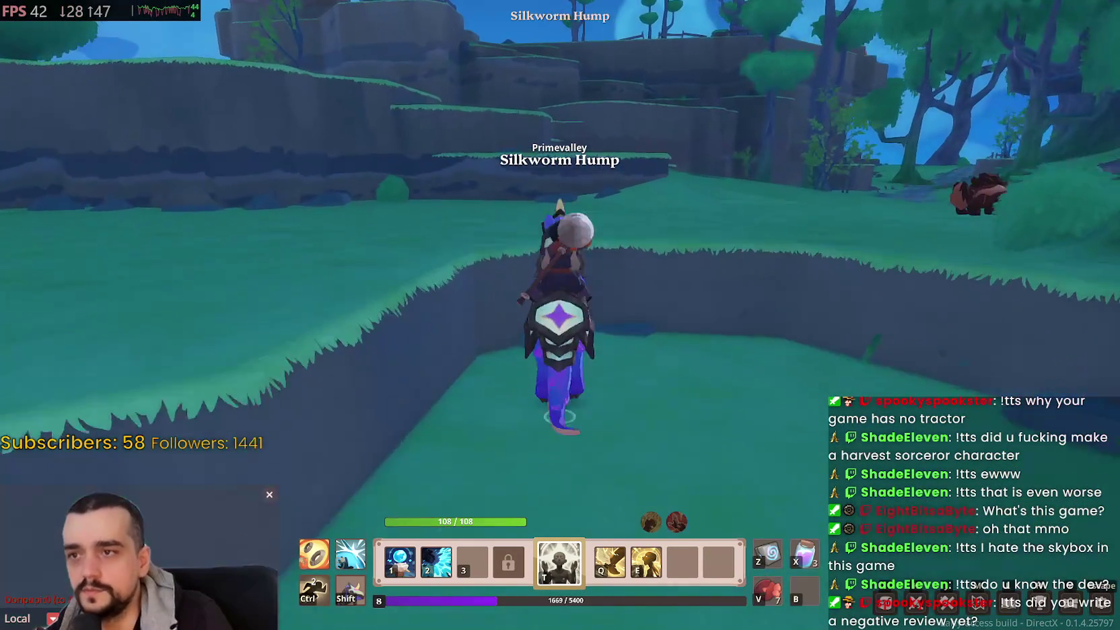
{"action": "key", "text": "w"}
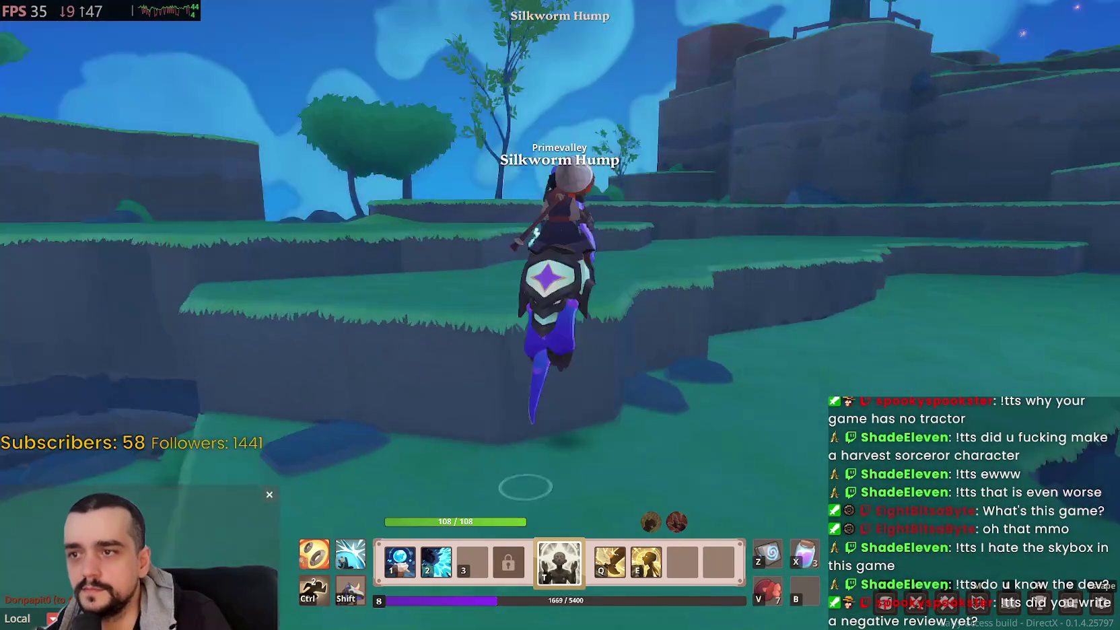
{"action": "key", "text": "w"}
{"action": "key", "text": "w"}
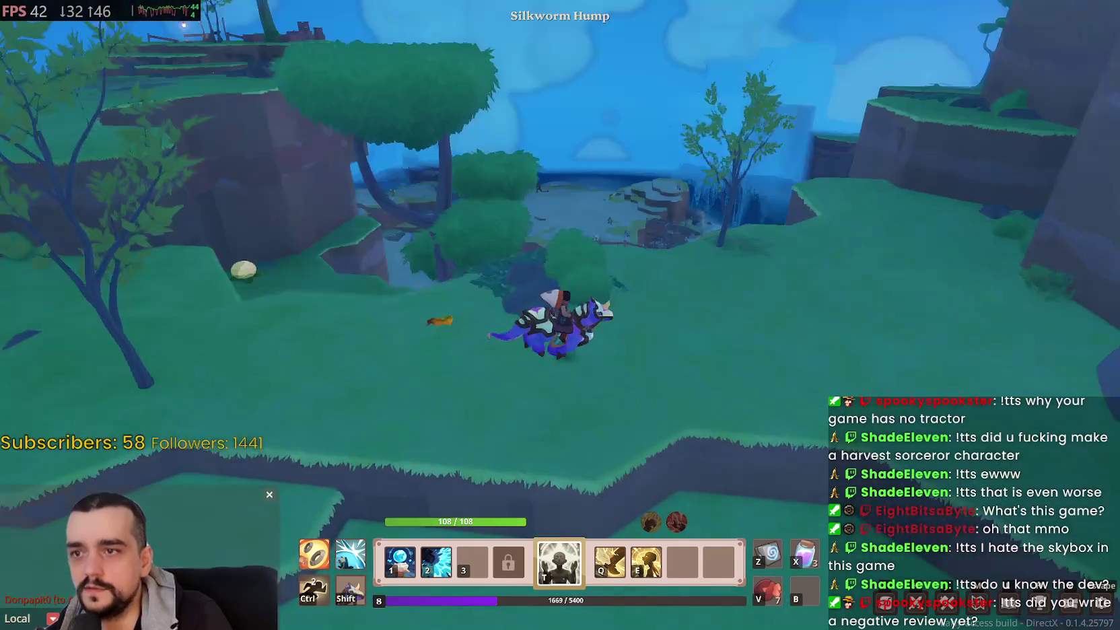
{"action": "key", "text": "w"}
{"action": "key", "text": "w"}
{"action": "key", "text": "w"}
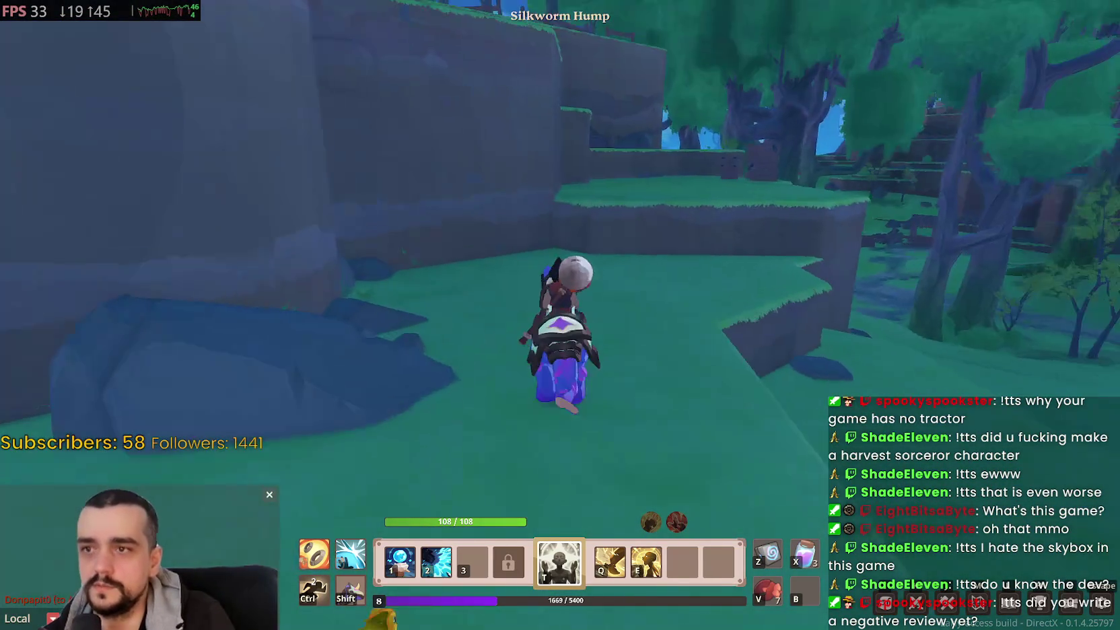
{"action": "key", "text": "w"}
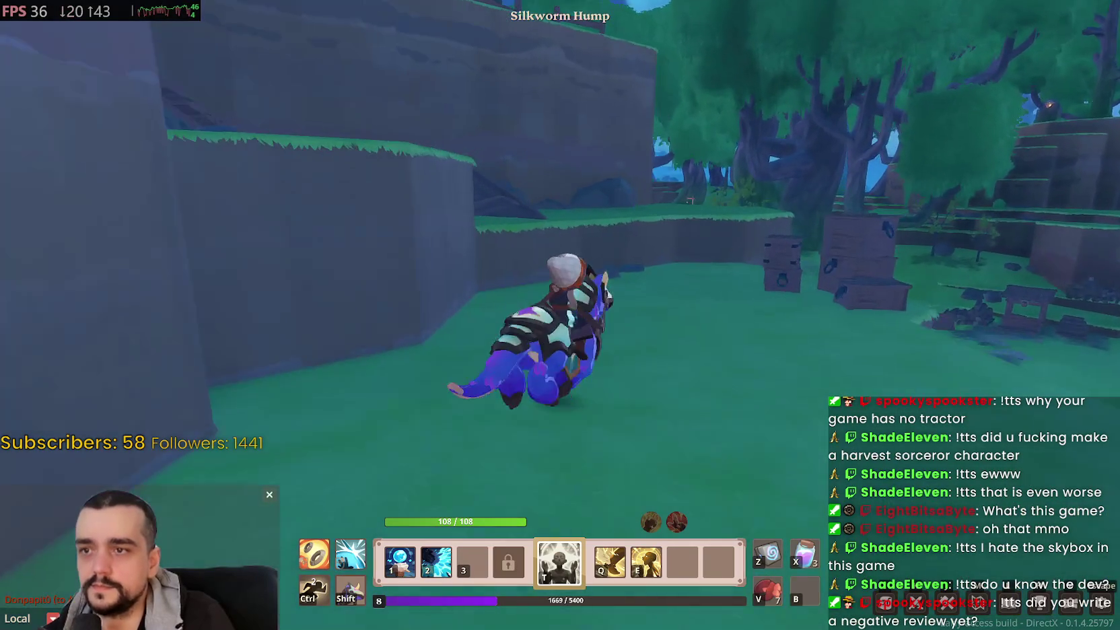
{"action": "key", "text": "w"}
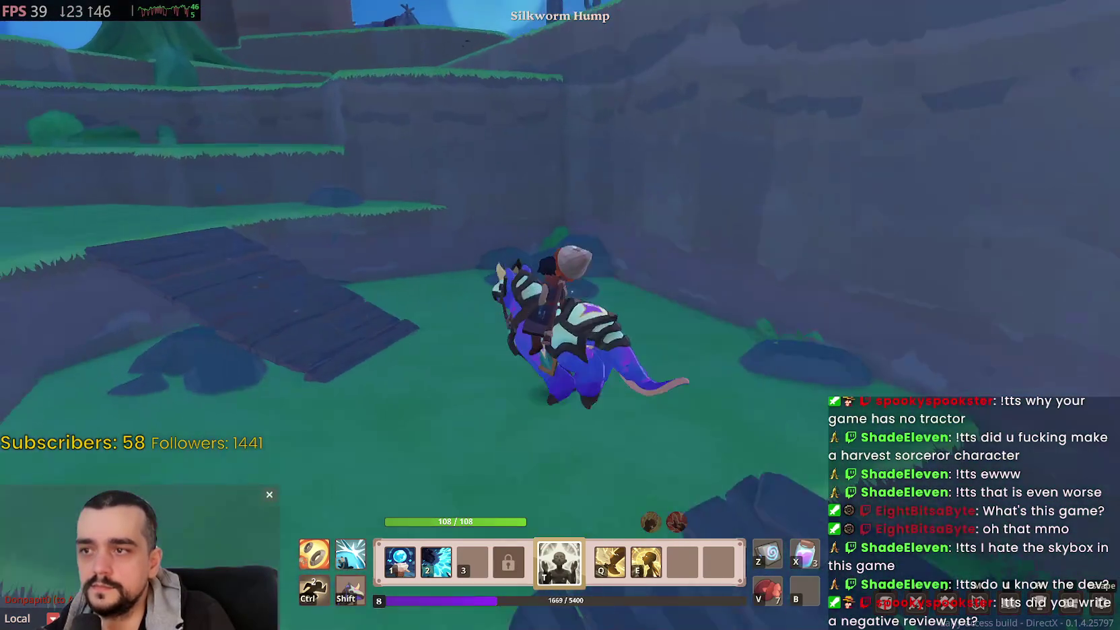
{"action": "key", "text": "w"}
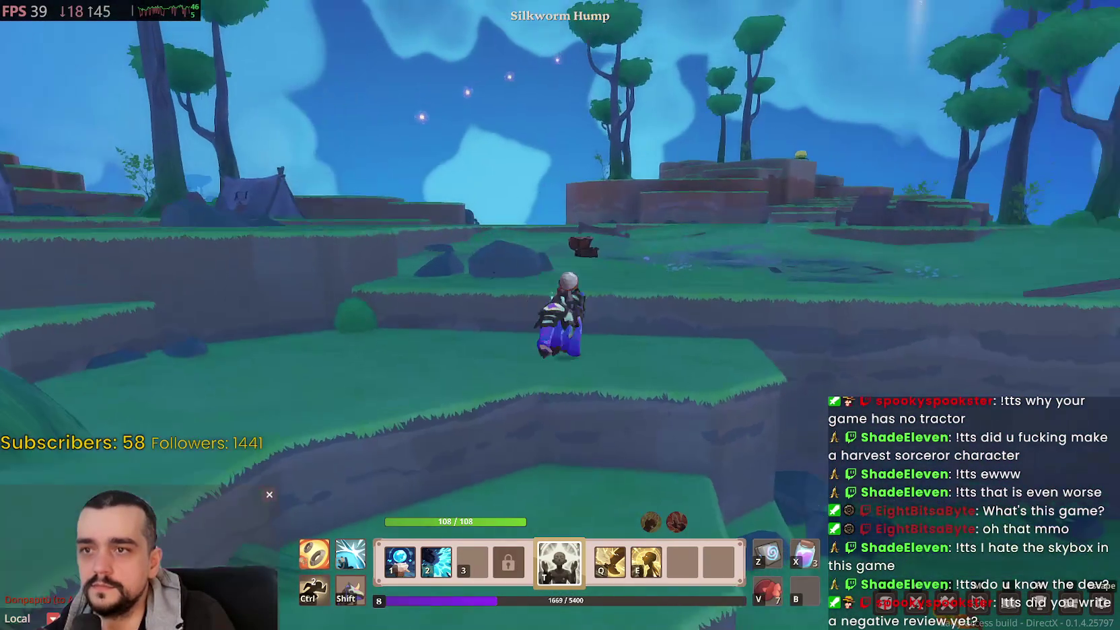
{"action": "key", "text": "w"}
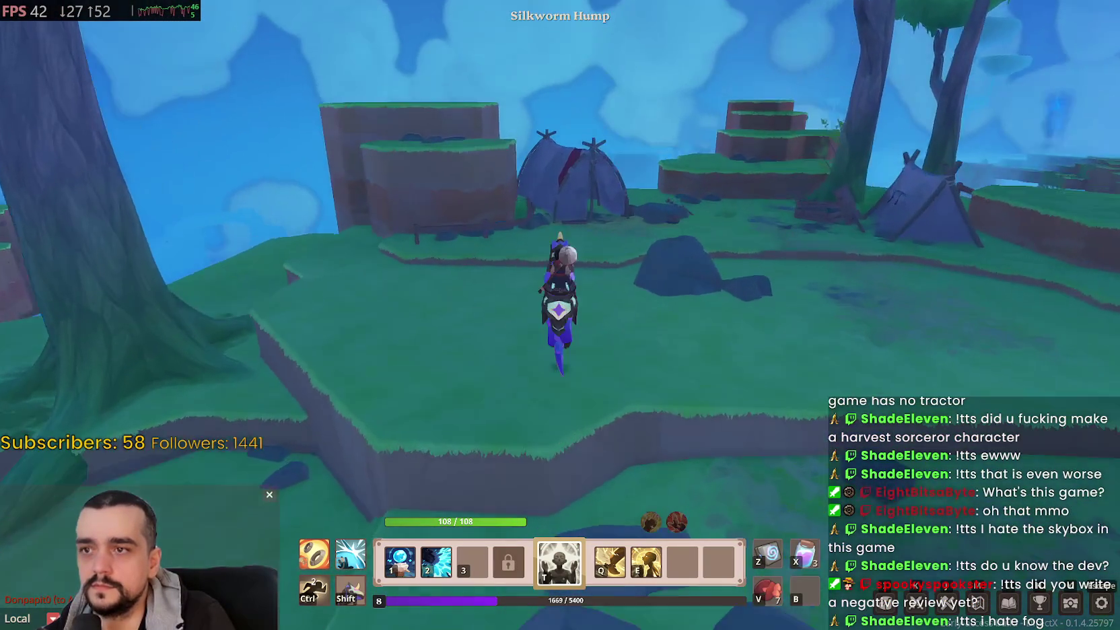
{"action": "key", "text": "w"}
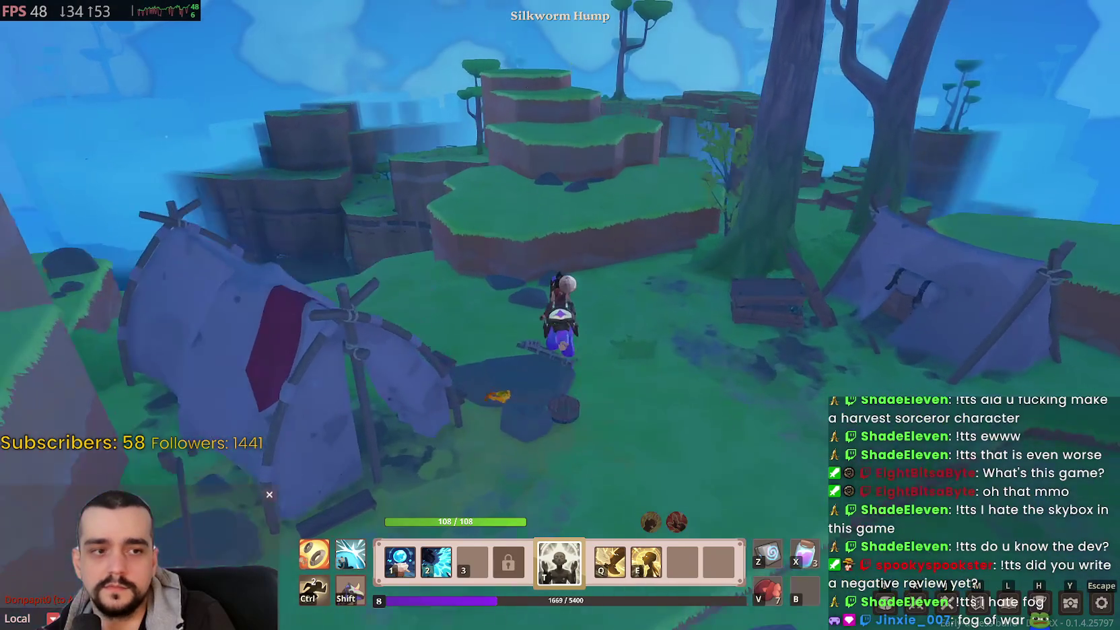
Step: Hop onto the hexagonal grass platform at Silkworm Hump, dismount and bring up the Game Menu
{"action": "key", "text": "w"}
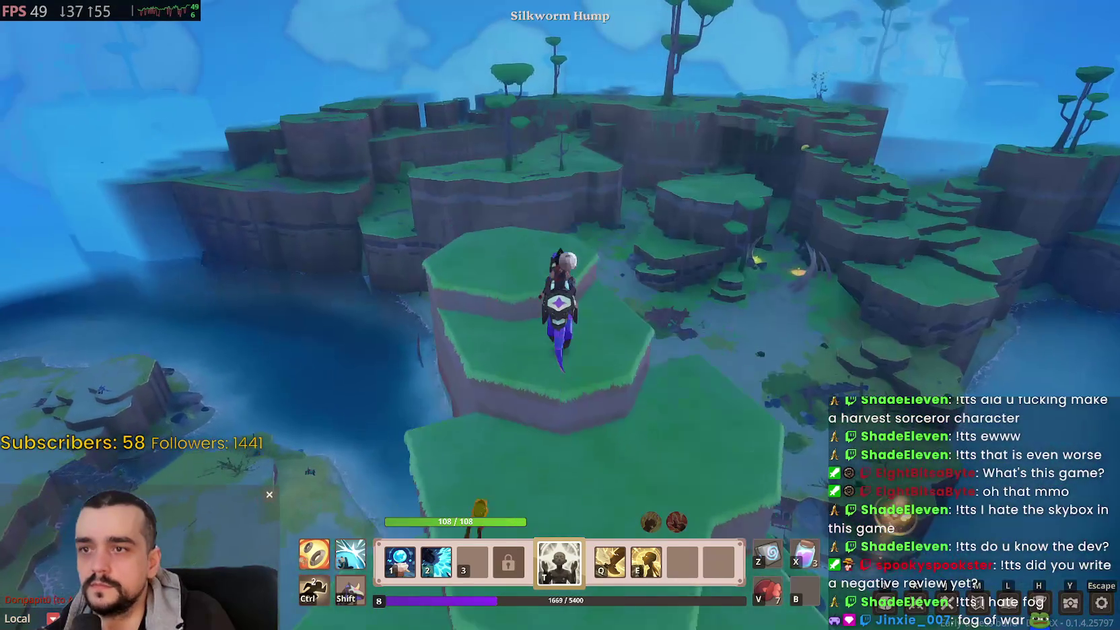
{"action": "key", "text": "a"}
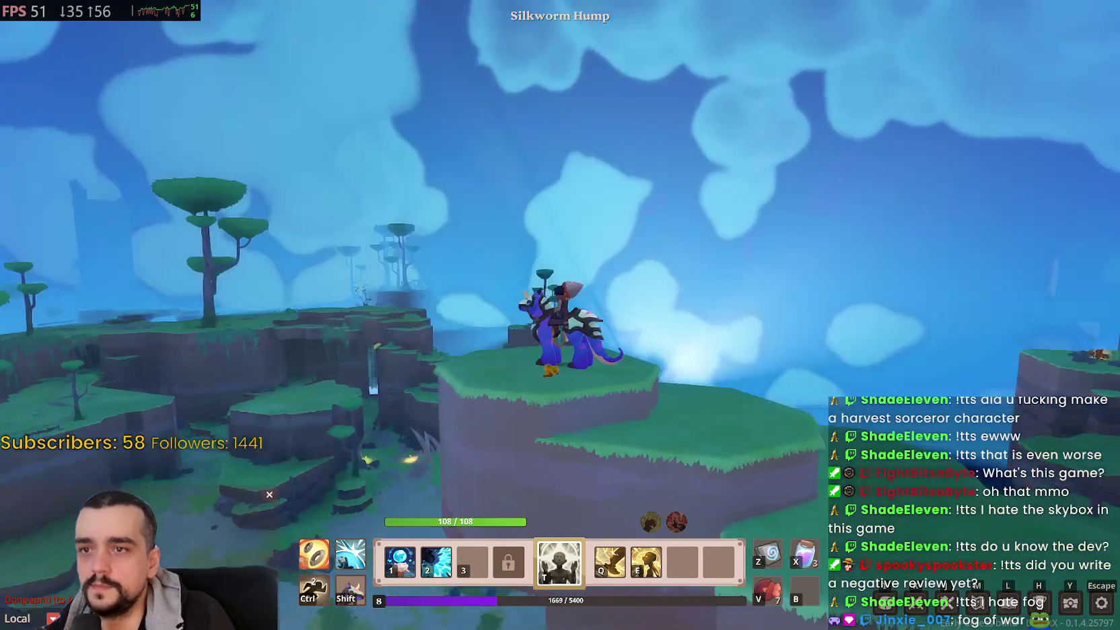
{"action": "key", "text": "d"}
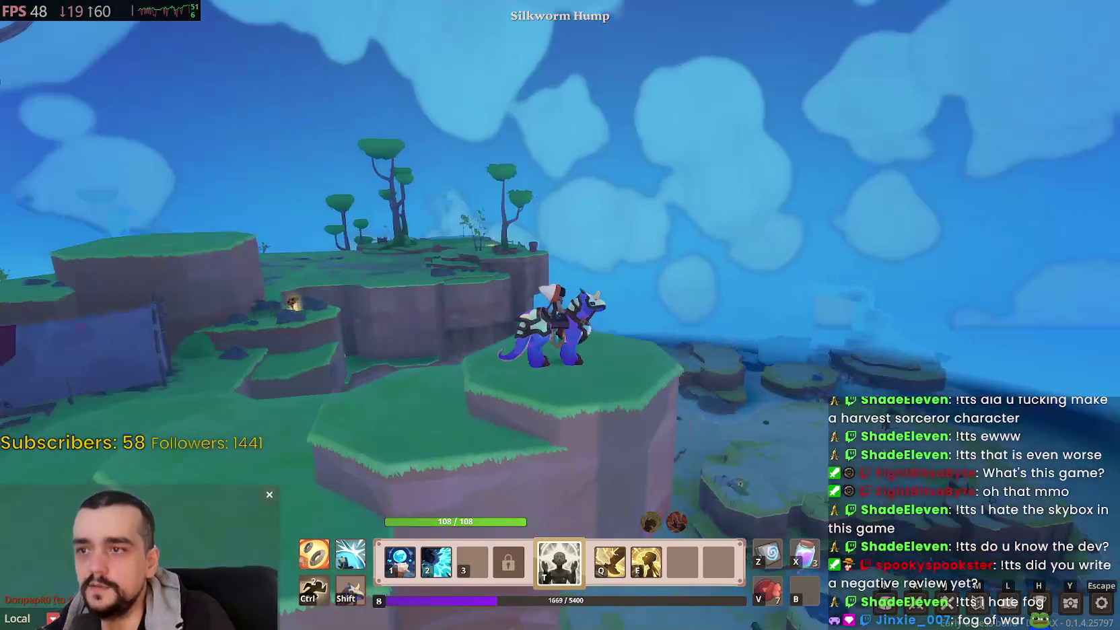
{"action": "key", "text": "a"}
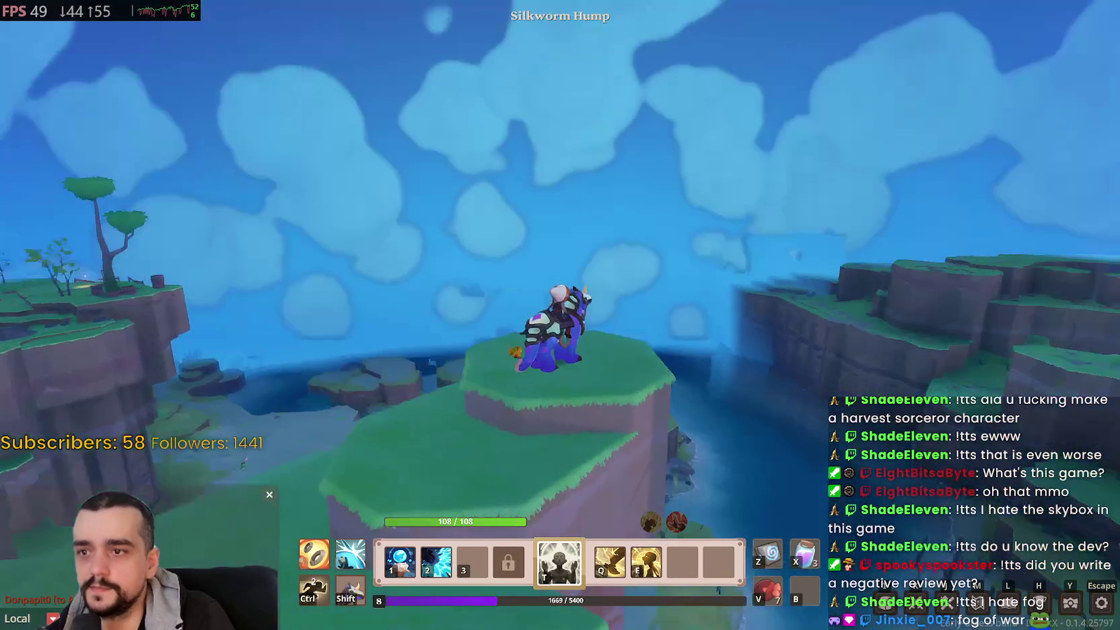
{"action": "key", "text": "Escape"}
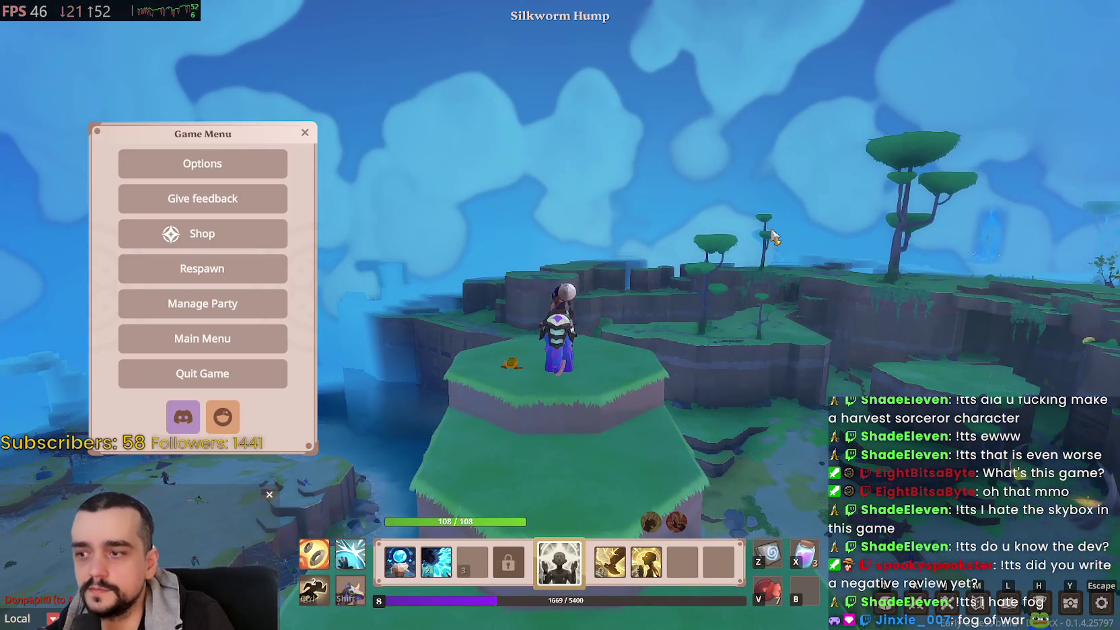
Step: Get to the Graphics tab of the game Options after one false start
{"action": "left_click", "coordinate": [275, 181]}
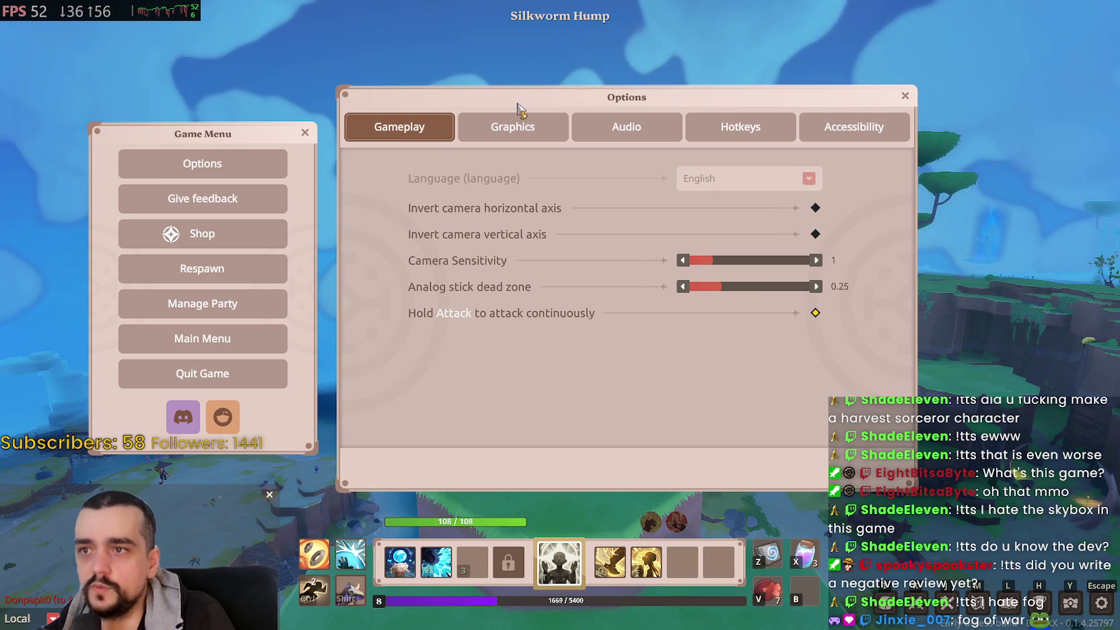
{"action": "key", "text": "Escape"}
{"action": "key", "text": "Escape"}
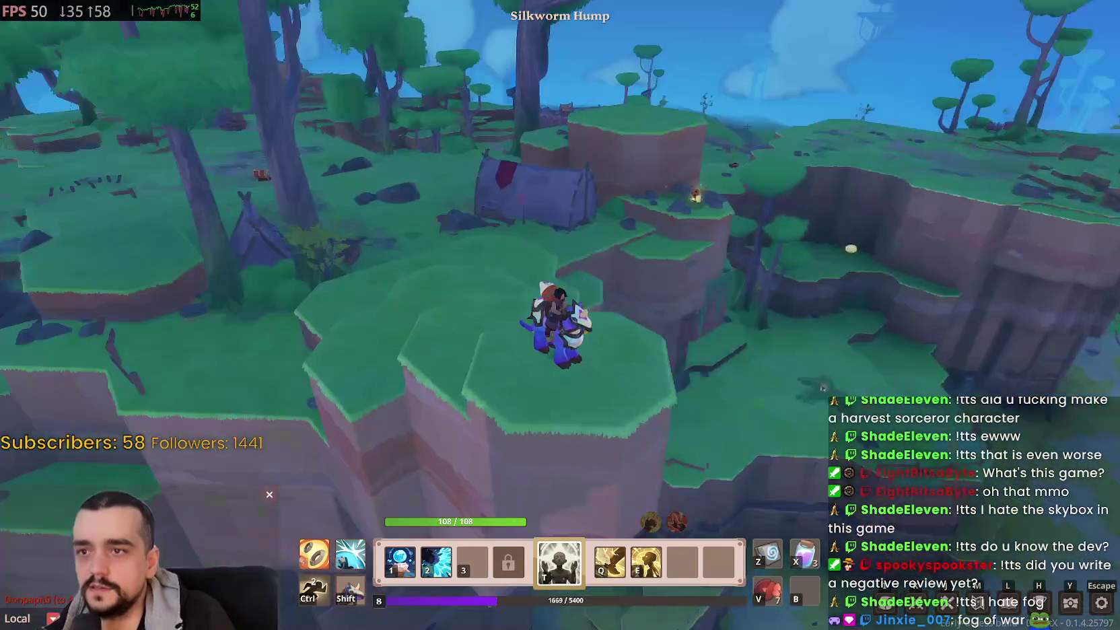
{"action": "key", "text": "Escape"}
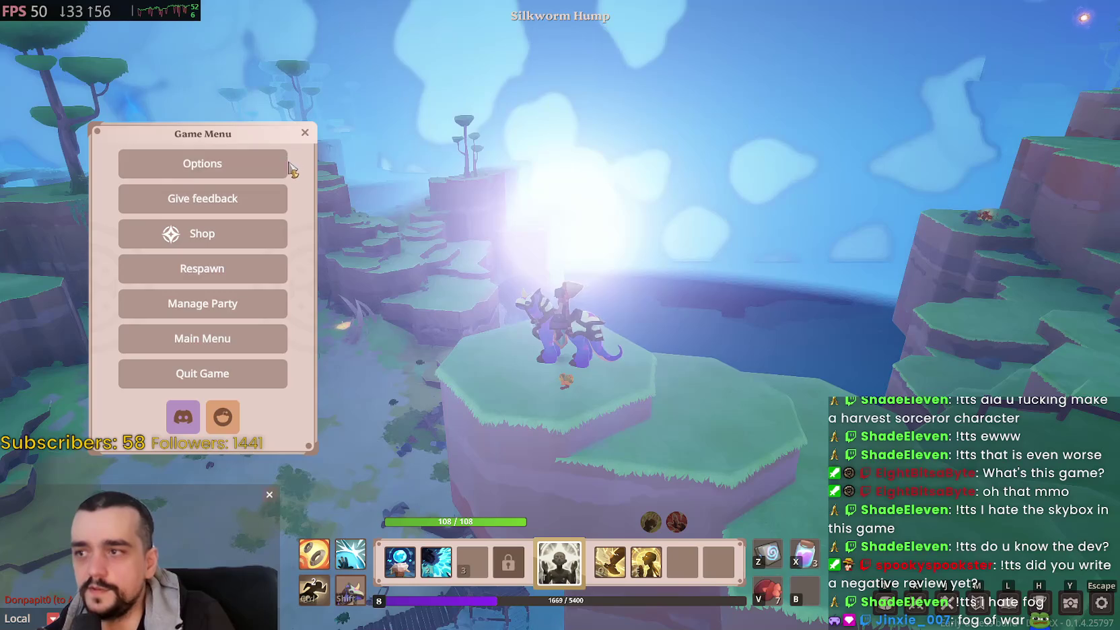
{"action": "left_click", "coordinate": [269, 162]}
{"action": "left_click", "coordinate": [513, 126]}
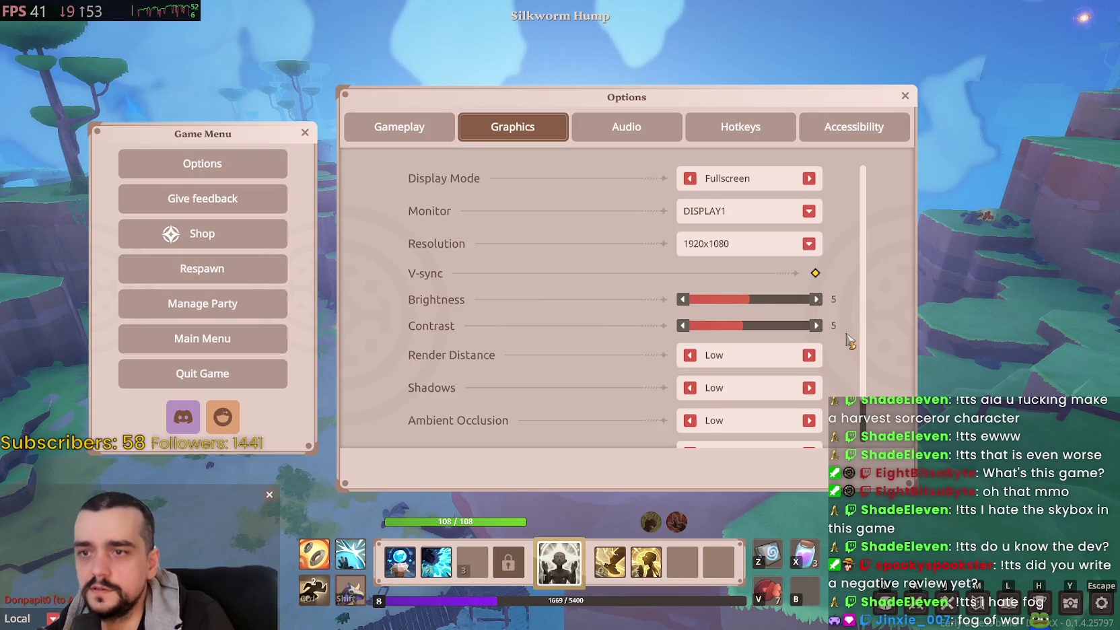
Step: Set Render Distance, Shadows, Ambient Occlusion and Environment Details to High, then close the menus
{"action": "scroll", "coordinate": [833, 343], "scroll_direction": "down", "scroll_amount": 1}
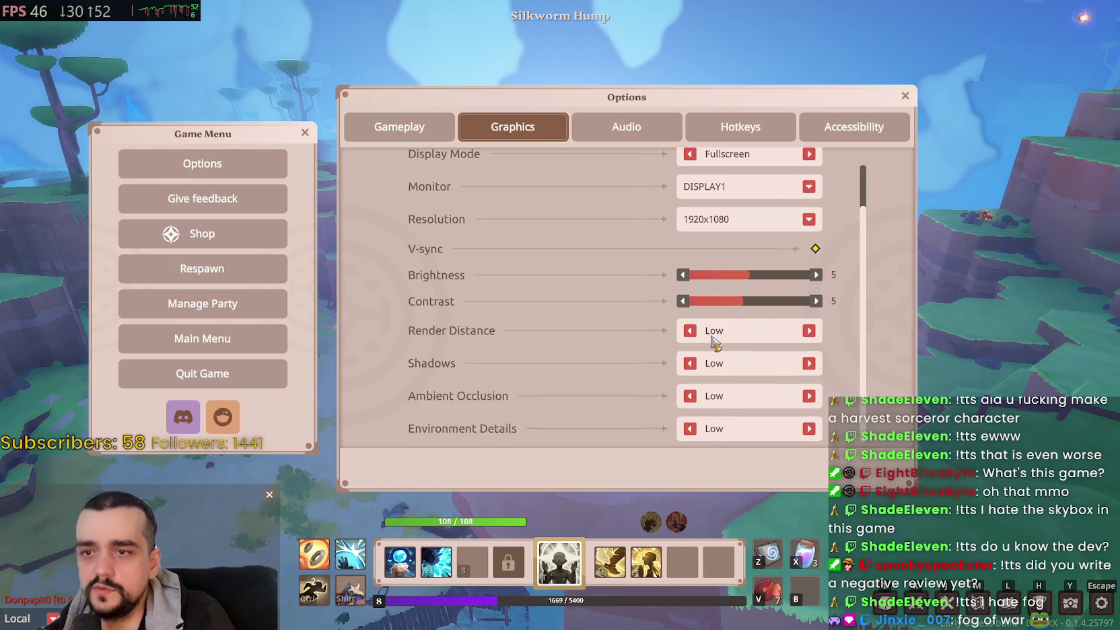
{"action": "left_click", "coordinate": [809, 331]}
{"action": "left_click", "coordinate": [808, 331]}
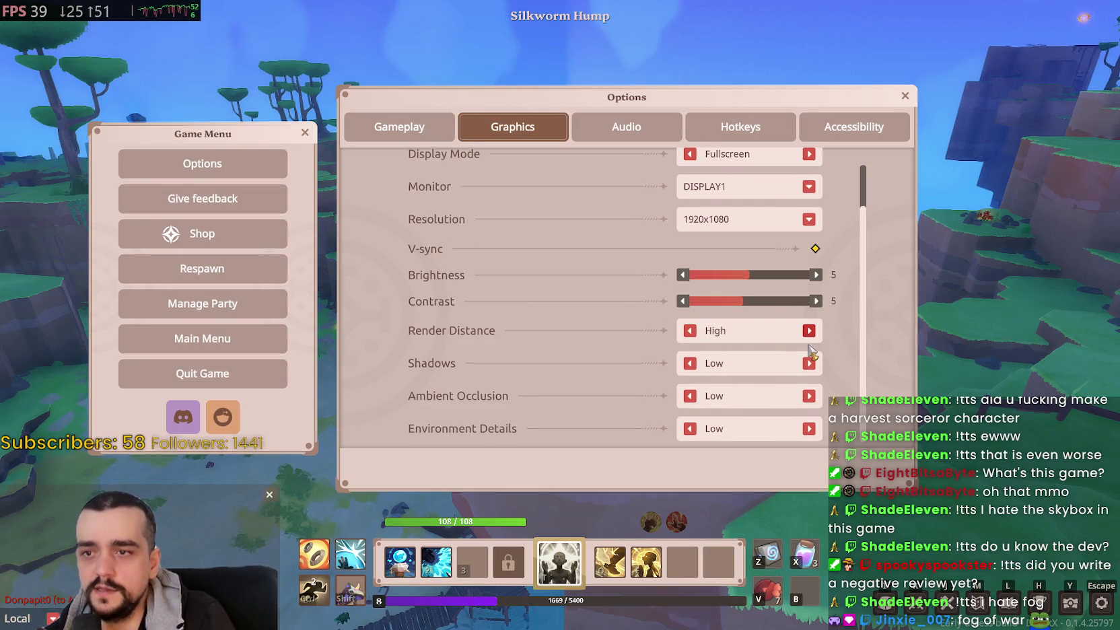
{"action": "left_click", "coordinate": [809, 363]}
{"action": "left_click", "coordinate": [808, 363]}
{"action": "left_click", "coordinate": [809, 396]}
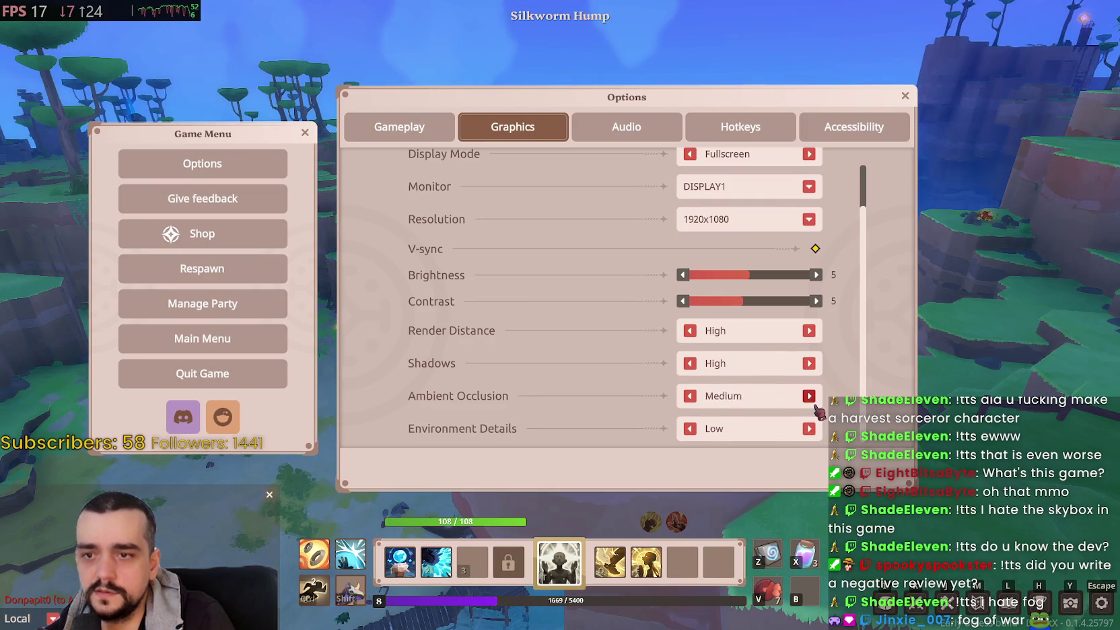
{"action": "left_click", "coordinate": [808, 429]}
{"action": "left_click", "coordinate": [808, 429]}
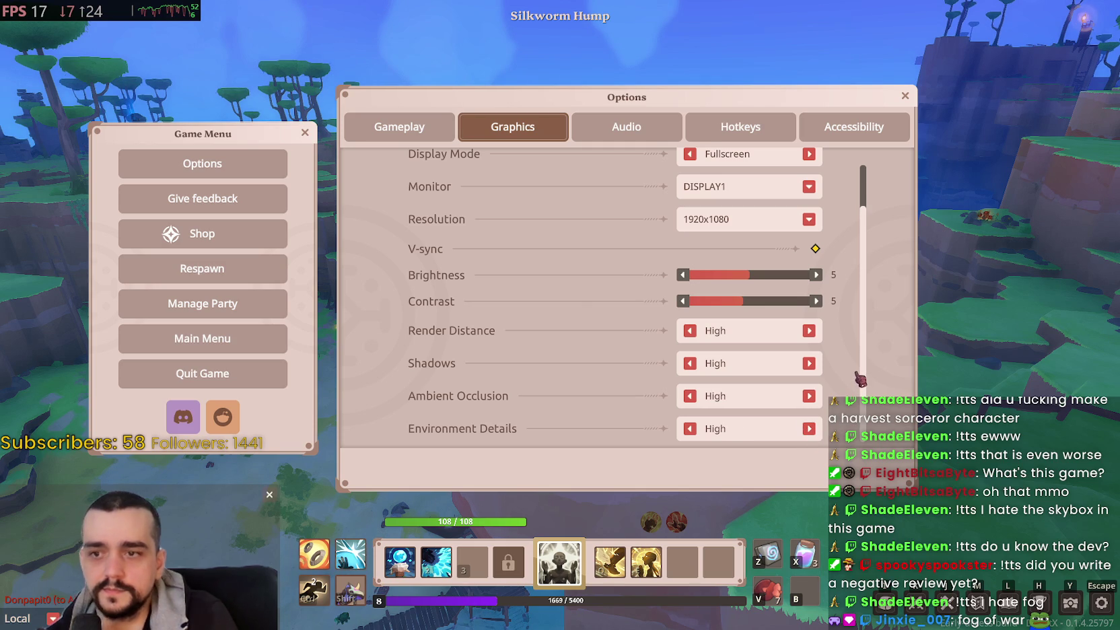
{"action": "key", "text": "Escape"}
{"action": "key", "text": "Escape"}
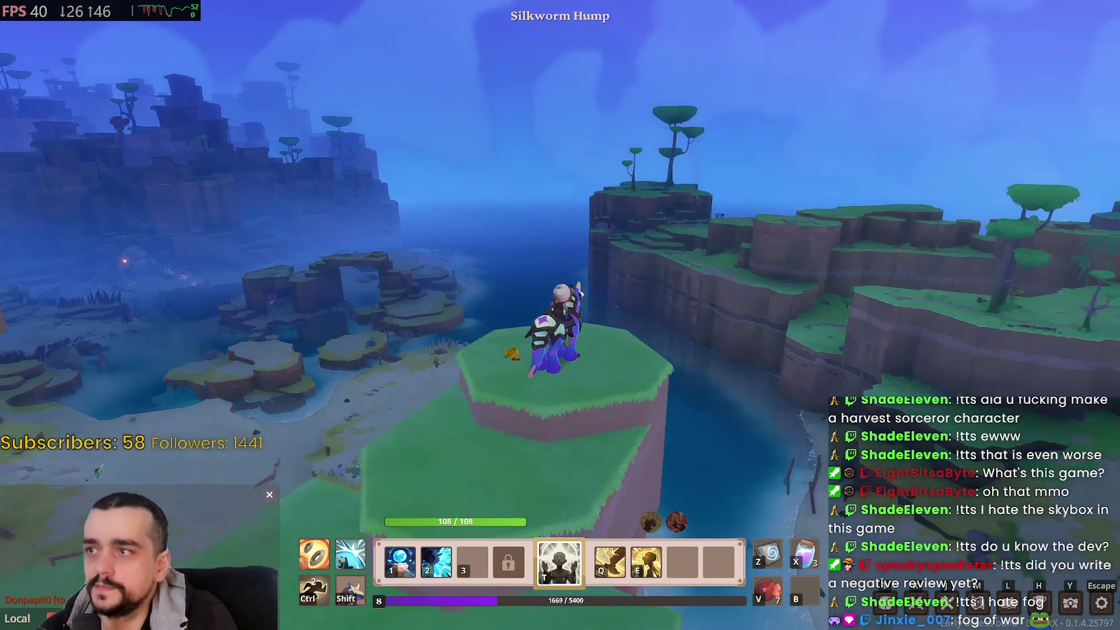
Step: Bring up Task Manager over Farever to check Farever.exe's memory, CPU and GPU use
{"action": "key", "text": "ctrl+shift+Escape"}
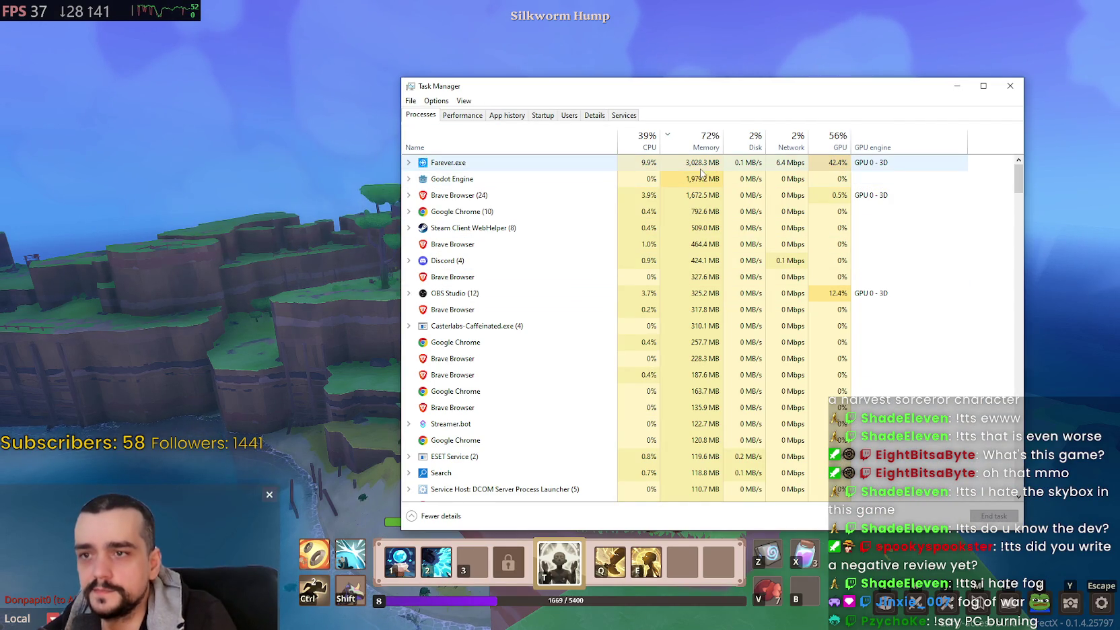
Step: Select the Farever.exe and Godot Engine process entries, then close Task Manager
{"action": "left_click", "coordinate": [644, 165]}
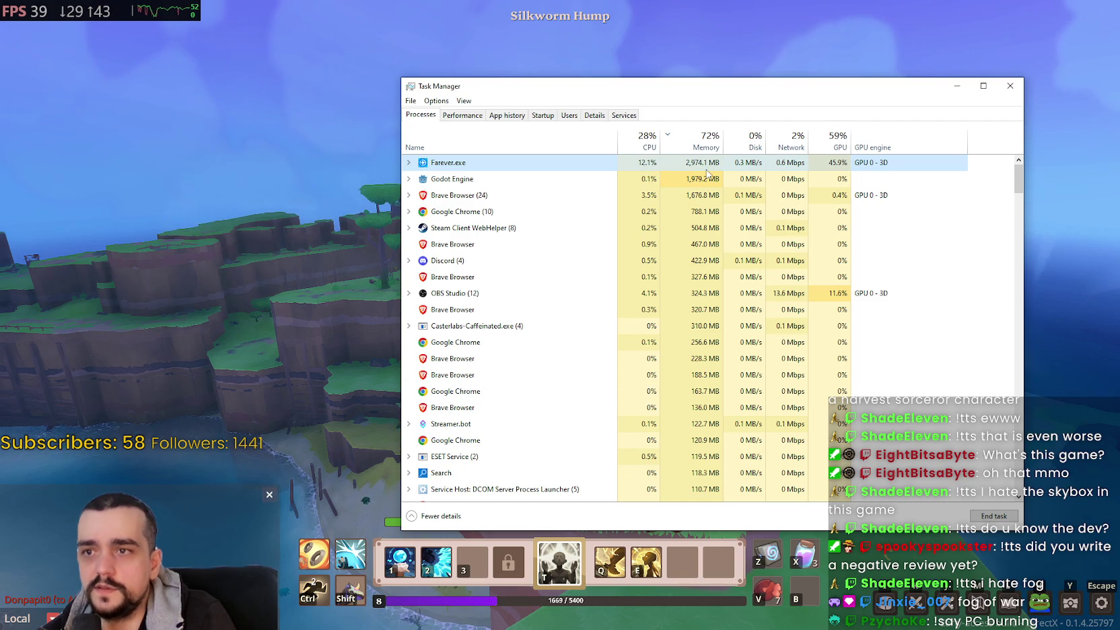
{"action": "left_click", "coordinate": [822, 180]}
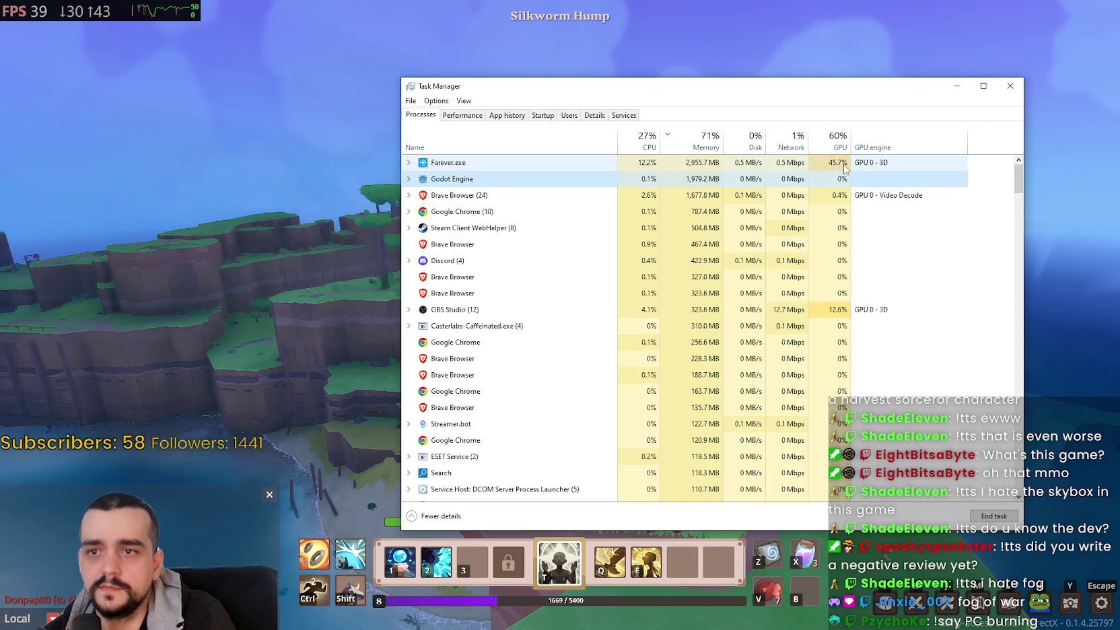
{"action": "left_click", "coordinate": [1011, 87]}
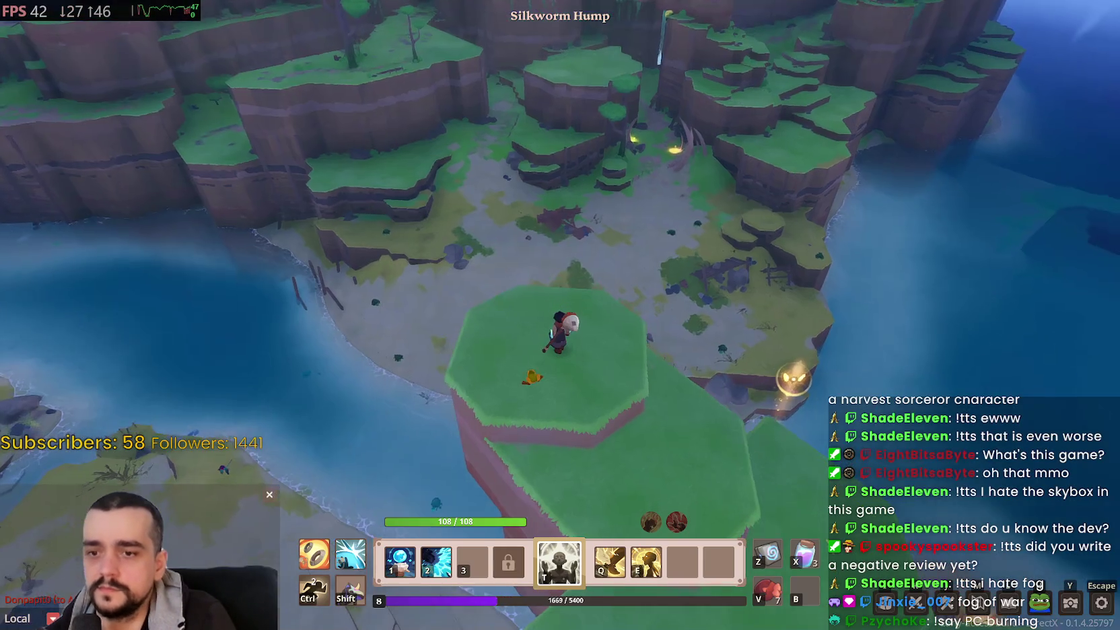
Step: Summon the mount and set Render Distance, Shadows, Ambient Occlusion and Environment Details to Ultra
{"action": "key", "text": "shift"}
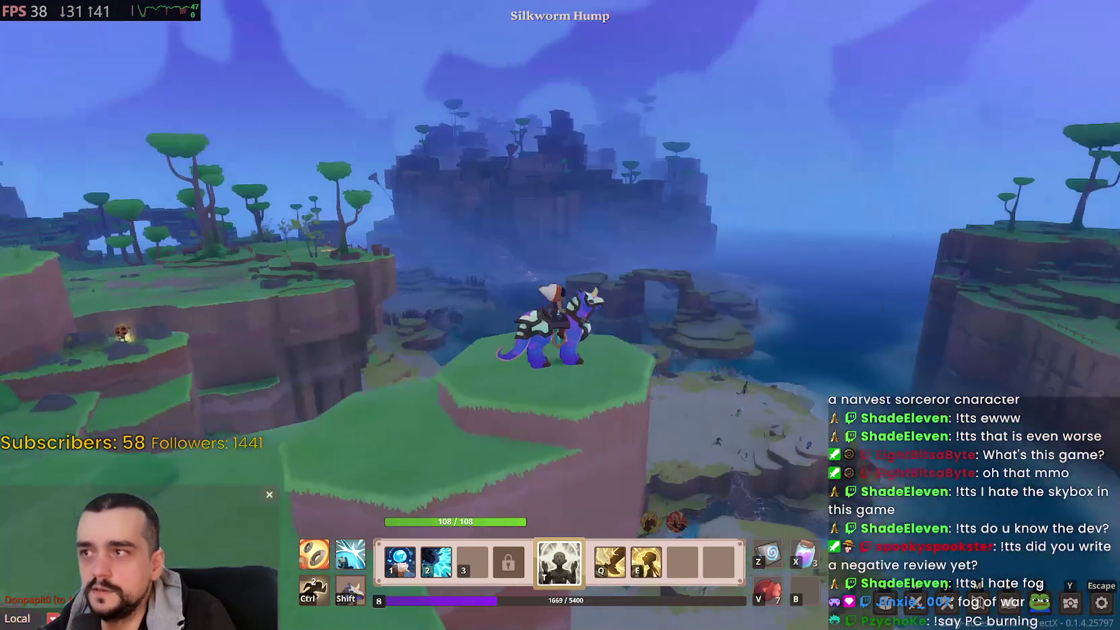
{"action": "key", "text": "Escape"}
{"action": "left_click", "coordinate": [200, 172]}
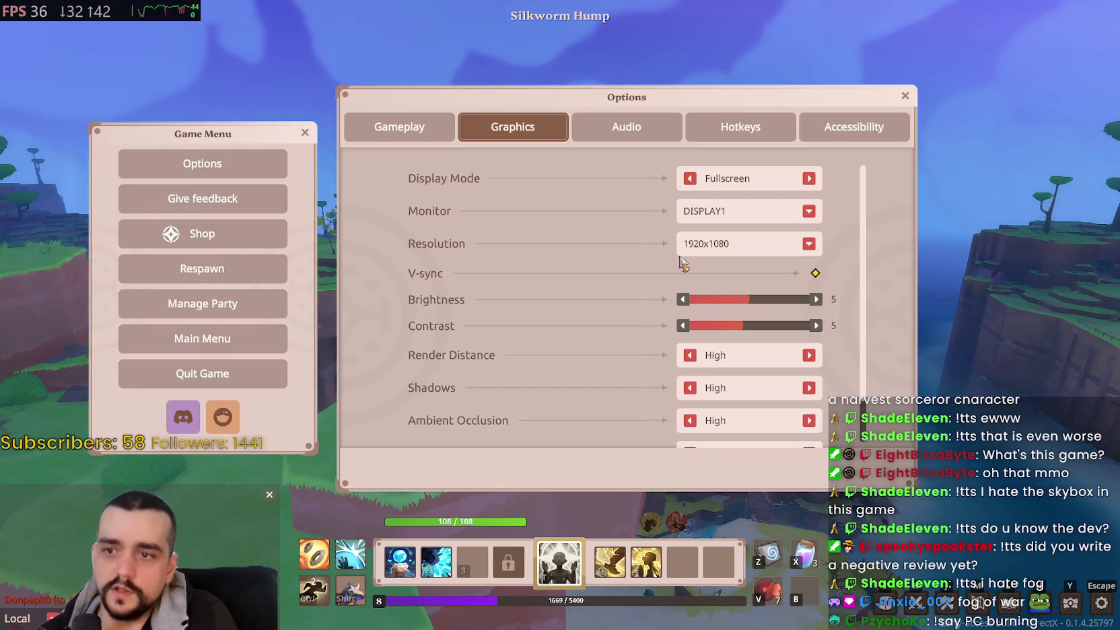
{"action": "left_click", "coordinate": [808, 355]}
{"action": "left_click", "coordinate": [809, 388]}
{"action": "left_click", "coordinate": [808, 420]}
{"action": "scroll", "coordinate": [813, 427], "scroll_direction": "down", "scroll_amount": 1}
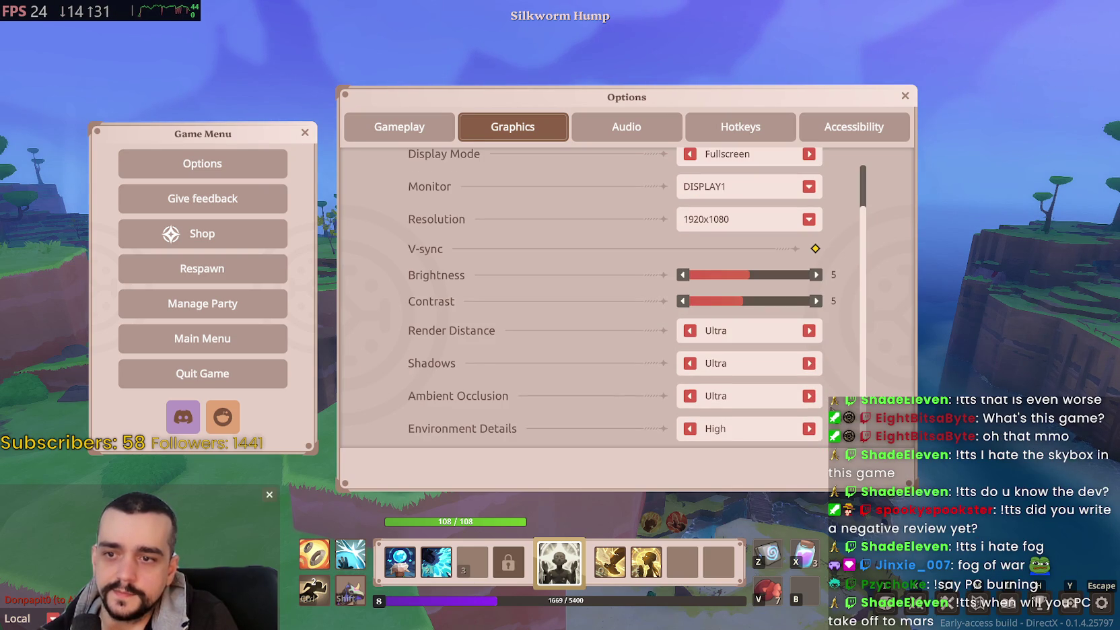
{"action": "left_click", "coordinate": [809, 429]}
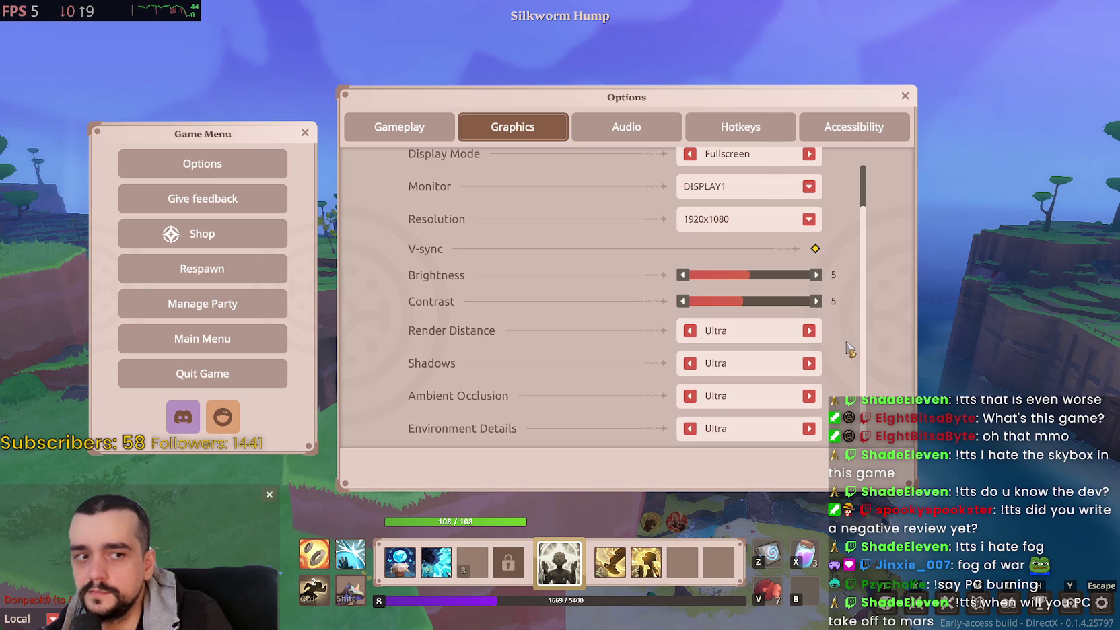
{"action": "key", "text": "Escape"}
{"action": "key", "text": "Escape"}
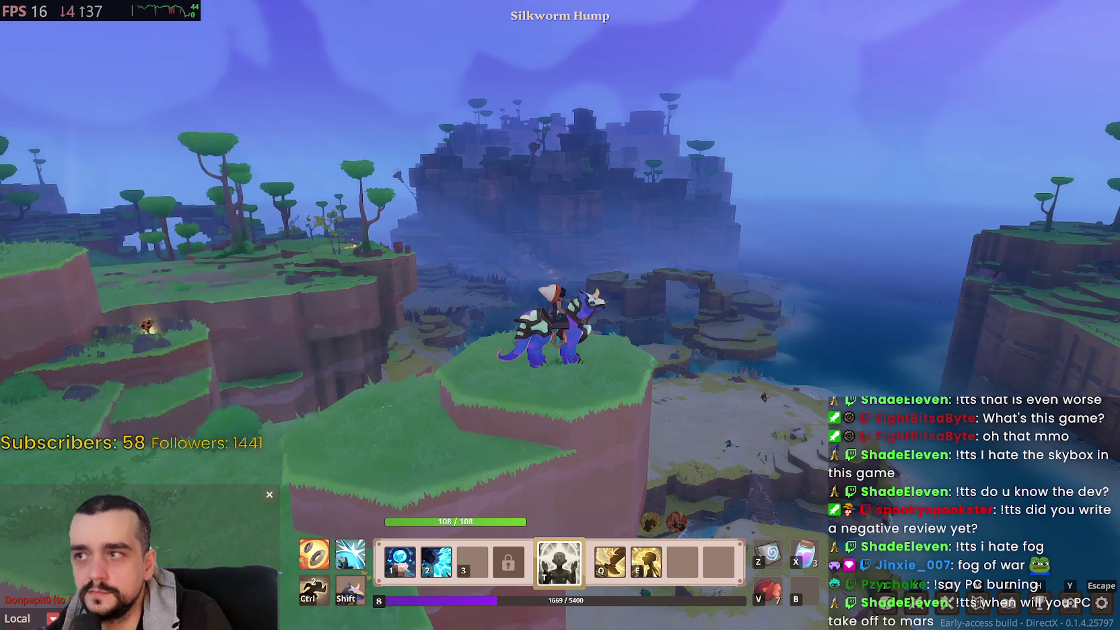
Step: Ride off the plateau through the forest and across the field, dropping off the cliff
{"action": "mouse_move", "coordinate": [561, 315]}
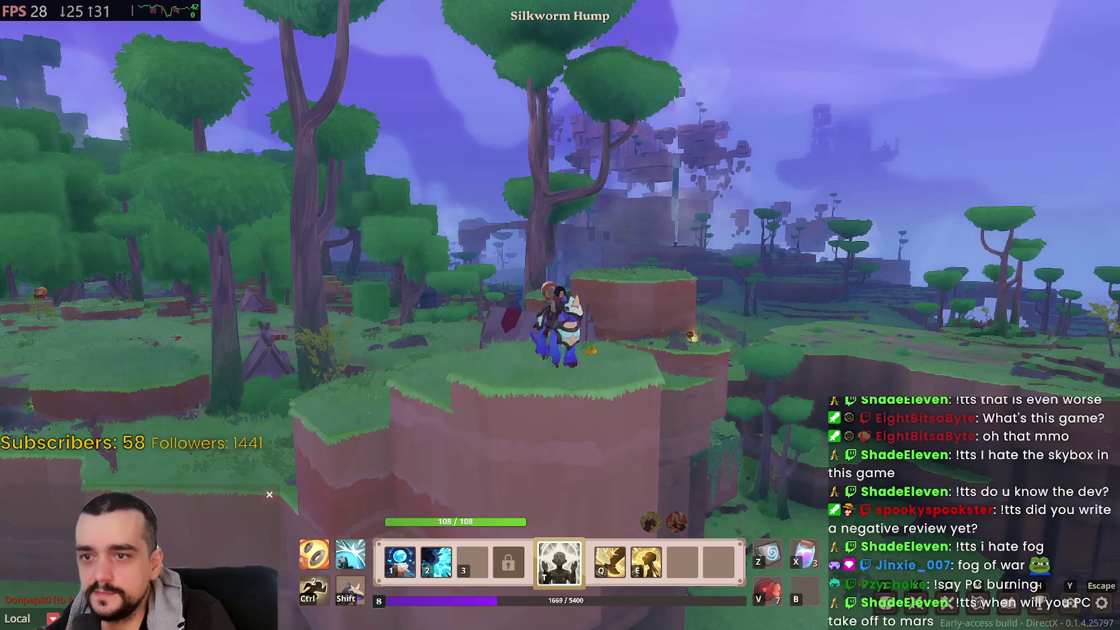
{"action": "key", "text": "w"}
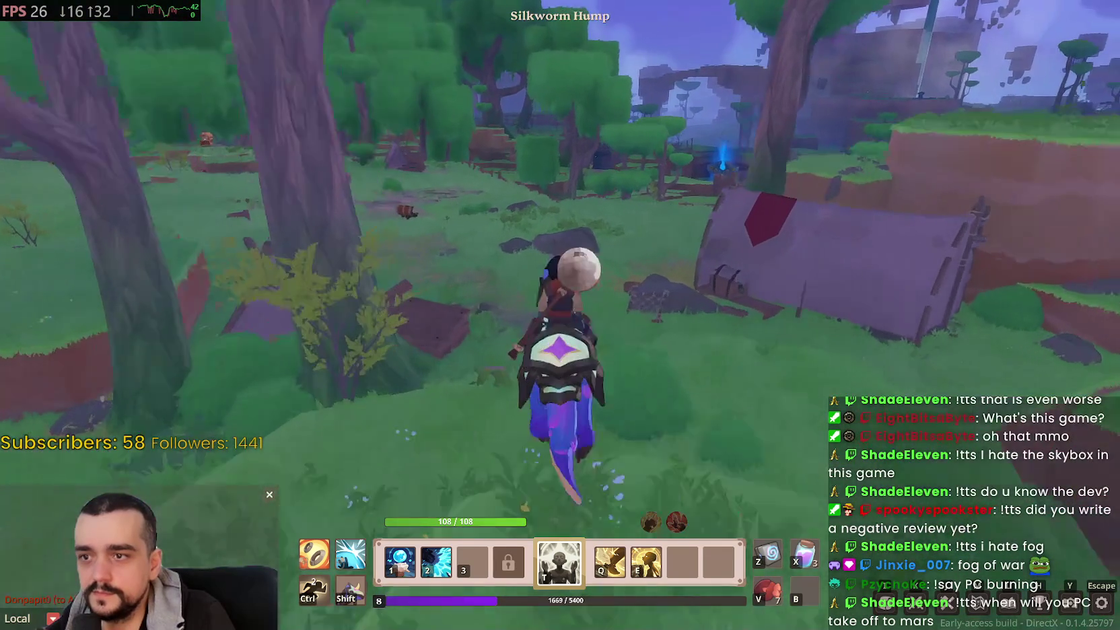
{"action": "key", "text": "d"}
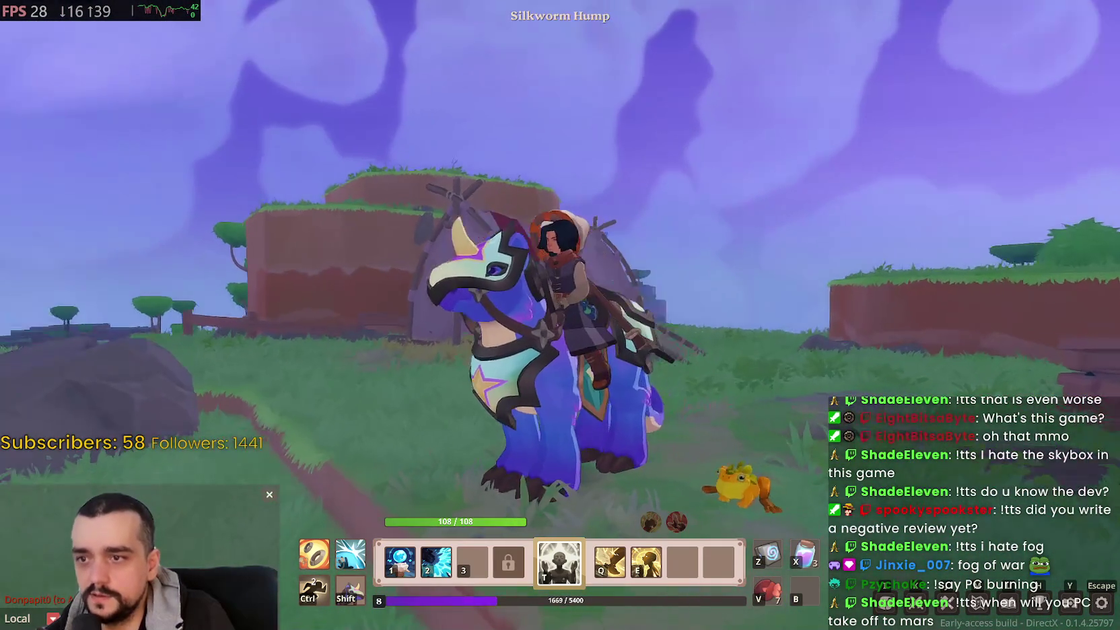
{"action": "key", "text": "w"}
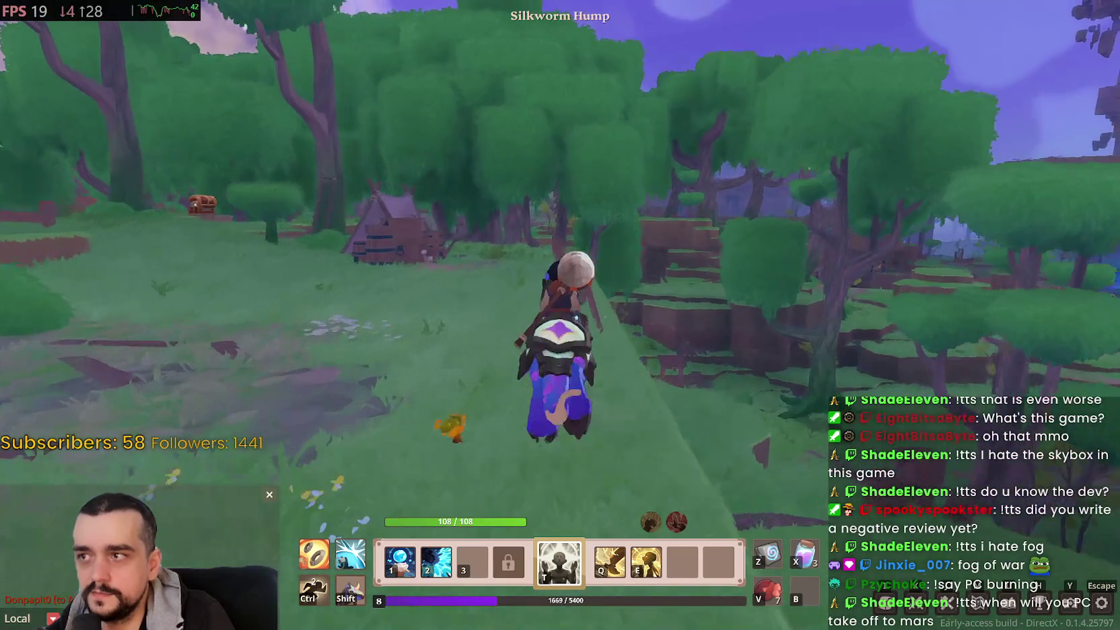
{"action": "key", "text": "w"}
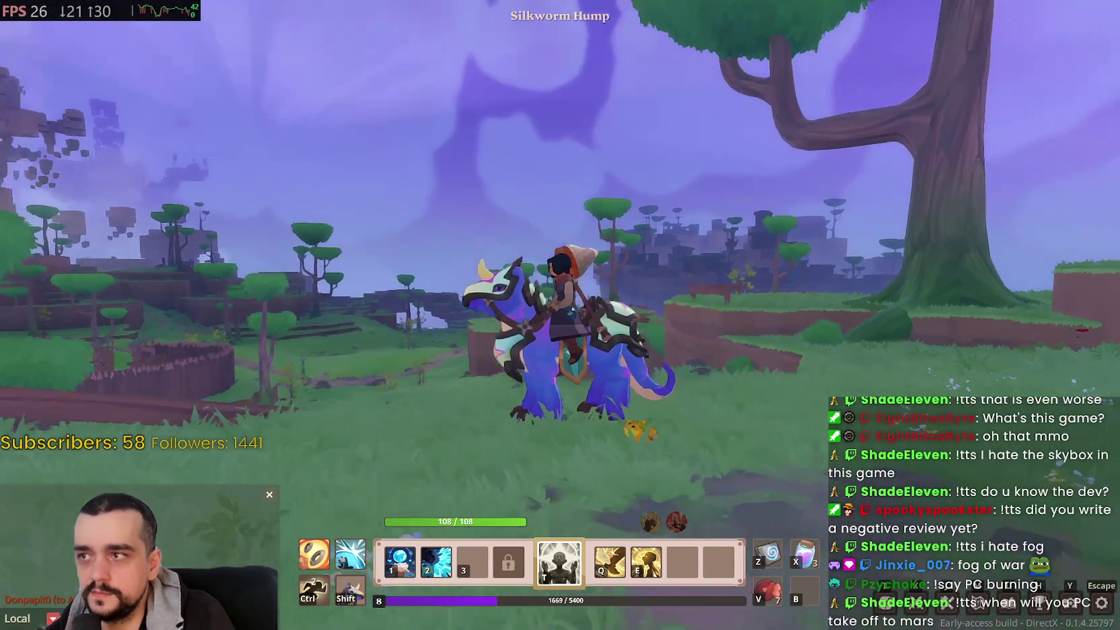
{"action": "key", "text": "a"}
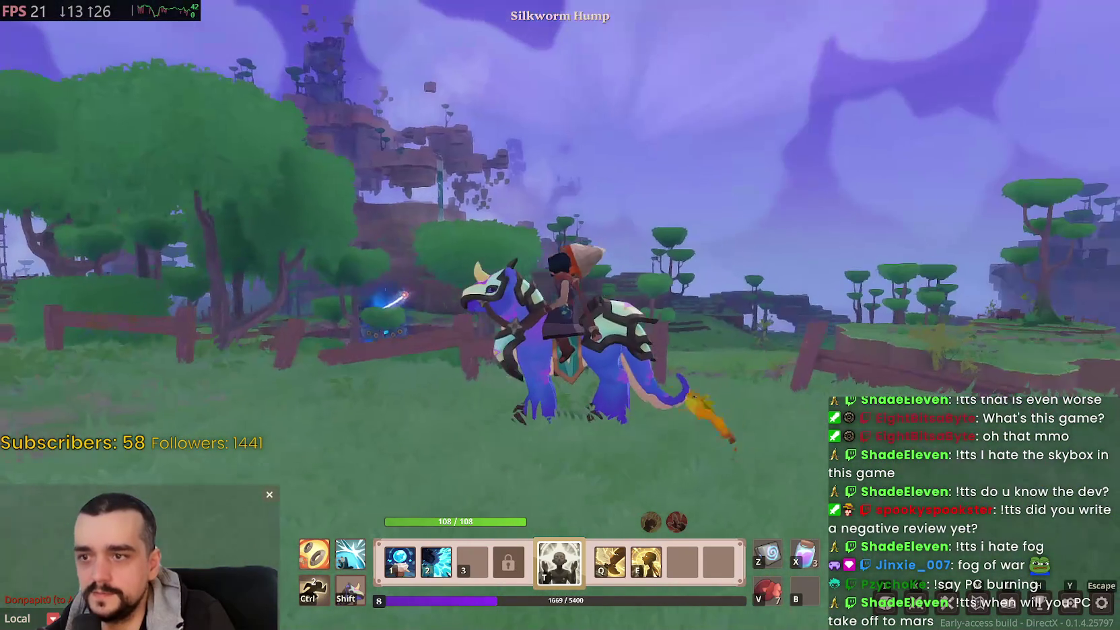
{"action": "key", "text": "d"}
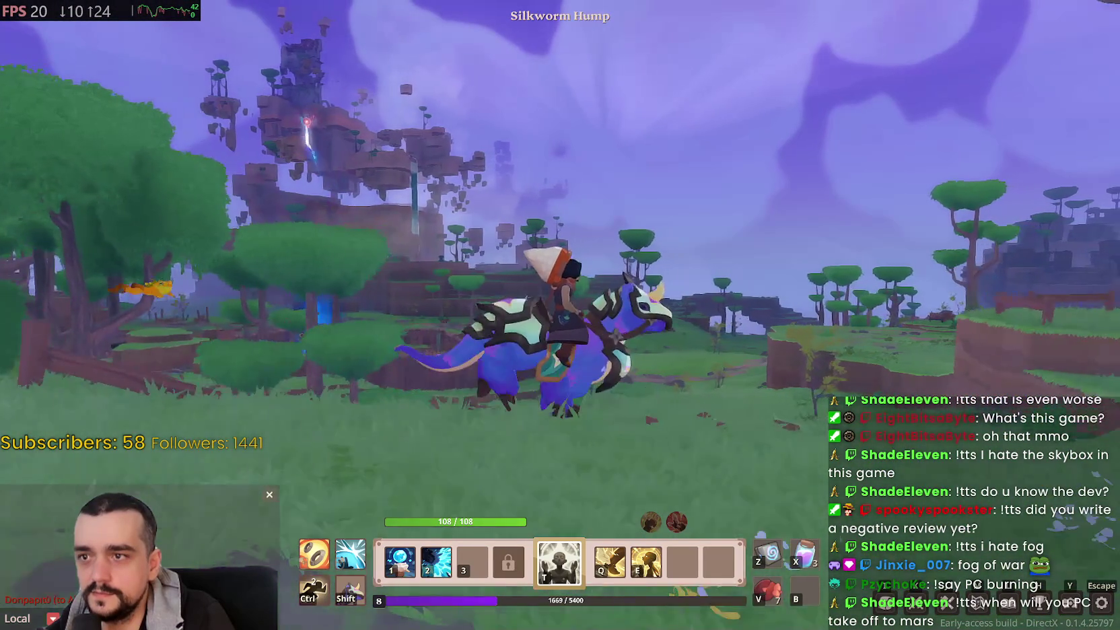
{"action": "key", "text": "w"}
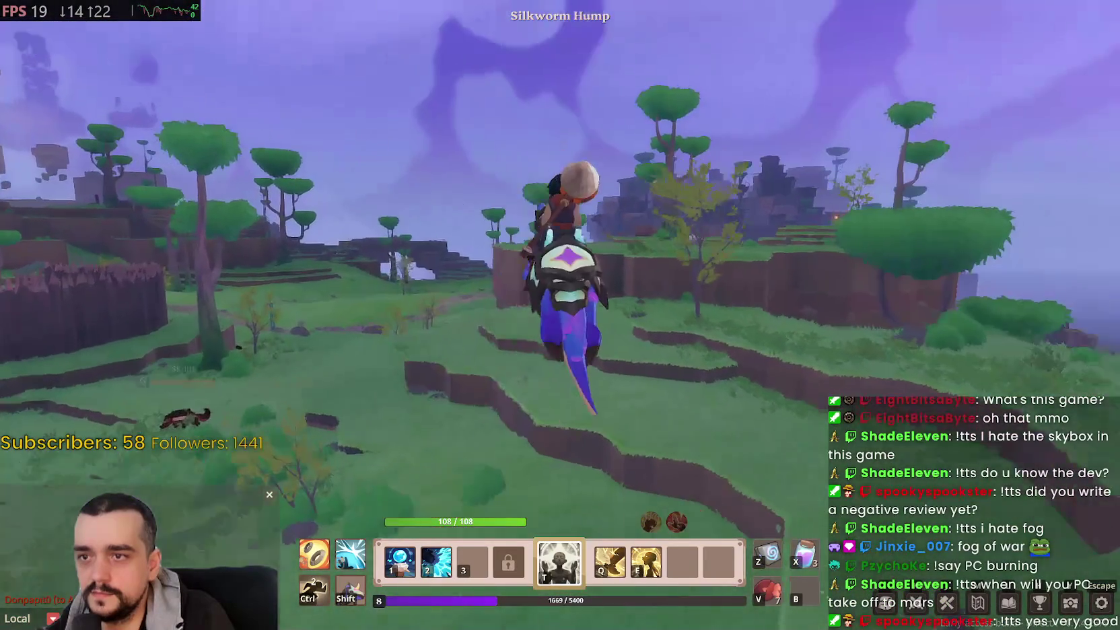
{"action": "key", "text": "w"}
{"action": "key", "text": "w"}
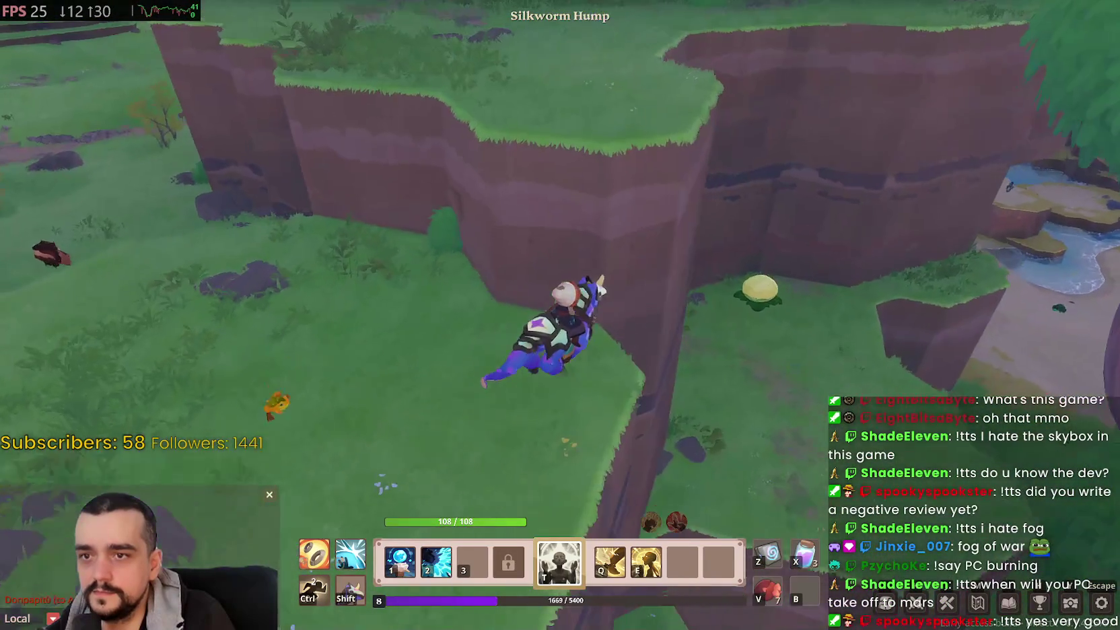
{"action": "key", "text": "w"}
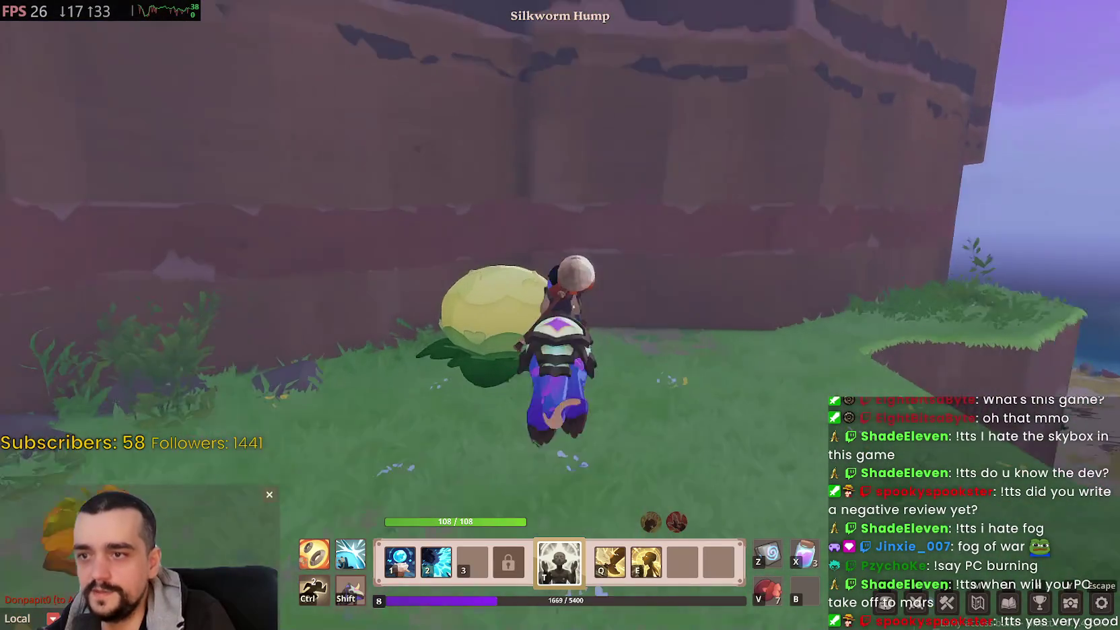
{"action": "key", "text": "w"}
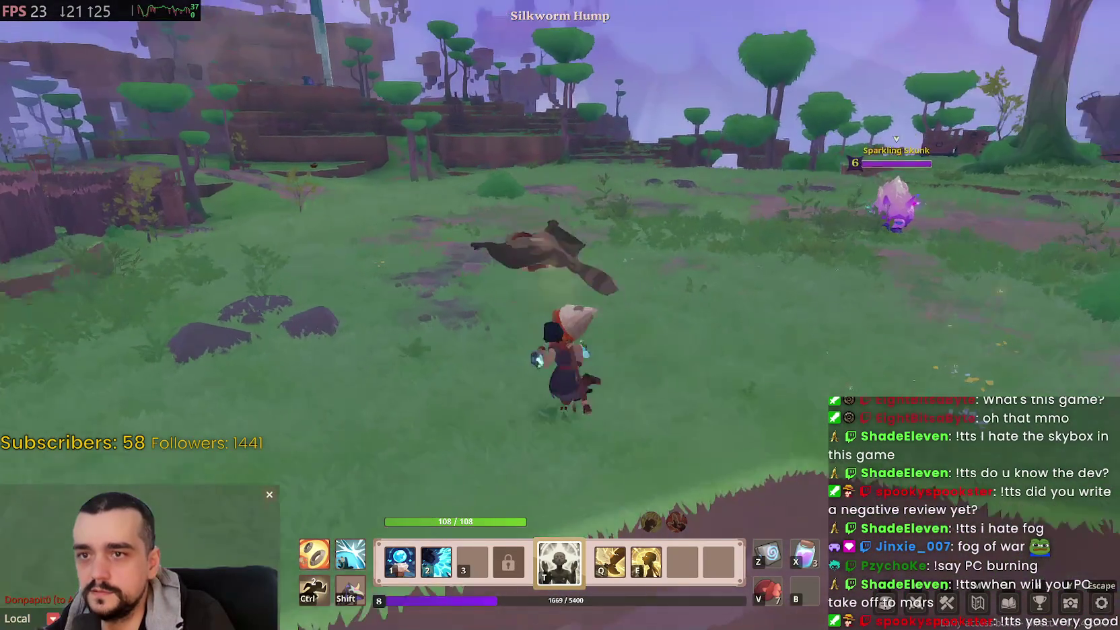
Step: Remount, ride toward the cliffs and lower Render Distance from Ultra to Low
{"action": "key", "text": "t"}
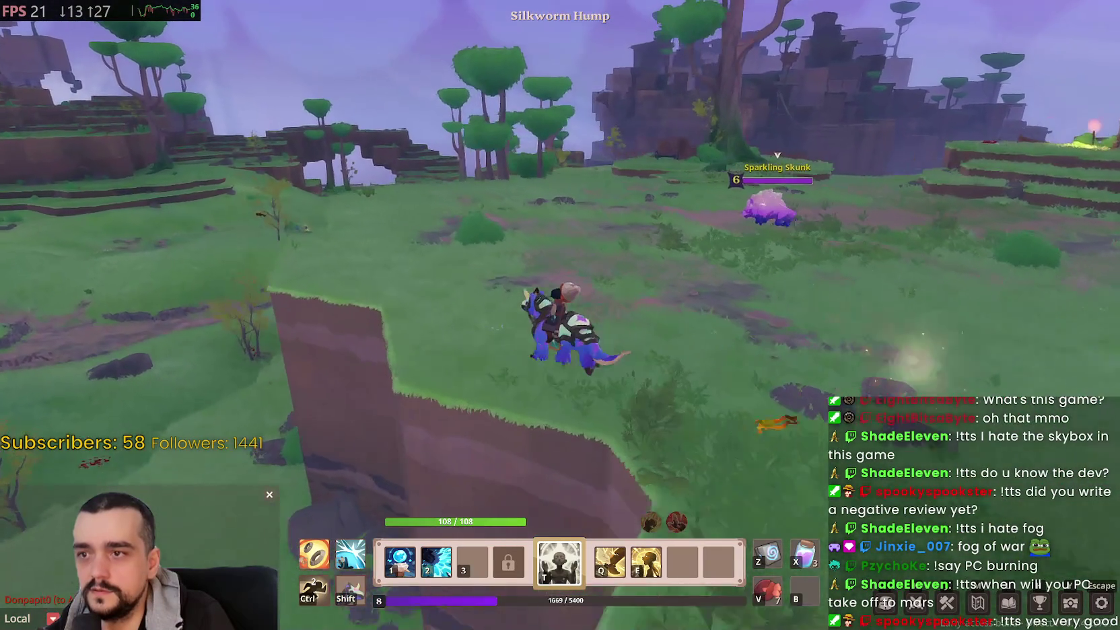
{"action": "key", "text": "w"}
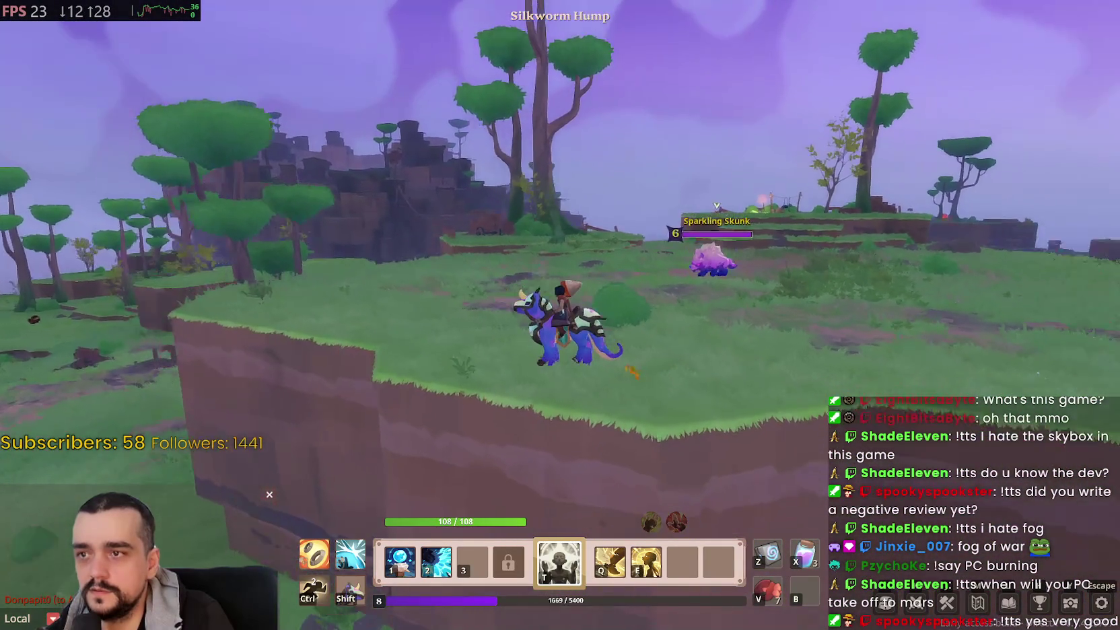
{"action": "key", "text": "w"}
{"action": "key", "text": "w"}
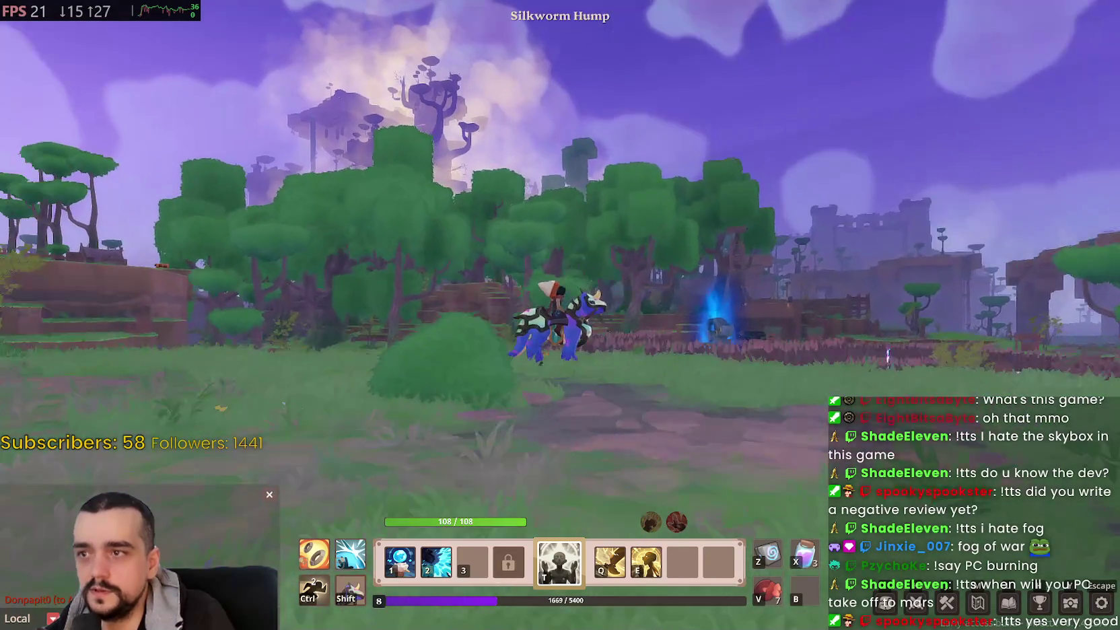
{"action": "key", "text": "Escape"}
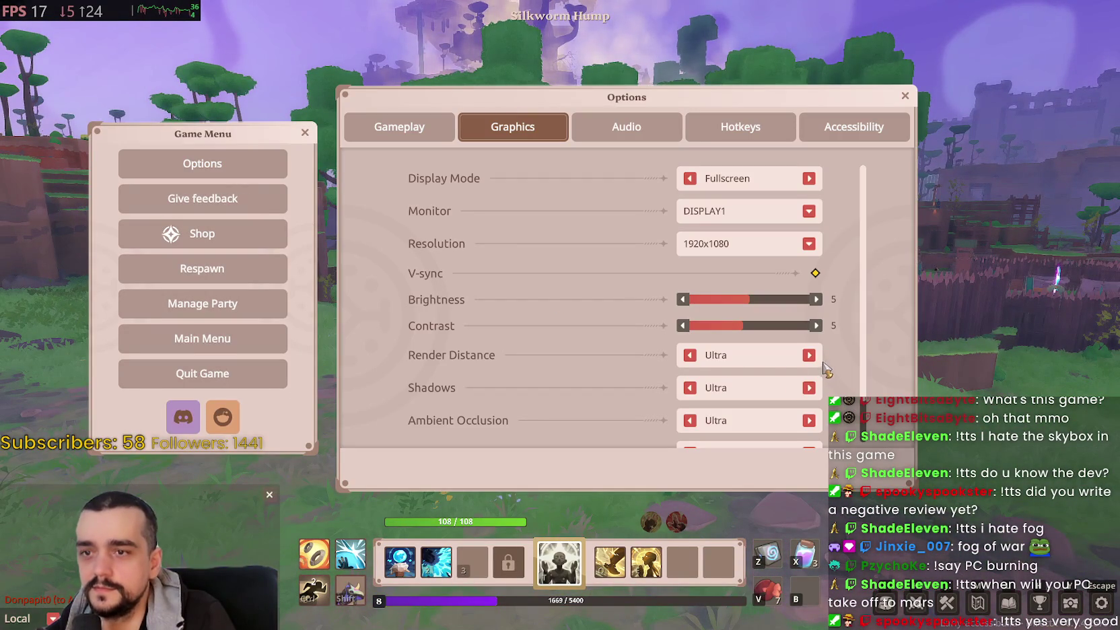
{"action": "left_click", "coordinate": [809, 355]}
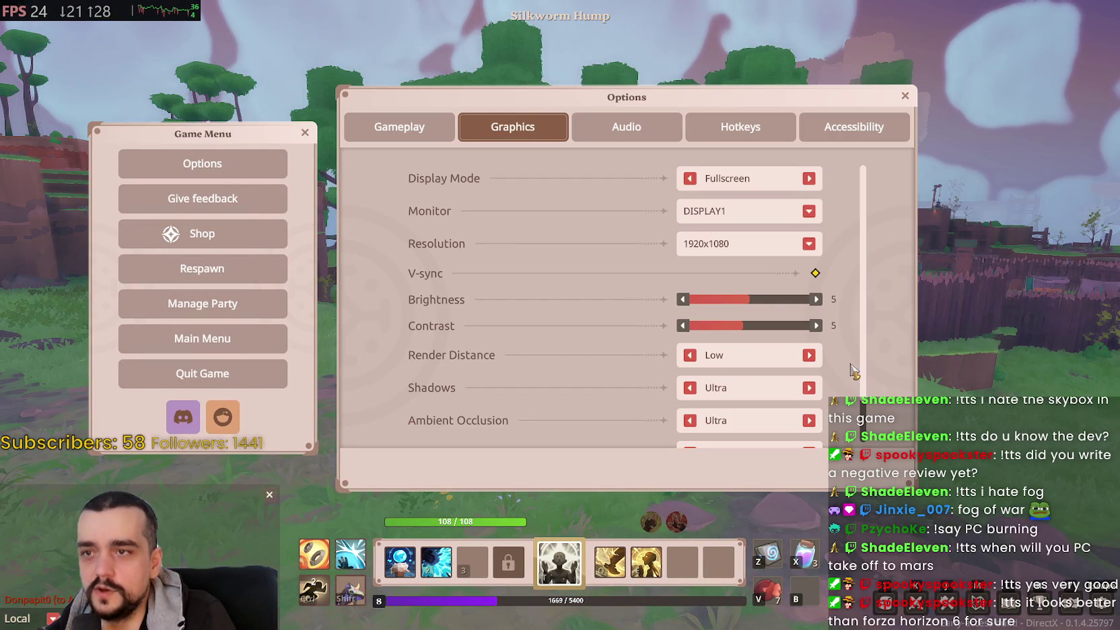
{"action": "key", "text": "Escape"}
{"action": "key", "text": "Escape"}
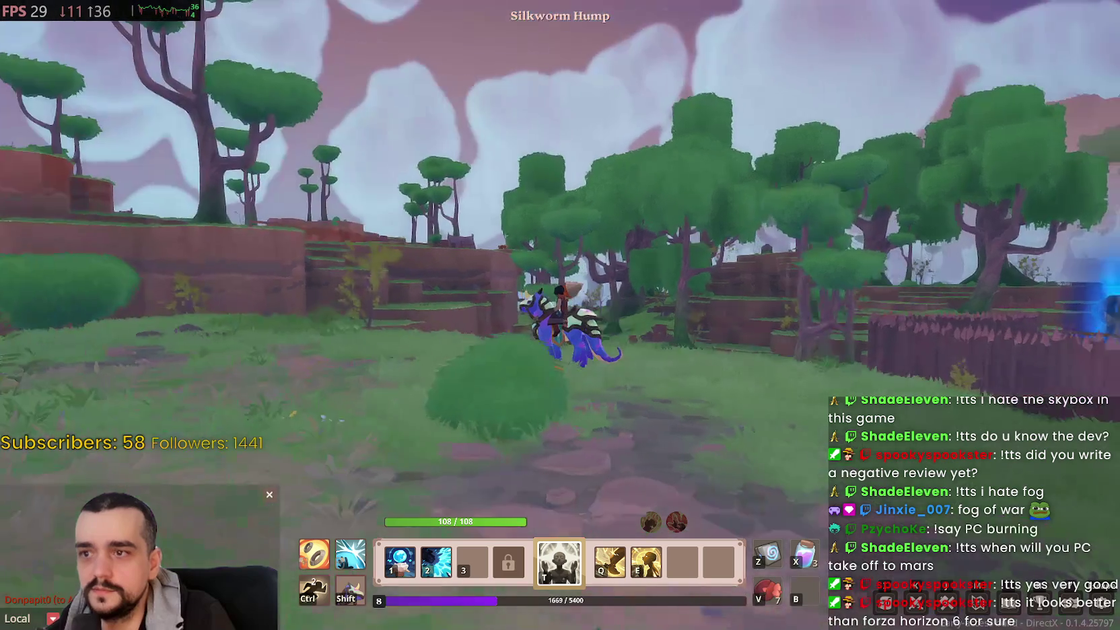
Step: Glide off the cliff, ride along the ridge toward the castle, then quit Farever
{"action": "key", "text": "w"}
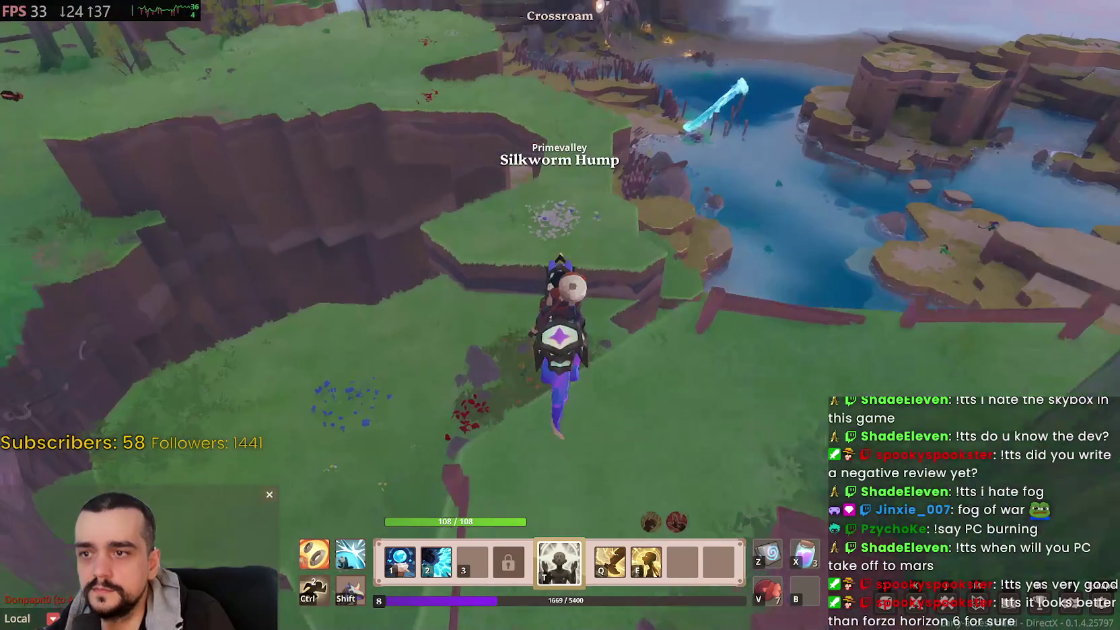
{"action": "key", "text": "t"}
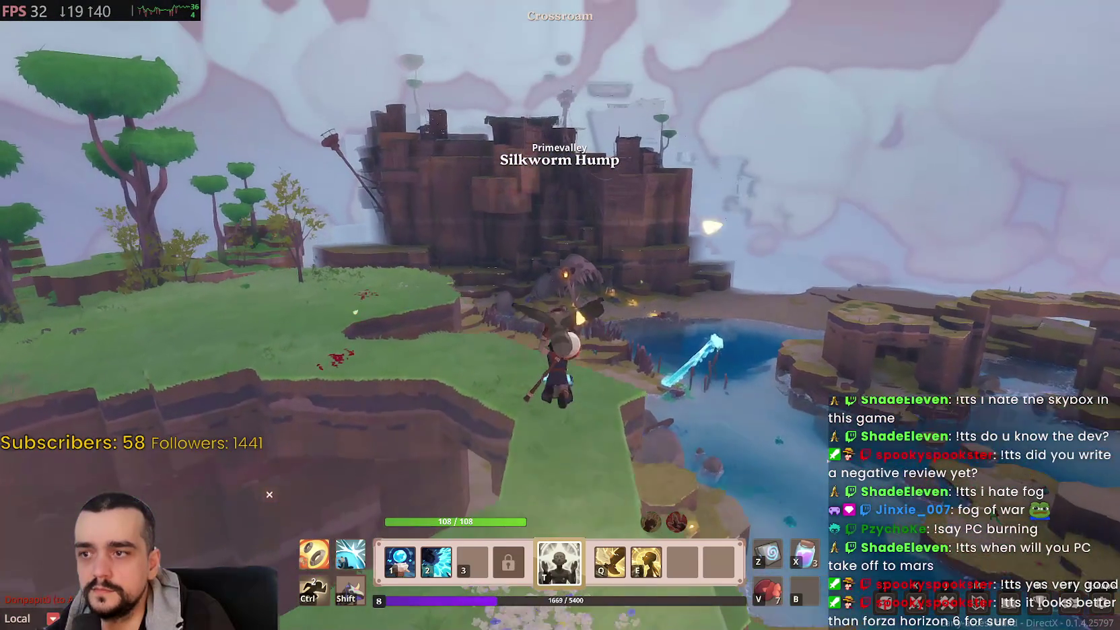
{"action": "key", "text": "w"}
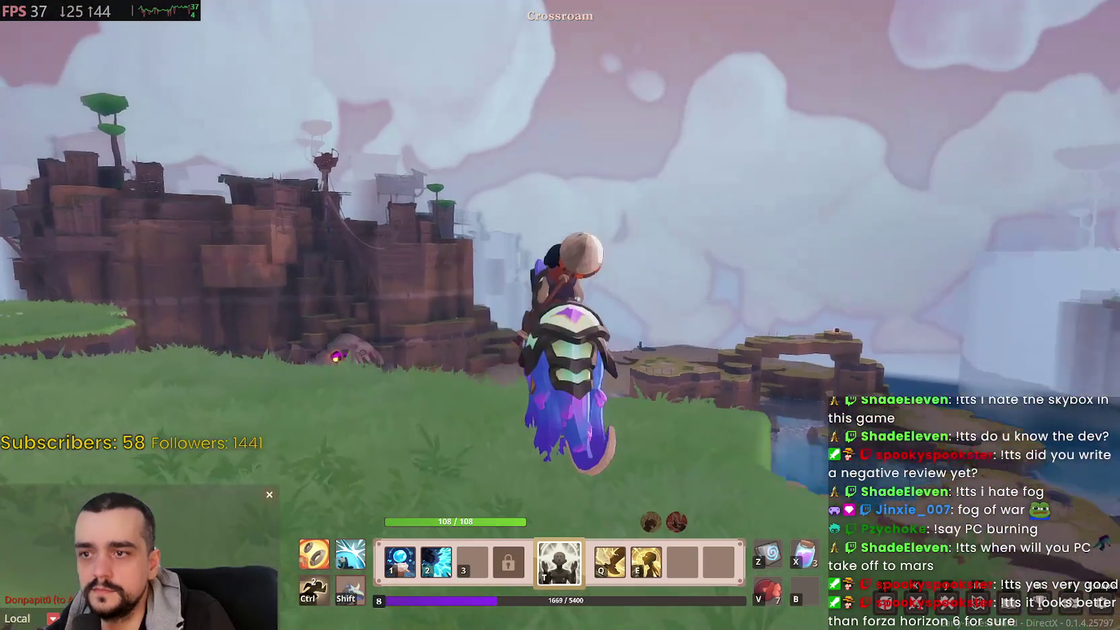
{"action": "key", "text": "w"}
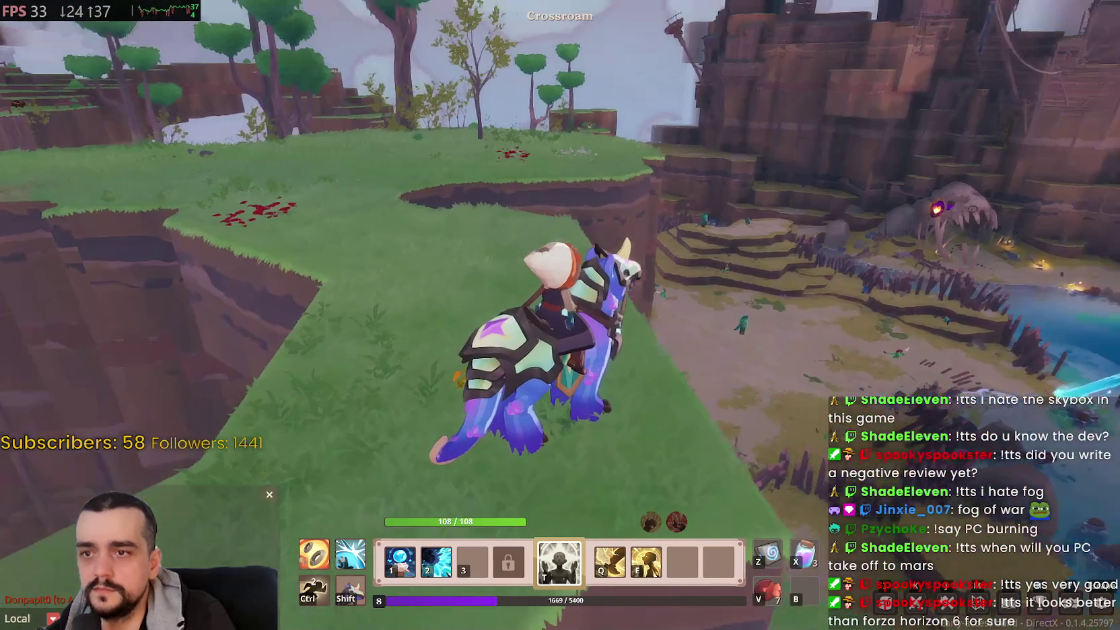
{"action": "key", "text": "w"}
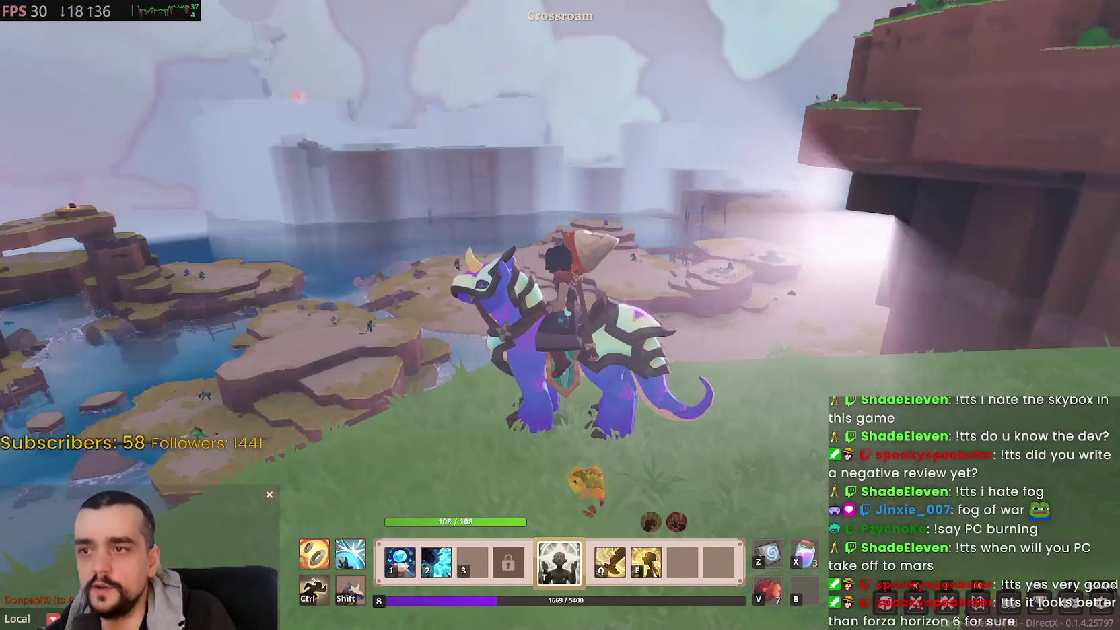
{"action": "key", "text": "a"}
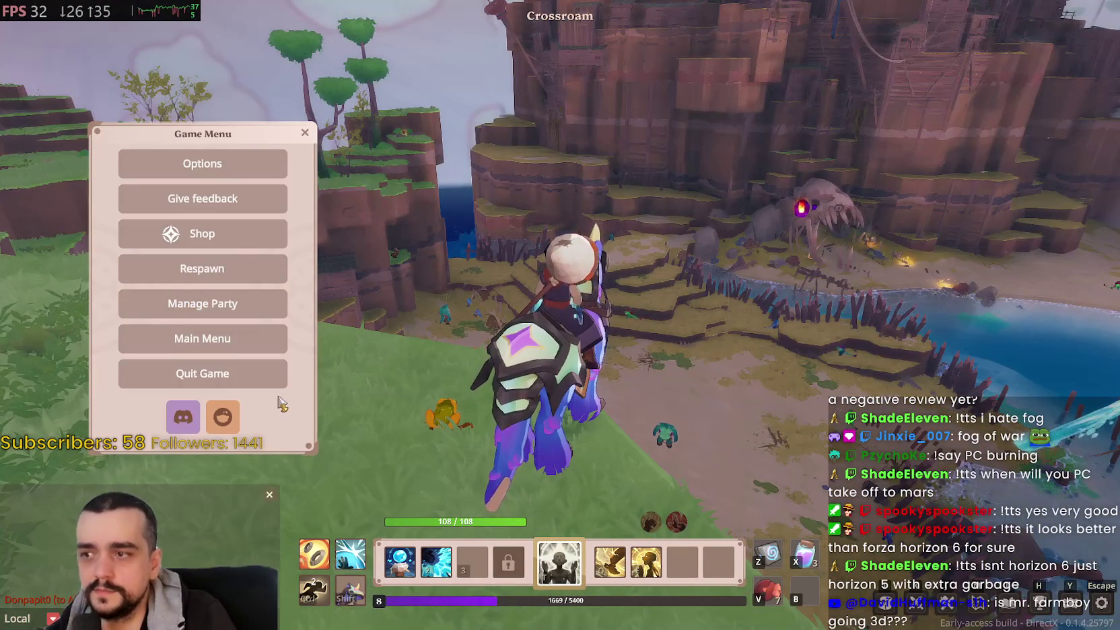
{"action": "left_click", "coordinate": [278, 381]}
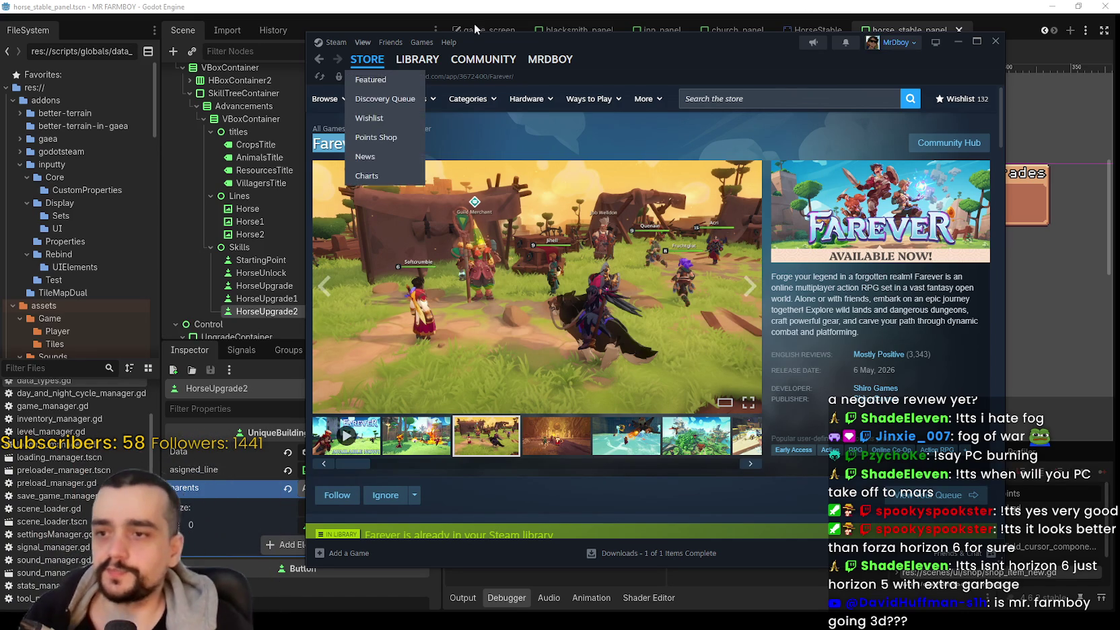
Step: Close the Steam store window to reveal the Godot editor
{"action": "left_click", "coordinate": [995, 41]}
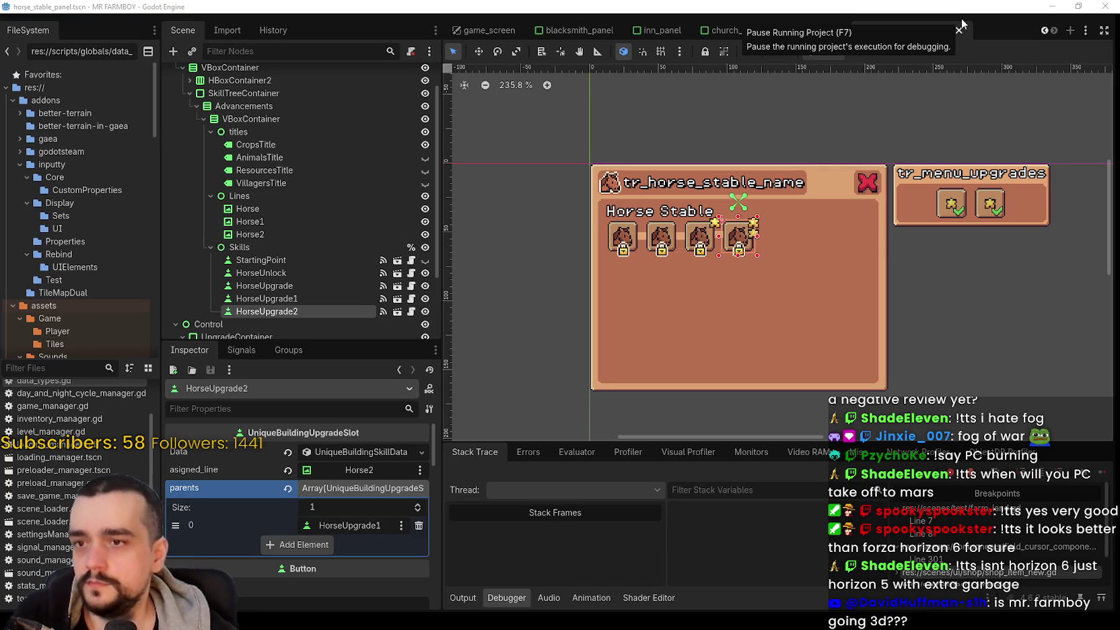
Step: Maximize the Godot editor window and browse the project-wide commands
{"action": "left_click", "coordinate": [1077, 5]}
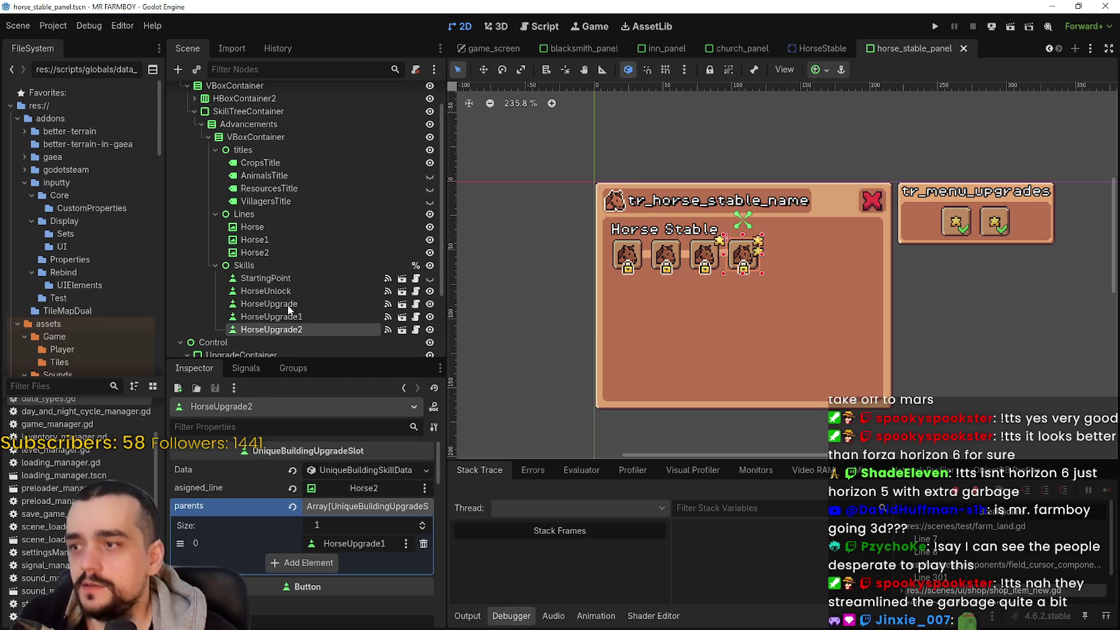
{"action": "left_click", "coordinate": [39, 27]}
Step: Browse the Project, Debug and Editor menus, restoring and re-maximizing the editor window
{"action": "left_click", "coordinate": [97, 25]}
{"action": "left_click", "coordinate": [59, 29]}
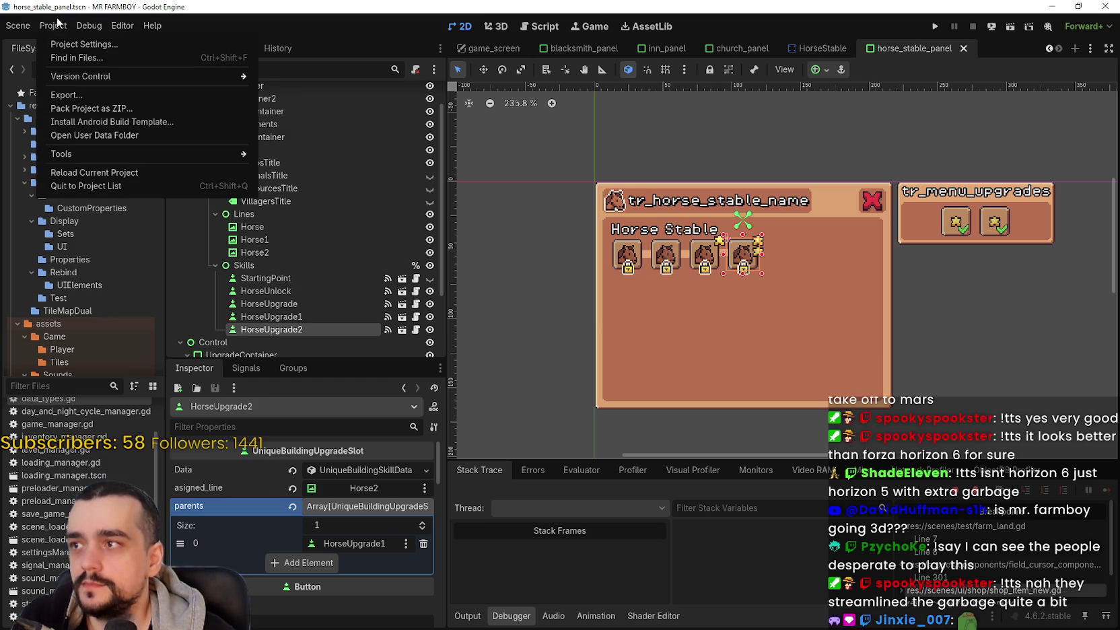
{"action": "left_click", "coordinate": [58, 21]}
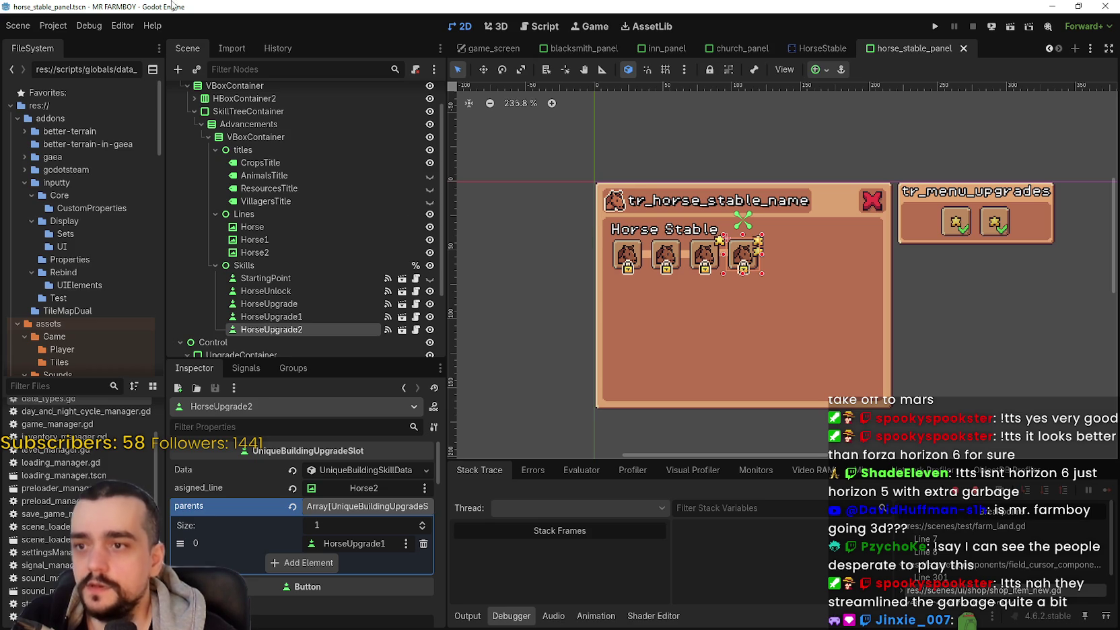
{"action": "left_click", "coordinate": [55, 26]}
{"action": "left_click", "coordinate": [1078, 7]}
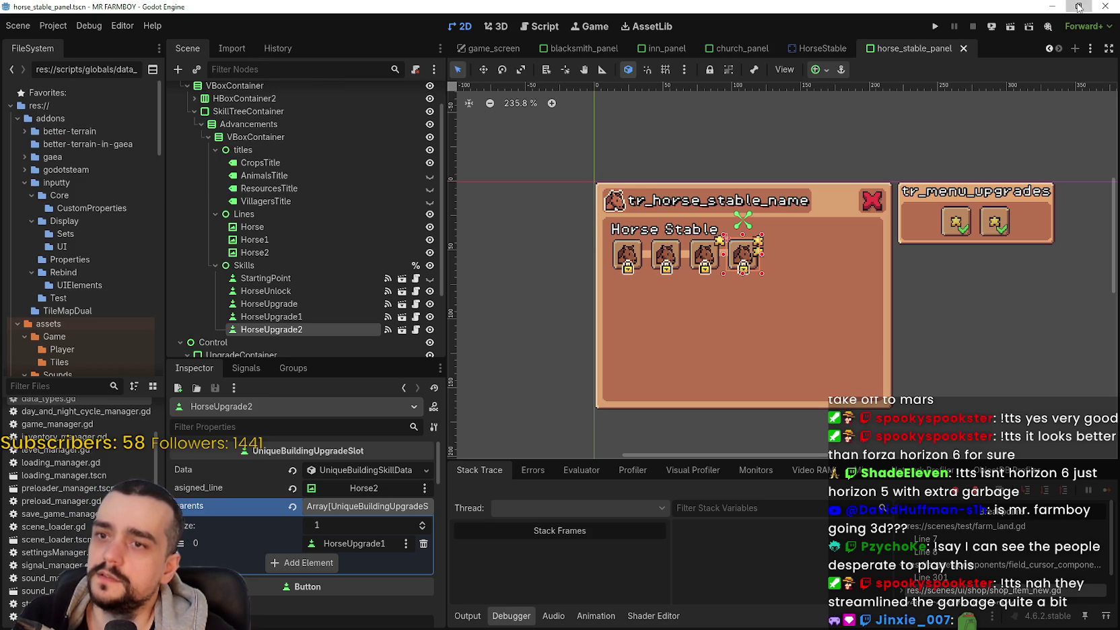
{"action": "left_click", "coordinate": [1078, 7]}
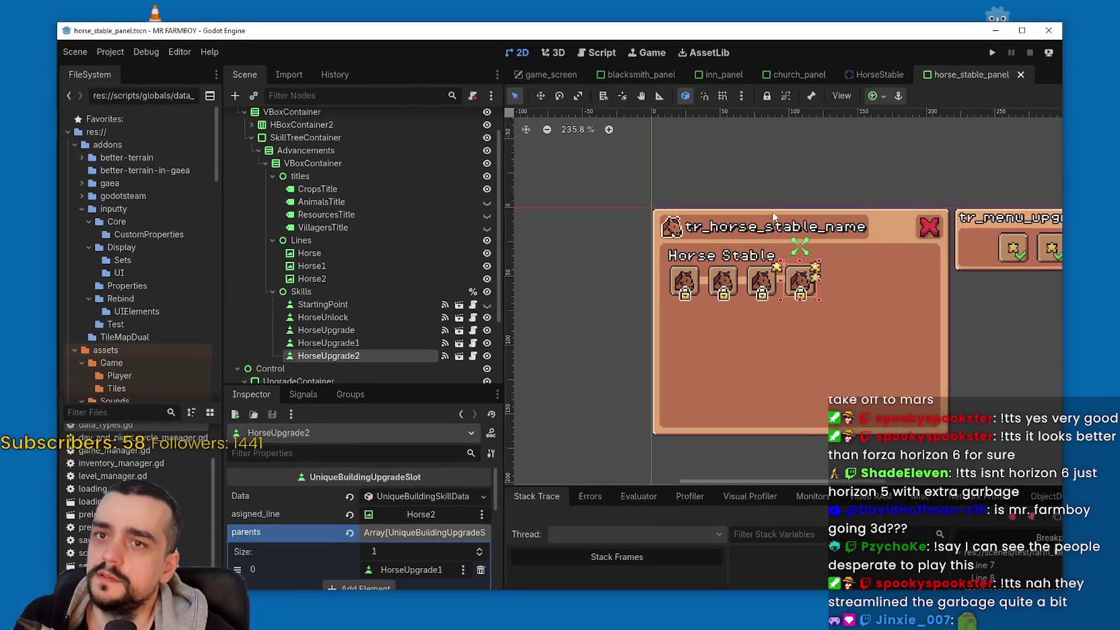
{"action": "left_click", "coordinate": [1022, 30]}
{"action": "left_click", "coordinate": [87, 25]}
{"action": "left_click", "coordinate": [87, 26]}
{"action": "left_click", "coordinate": [131, 25]}
{"action": "left_click", "coordinate": [131, 25]}
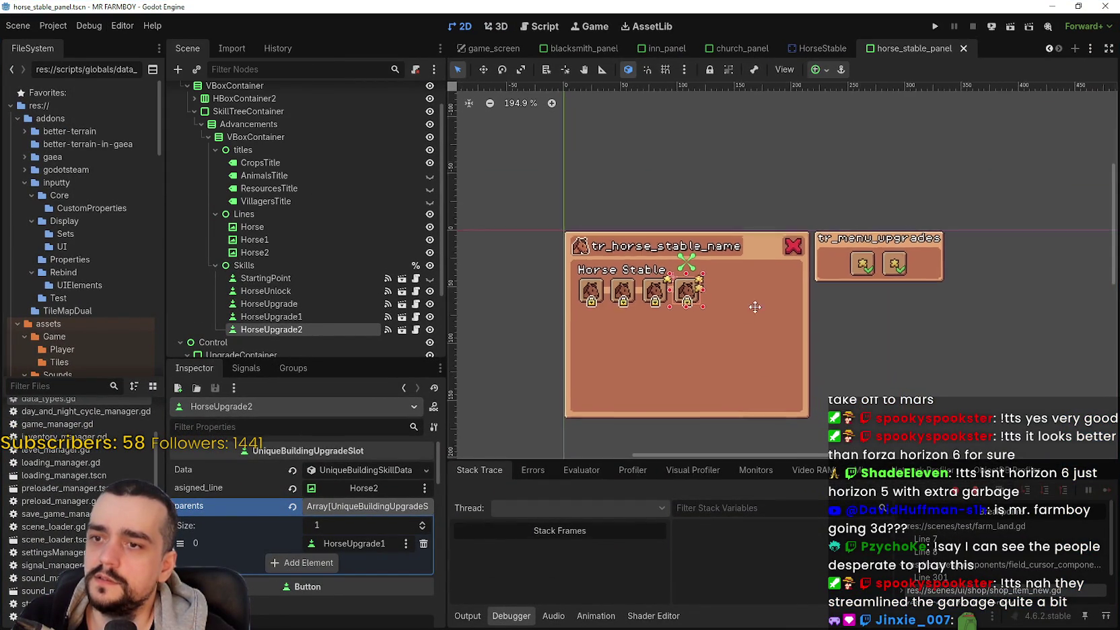
Step: Save the horse stable panel scene with Ctrl+S after adjusting the canvas view
{"action": "scroll", "coordinate": [764, 278], "scroll_direction": "up", "scroll_amount": 6}
{"action": "scroll", "coordinate": [759, 273], "scroll_direction": "down", "scroll_amount": 3}
{"action": "left_click_drag", "start_coordinate": [732, 278], "coordinate": [742, 270]}
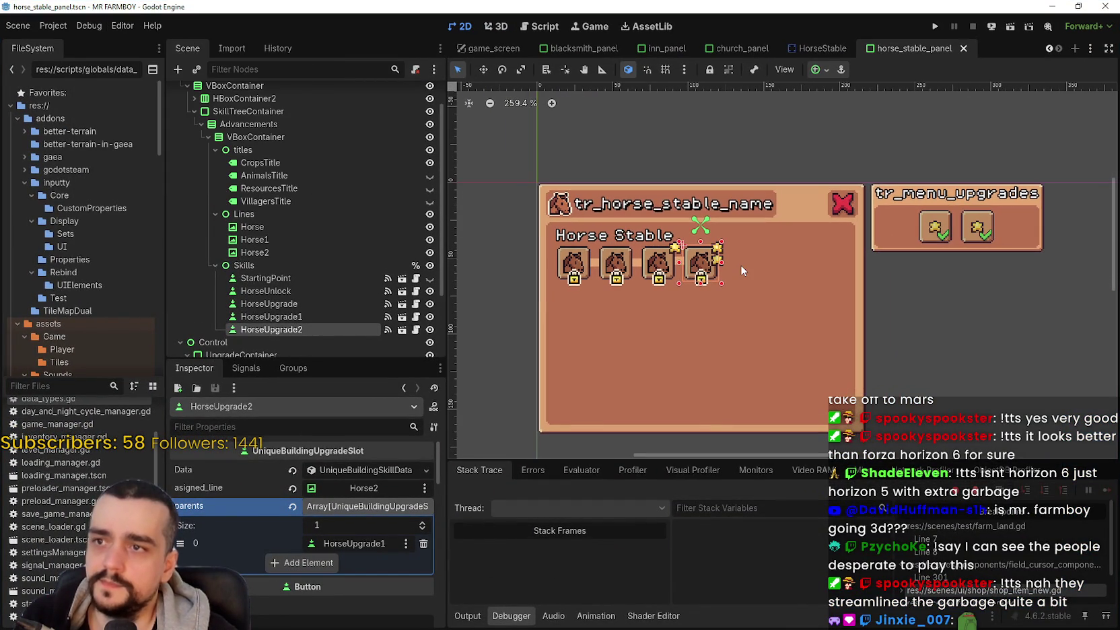
{"action": "key", "text": "ctrl+s"}
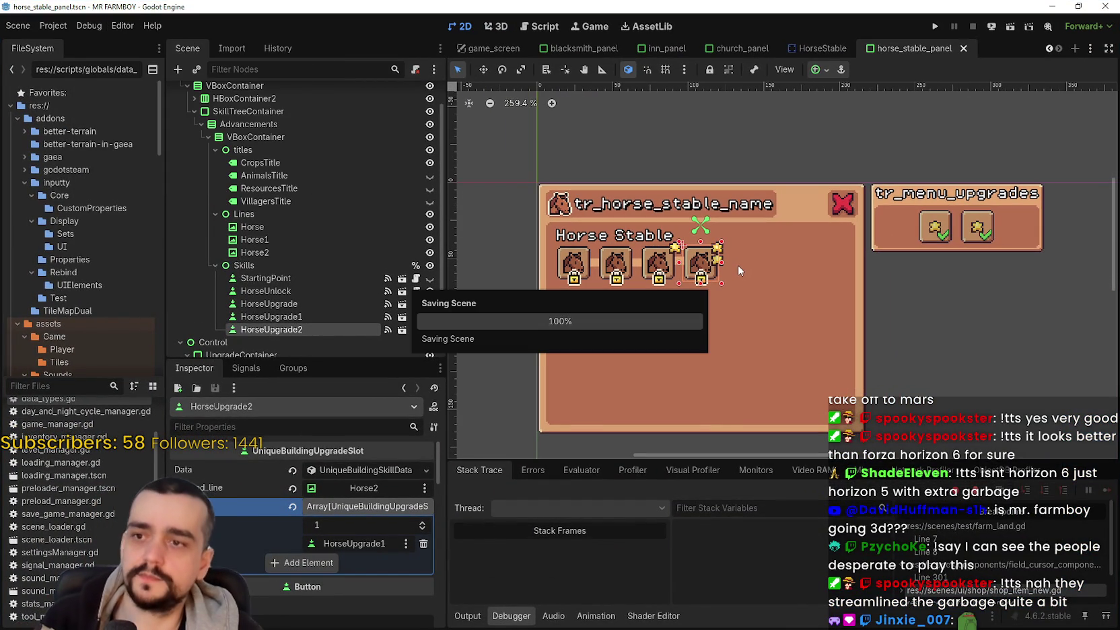
{"action": "scroll", "coordinate": [672, 303], "scroll_direction": "down", "scroll_amount": 2}
{"action": "scroll", "coordinate": [654, 292], "scroll_direction": "up", "scroll_amount": 3}
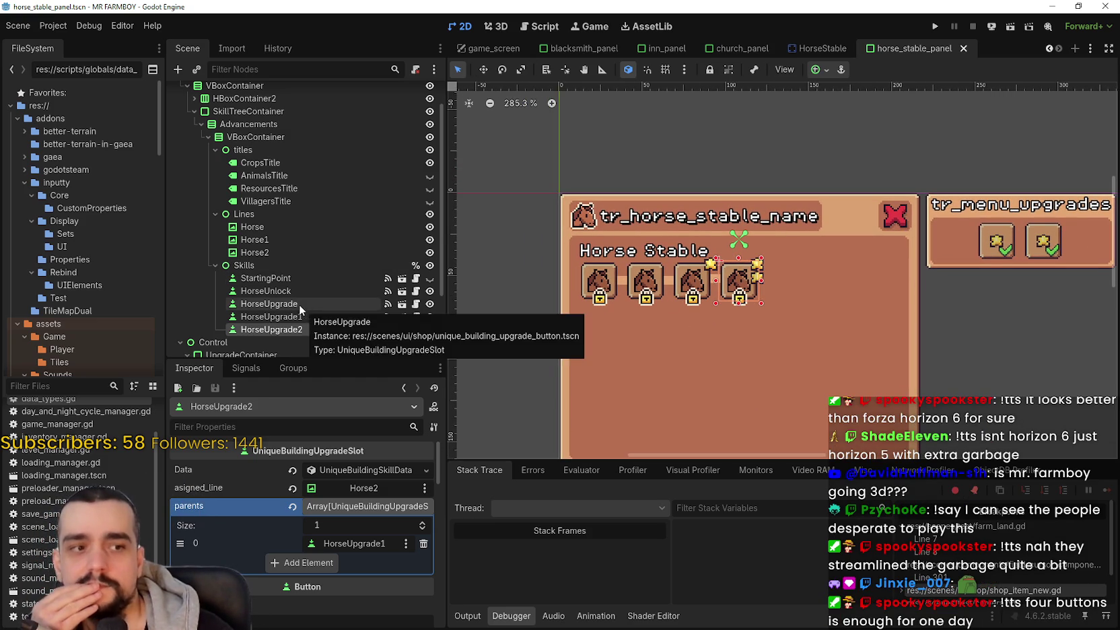
{"action": "scroll", "coordinate": [671, 308], "scroll_direction": "up", "scroll_amount": 2}
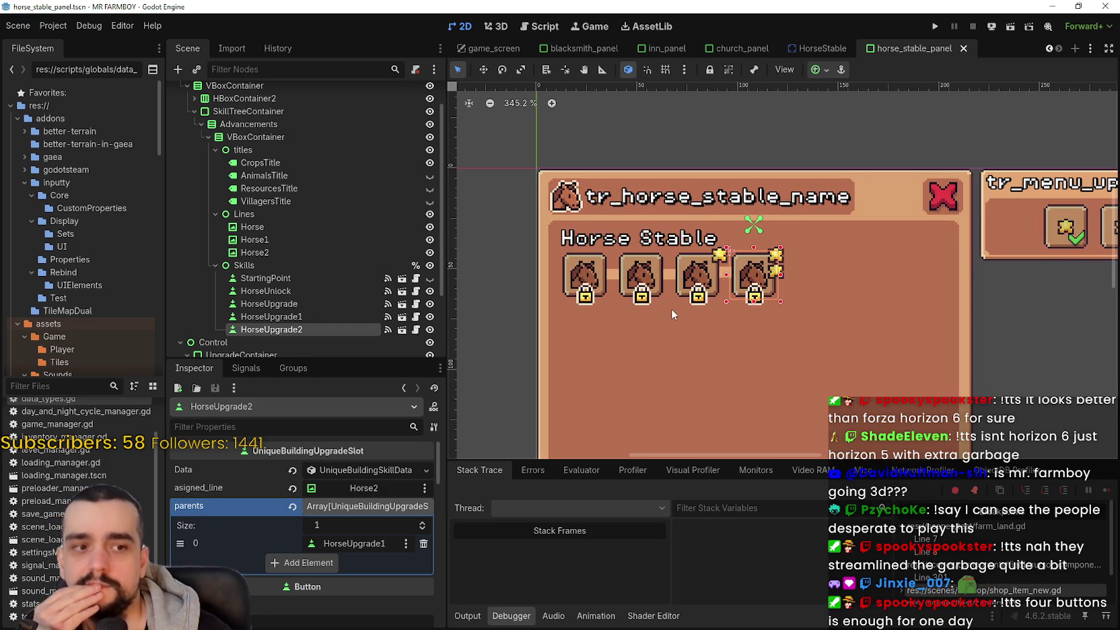
Step: Select the HorseUpgrade1, HorseUpgrade and HorseUnlock slots, leaving HorseUnlock's name unchanged, then open the panel script
{"action": "left_click", "coordinate": [294, 316]}
{"action": "left_click", "coordinate": [293, 304]}
{"action": "left_click", "coordinate": [292, 291]}
{"action": "left_click", "coordinate": [293, 288]}
{"action": "key", "text": "Escape"}
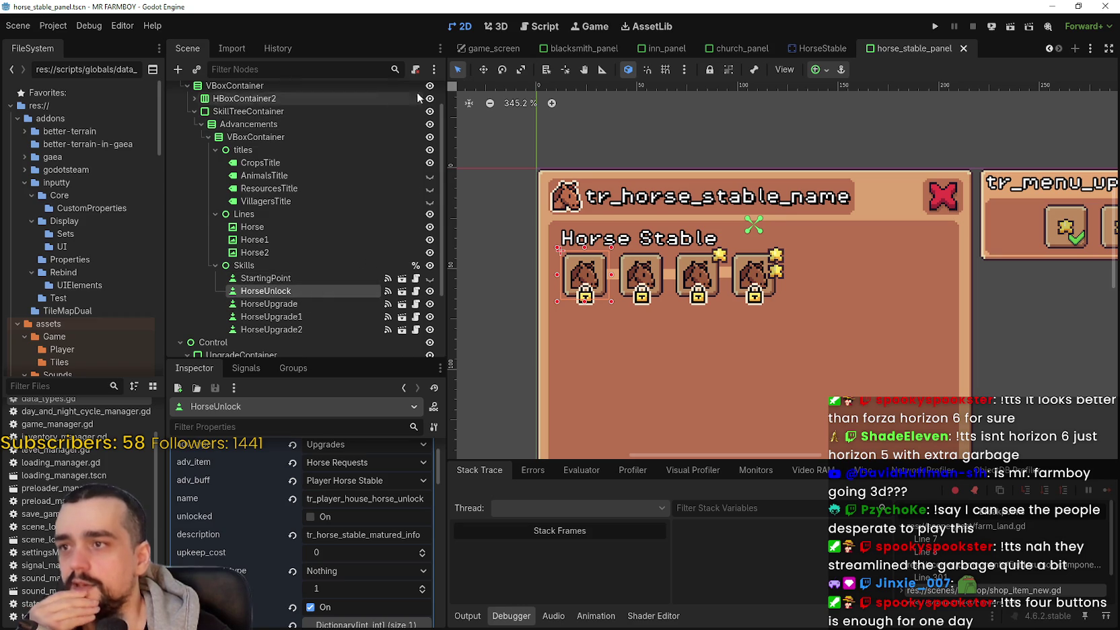
{"action": "scroll", "coordinate": [410, 116], "scroll_direction": "up", "scroll_amount": 3}
{"action": "left_click", "coordinate": [417, 94]}
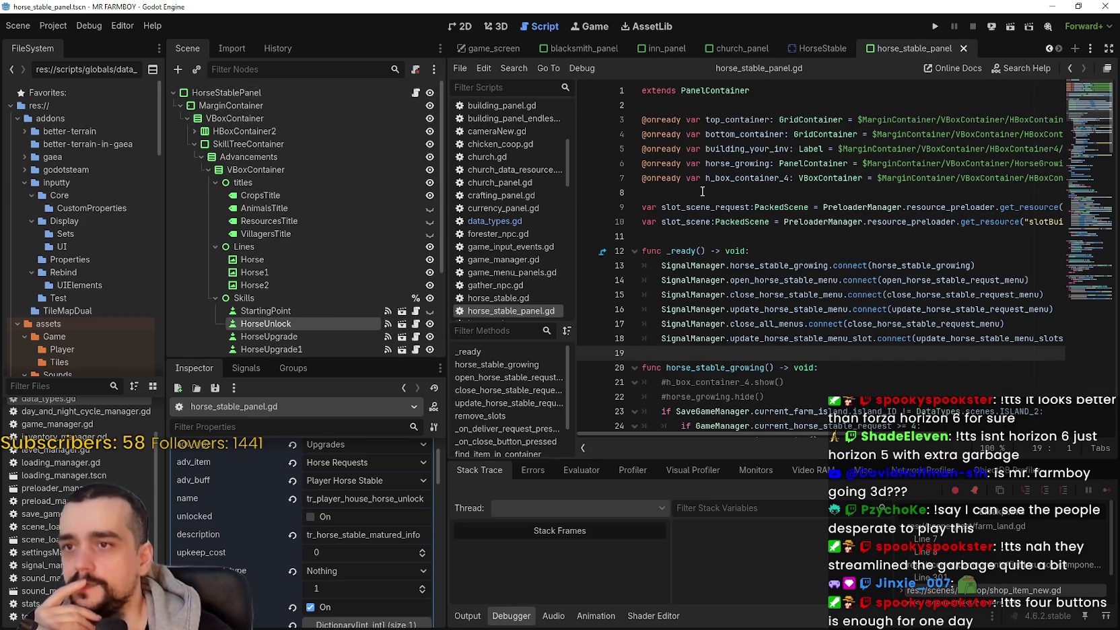
{"action": "mouse_move", "coordinate": [691, 230]}
{"action": "left_mouse_down"}
{"action": "mouse_move", "coordinate": [643, 206]}
{"action": "mouse_move", "coordinate": [661, 231]}
{"action": "mouse_move", "coordinate": [643, 192]}
{"action": "left_mouse_up"}
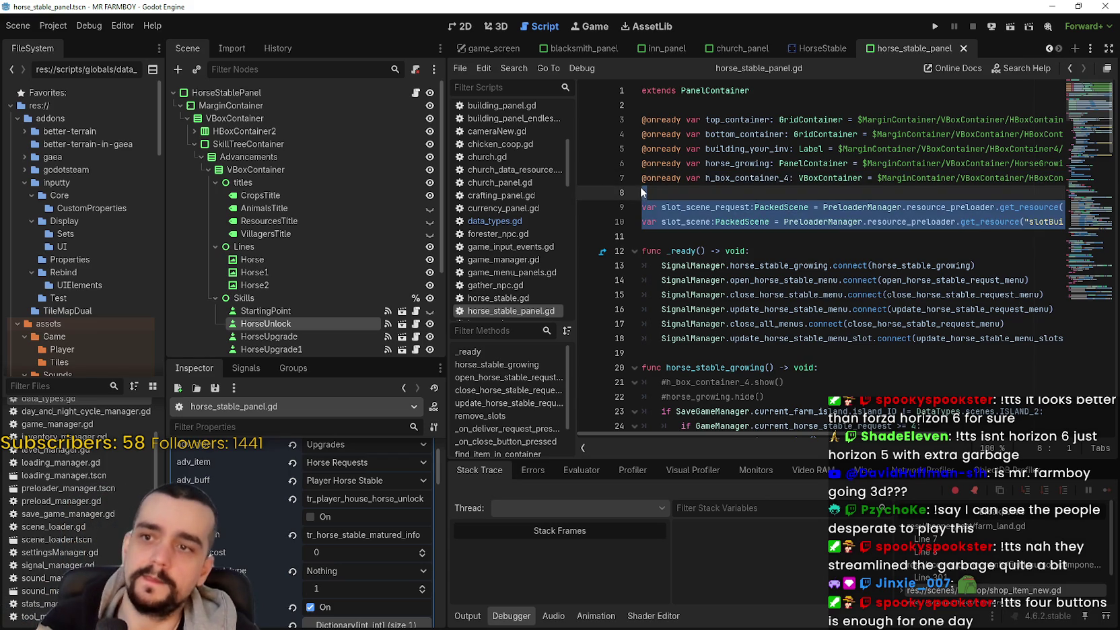
{"action": "key", "text": "BackSpace"}
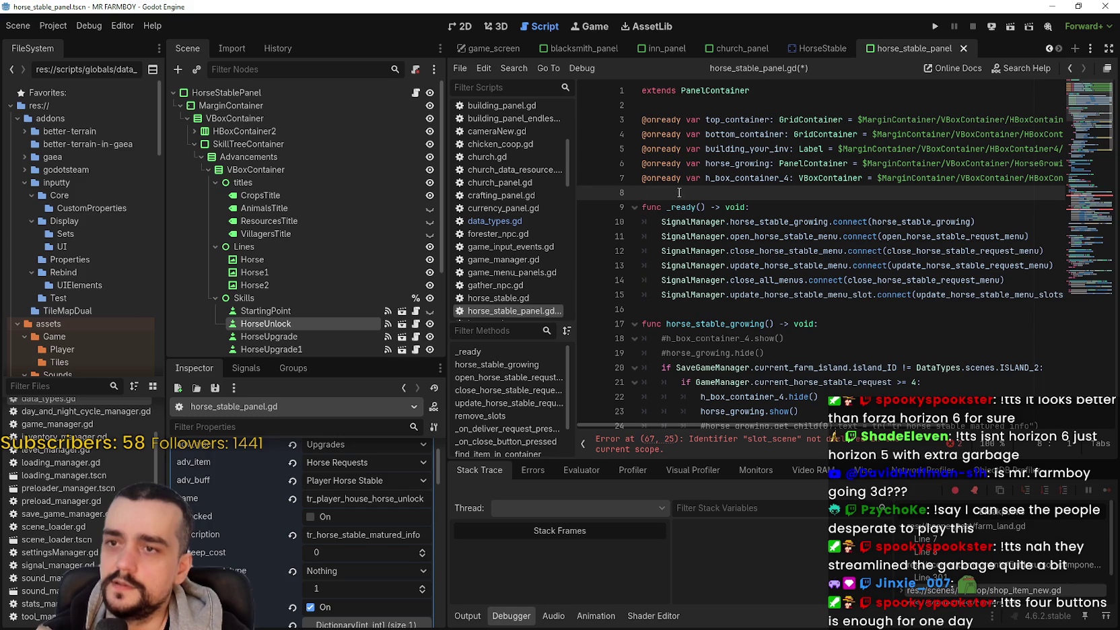
{"action": "left_click", "coordinate": [659, 132], "text": "shift"}
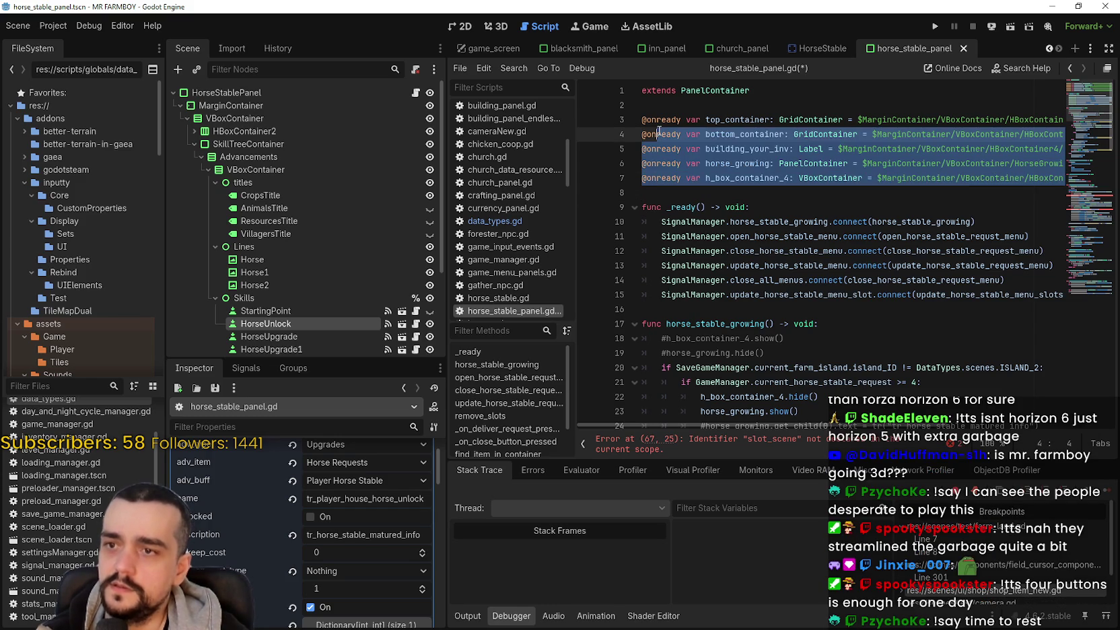
{"action": "left_click", "coordinate": [628, 120], "text": "shift"}
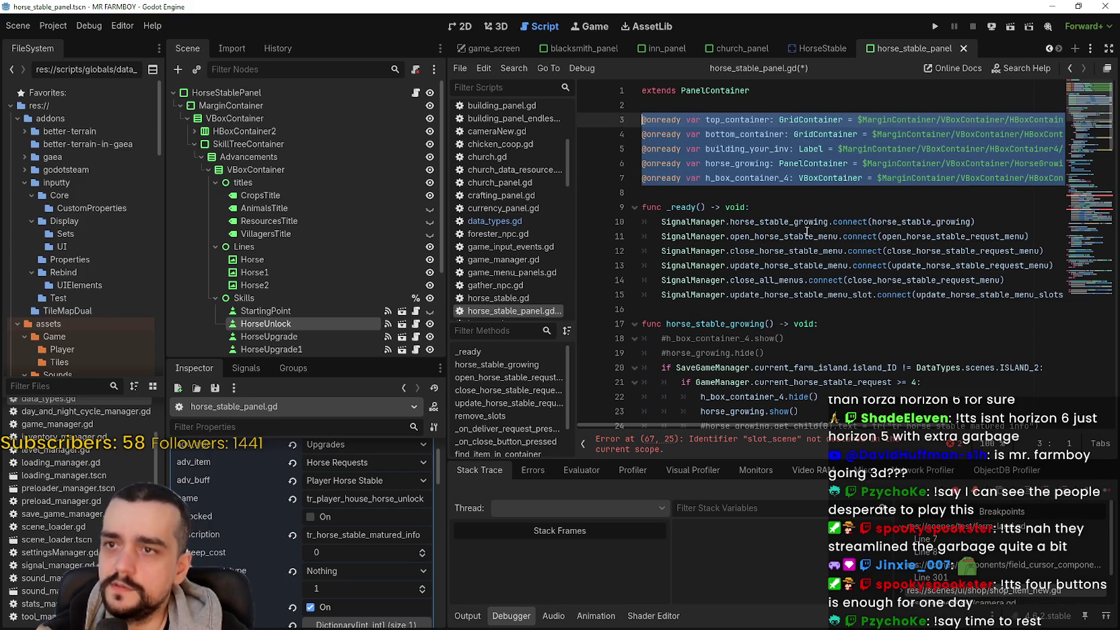
{"action": "key", "text": "BackSpace"}
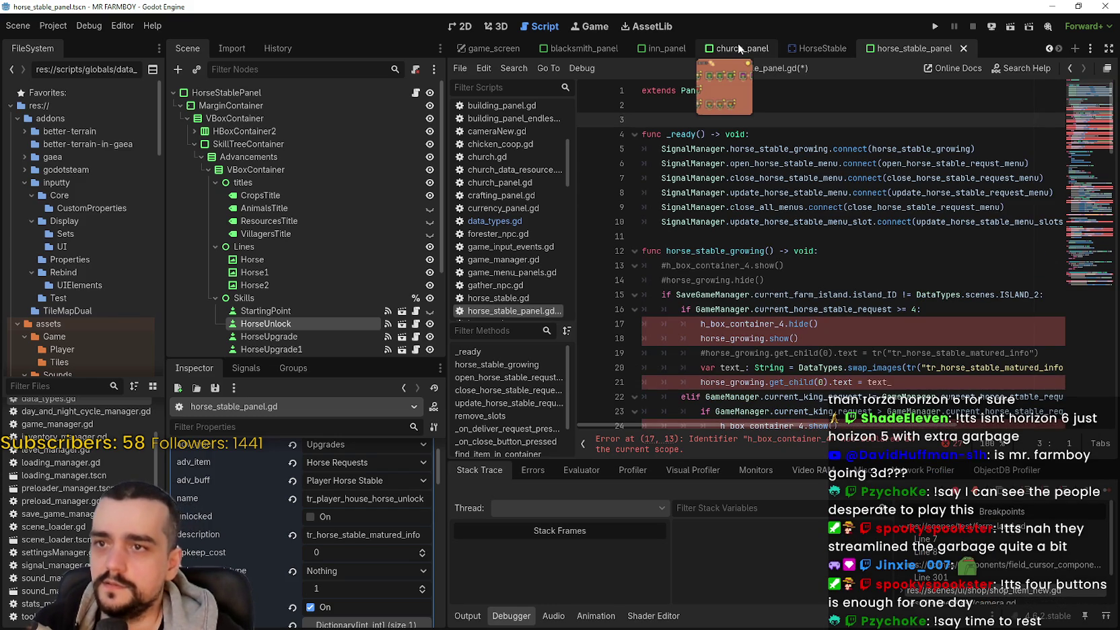
{"action": "left_click", "coordinate": [743, 48]}
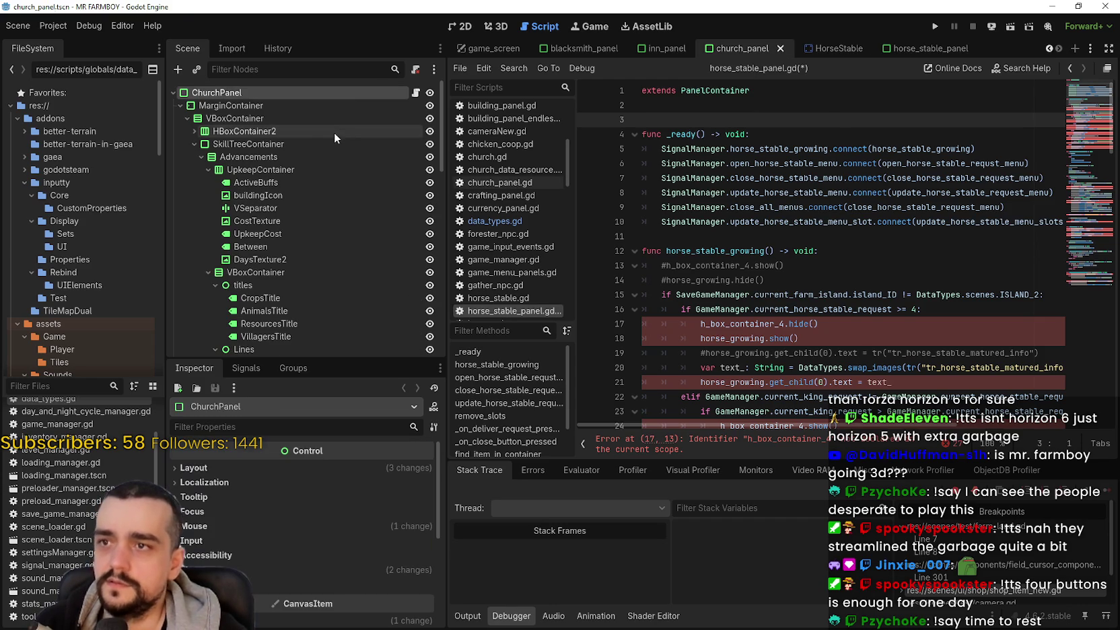
{"action": "left_click", "coordinate": [415, 93]}
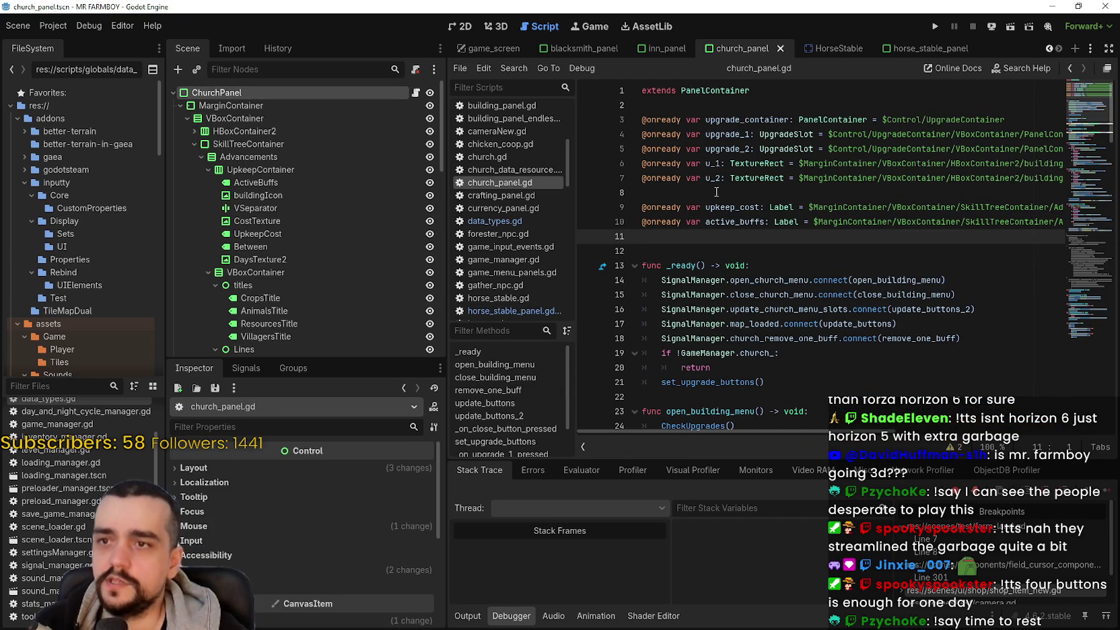
{"action": "mouse_move", "coordinate": [673, 234]}
{"action": "left_mouse_down"}
{"action": "mouse_move", "coordinate": [656, 135]}
{"action": "mouse_move", "coordinate": [637, 121]}
{"action": "left_mouse_up"}
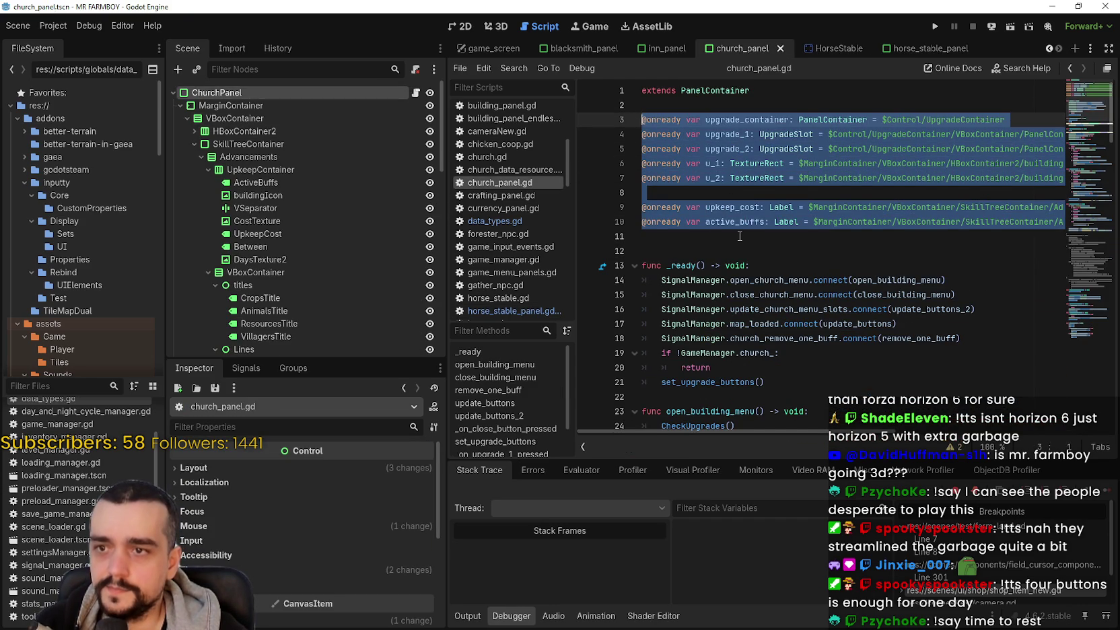
{"action": "key", "text": "Right"}
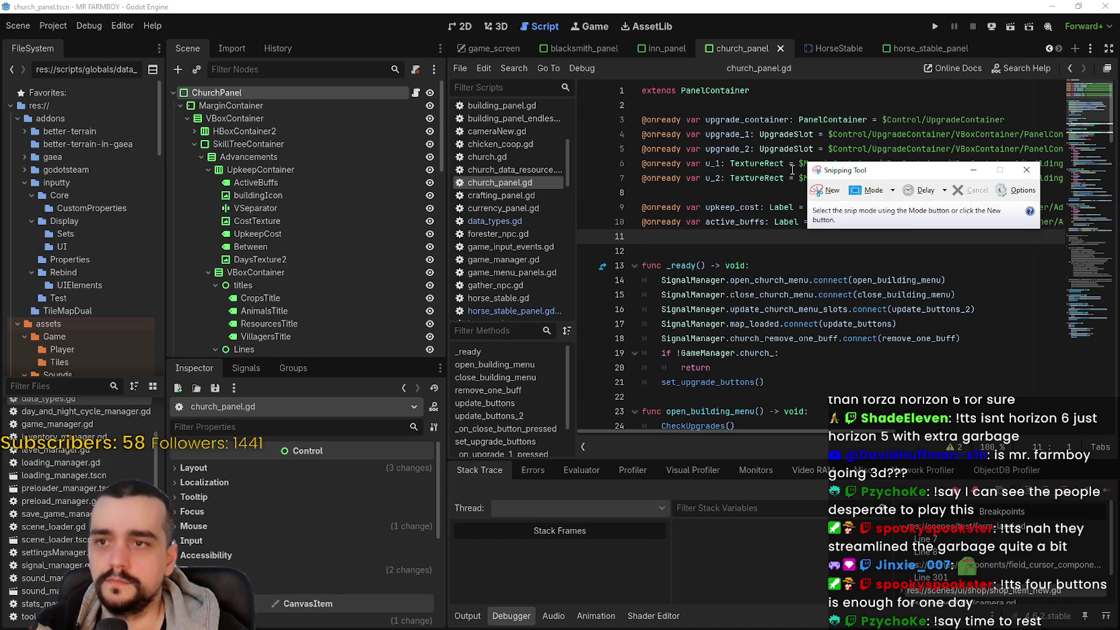
{"action": "left_click", "coordinate": [823, 193]}
{"action": "mouse_move", "coordinate": [630, 94]}
{"action": "left_mouse_down"}
{"action": "mouse_move", "coordinate": [970, 433]}
{"action": "mouse_move", "coordinate": [989, 407]}
{"action": "left_mouse_up"}
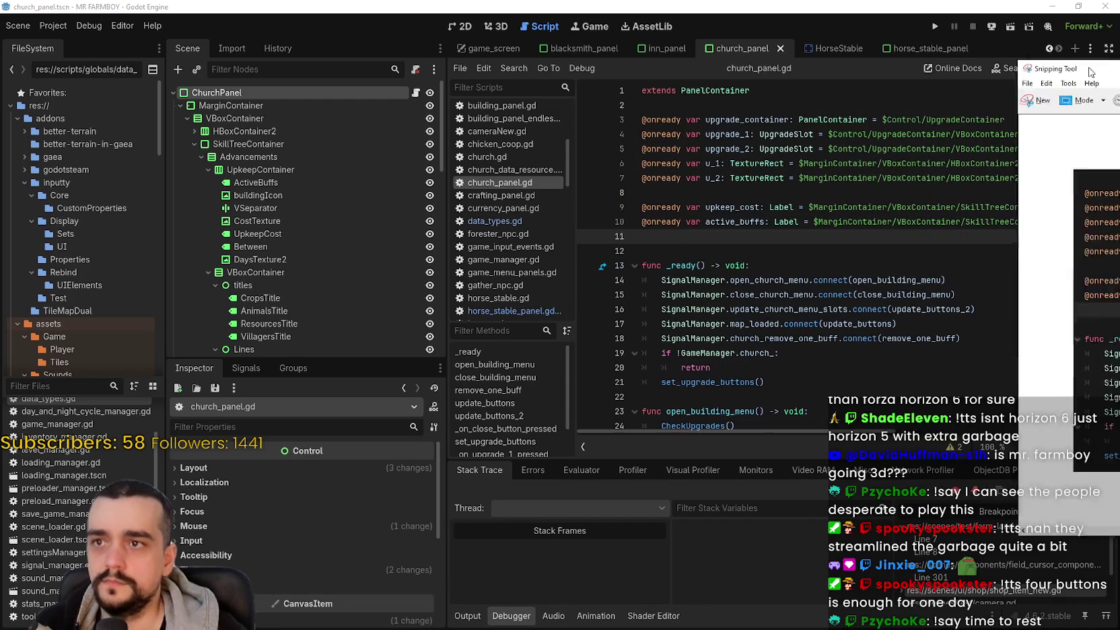
Step: Return to horse_stable_panel.gd with the insertion point on line 3
{"action": "left_click", "coordinate": [927, 48]}
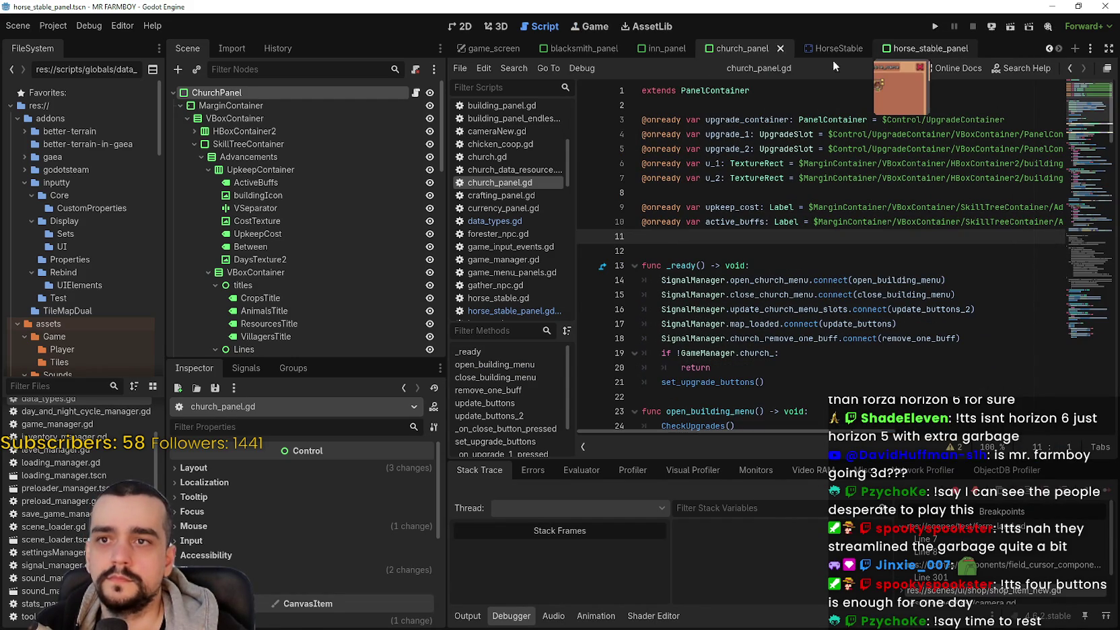
{"action": "left_click", "coordinate": [414, 93]}
{"action": "left_click", "coordinate": [714, 108]}
{"action": "left_click", "coordinate": [714, 118]}
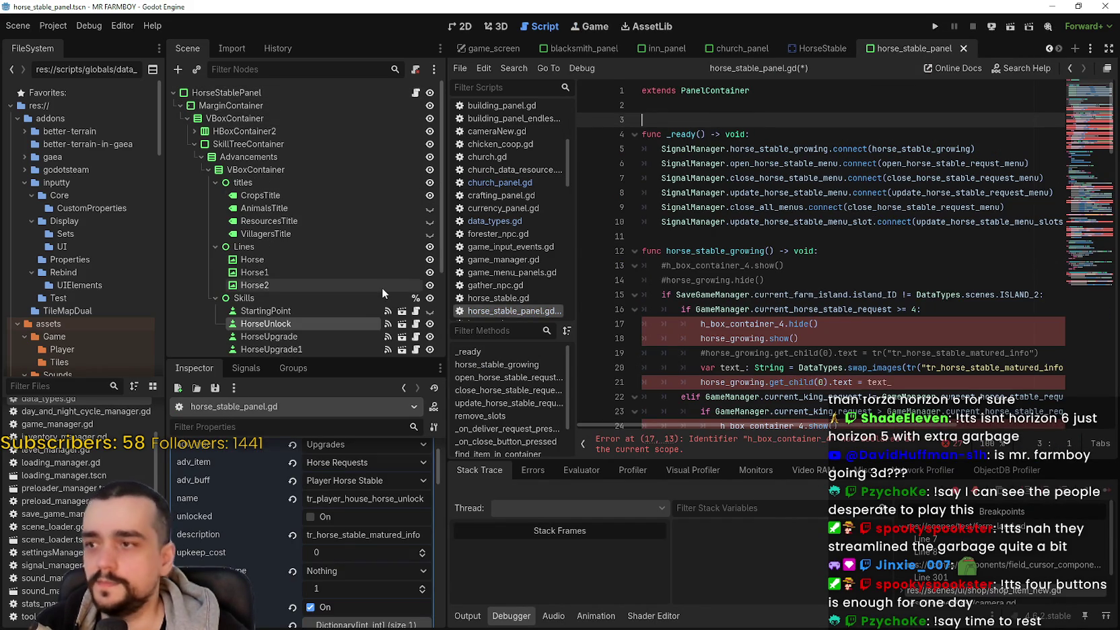
{"action": "left_click", "coordinate": [185, 119]}
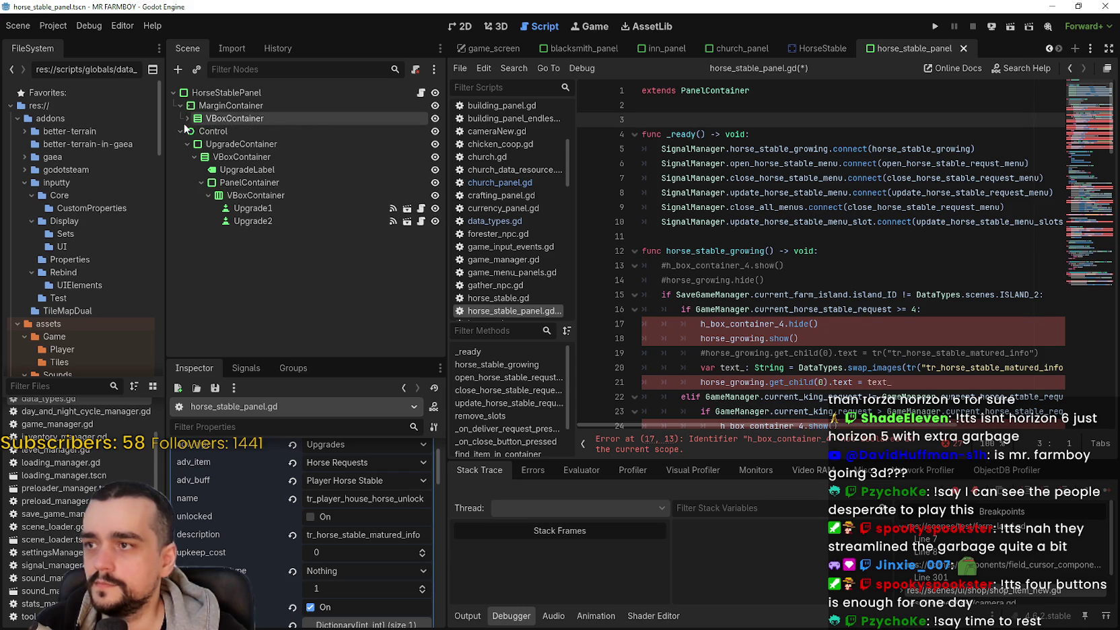
{"action": "mouse_move", "coordinate": [245, 147]}
{"action": "left_mouse_down"}
{"action": "mouse_move", "coordinate": [711, 111]}
{"action": "mouse_move", "coordinate": [688, 122]}
{"action": "left_mouse_up"}
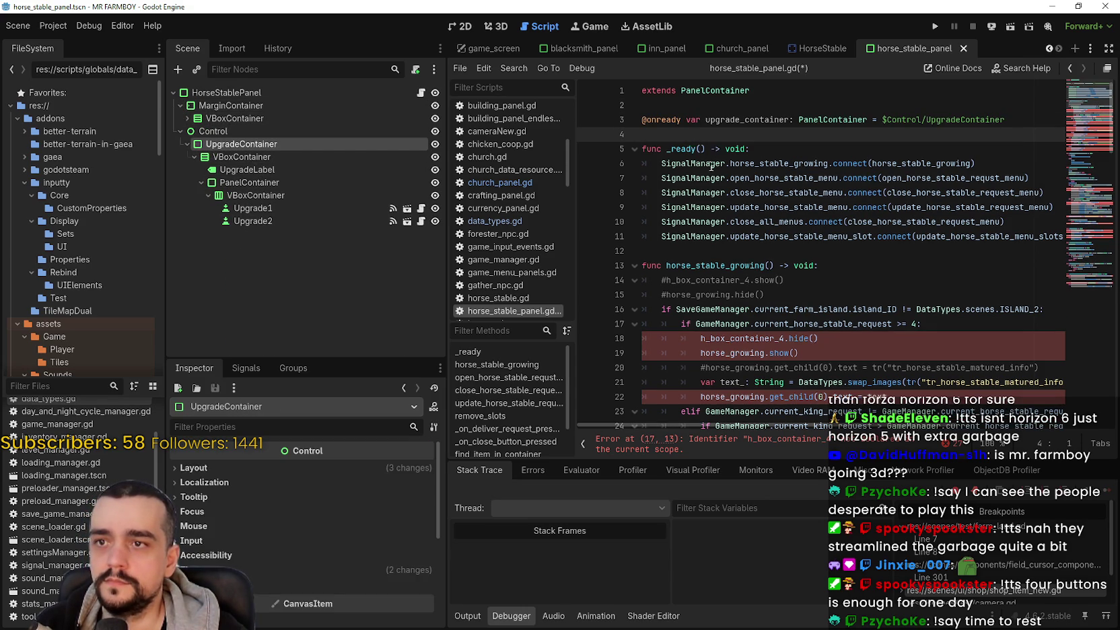
{"action": "key", "text": "Return"}
{"action": "left_click", "coordinate": [669, 132]}
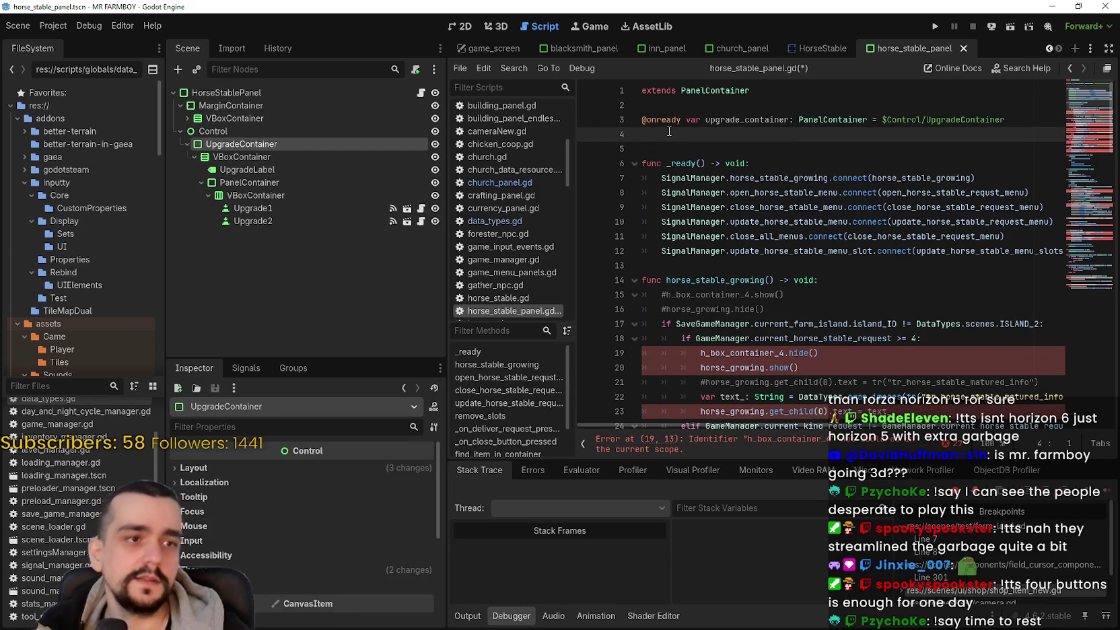
{"action": "mouse_move", "coordinate": [253, 208]}
{"action": "left_mouse_down"}
{"action": "mouse_move", "coordinate": [665, 120]}
{"action": "mouse_move", "coordinate": [666, 134]}
{"action": "left_mouse_up"}
{"action": "mouse_move", "coordinate": [303, 221]}
{"action": "left_mouse_down"}
{"action": "mouse_move", "coordinate": [754, 211]}
{"action": "mouse_move", "coordinate": [721, 149]}
{"action": "left_mouse_up"}
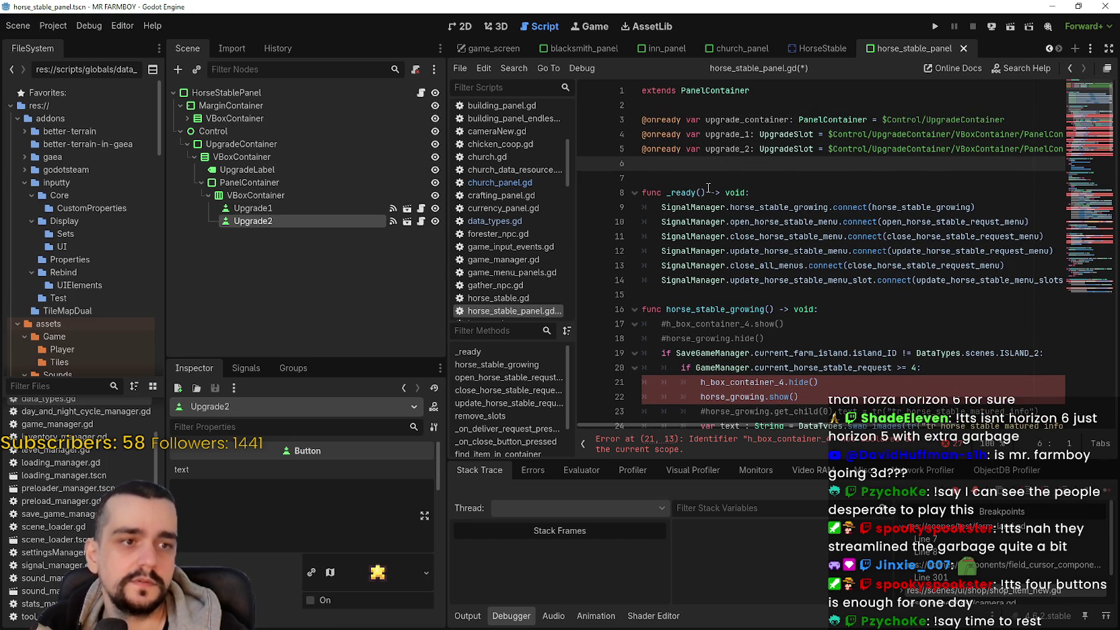
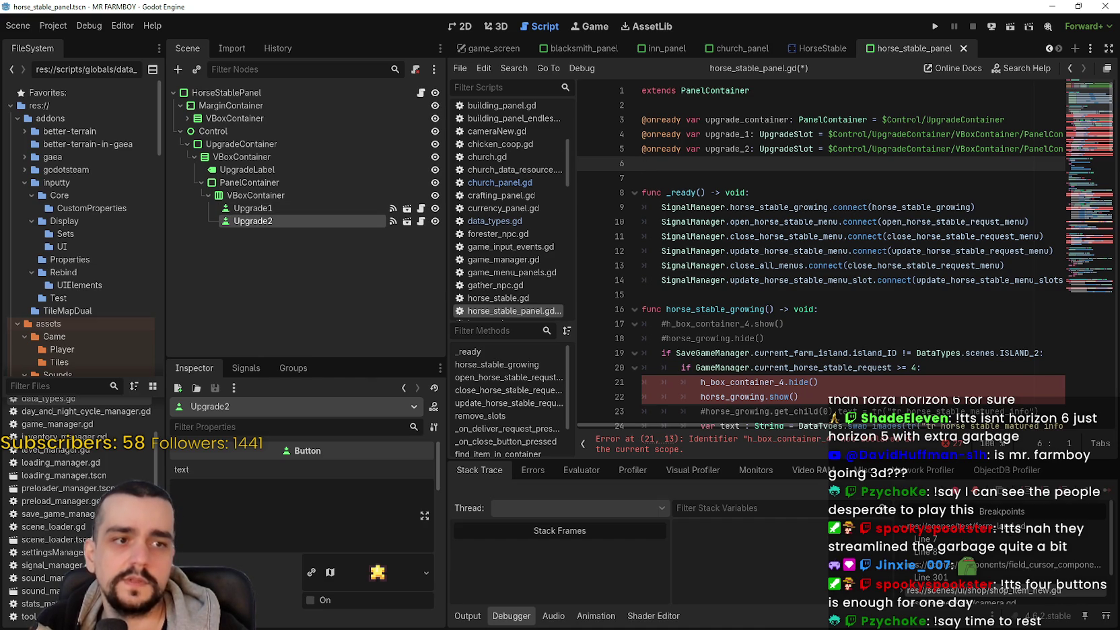
Step: Expand the horse stable panel's VBoxContainer and HBoxContainer2 to inspect the upgrade nodes
{"action": "left_click", "coordinate": [253, 210]}
{"action": "left_click", "coordinate": [224, 224]}
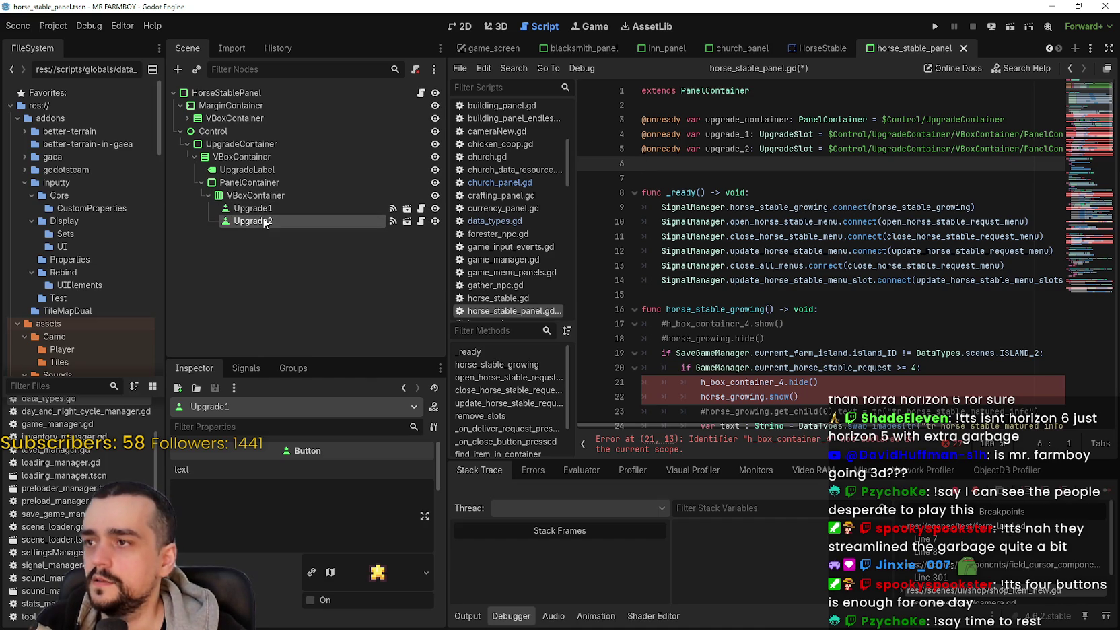
{"action": "left_click", "coordinate": [184, 119]}
{"action": "scroll", "coordinate": [182, 121], "scroll_direction": "down", "scroll_amount": 3}
{"action": "scroll", "coordinate": [179, 125], "scroll_direction": "up", "scroll_amount": 3}
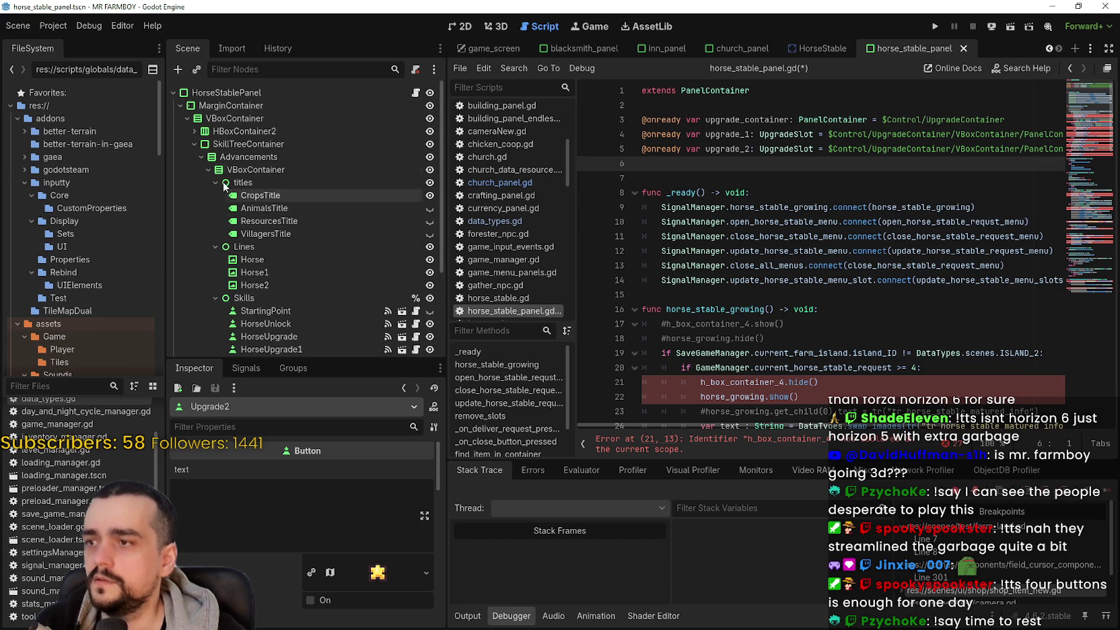
{"action": "left_click", "coordinate": [191, 131]}
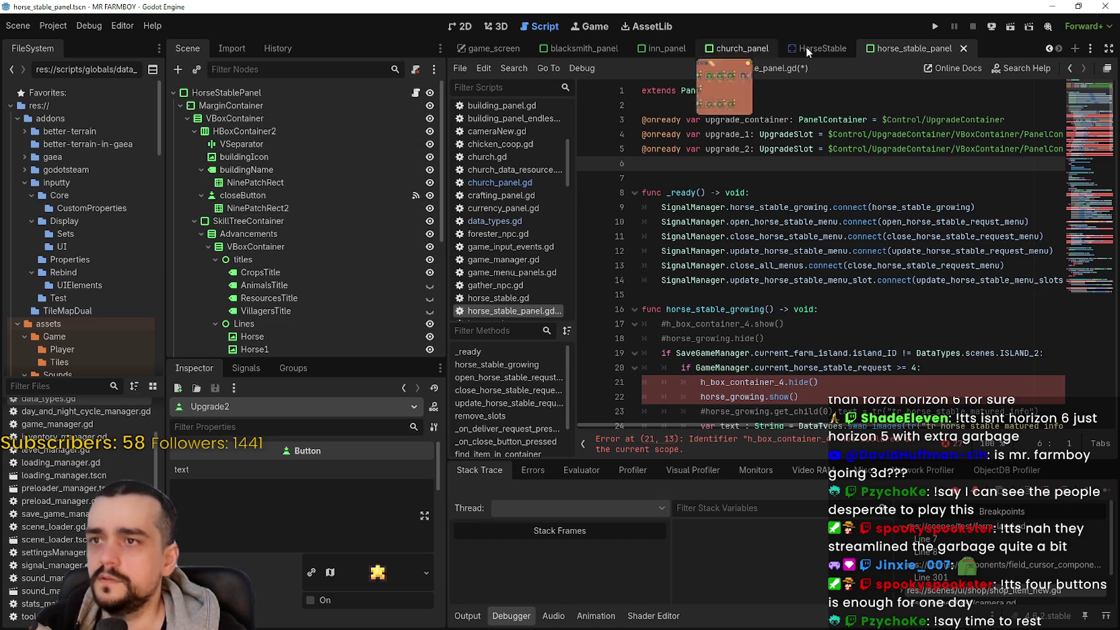
Step: Copy the U_1 and U_2 texture nodes from the church panel scene
{"action": "left_click", "coordinate": [736, 43]}
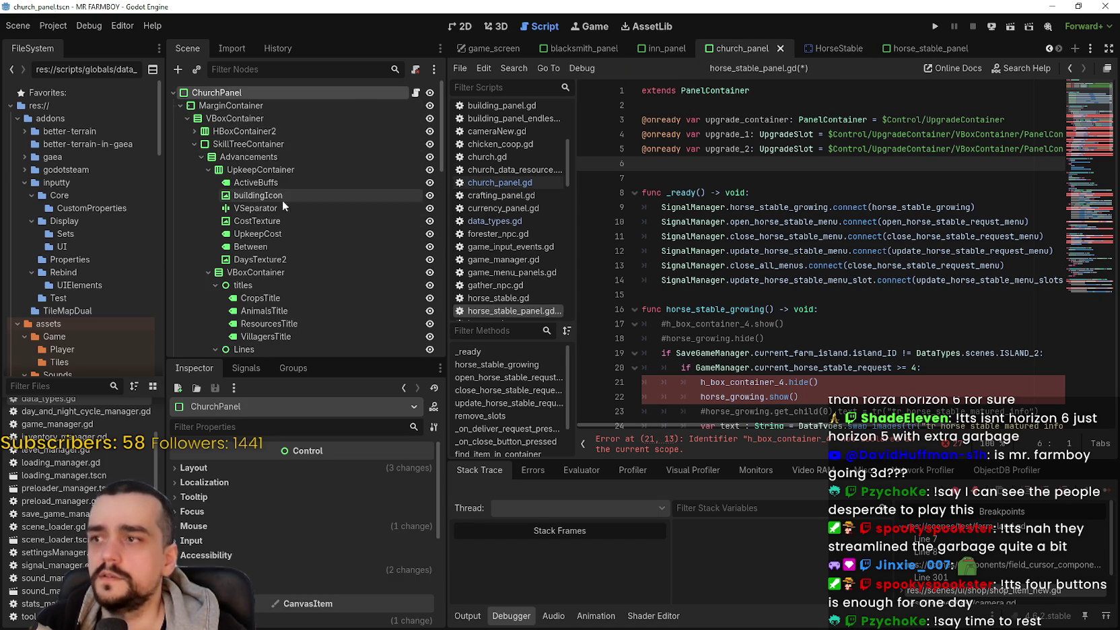
{"action": "left_click", "coordinate": [188, 132]}
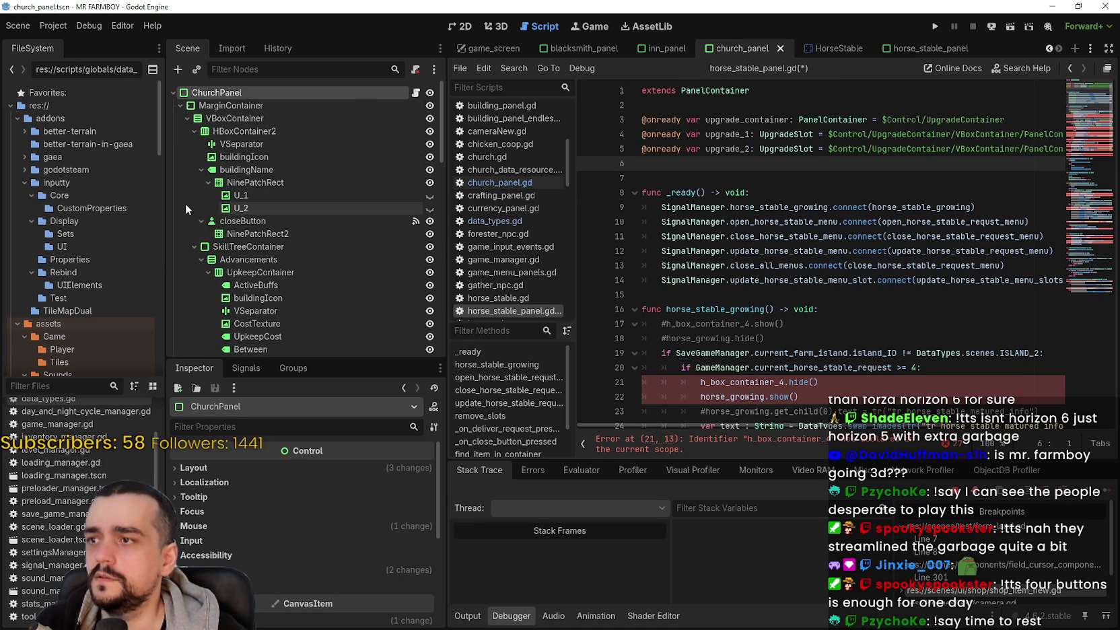
{"action": "left_click", "coordinate": [245, 195]}
{"action": "left_click", "coordinate": [262, 207], "text": "shift"}
{"action": "right_click", "coordinate": [252, 195]}
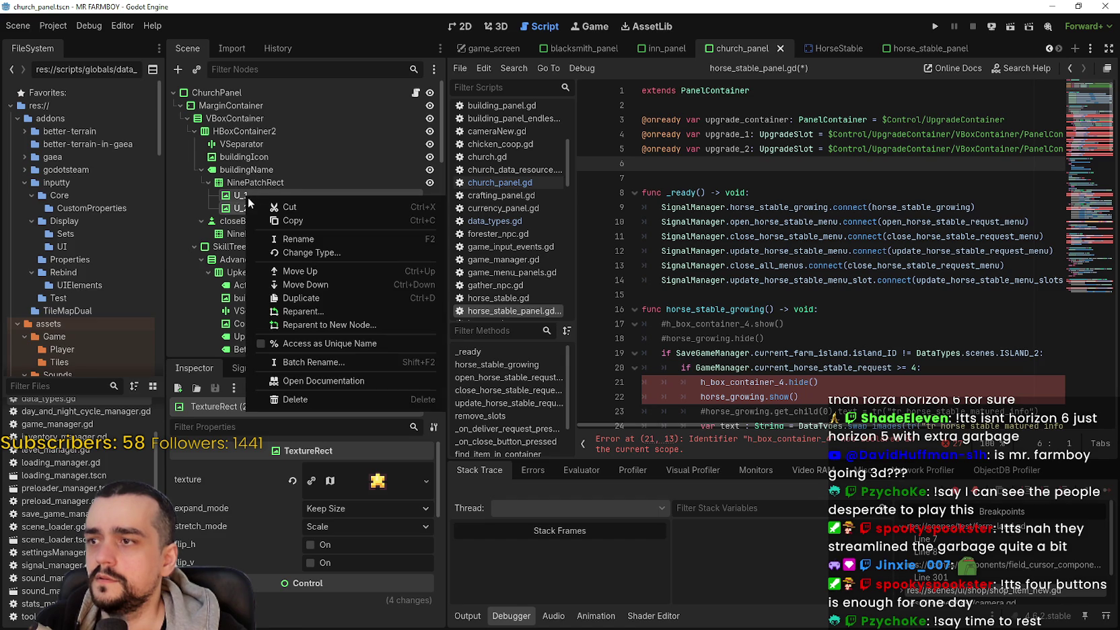
{"action": "left_click", "coordinate": [283, 220]}
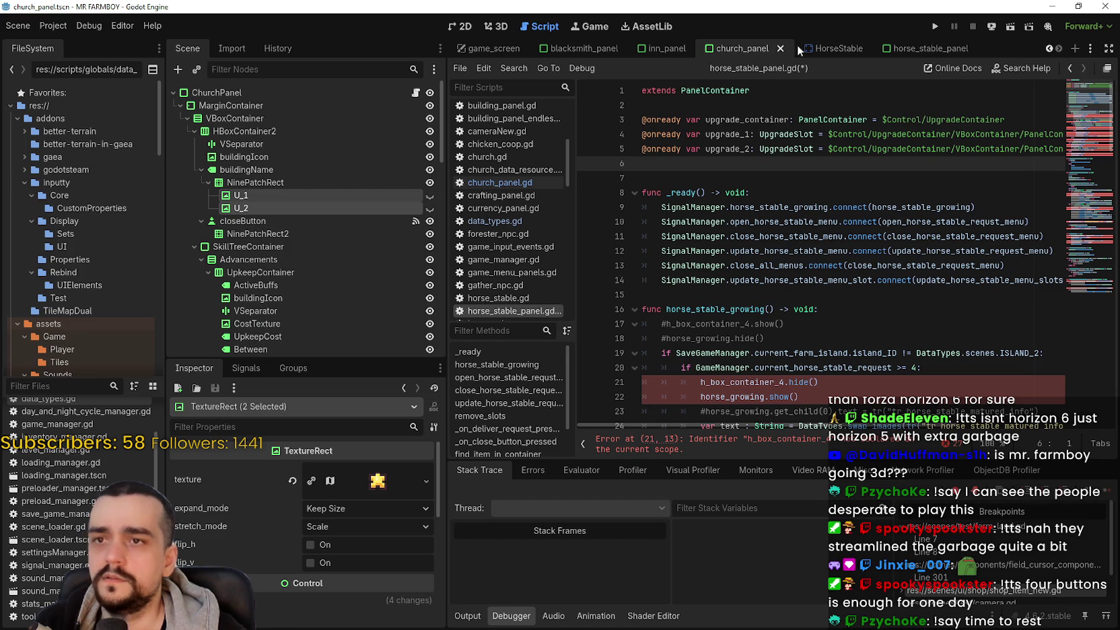
Step: Paste U_1 and U_2 under the horse stable panel's NinePatchRect and save the scene
{"action": "left_click", "coordinate": [902, 45]}
{"action": "scroll", "coordinate": [346, 186], "scroll_direction": "down", "scroll_amount": 3}
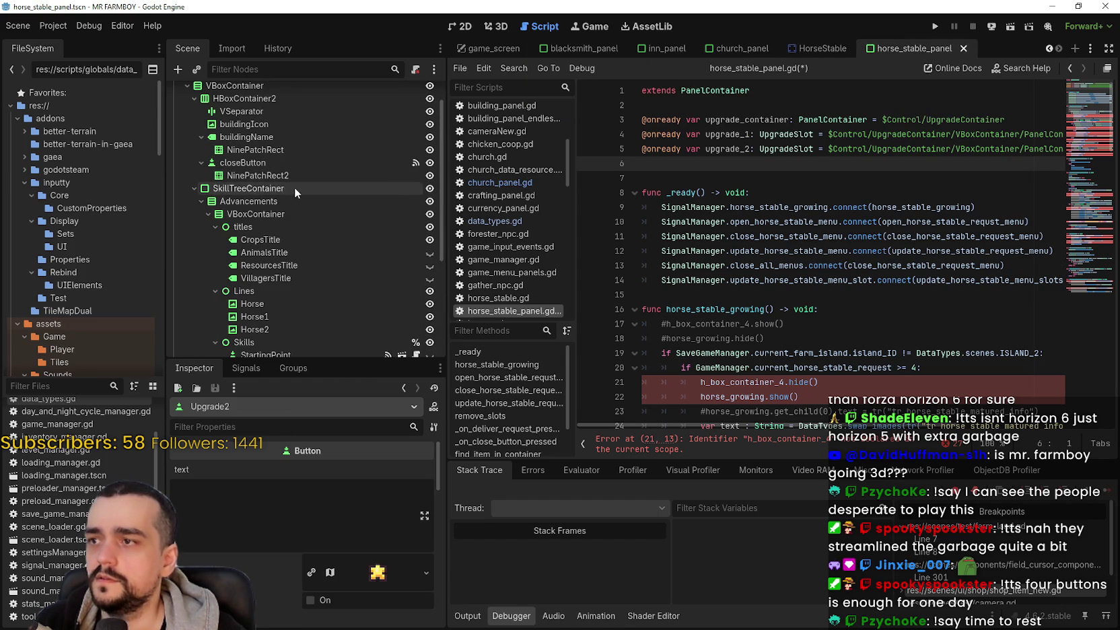
{"action": "right_click", "coordinate": [249, 147]}
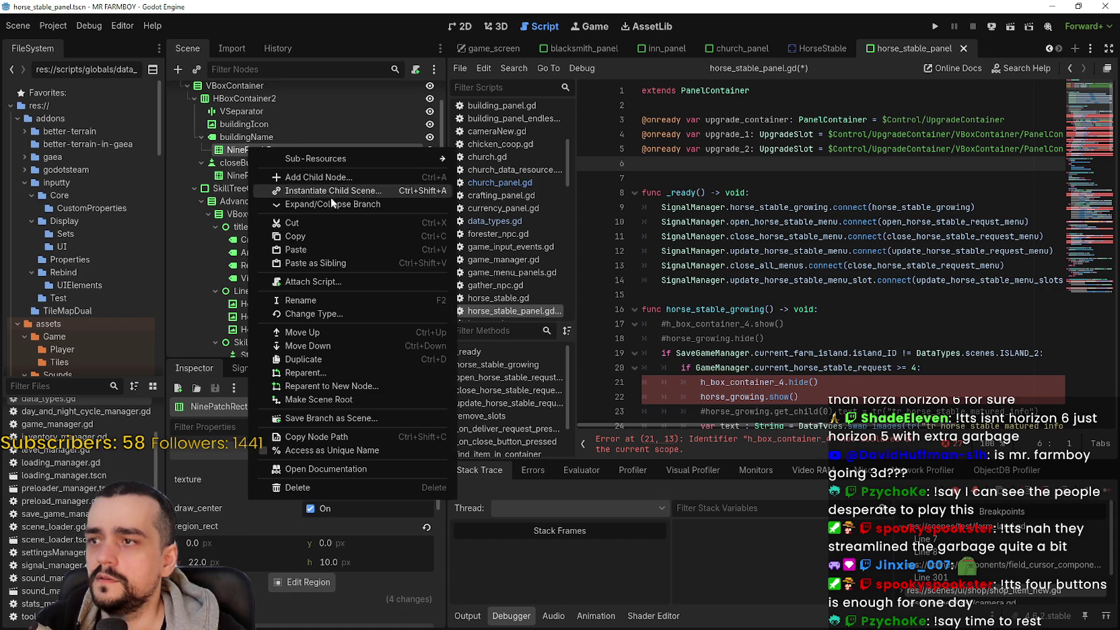
{"action": "left_click", "coordinate": [338, 246]}
{"action": "key", "text": "ctrl+s"}
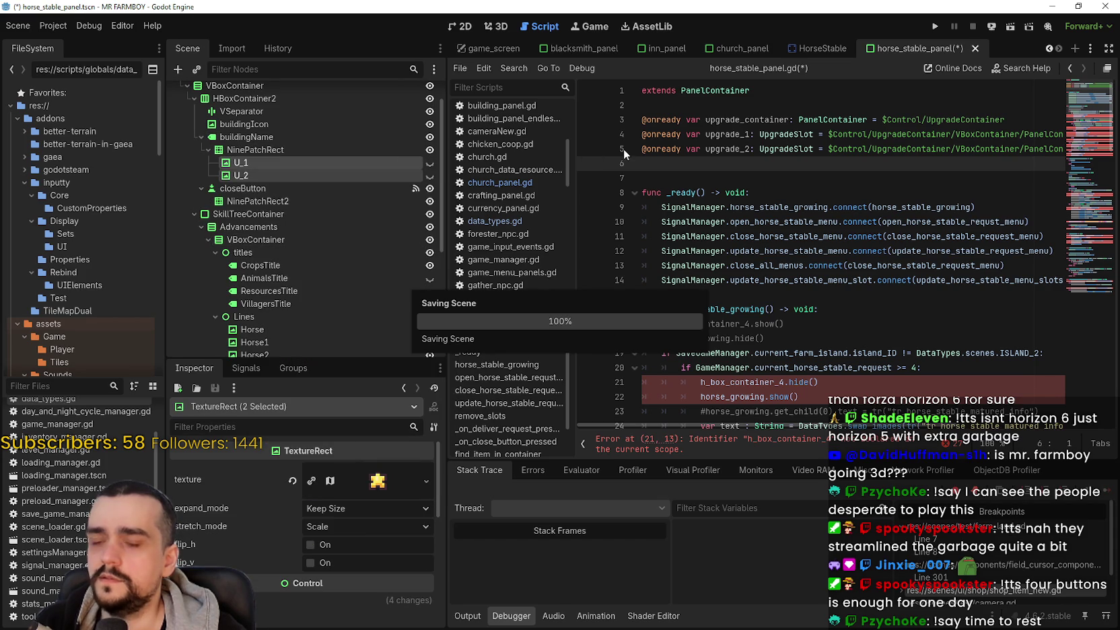
{"action": "mouse_move", "coordinate": [309, 162]}
{"action": "left_mouse_down"}
{"action": "mouse_move", "coordinate": [254, 166]}
{"action": "mouse_move", "coordinate": [673, 165]}
{"action": "mouse_move", "coordinate": [318, 172]}
{"action": "mouse_move", "coordinate": [752, 199]}
{"action": "mouse_move", "coordinate": [717, 190]}
{"action": "left_mouse_up"}
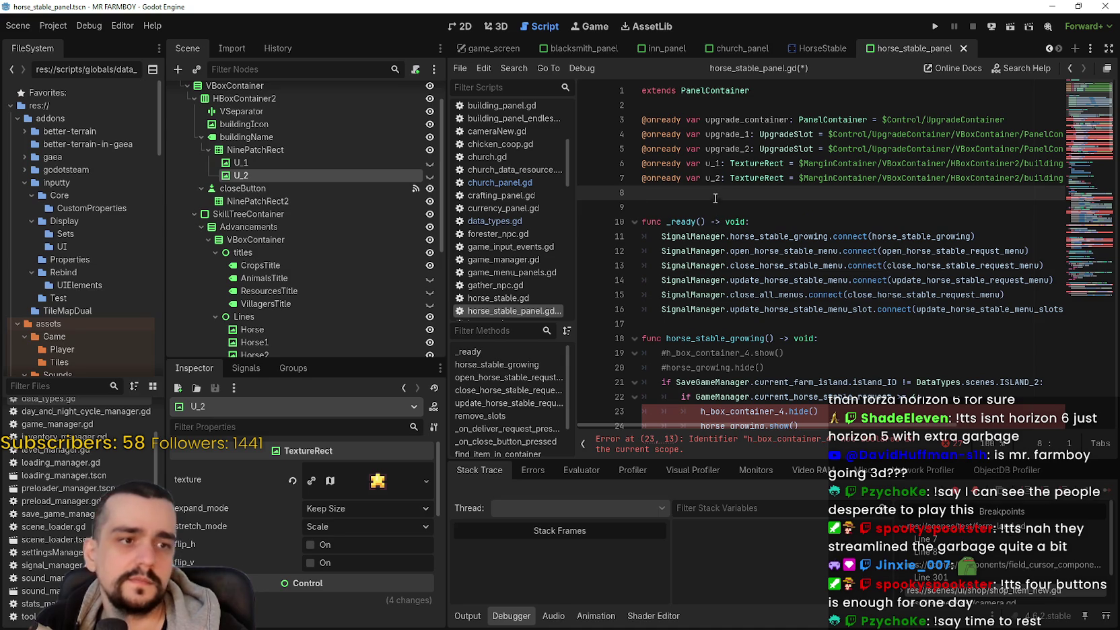
{"action": "left_click", "coordinate": [685, 206]}
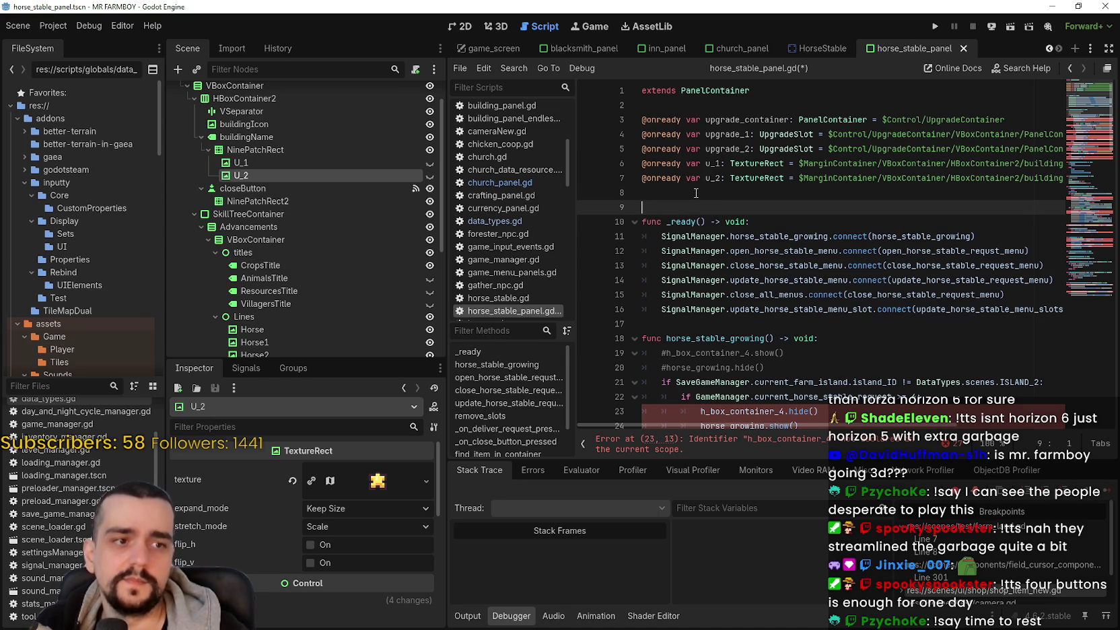
{"action": "scroll", "coordinate": [693, 192], "scroll_direction": "down", "scroll_amount": 3}
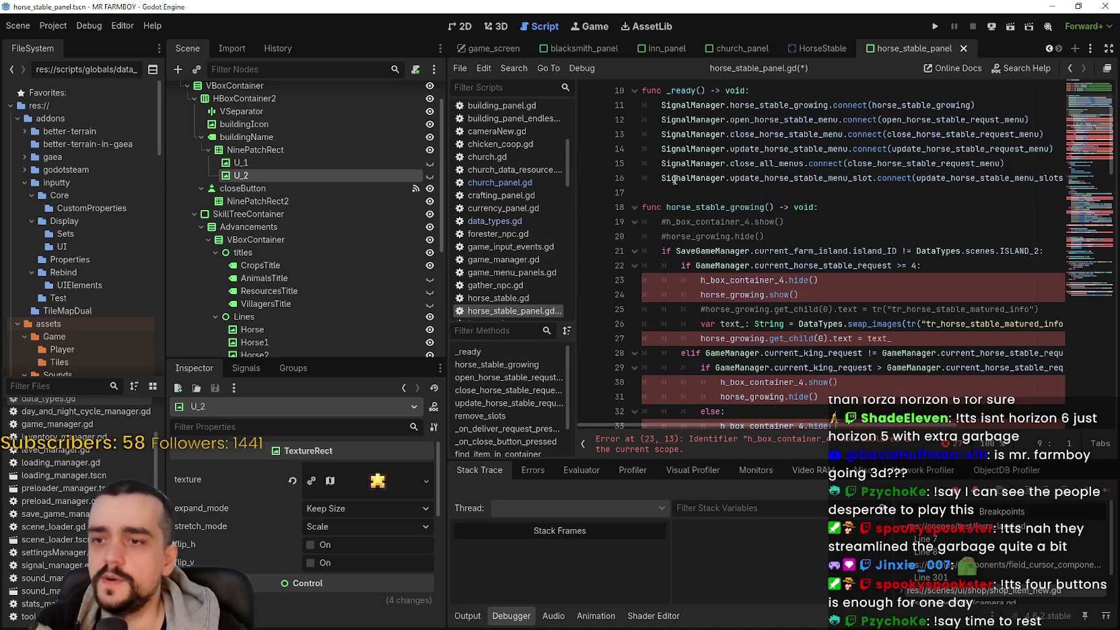
Step: Select the whole horse_stable_growing function in horse_stable_panel.gd
{"action": "left_click", "coordinate": [665, 207]}
{"action": "scroll", "coordinate": [743, 207], "scroll_direction": "down", "scroll_amount": 2}
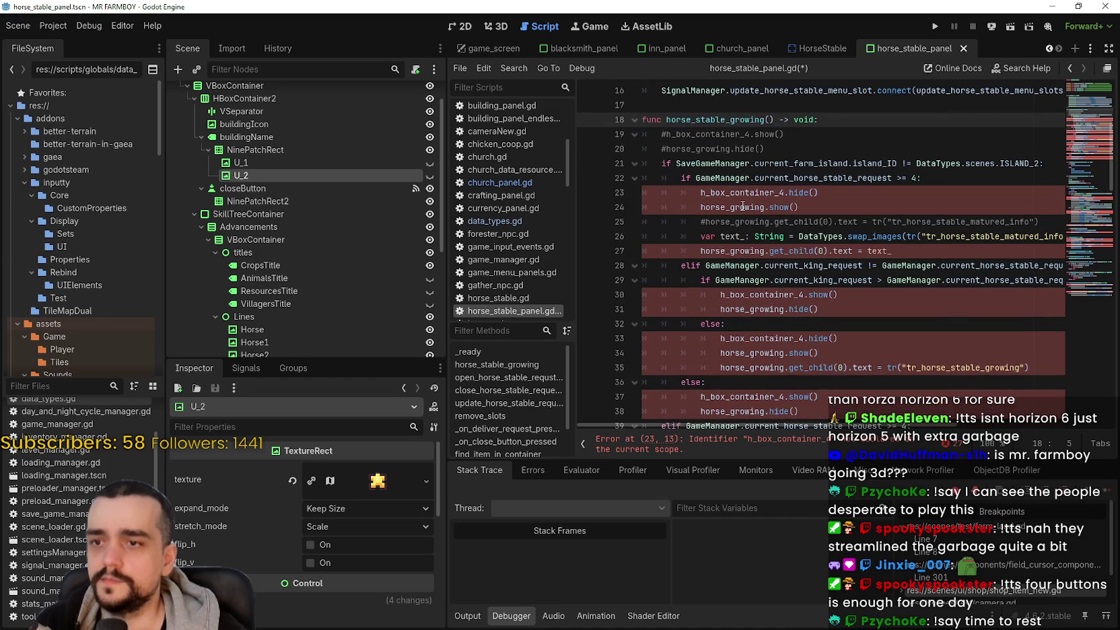
{"action": "left_click", "coordinate": [747, 217]}
{"action": "scroll", "coordinate": [796, 214], "scroll_direction": "up", "scroll_amount": 3}
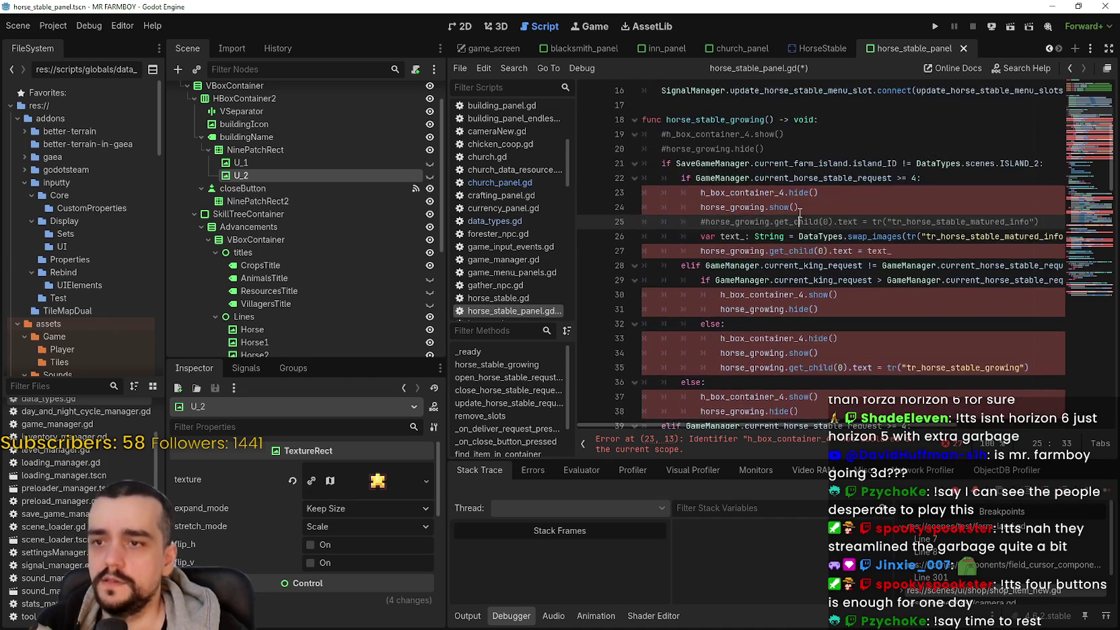
{"action": "mouse_move", "coordinate": [695, 229]}
{"action": "left_mouse_down"}
{"action": "mouse_move", "coordinate": [714, 418]}
{"action": "mouse_move", "coordinate": [730, 209]}
{"action": "mouse_move", "coordinate": [806, 262]}
{"action": "left_mouse_up"}
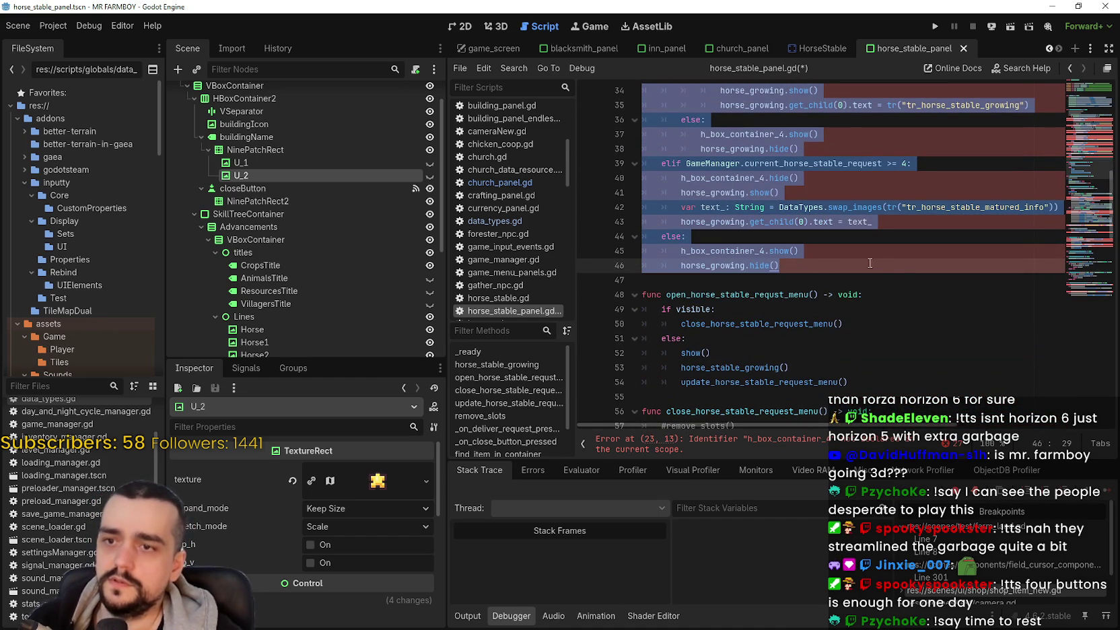
Step: Comment out horse_stable_growing and its horse_stable_growing and update_horse_stable_request_menu calls
{"action": "key", "text": "ctrl+k"}
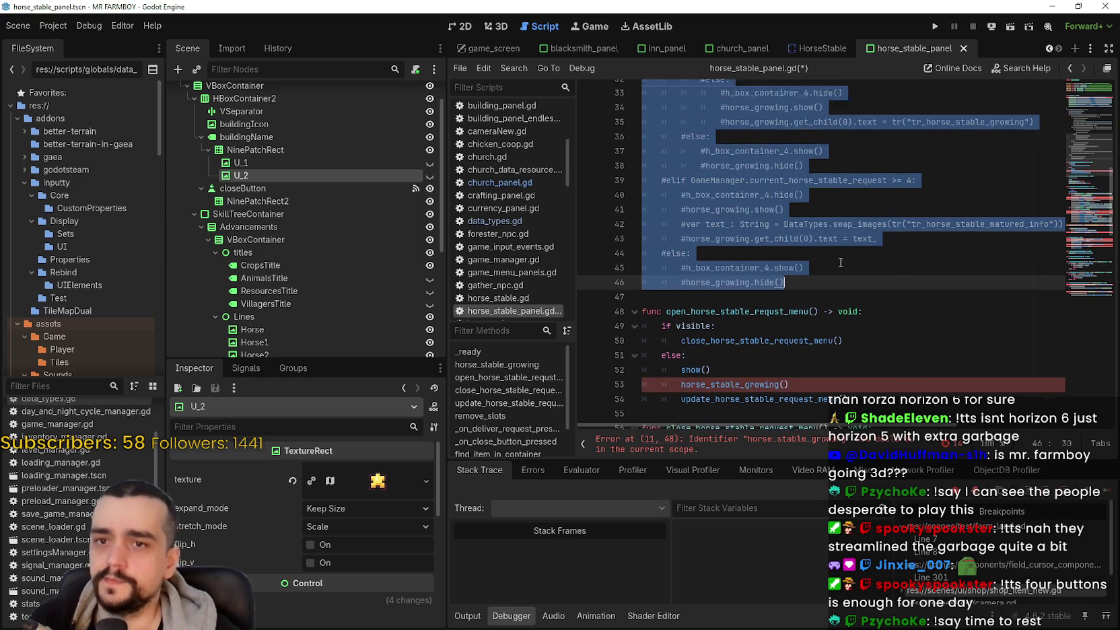
{"action": "scroll", "coordinate": [834, 278], "scroll_direction": "down", "scroll_amount": 1}
{"action": "left_click", "coordinate": [794, 324]}
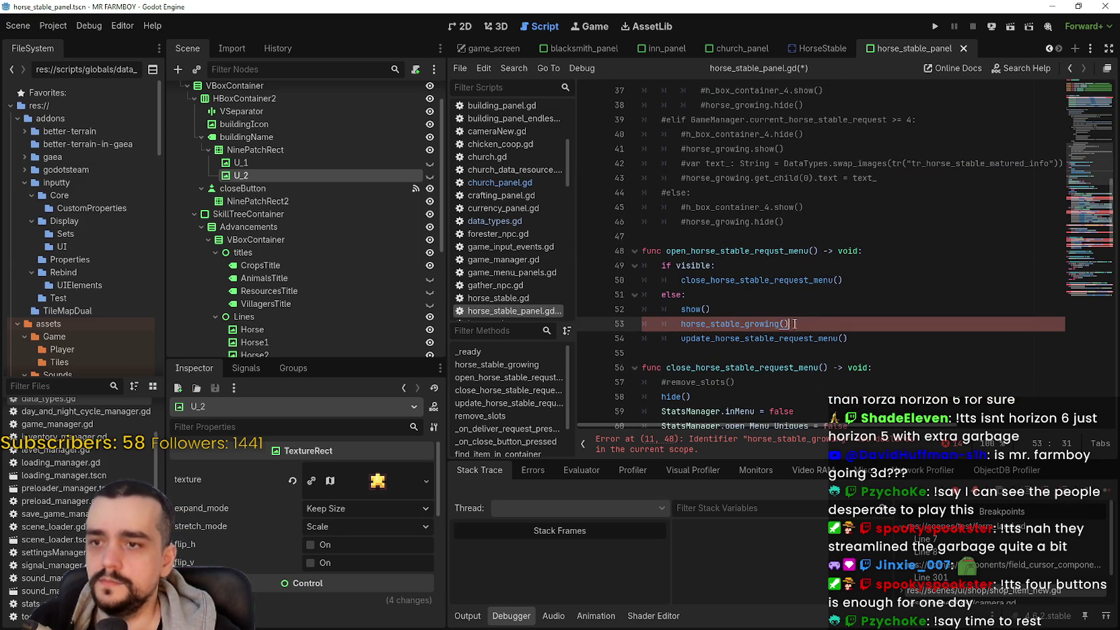
{"action": "left_click", "coordinate": [680, 323]}
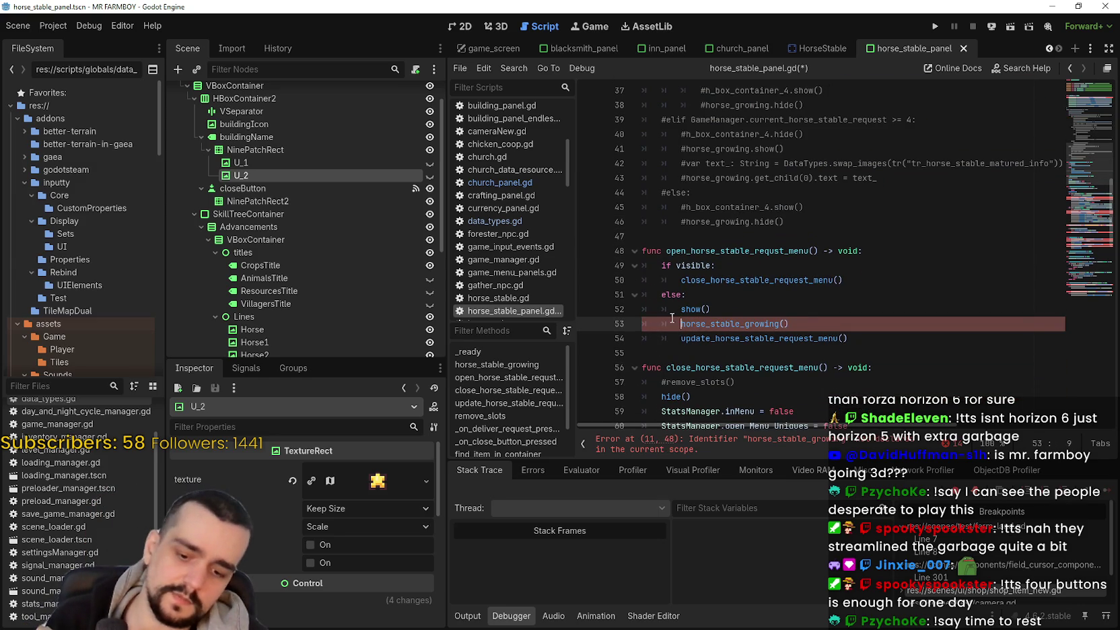
{"action": "type", "text": "#"}
{"action": "left_click", "coordinate": [677, 339]}
{"action": "type", "text": "#"}
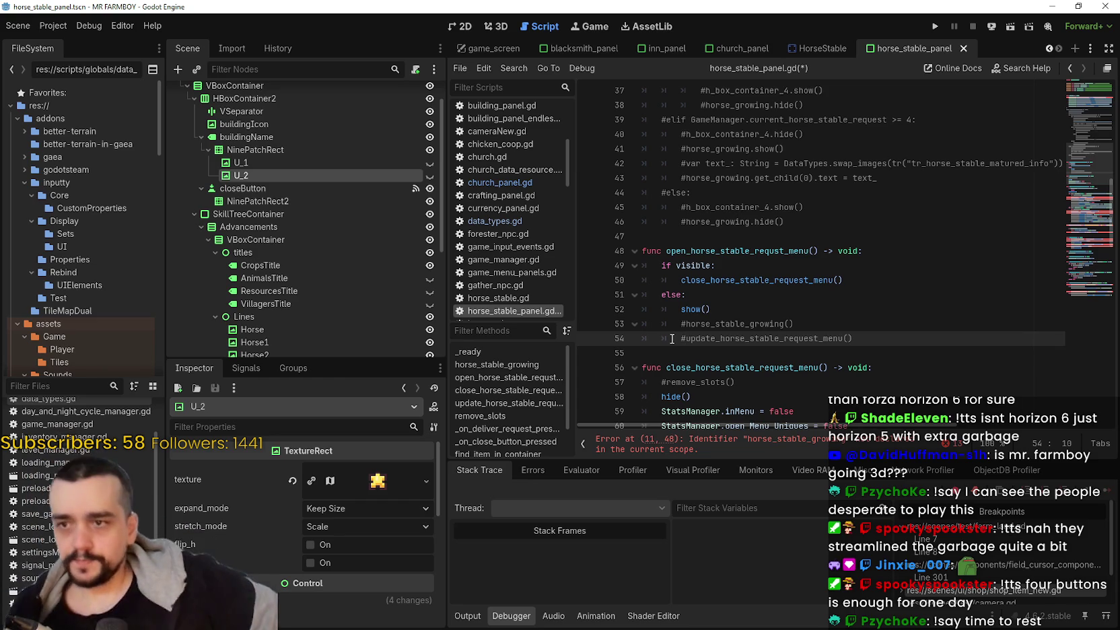
Step: Comment out remove_slots, _on_deliver_request_pressed and the deliver_horse_stable_request call
{"action": "scroll", "coordinate": [694, 230], "scroll_direction": "down", "scroll_amount": 5}
{"action": "left_click", "coordinate": [701, 221]}
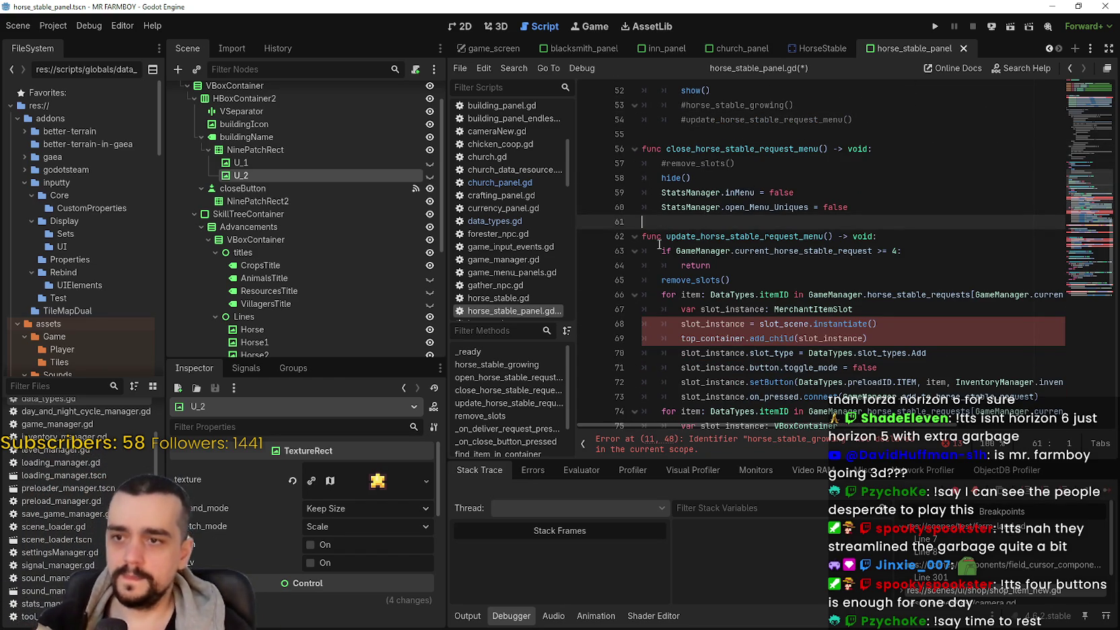
{"action": "mouse_move", "coordinate": [669, 221]}
{"action": "left_mouse_down"}
{"action": "mouse_move", "coordinate": [693, 420]}
{"action": "mouse_move", "coordinate": [710, 195]}
{"action": "mouse_move", "coordinate": [727, 283]}
{"action": "mouse_move", "coordinate": [808, 403]}
{"action": "mouse_move", "coordinate": [853, 189]}
{"action": "left_mouse_up"}
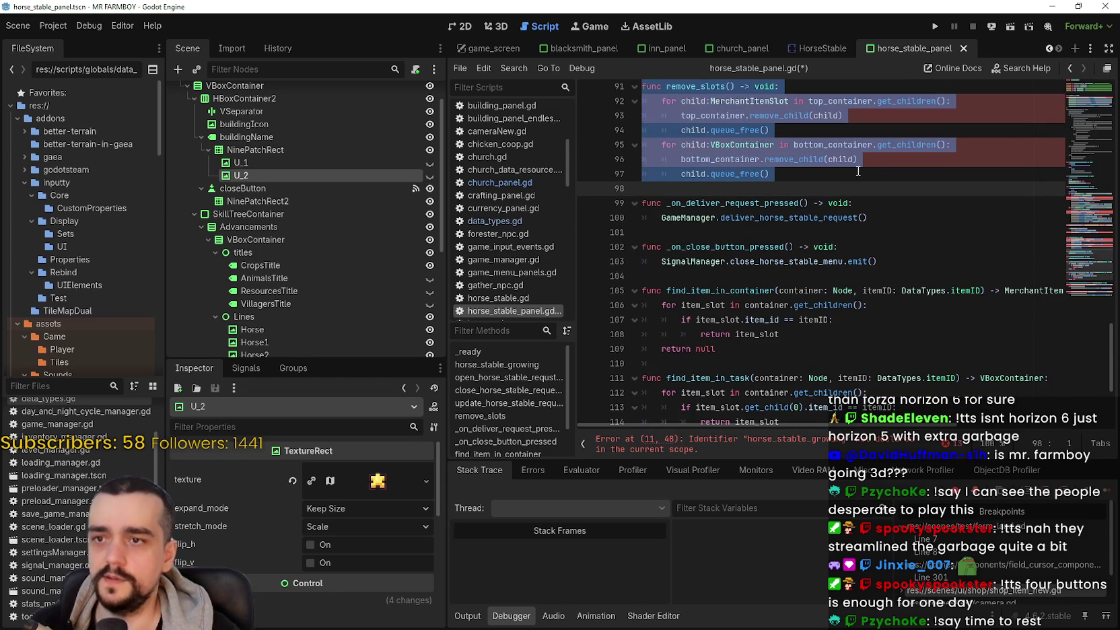
{"action": "key", "text": "ctrl+k"}
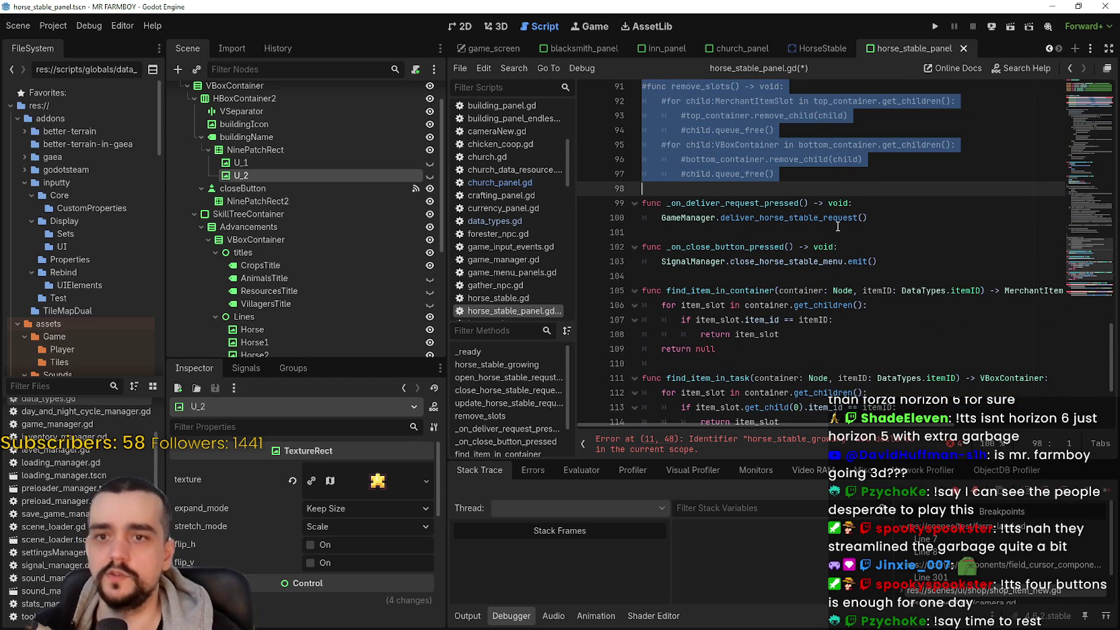
{"action": "left_click", "coordinate": [796, 202]}
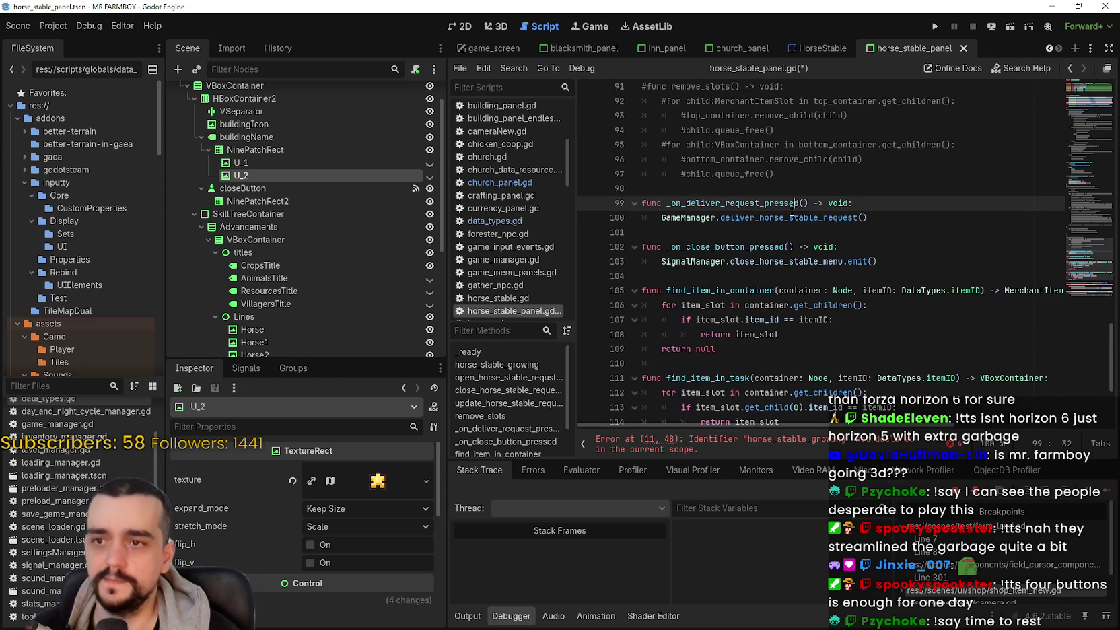
{"action": "key", "text": "ctrl+k"}
{"action": "left_click", "coordinate": [645, 217]}
{"action": "key", "text": "ctrl+k"}
{"action": "key", "text": "Down"}
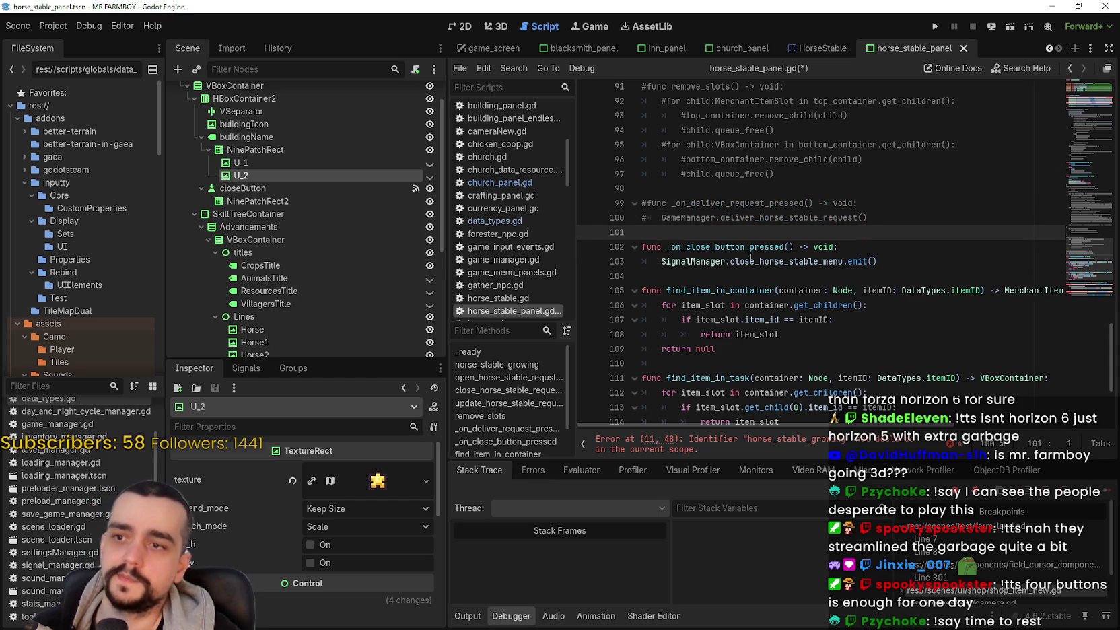
Step: Select the remaining code down to the script's end, then return to the top
{"action": "mouse_move", "coordinate": [715, 276]}
{"action": "left_mouse_down"}
{"action": "mouse_move", "coordinate": [713, 323]}
{"action": "mouse_move", "coordinate": [708, 211]}
{"action": "mouse_move", "coordinate": [909, 368]}
{"action": "mouse_move", "coordinate": [1036, 397]}
{"action": "left_mouse_up"}
{"action": "scroll", "coordinate": [714, 323], "scroll_direction": "down", "scroll_amount": 4}
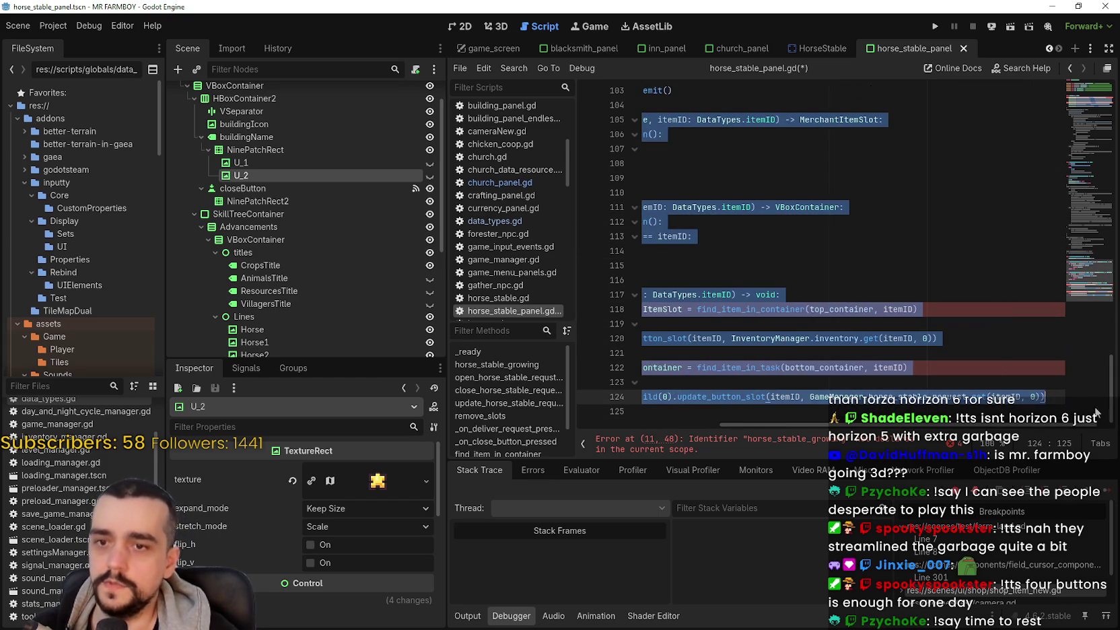
{"action": "key", "text": "shift+End"}
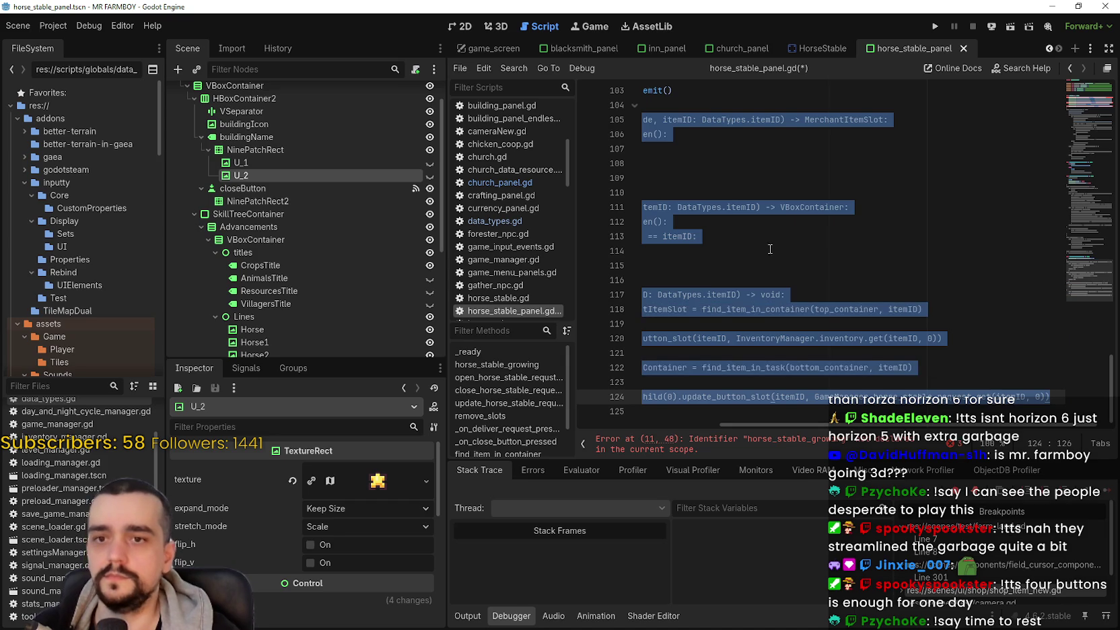
{"action": "key", "text": "ctrl+shift+Home"}
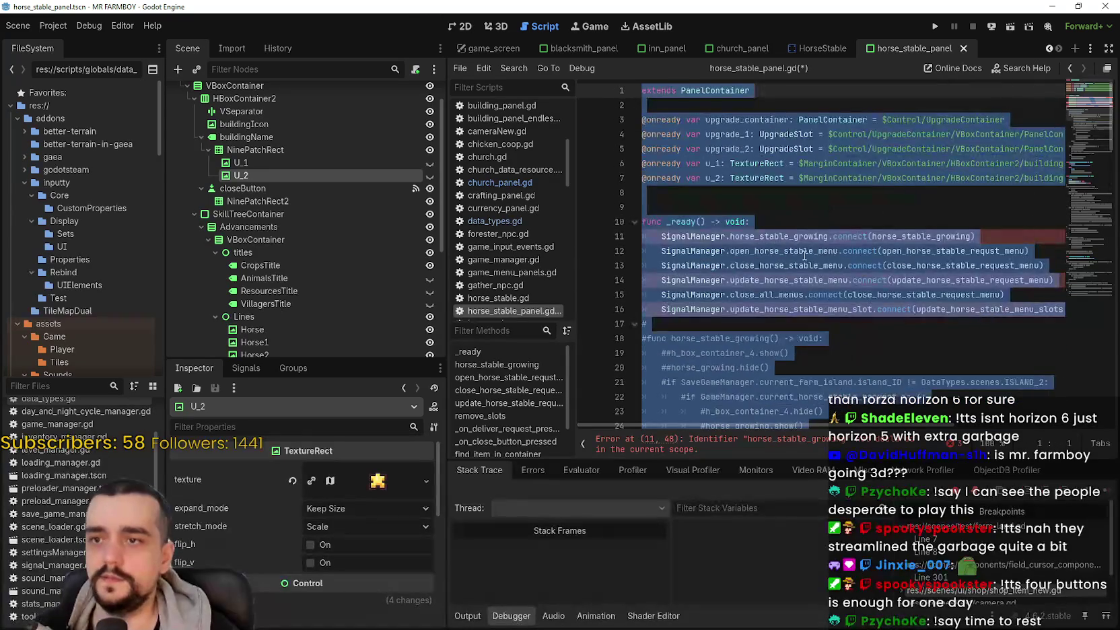
Step: Comment out the _ready signal connections on lines 11, 14 and 16, and save
{"action": "left_click", "coordinate": [803, 253]}
{"action": "left_click", "coordinate": [752, 237]}
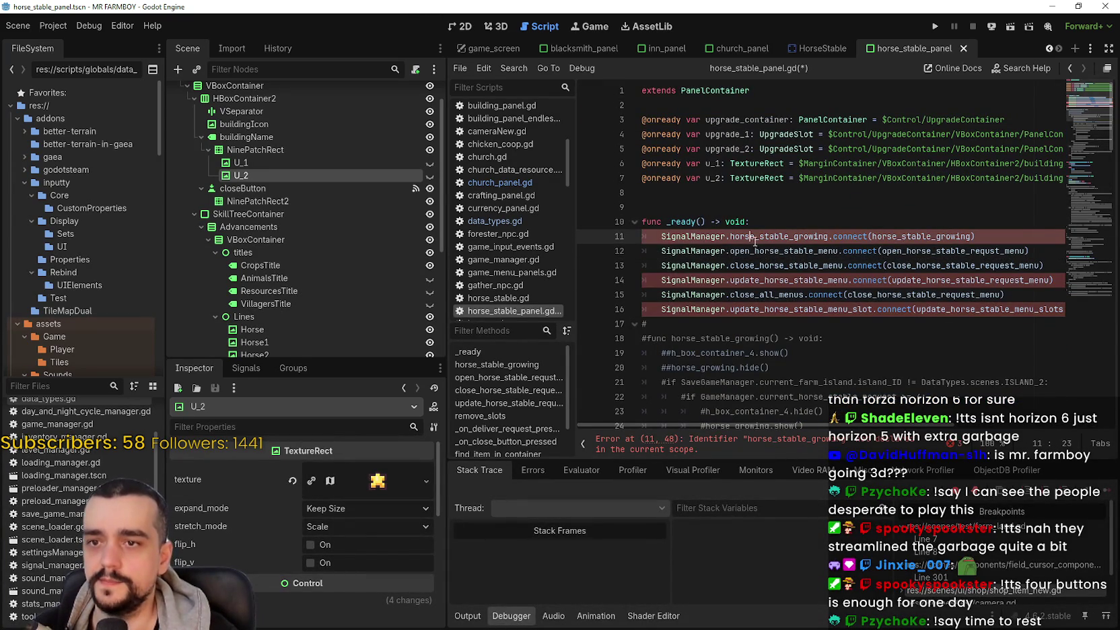
{"action": "left_click", "coordinate": [659, 237]}
{"action": "type", "text": "#"}
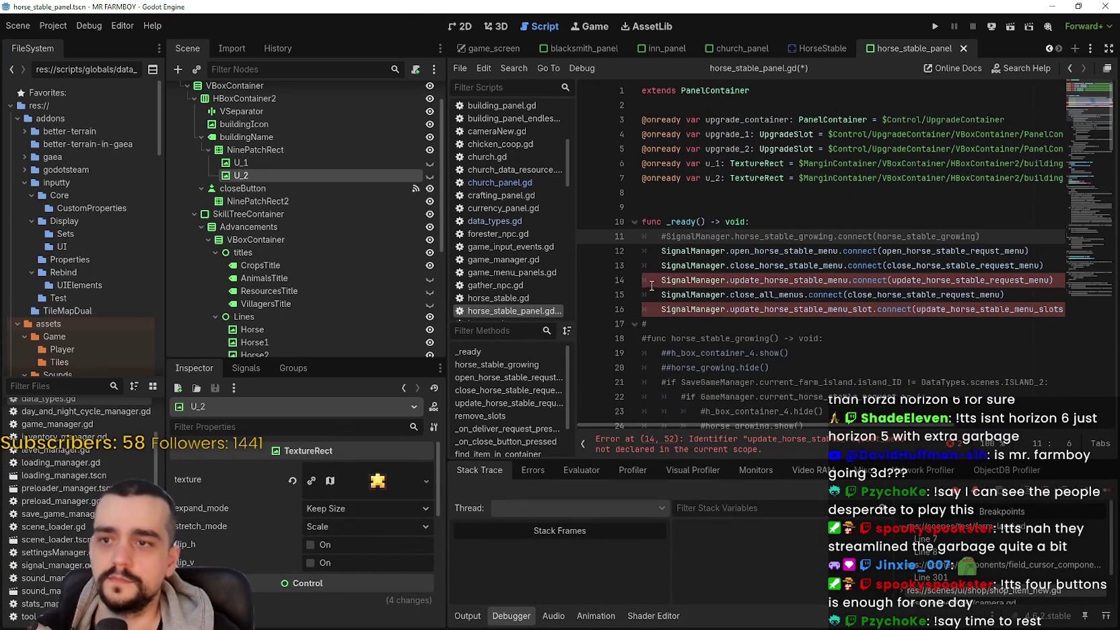
{"action": "left_click", "coordinate": [652, 281]}
{"action": "type", "text": "#"}
{"action": "left_click", "coordinate": [661, 309]}
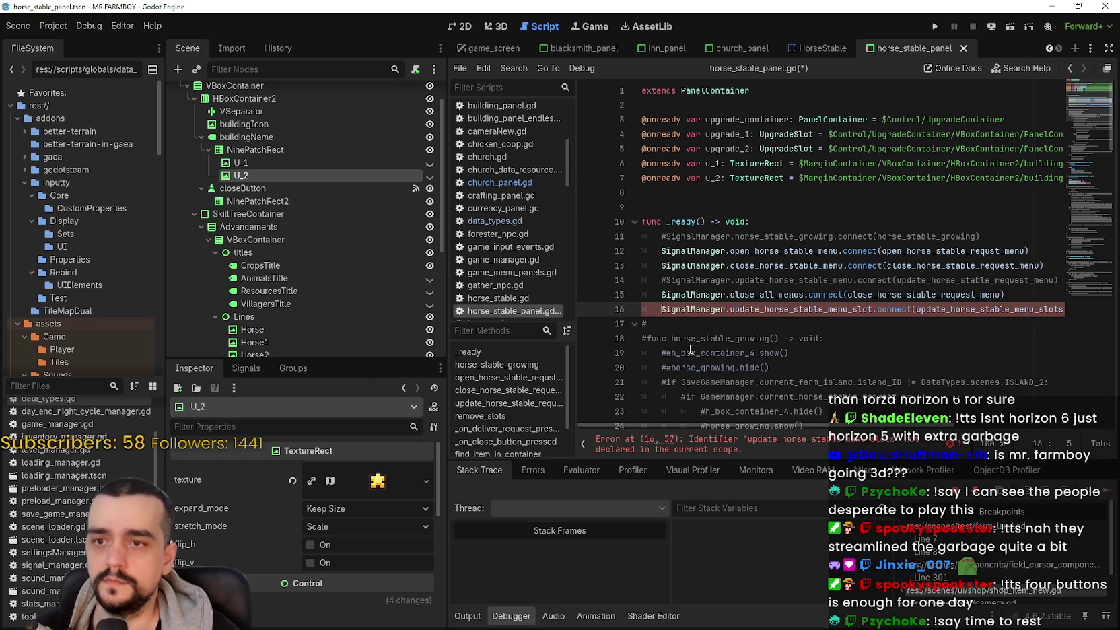
{"action": "type", "text": "#"}
{"action": "left_click", "coordinate": [681, 323]}
{"action": "key", "text": "ctrl+s"}
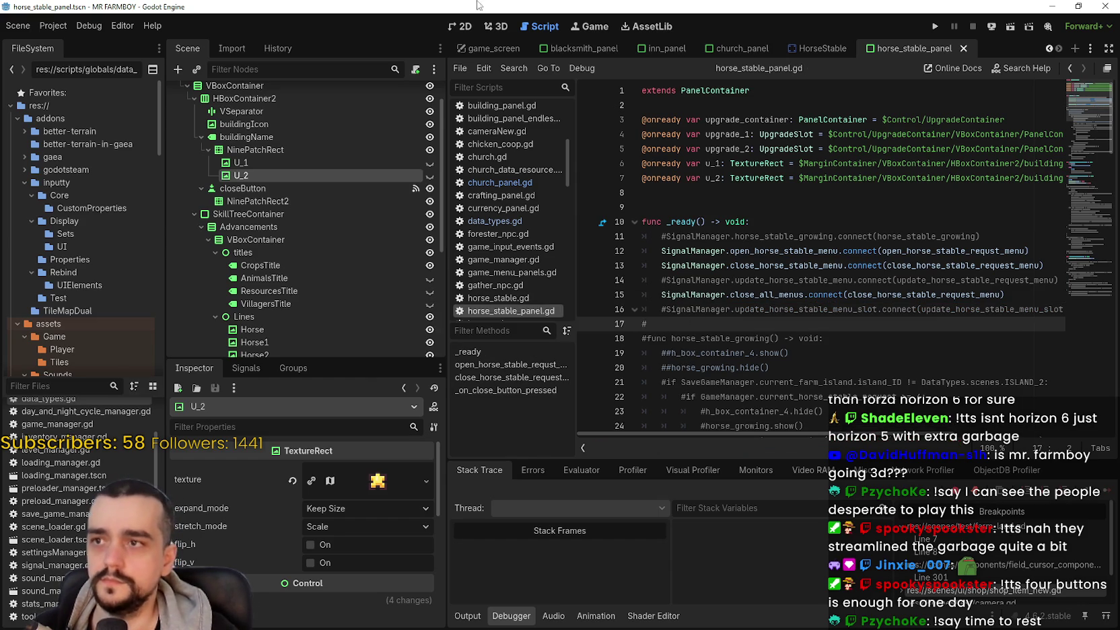
{"action": "left_click", "coordinate": [463, 26]}
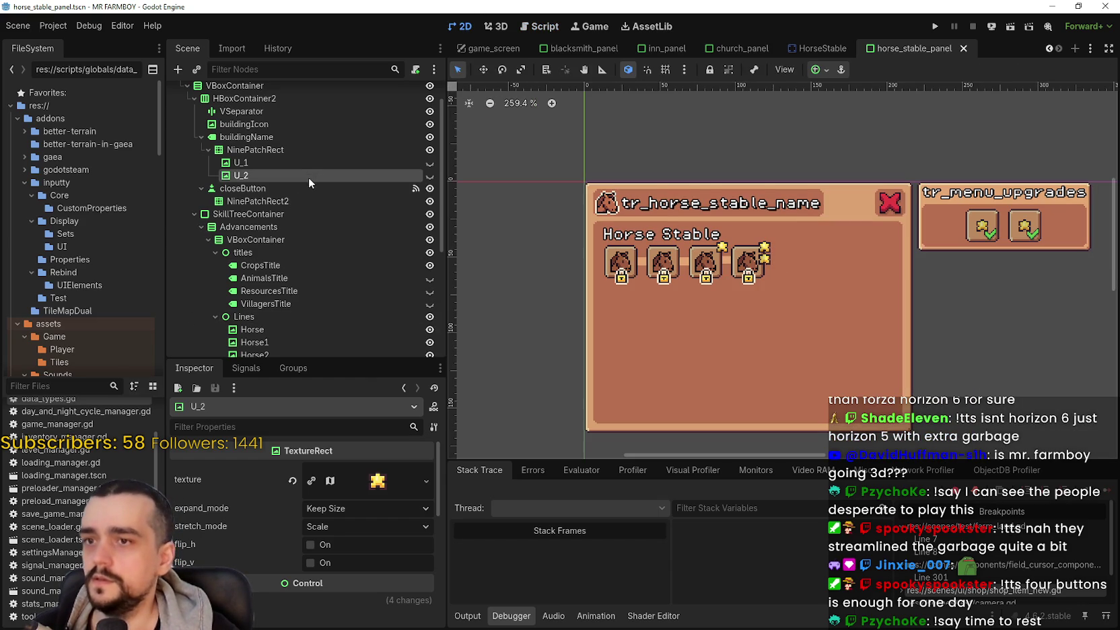
Step: Replace the buildingName label text tr_horse_stable_name with 'Player House'
{"action": "left_click", "coordinate": [257, 149]}
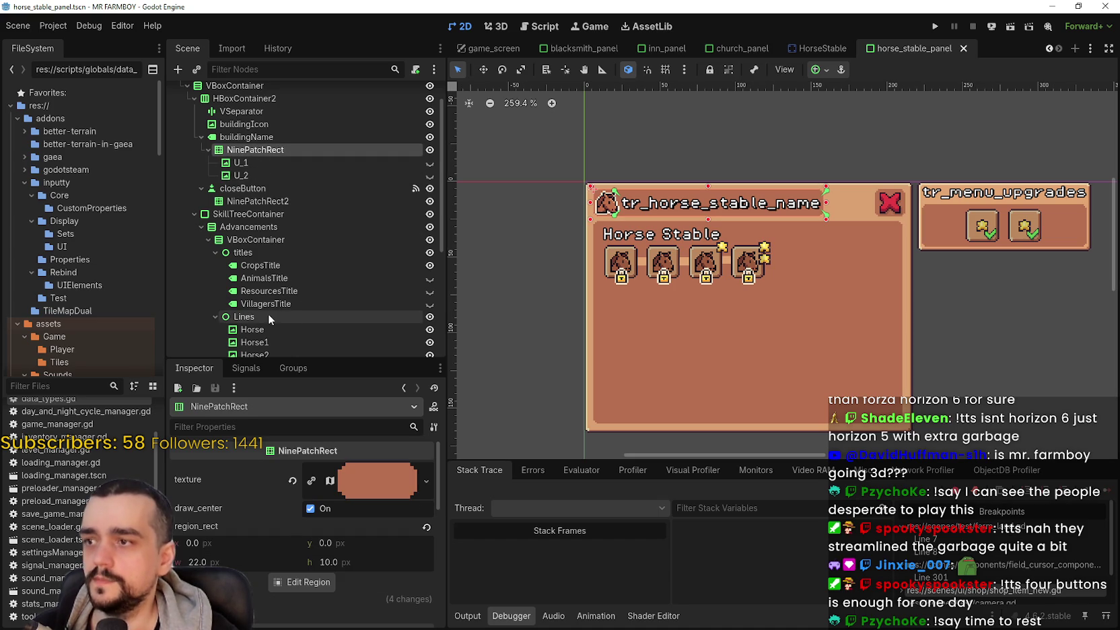
{"action": "scroll", "coordinate": [269, 303], "scroll_direction": "up", "scroll_amount": 2}
{"action": "left_click", "coordinate": [268, 172]}
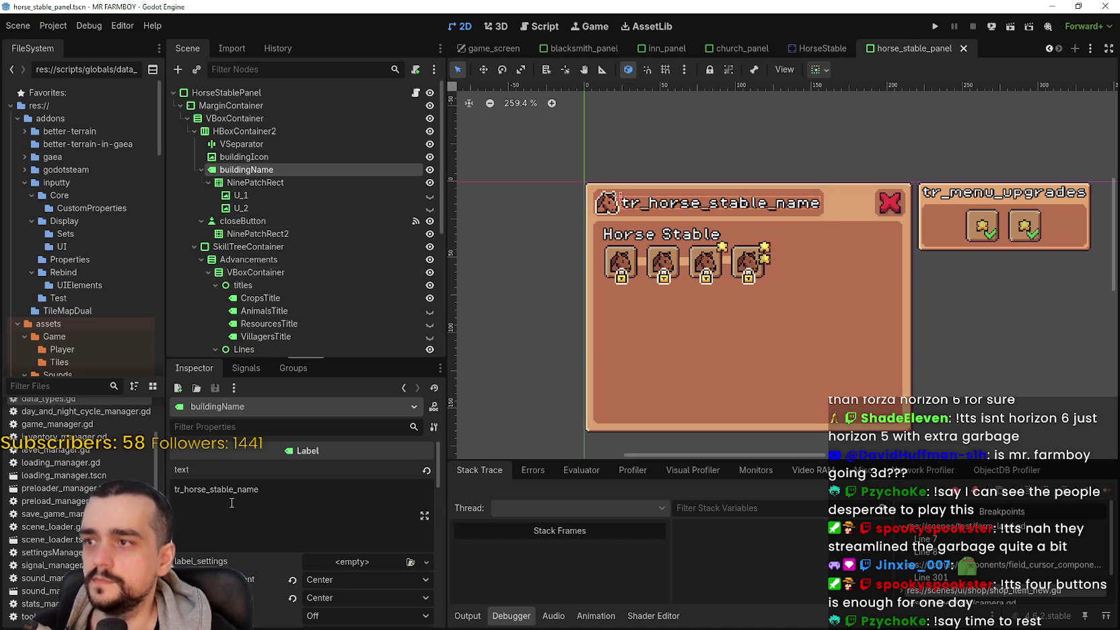
{"action": "double_click", "coordinate": [273, 497]}
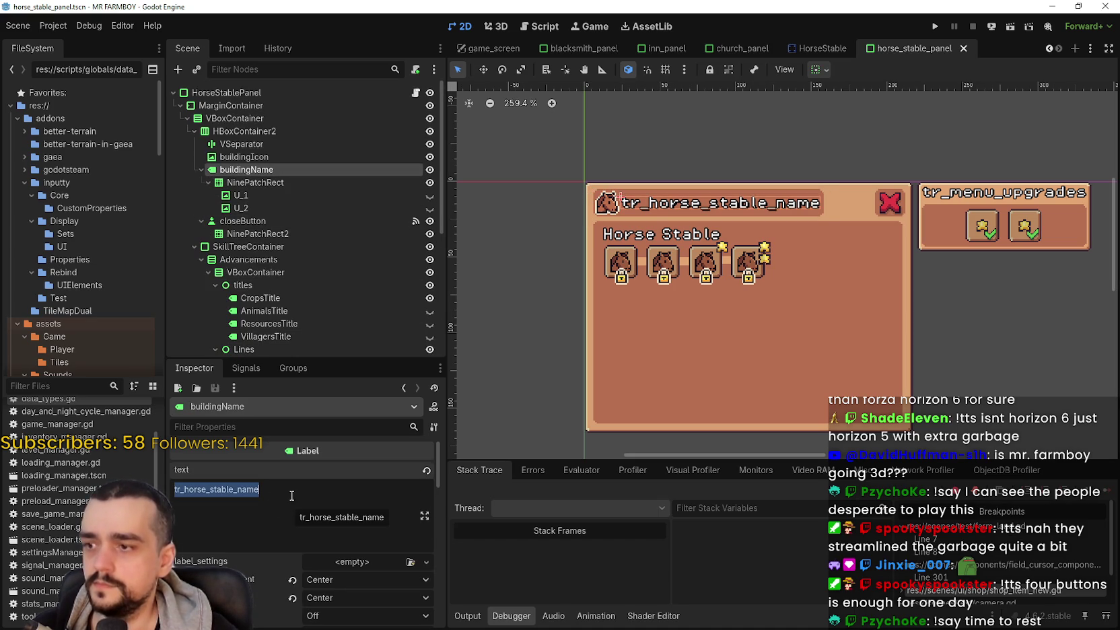
{"action": "left_click", "coordinate": [264, 501]}
{"action": "left_click_drag", "start_coordinate": [270, 491], "coordinate": [177, 494]}
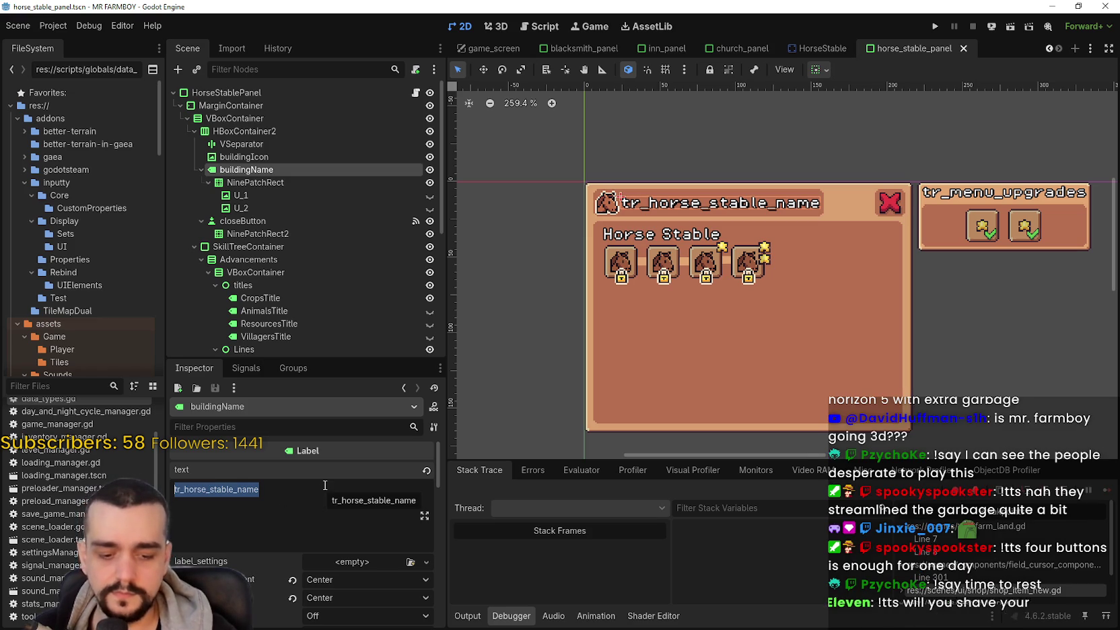
{"action": "type", "text": "Pl"}
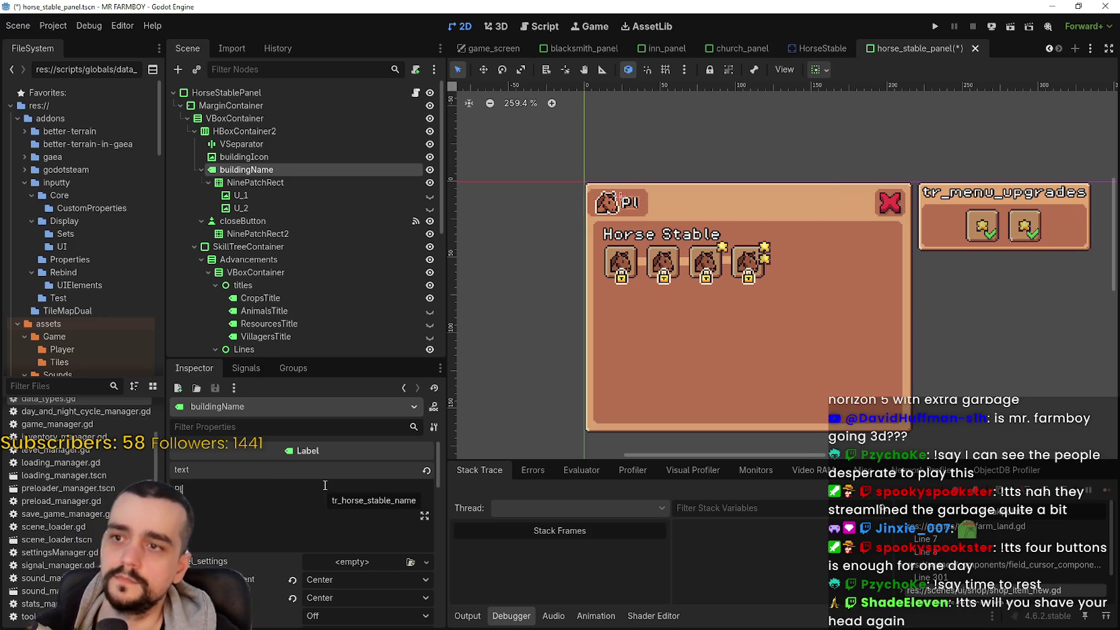
{"action": "type", "text": "ayer House"}
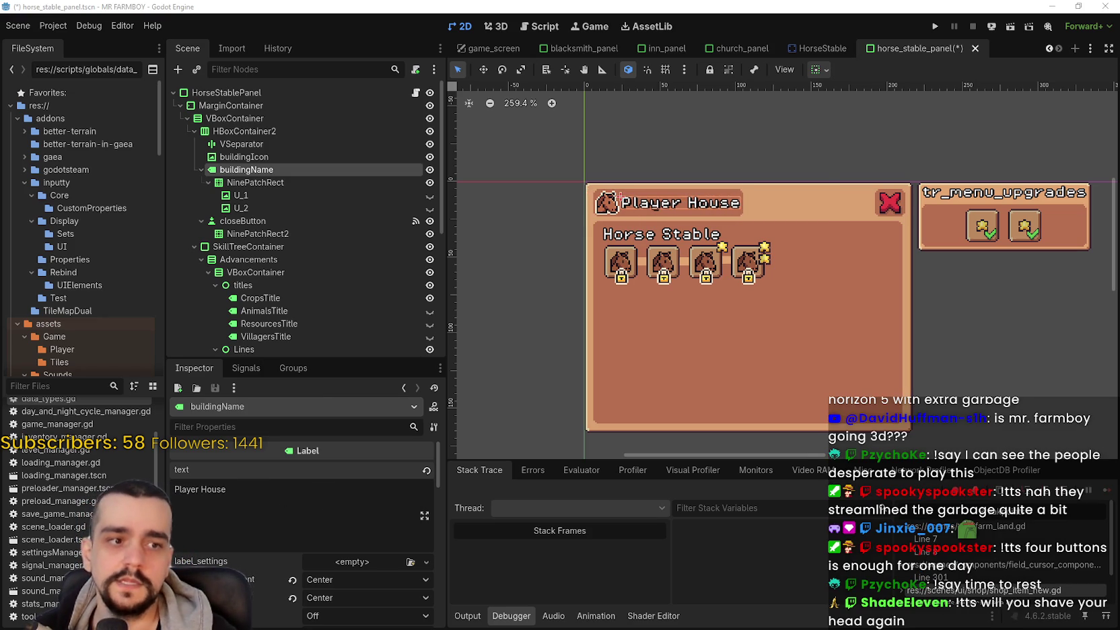
Step: Open the region editor for buildingIcon's atlas texture and browse to the character sprites
{"action": "left_click", "coordinate": [263, 159]}
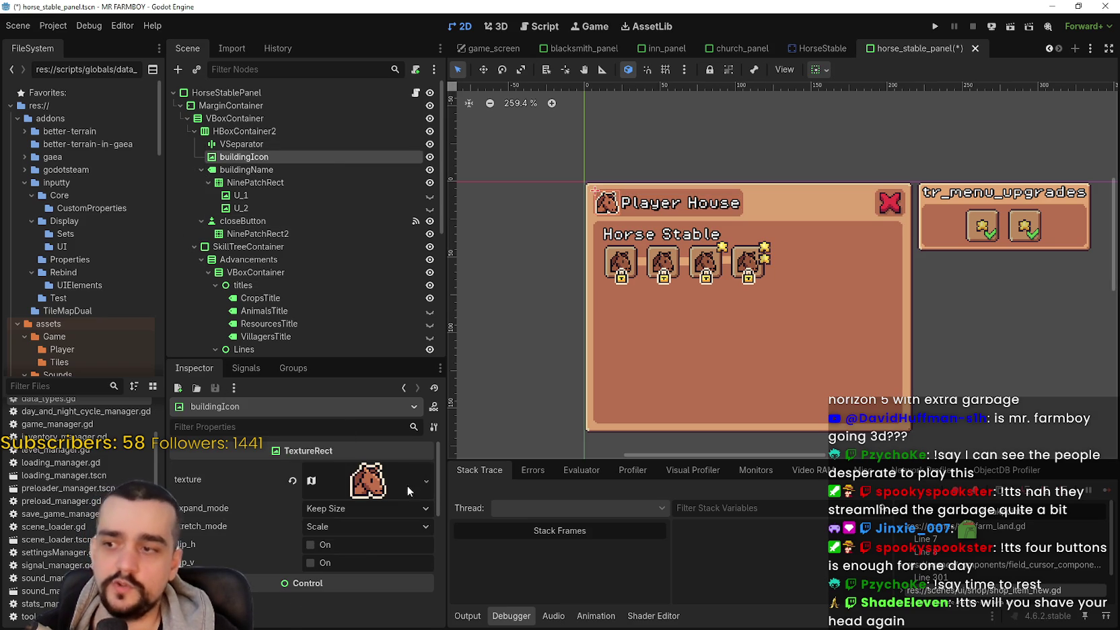
{"action": "mouse_move", "coordinate": [384, 495]}
{"action": "scroll", "coordinate": [328, 509], "scroll_direction": "down", "scroll_amount": 3}
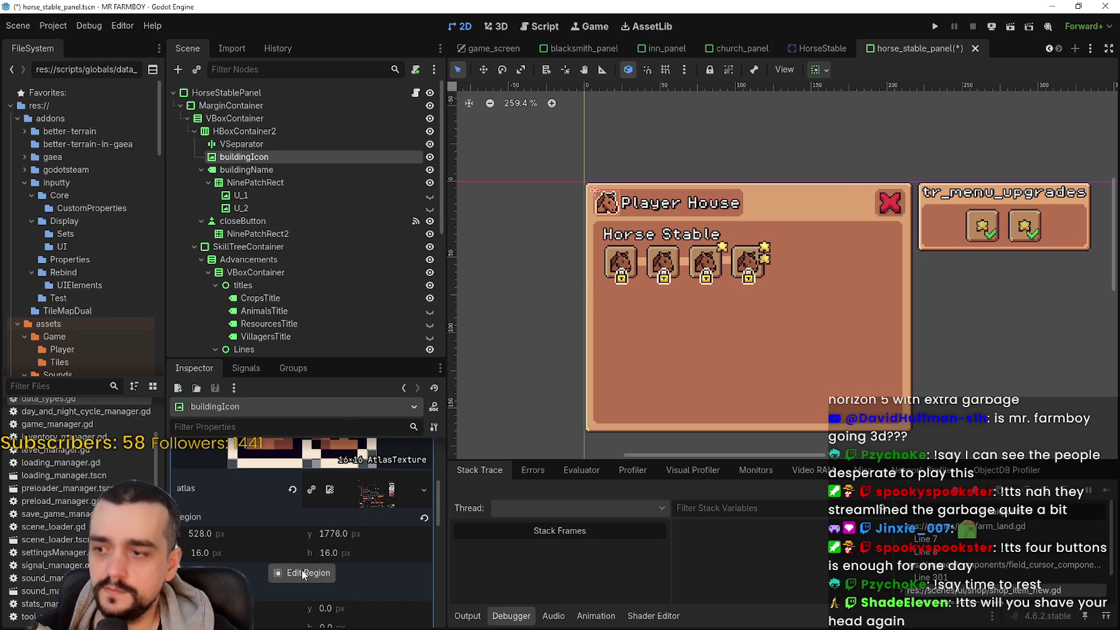
{"action": "left_click", "coordinate": [305, 572]}
{"action": "scroll", "coordinate": [456, 319], "scroll_direction": "up", "scroll_amount": 5}
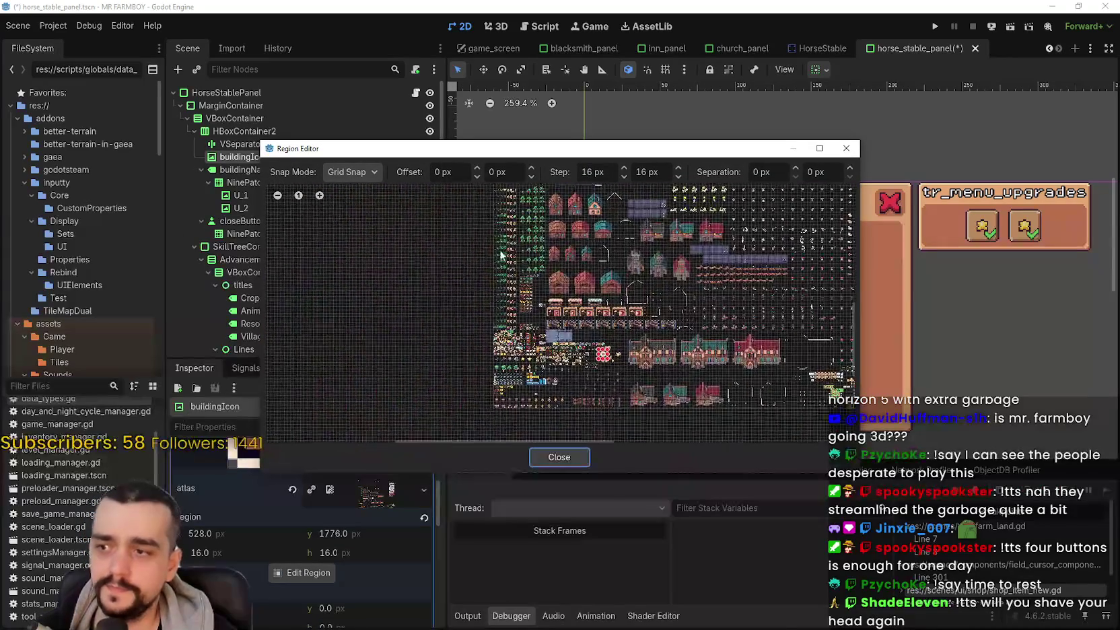
{"action": "scroll", "coordinate": [546, 356], "scroll_direction": "up", "scroll_amount": 4}
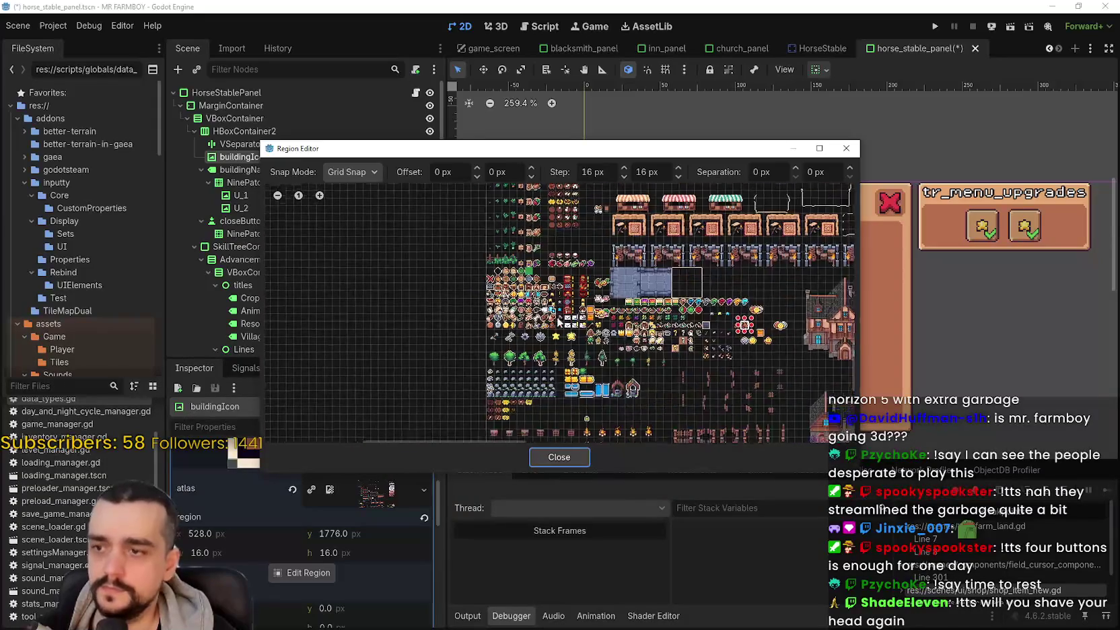
{"action": "scroll", "coordinate": [524, 277], "scroll_direction": "up", "scroll_amount": 2}
{"action": "scroll", "coordinate": [532, 276], "scroll_direction": "up", "scroll_amount": 2}
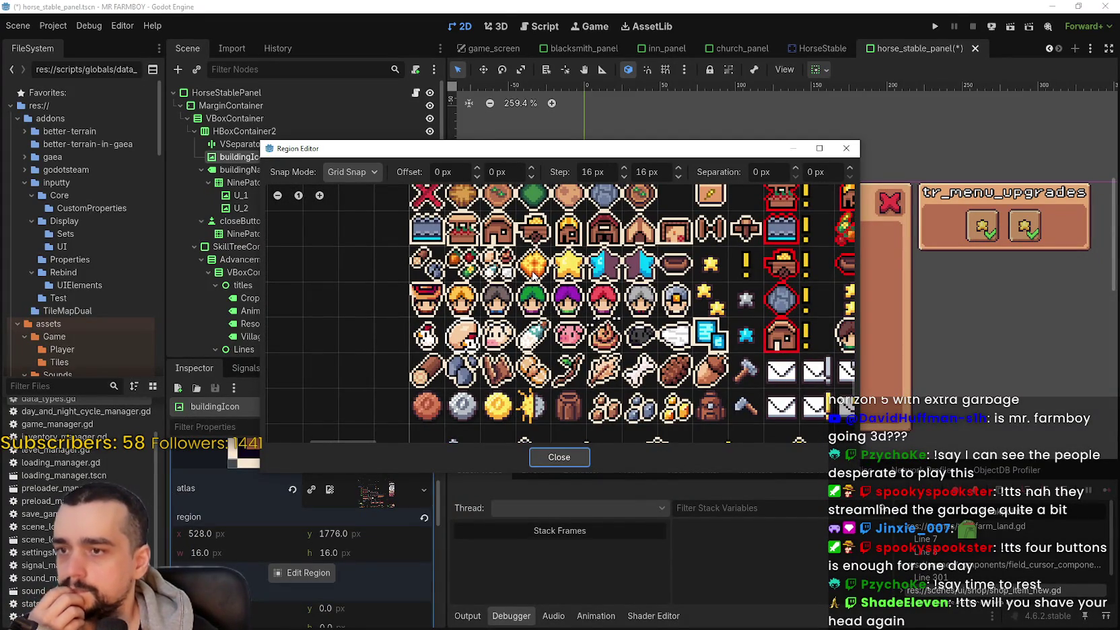
{"action": "left_click_drag", "start_coordinate": [534, 276], "coordinate": [523, 347]}
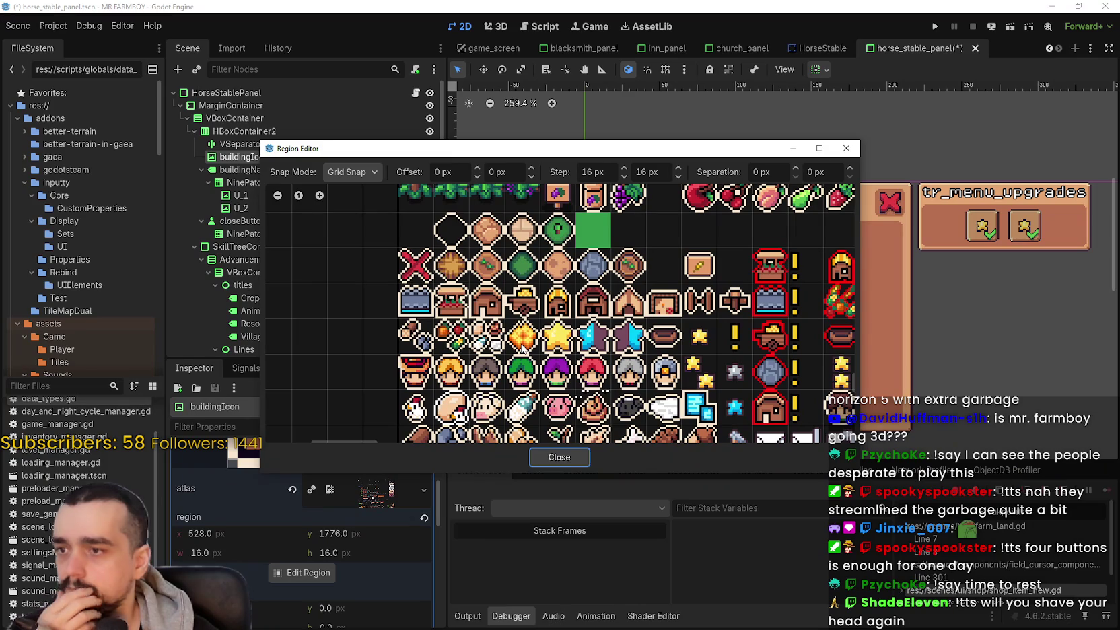
{"action": "scroll", "coordinate": [522, 346], "scroll_direction": "down", "scroll_amount": 2}
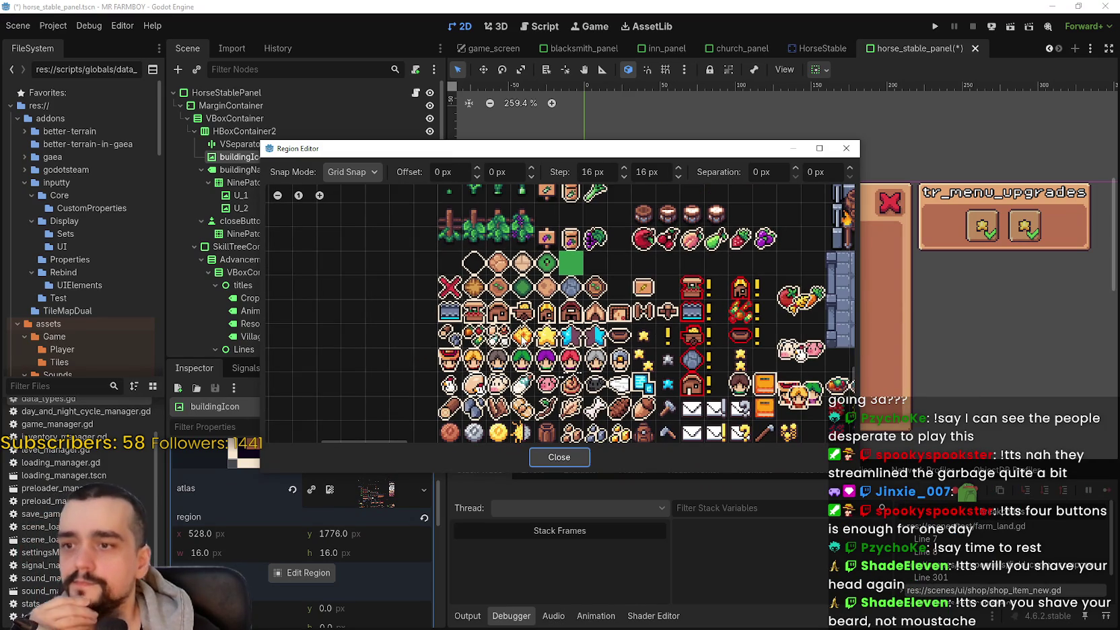
{"action": "scroll", "coordinate": [522, 350], "scroll_direction": "up", "scroll_amount": 2}
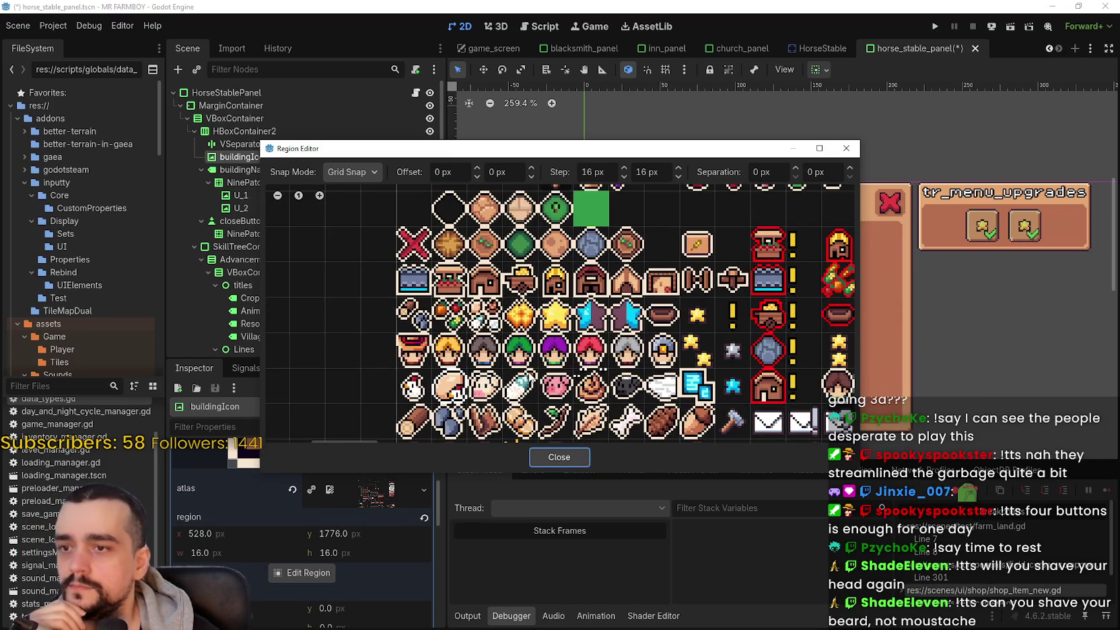
{"action": "scroll", "coordinate": [529, 377], "scroll_direction": "down", "scroll_amount": 1}
{"action": "scroll", "coordinate": [530, 372], "scroll_direction": "up", "scroll_amount": 1}
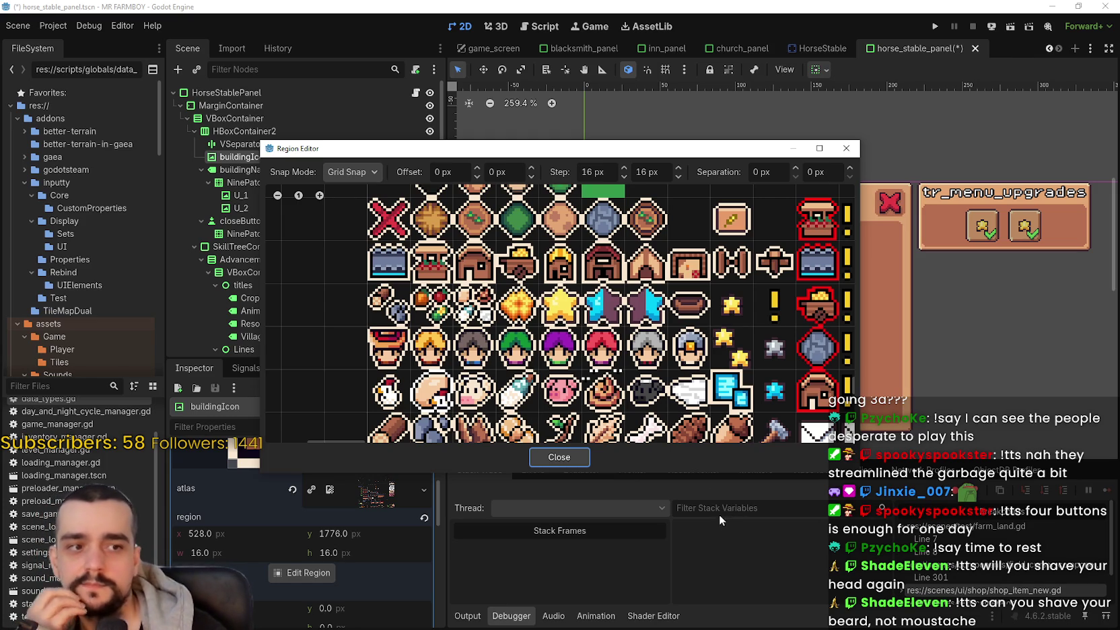
{"action": "scroll", "coordinate": [577, 279], "scroll_direction": "down", "scroll_amount": 3}
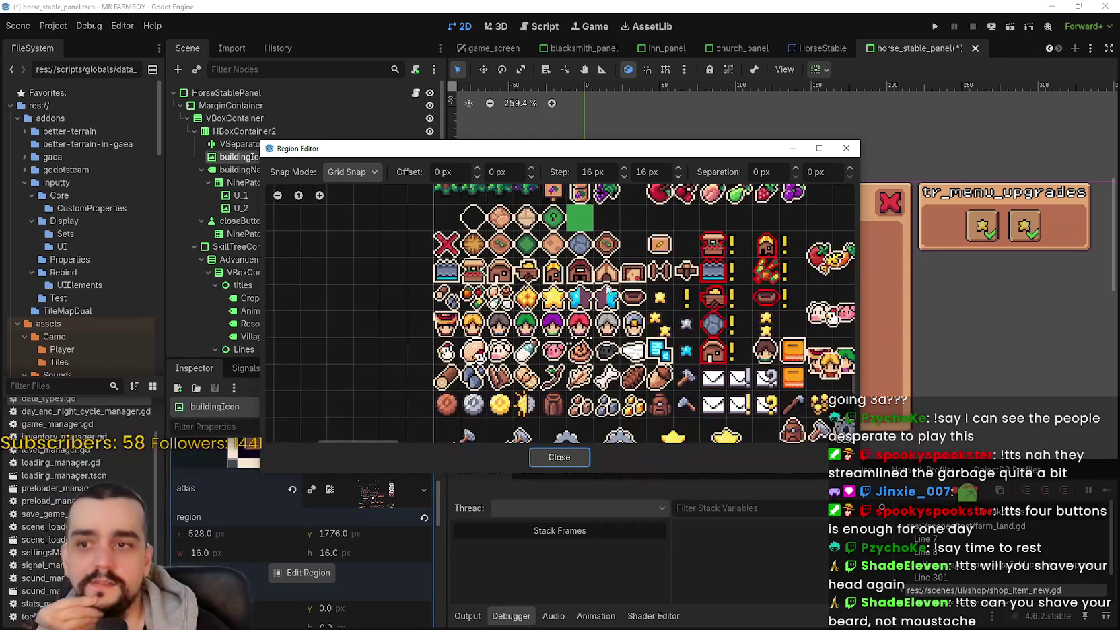
{"action": "scroll", "coordinate": [700, 382], "scroll_direction": "up", "scroll_amount": 2}
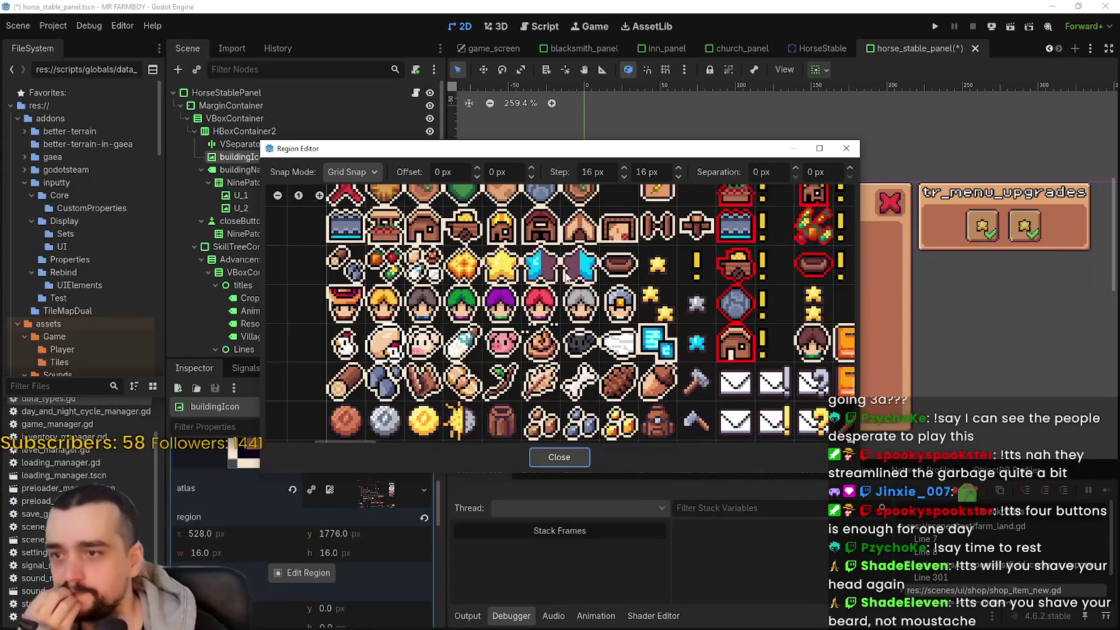
{"action": "scroll", "coordinate": [692, 313], "scroll_direction": "up", "scroll_amount": 1}
{"action": "scroll", "coordinate": [692, 313], "scroll_direction": "down", "scroll_amount": 2}
{"action": "scroll", "coordinate": [686, 302], "scroll_direction": "up", "scroll_amount": 3}
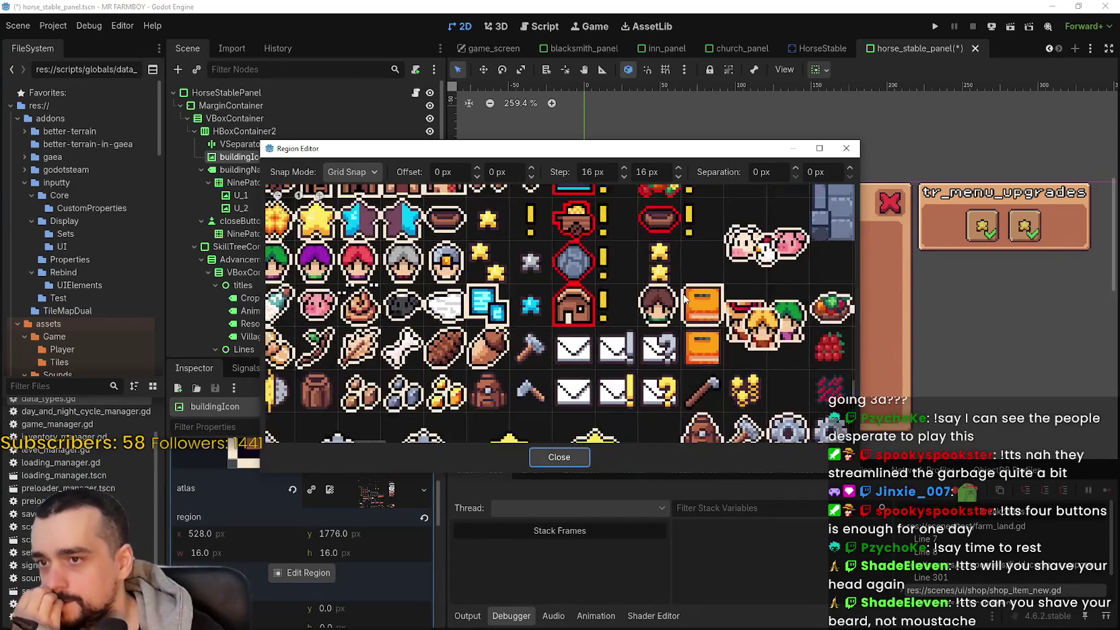
Step: Set the icon region to the brown-haired character tile (192, 1744, 16×16) and close the editor
{"action": "left_click", "coordinate": [652, 306]}
{"action": "mouse_move", "coordinate": [681, 154]}
{"action": "left_mouse_down"}
{"action": "mouse_move", "coordinate": [776, 343]}
{"action": "mouse_move", "coordinate": [791, 416]}
{"action": "mouse_move", "coordinate": [765, 260]}
{"action": "mouse_move", "coordinate": [759, 347]}
{"action": "mouse_move", "coordinate": [726, 218]}
{"action": "left_mouse_up"}
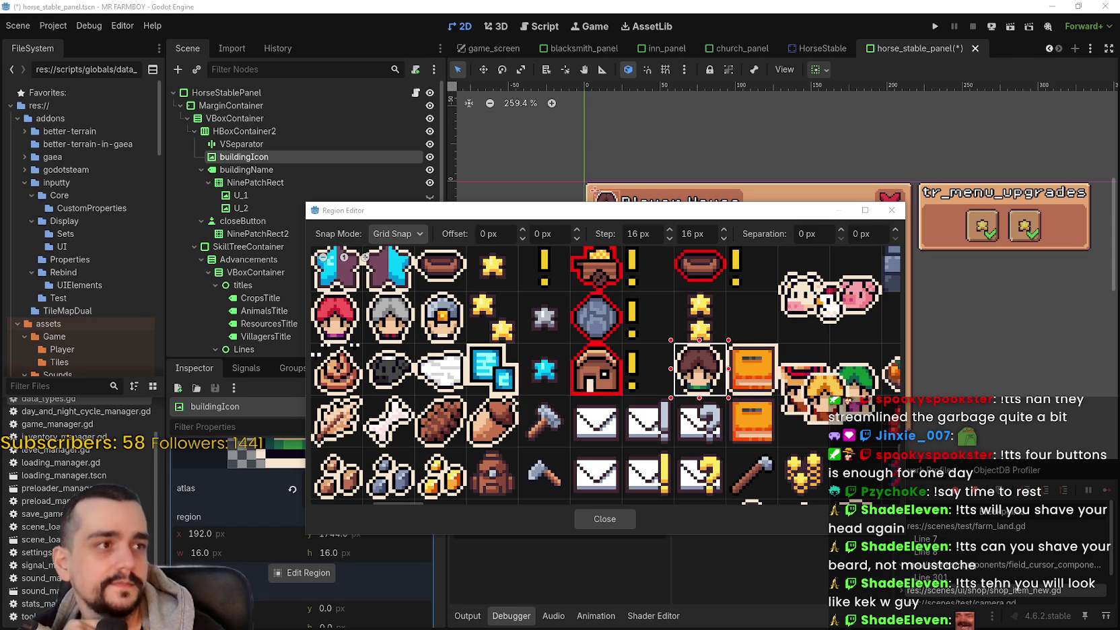
{"action": "scroll", "coordinate": [726, 417], "scroll_direction": "down", "scroll_amount": 1}
{"action": "scroll", "coordinate": [725, 417], "scroll_direction": "down", "scroll_amount": 6}
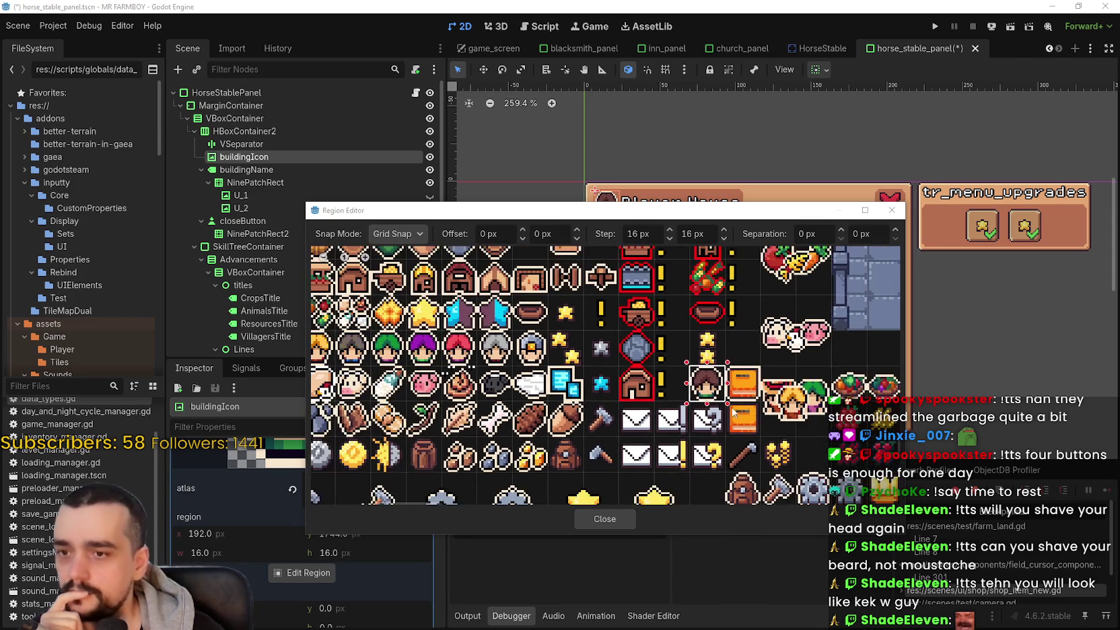
{"action": "scroll", "coordinate": [769, 420], "scroll_direction": "up", "scroll_amount": 2}
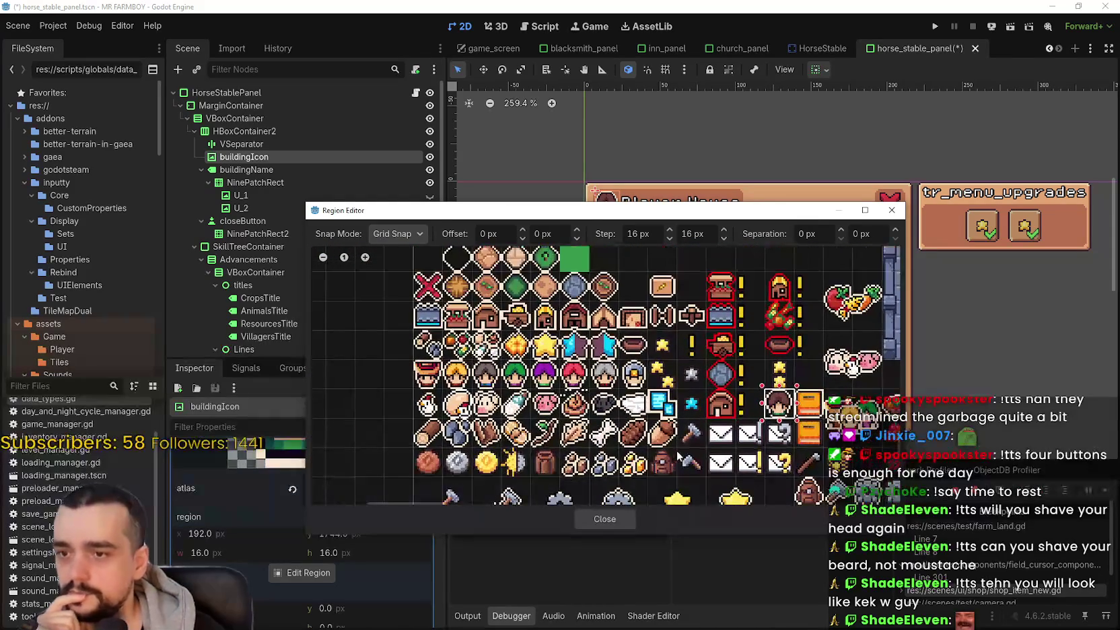
{"action": "left_click", "coordinate": [603, 519]}
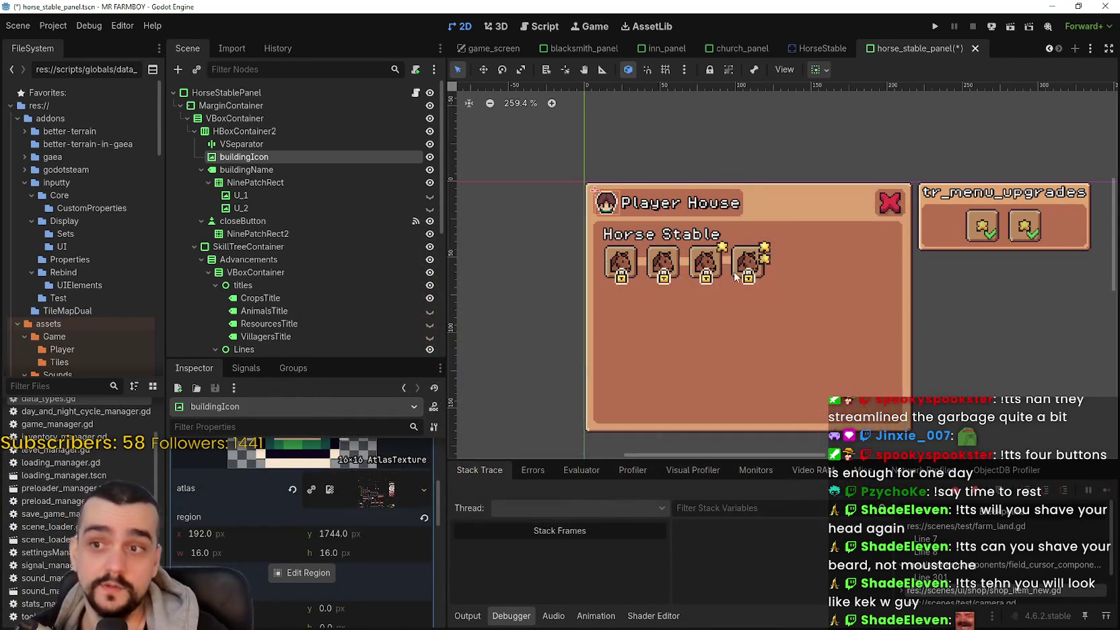
Step: Save horse_stable_panel.tscn with the Player House title and character icon
{"action": "scroll", "coordinate": [785, 237], "scroll_direction": "up", "scroll_amount": 1}
{"action": "key", "text": "ctrl+s"}
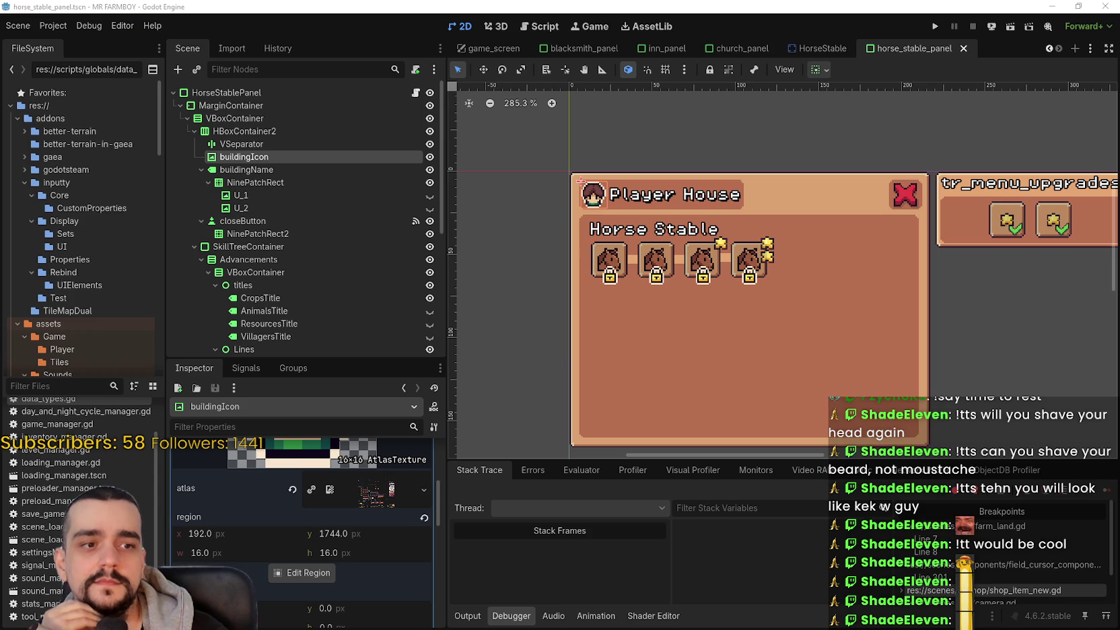
{"action": "scroll", "coordinate": [807, 301], "scroll_direction": "down", "scroll_amount": 1}
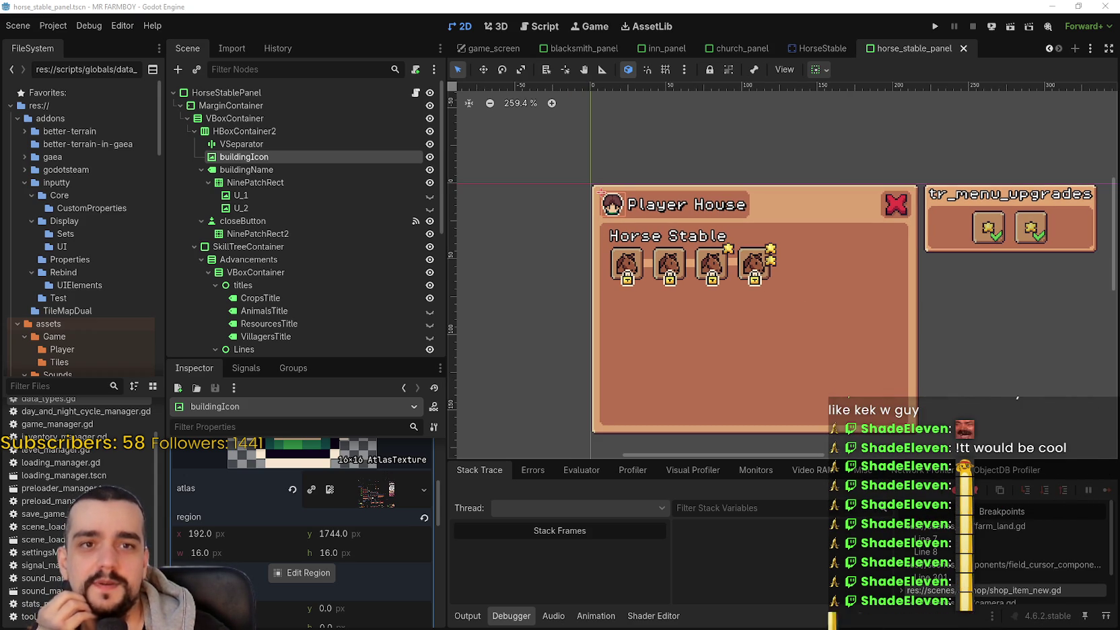
Step: Adjust the canvas view around the panel and save the horse stable panel scene
{"action": "left_click_drag", "start_coordinate": [733, 334], "coordinate": [735, 340]}
{"action": "scroll", "coordinate": [737, 338], "scroll_direction": "up", "scroll_amount": 1}
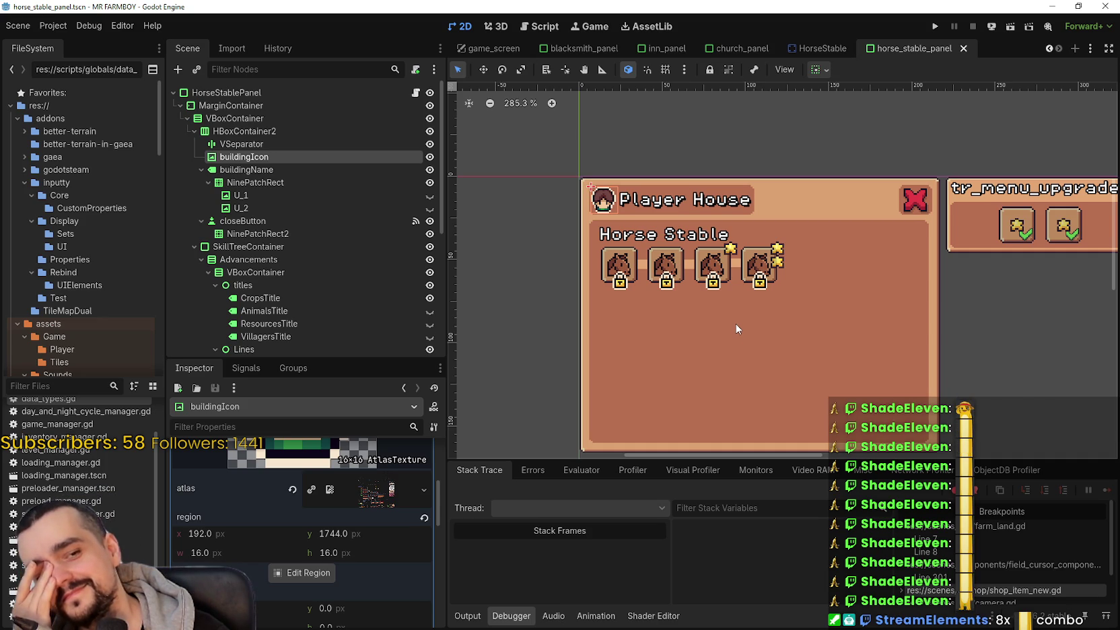
{"action": "scroll", "coordinate": [735, 222], "scroll_direction": "up", "scroll_amount": 3}
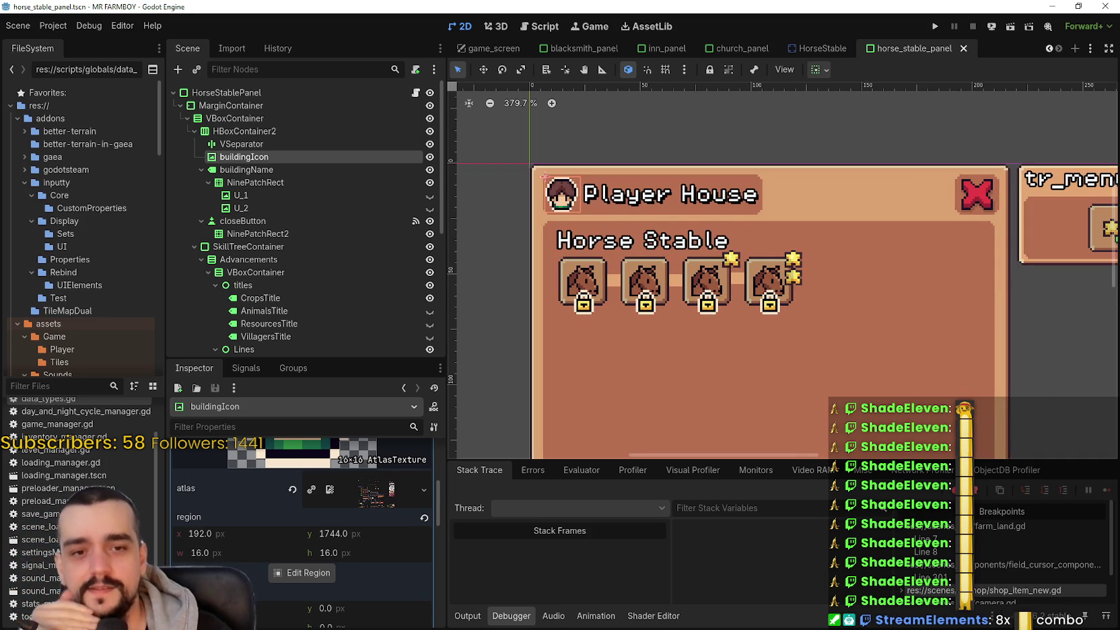
{"action": "scroll", "coordinate": [693, 365], "scroll_direction": "right", "scroll_amount": 1}
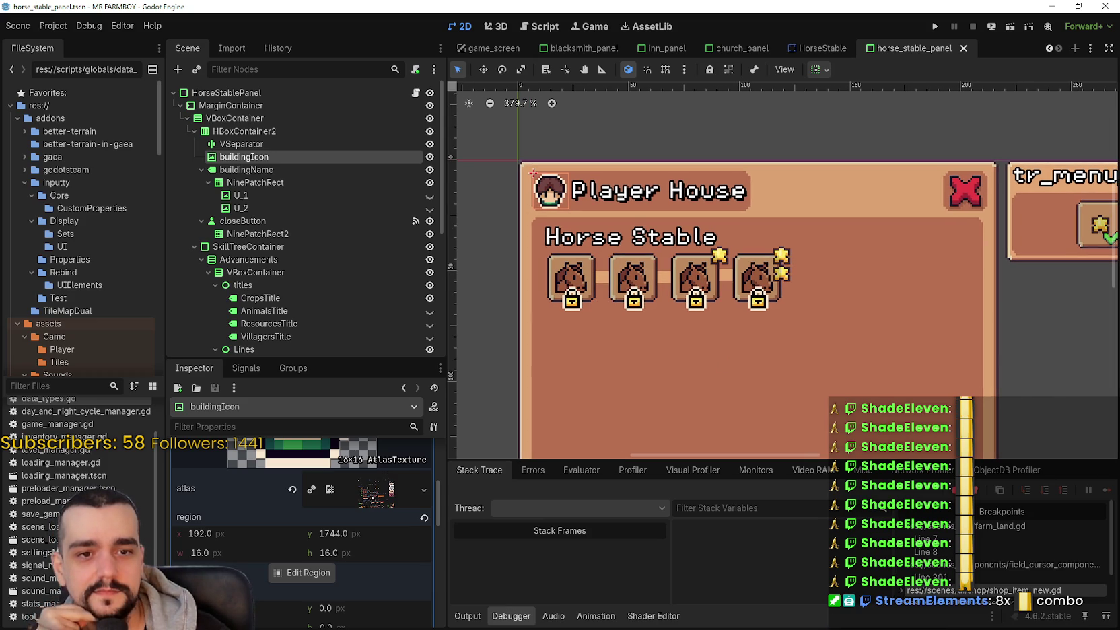
{"action": "scroll", "coordinate": [710, 321], "scroll_direction": "up", "scroll_amount": 1}
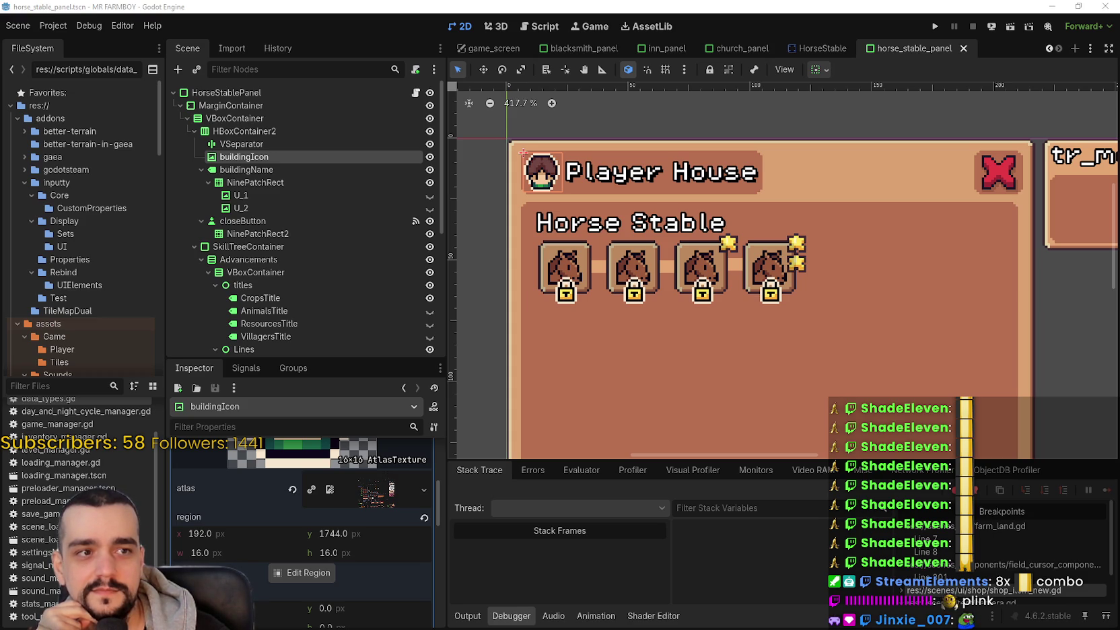
{"action": "scroll", "coordinate": [681, 304], "scroll_direction": "down", "scroll_amount": 2}
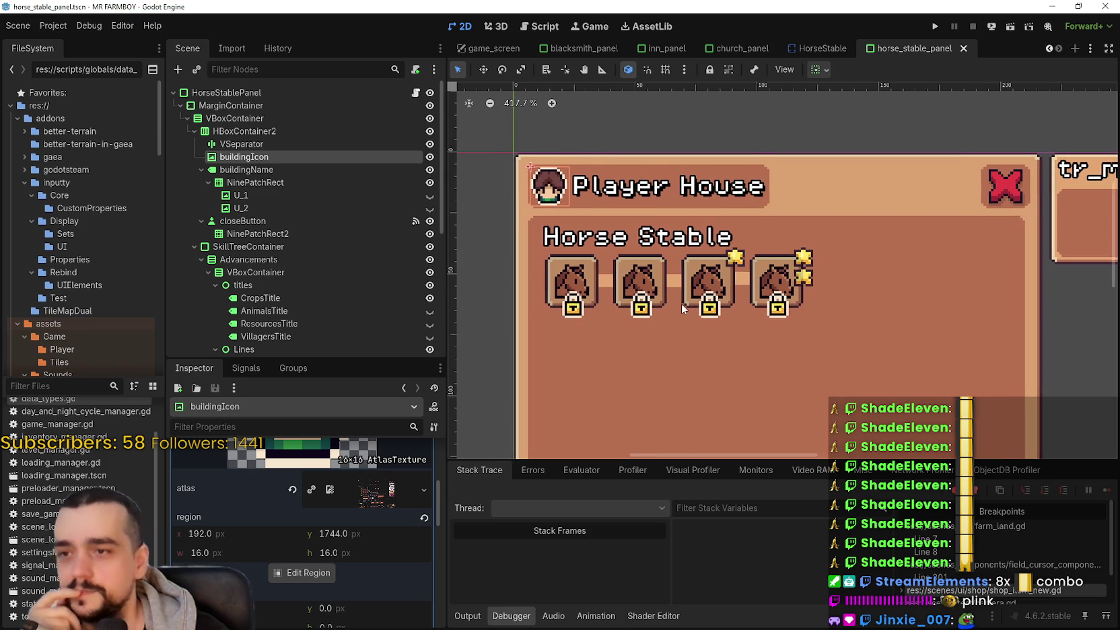
{"action": "key", "text": "ctrl+s"}
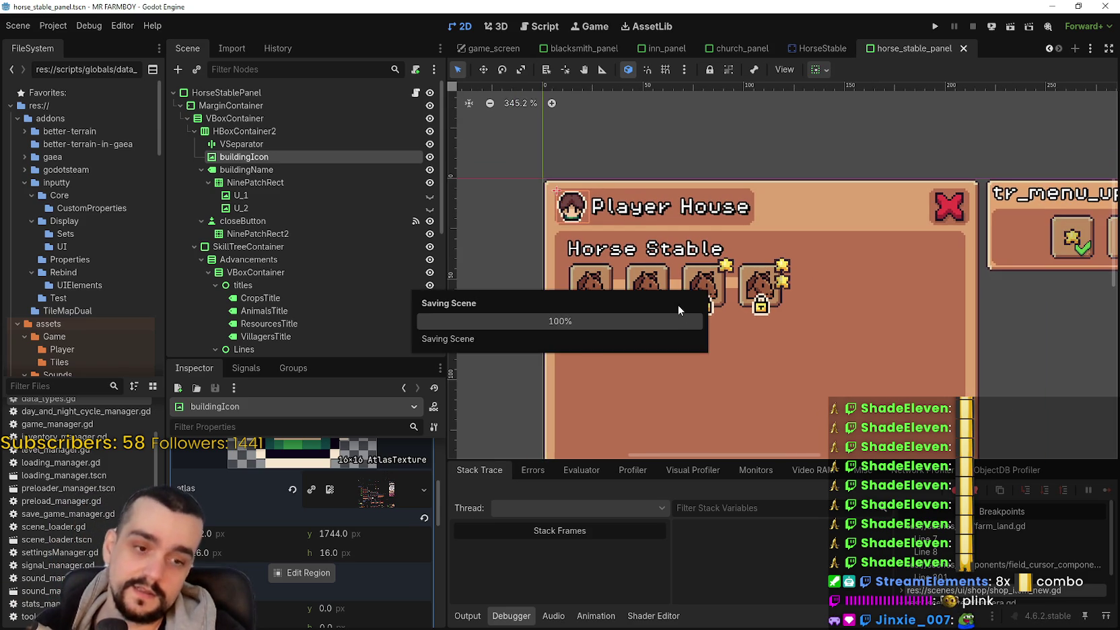
Step: Open horse_stable_panel.gd from the HorseStablePanel root node's script icon
{"action": "scroll", "coordinate": [741, 232], "scroll_direction": "down", "scroll_amount": 1}
{"action": "left_click_drag", "start_coordinate": [641, 315], "coordinate": [635, 300]}
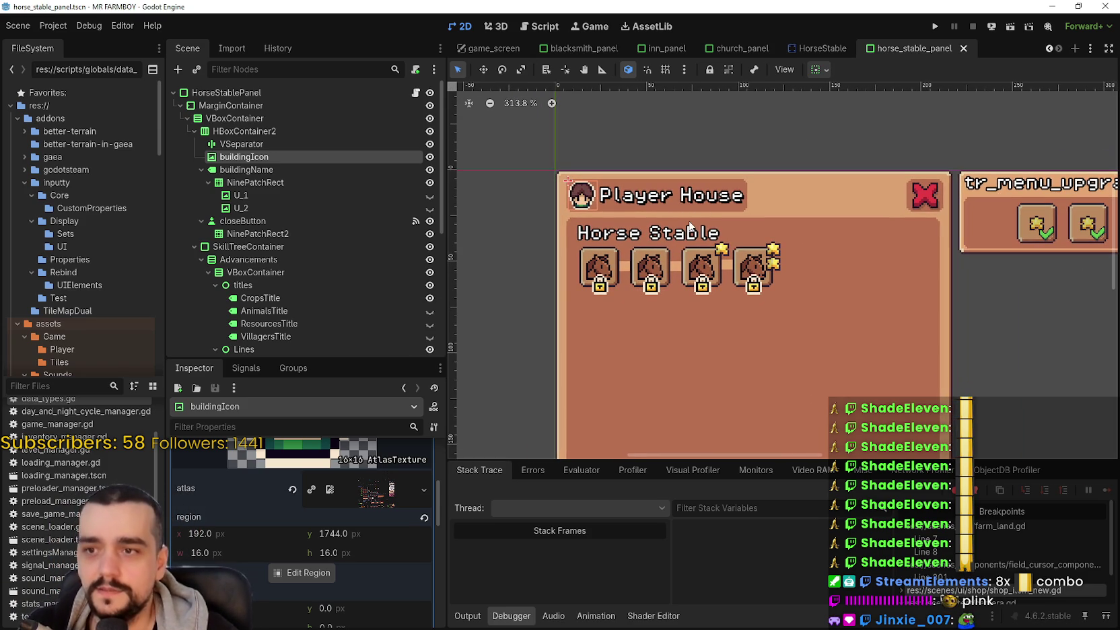
{"action": "scroll", "coordinate": [688, 229], "scroll_direction": "up", "scroll_amount": 2}
{"action": "scroll", "coordinate": [686, 227], "scroll_direction": "down", "scroll_amount": 2}
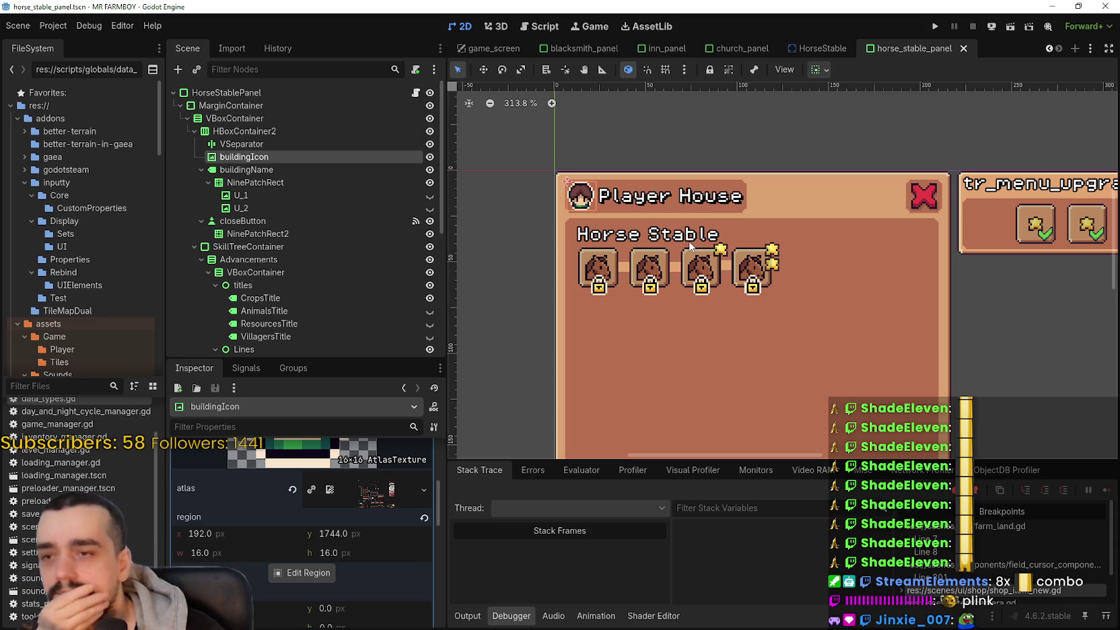
{"action": "scroll", "coordinate": [690, 245], "scroll_direction": "right", "scroll_amount": 1}
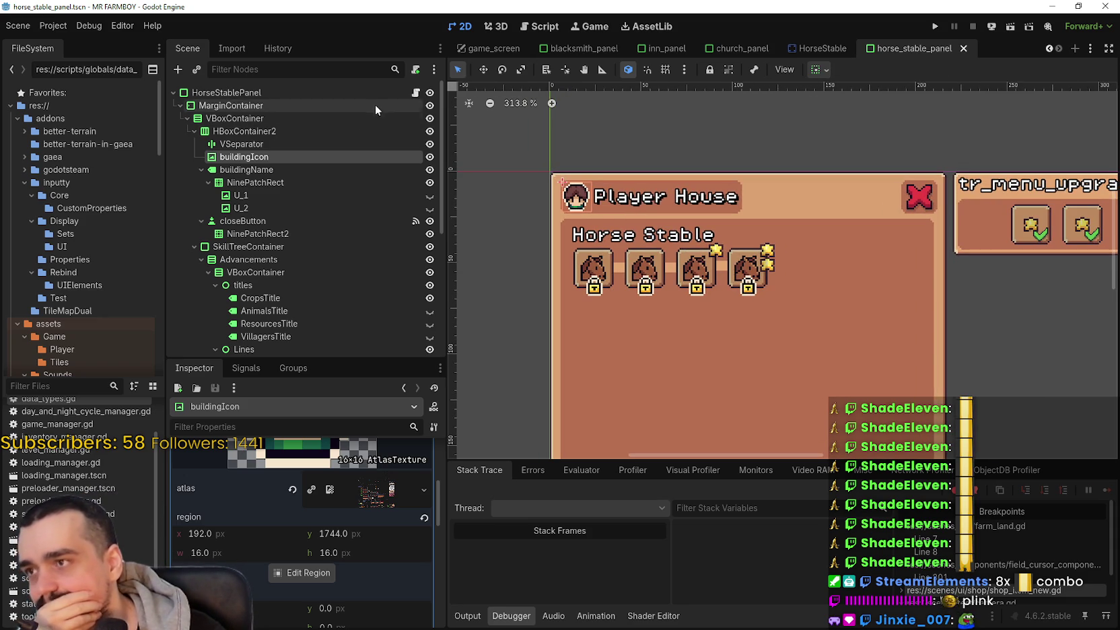
{"action": "left_click", "coordinate": [416, 92]}
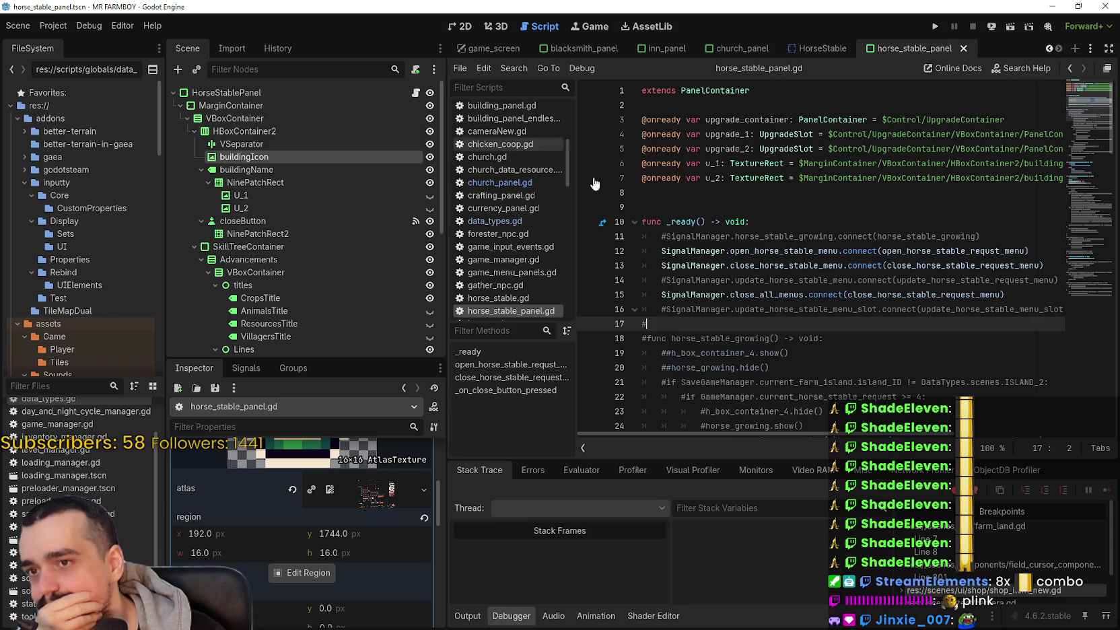
Step: Look over the horse_stable_panel.gd code around lines 9 to 17
{"action": "left_click", "coordinate": [731, 192]}
{"action": "left_click", "coordinate": [728, 207]}
{"action": "scroll", "coordinate": [730, 202], "scroll_direction": "down", "scroll_amount": 1}
{"action": "scroll", "coordinate": [729, 202], "scroll_direction": "down", "scroll_amount": 2}
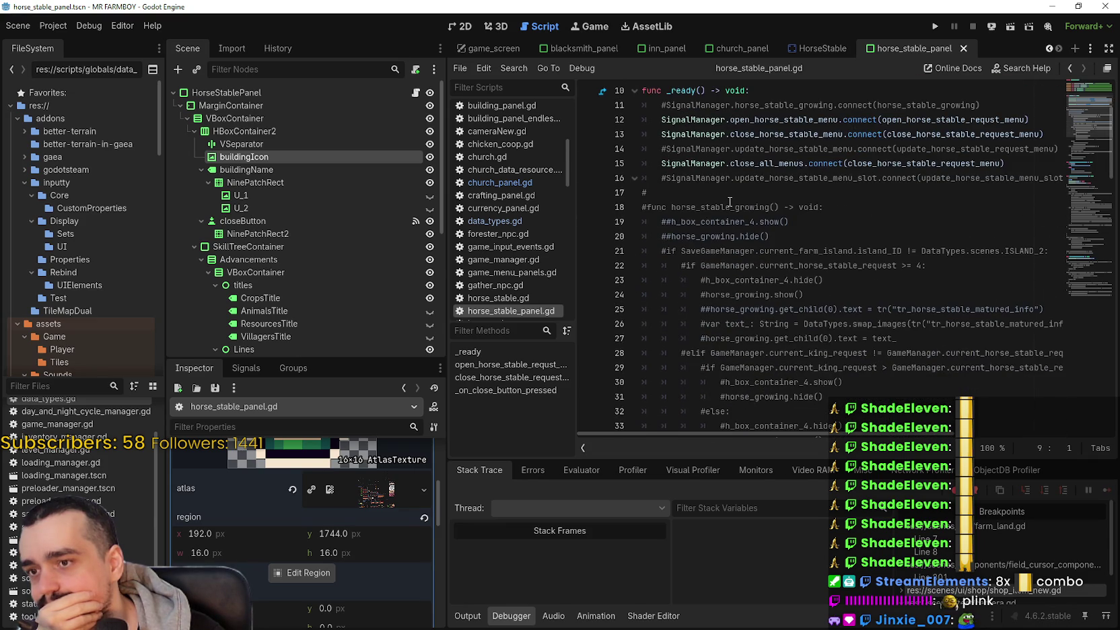
{"action": "left_click", "coordinate": [732, 193]}
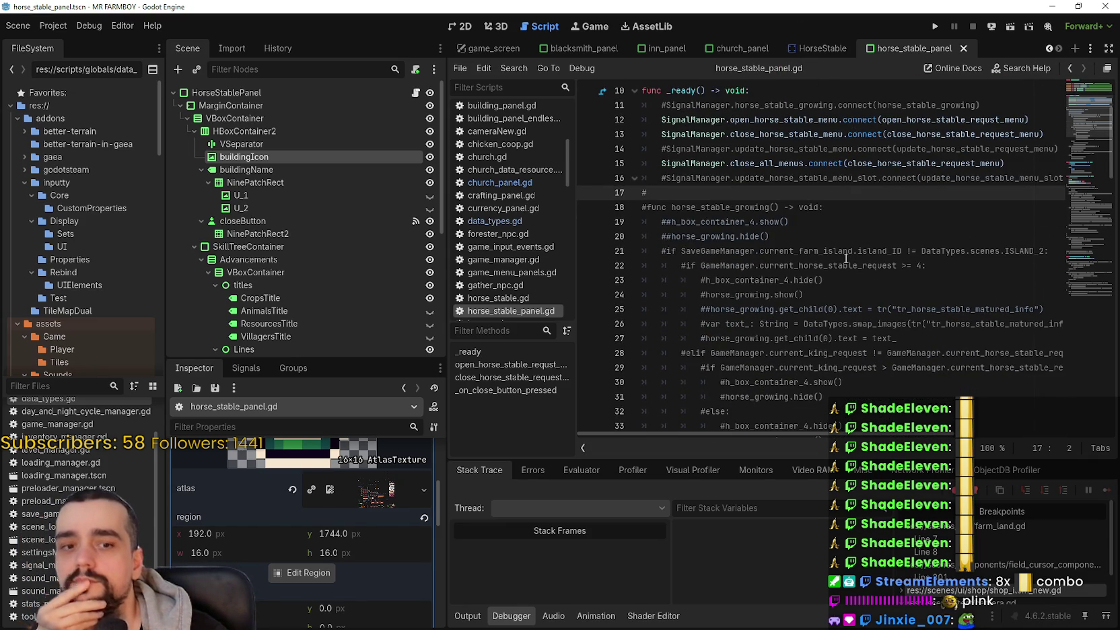
Step: Switch to the HorseStable scene and open its horse_stable.gd script
{"action": "mouse_move", "coordinate": [805, 56]}
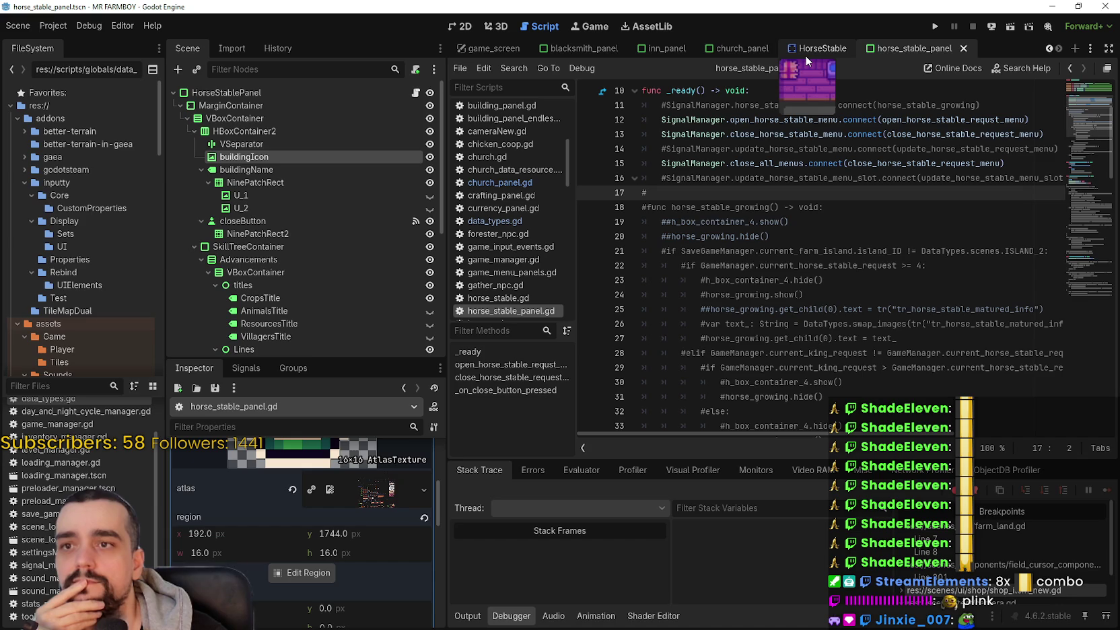
{"action": "left_click", "coordinate": [805, 55]}
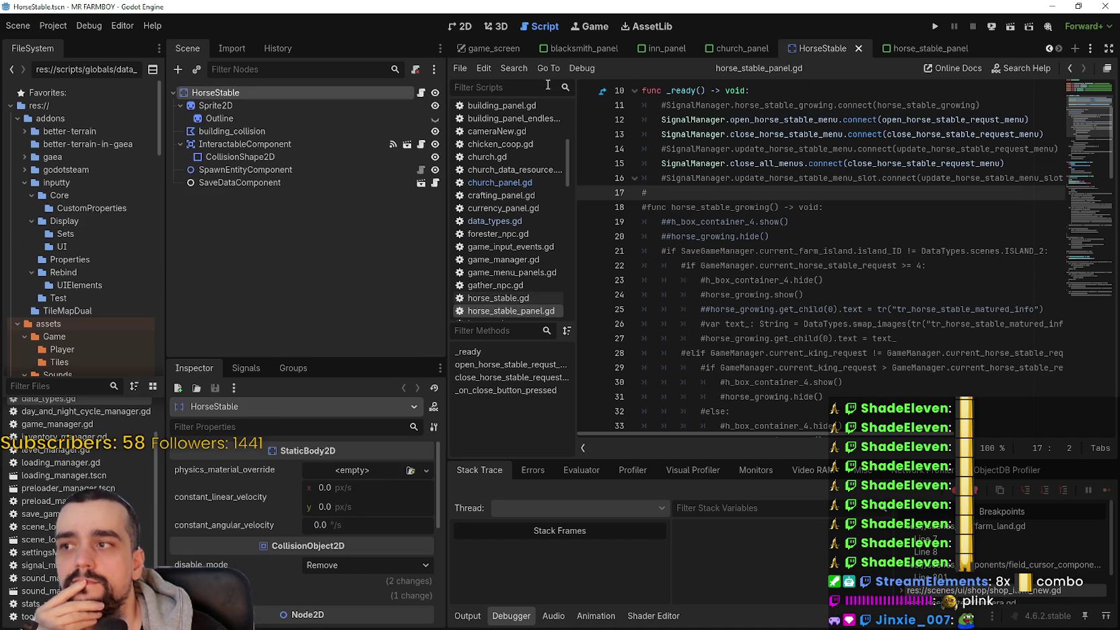
{"action": "left_click", "coordinate": [424, 91]}
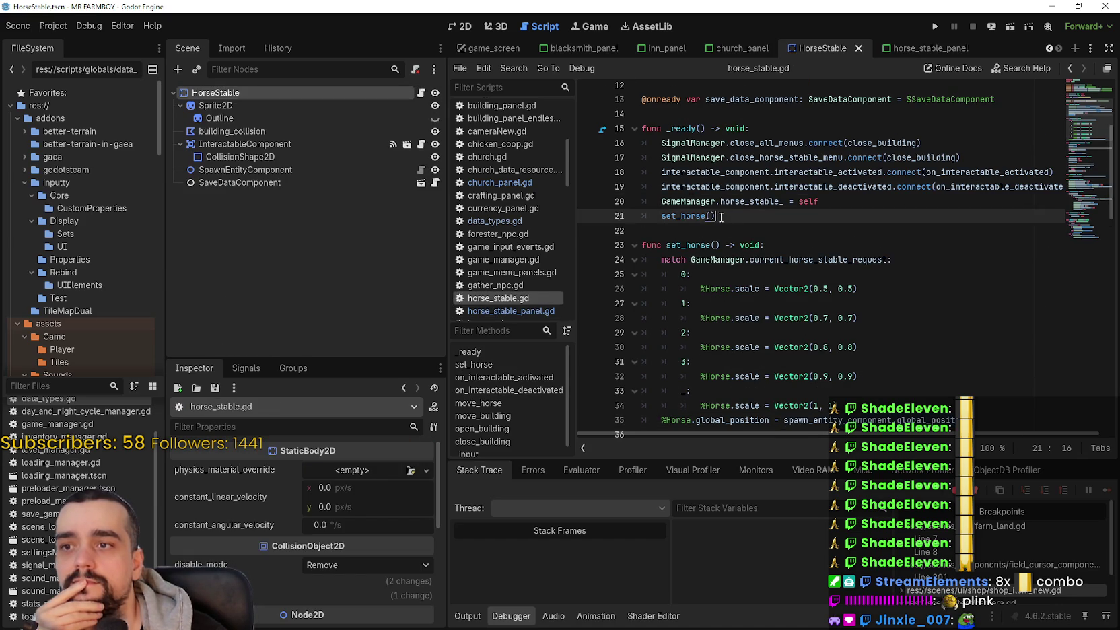
{"action": "left_click", "coordinate": [736, 232]}
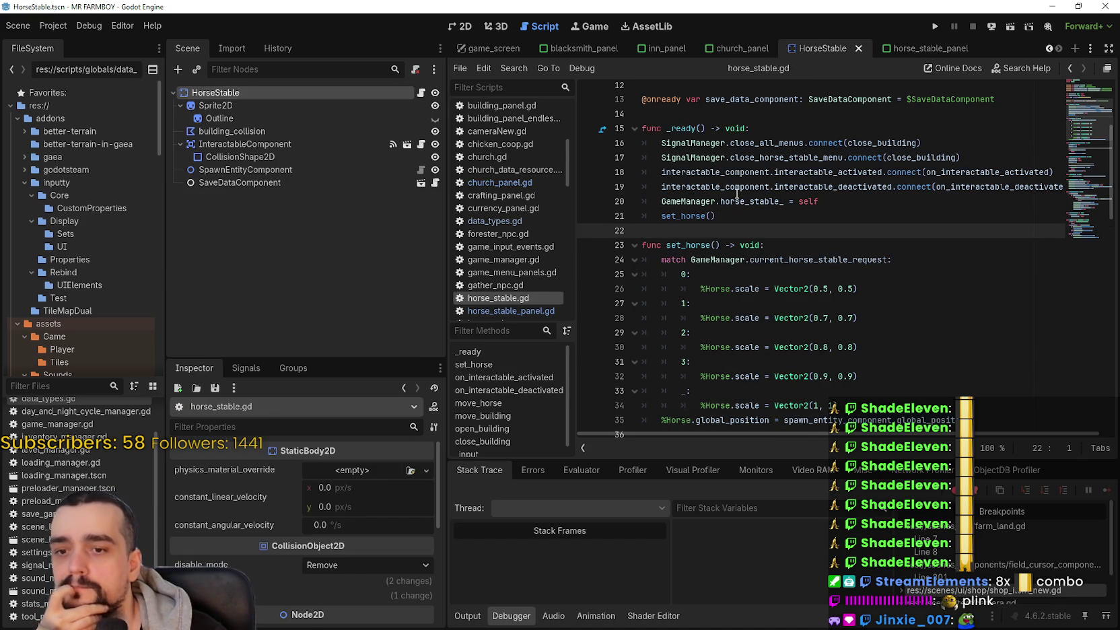
{"action": "scroll", "coordinate": [835, 222], "scroll_direction": "up", "scroll_amount": 4}
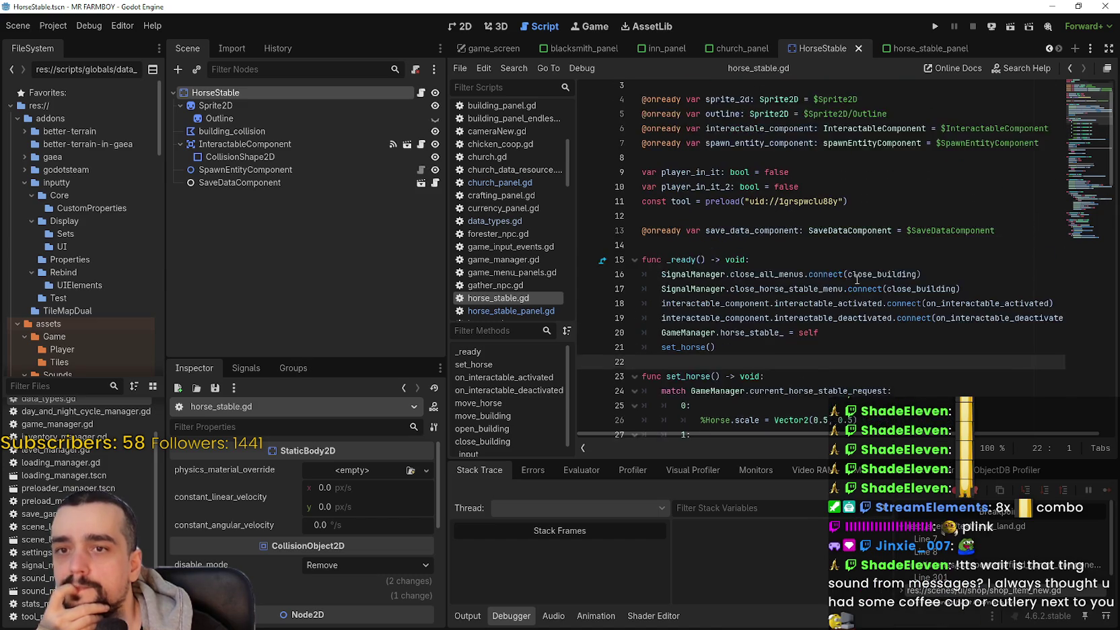
{"action": "scroll", "coordinate": [850, 241], "scroll_direction": "down", "scroll_amount": 4}
{"action": "scroll", "coordinate": [838, 254], "scroll_direction": "down", "scroll_amount": 2}
Step: Scroll through horse_stable.gd reviewing move_horse, move_building and open_building
{"action": "left_click", "coordinate": [869, 336]}
{"action": "scroll", "coordinate": [871, 316], "scroll_direction": "down", "scroll_amount": 2}
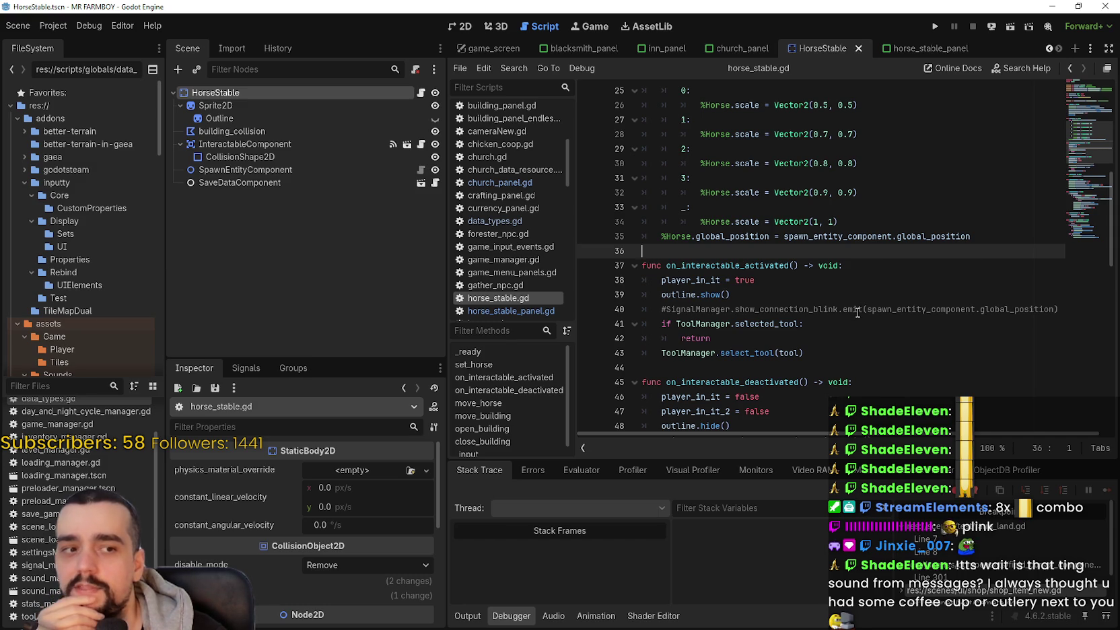
{"action": "scroll", "coordinate": [808, 215], "scroll_direction": "down", "scroll_amount": 2}
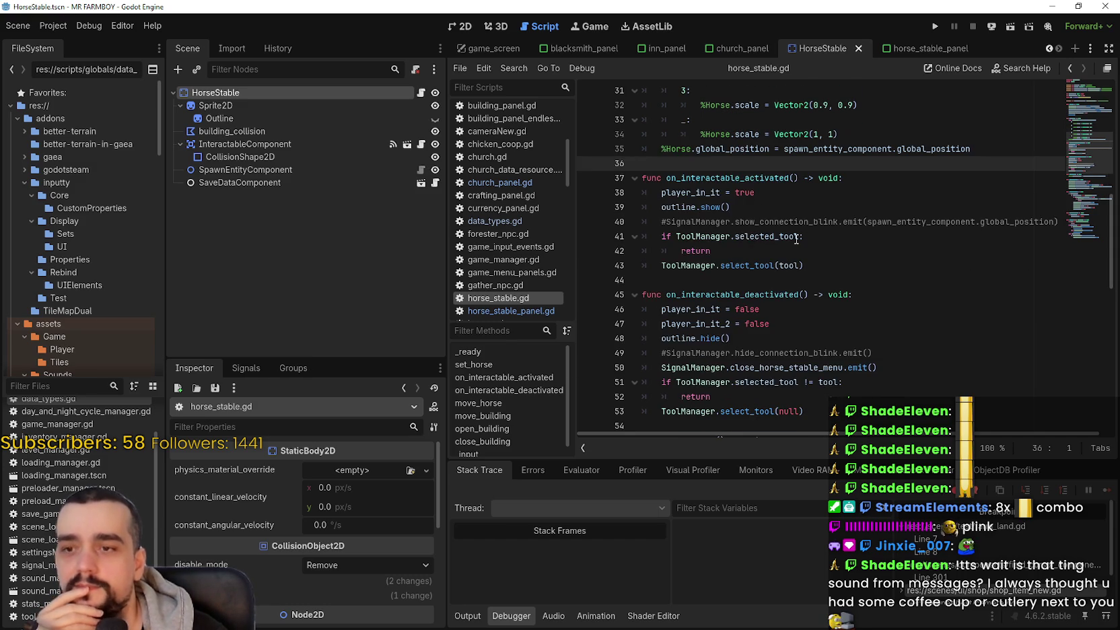
{"action": "left_click", "coordinate": [787, 279]}
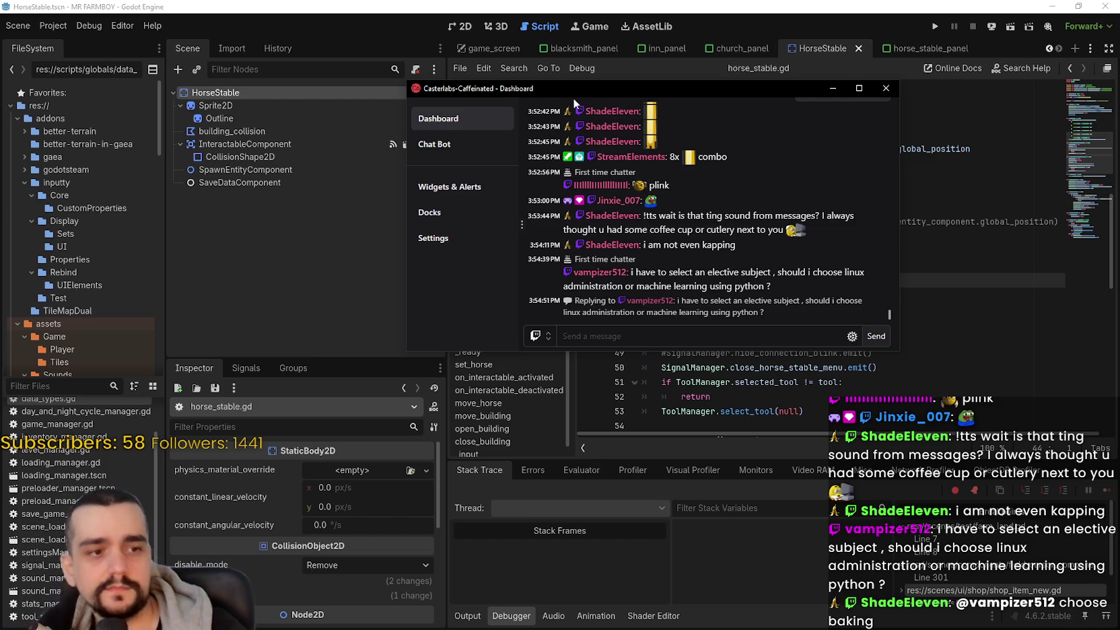
{"action": "key", "text": "alt+Tab"}
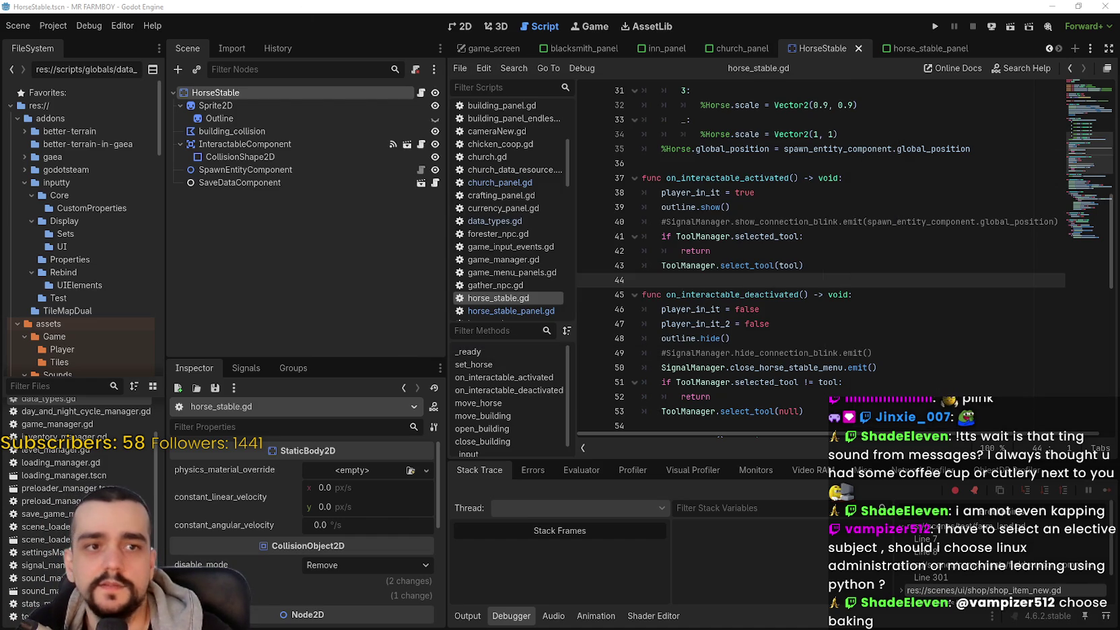
{"action": "left_click", "coordinate": [792, 326]}
Step: Scroll down through horse_stable.gd, checking empty lines 55, 57, 64 and 80
{"action": "scroll", "coordinate": [793, 326], "scroll_direction": "down", "scroll_amount": 2}
{"action": "left_click", "coordinate": [801, 294]}
{"action": "scroll", "coordinate": [802, 291], "scroll_direction": "down", "scroll_amount": 2}
{"action": "left_click", "coordinate": [814, 267]}
{"action": "scroll", "coordinate": [817, 263], "scroll_direction": "down", "scroll_amount": 2}
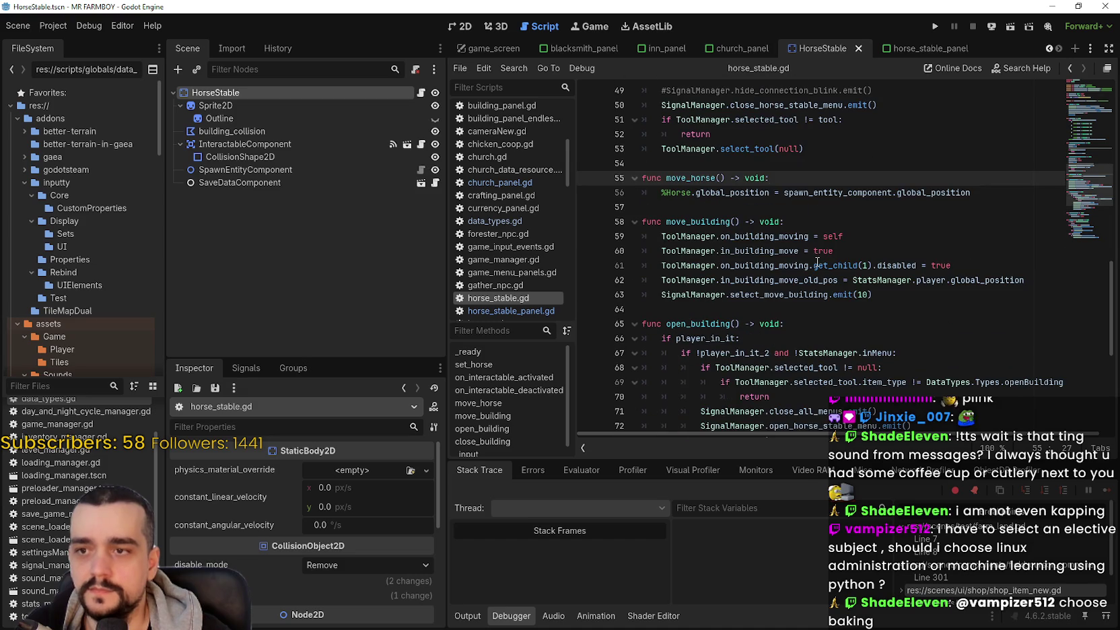
{"action": "left_click", "coordinate": [783, 228]}
{"action": "key", "text": "Up"}
{"action": "key", "text": "Up"}
{"action": "key", "text": "Down"}
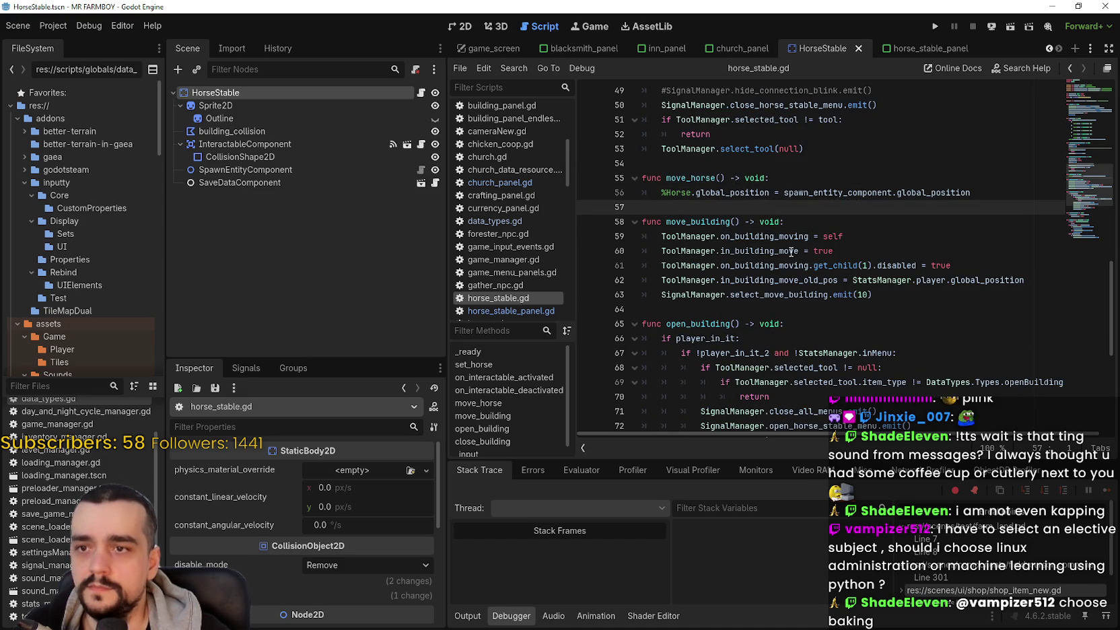
{"action": "scroll", "coordinate": [791, 252], "scroll_direction": "down", "scroll_amount": 1}
{"action": "left_click", "coordinate": [801, 268]}
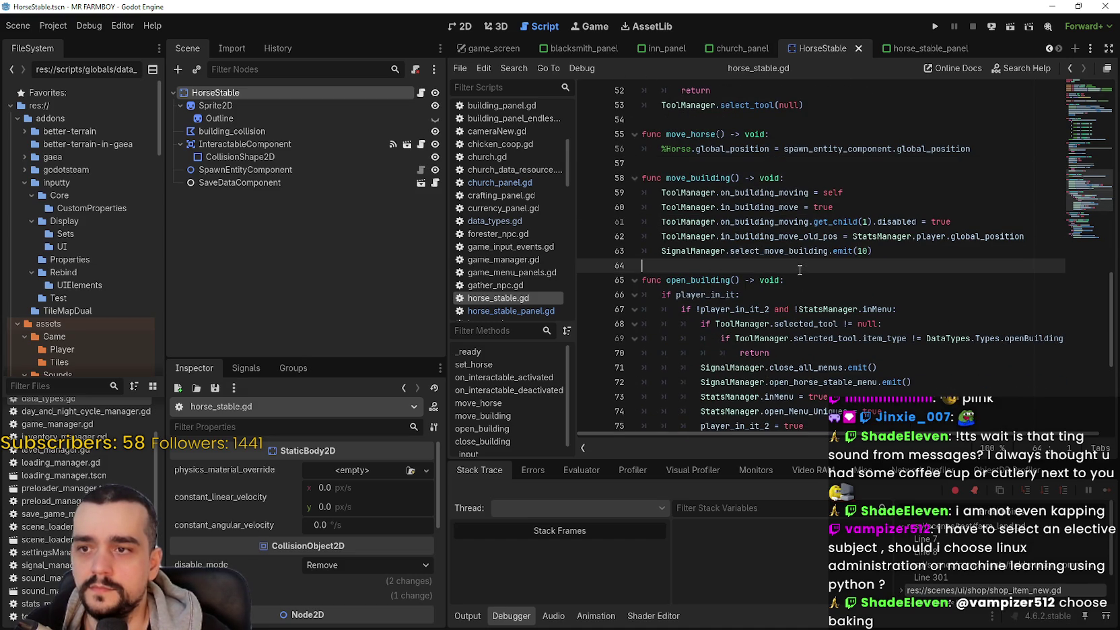
{"action": "scroll", "coordinate": [913, 301], "scroll_direction": "down", "scroll_amount": 4}
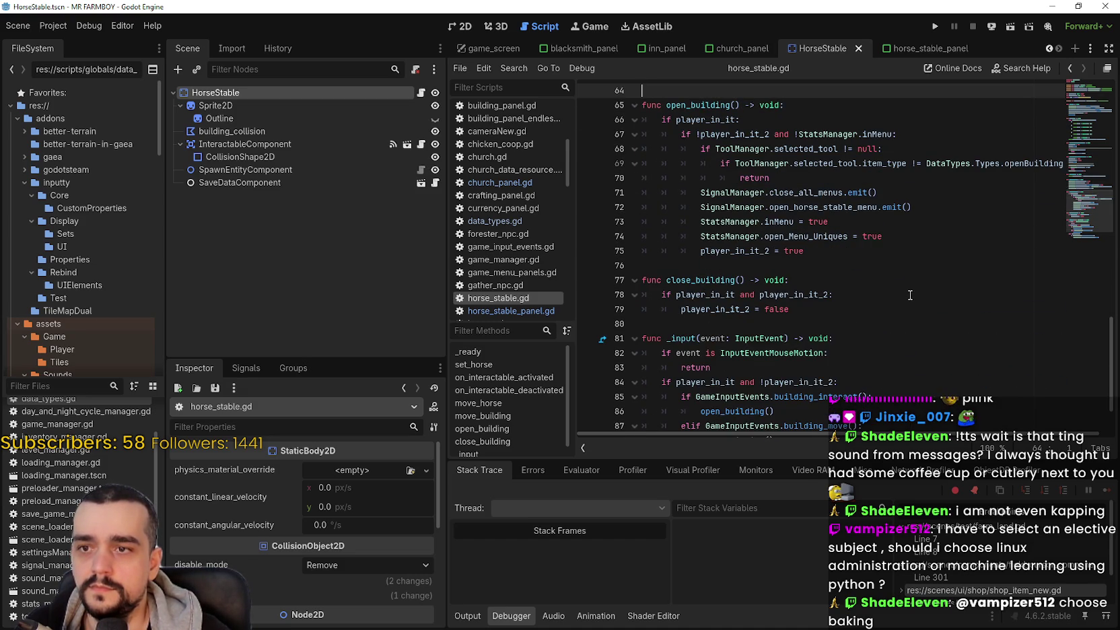
{"action": "scroll", "coordinate": [909, 293], "scroll_direction": "down", "scroll_amount": 2}
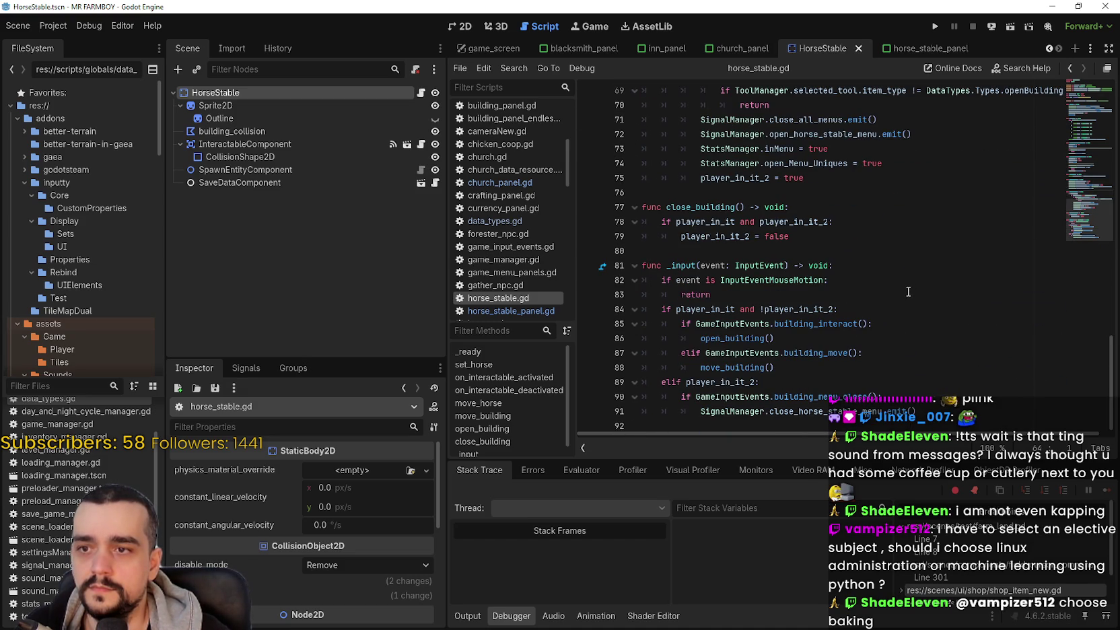
{"action": "left_click", "coordinate": [845, 249]}
Step: Inspect the horse scale 0.7 line and GameManager.current_horse_stable_request on line 24
{"action": "scroll", "coordinate": [880, 317], "scroll_direction": "up", "scroll_amount": 15}
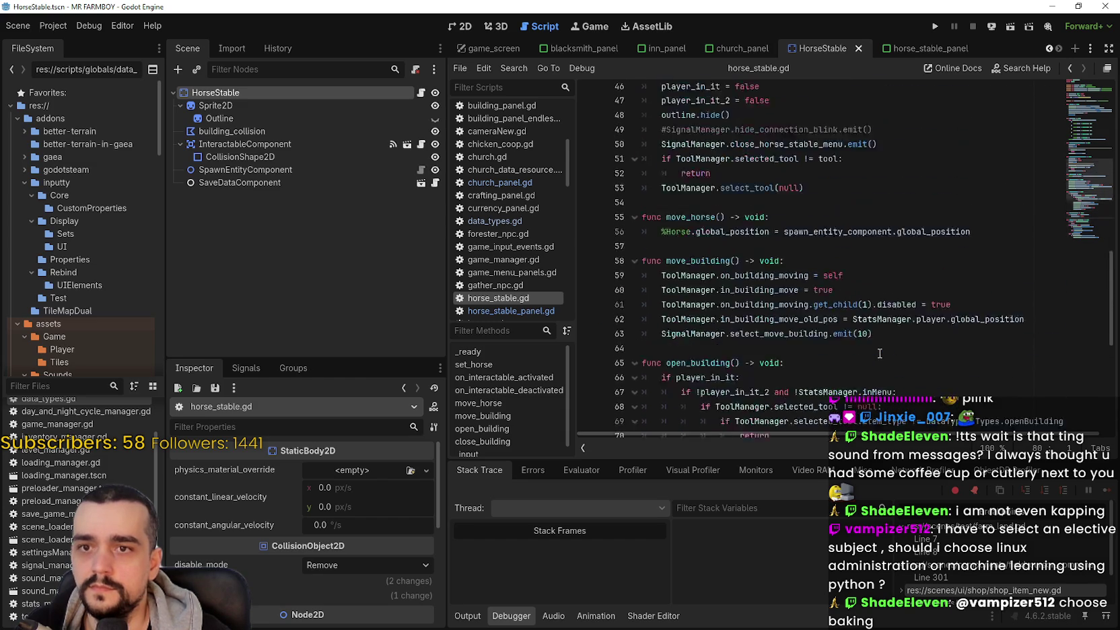
{"action": "scroll", "coordinate": [879, 348], "scroll_direction": "up", "scroll_amount": 6}
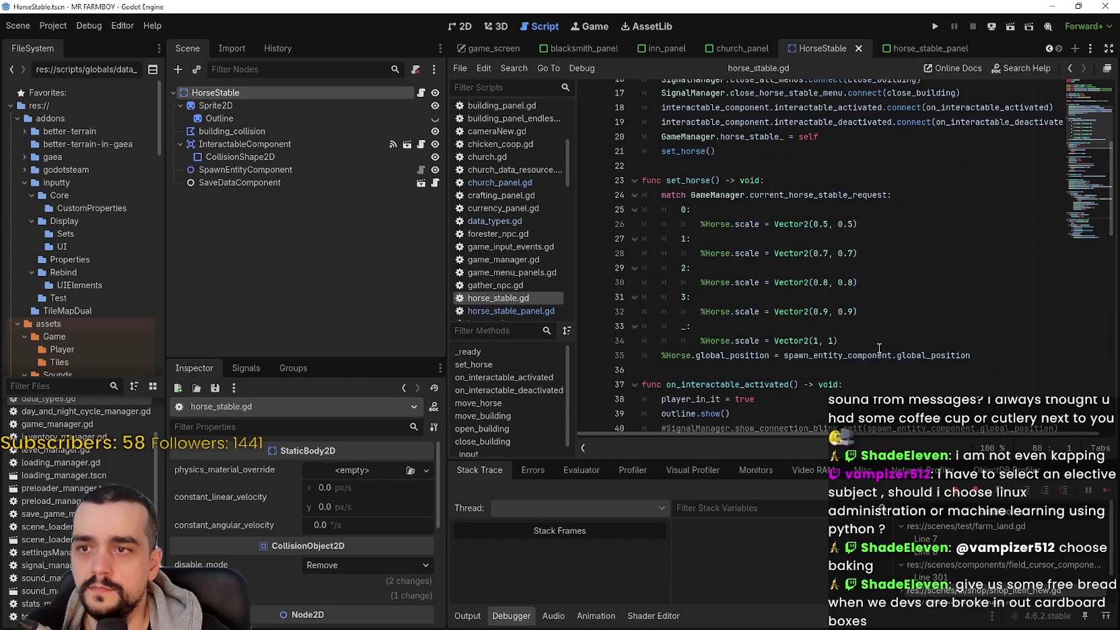
{"action": "scroll", "coordinate": [878, 342], "scroll_direction": "down", "scroll_amount": 2}
{"action": "left_click_drag", "start_coordinate": [889, 238], "coordinate": [690, 238]}
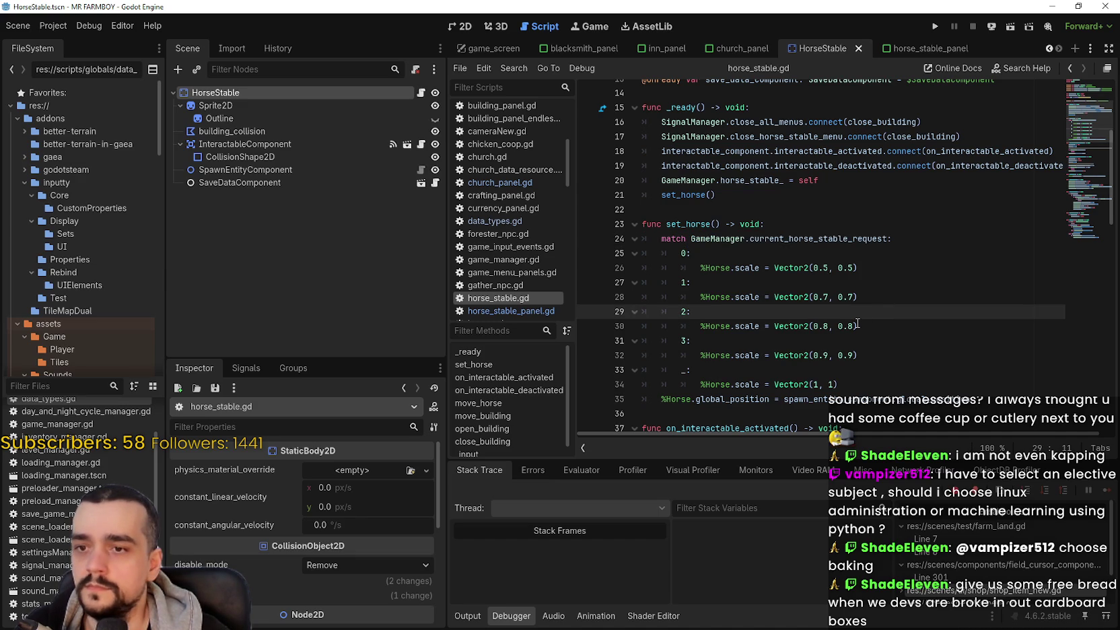
{"action": "scroll", "coordinate": [734, 305], "scroll_direction": "down", "scroll_amount": 1}
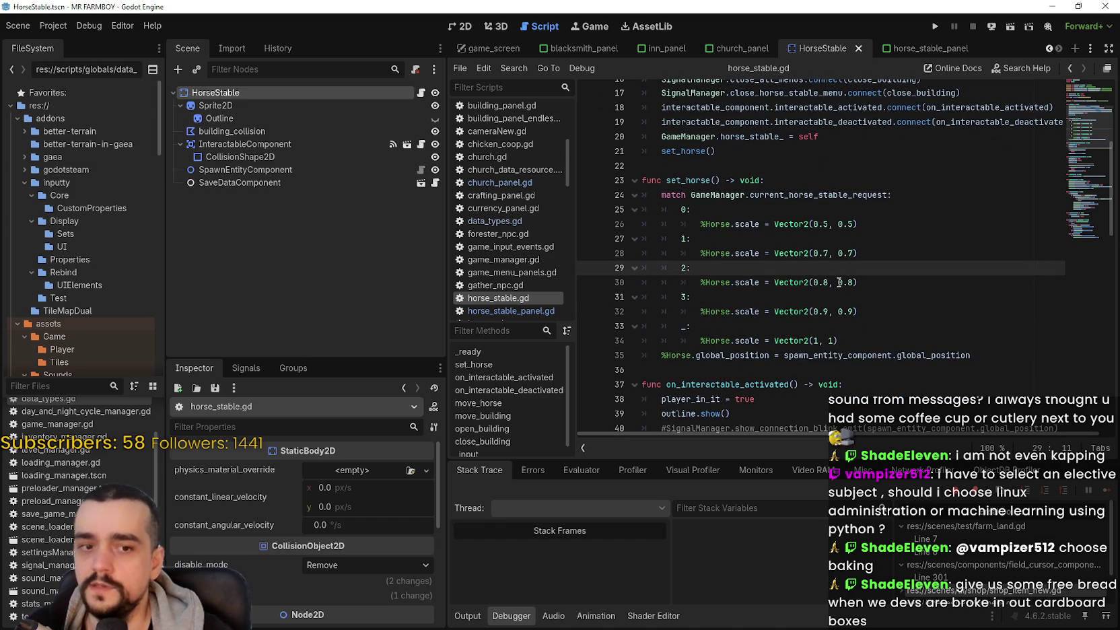
{"action": "mouse_move", "coordinate": [861, 254]}
{"action": "left_mouse_down"}
{"action": "mouse_move", "coordinate": [631, 249]}
{"action": "mouse_move", "coordinate": [623, 239]}
{"action": "left_mouse_up"}
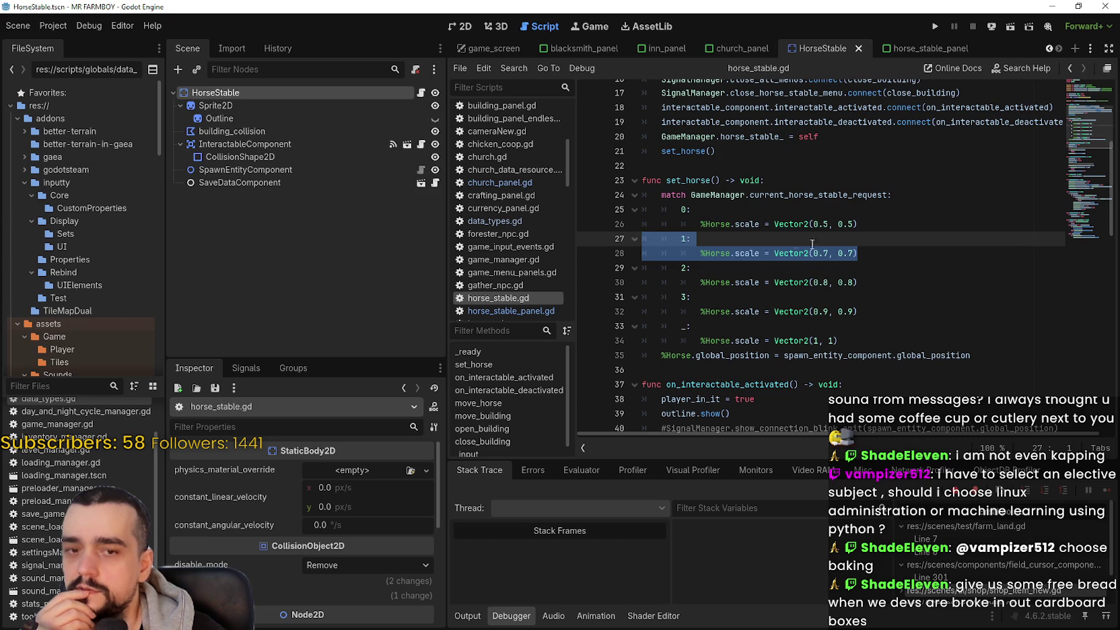
{"action": "left_click_drag", "start_coordinate": [889, 194], "coordinate": [691, 194]}
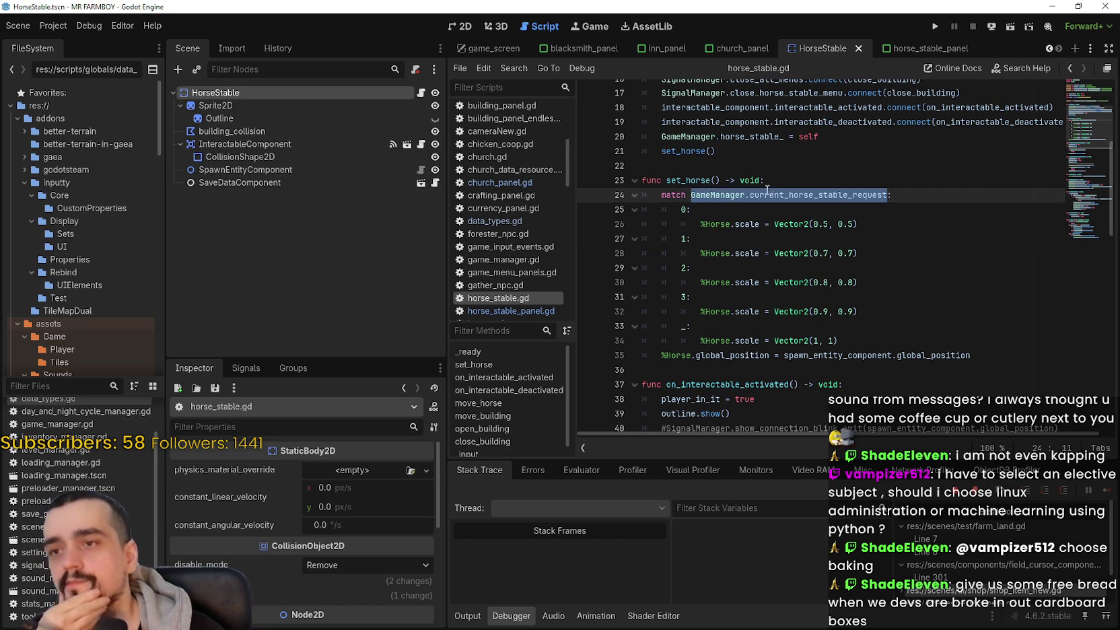
{"action": "left_click", "coordinate": [748, 164]}
{"action": "scroll", "coordinate": [749, 164], "scroll_direction": "up", "scroll_amount": 3}
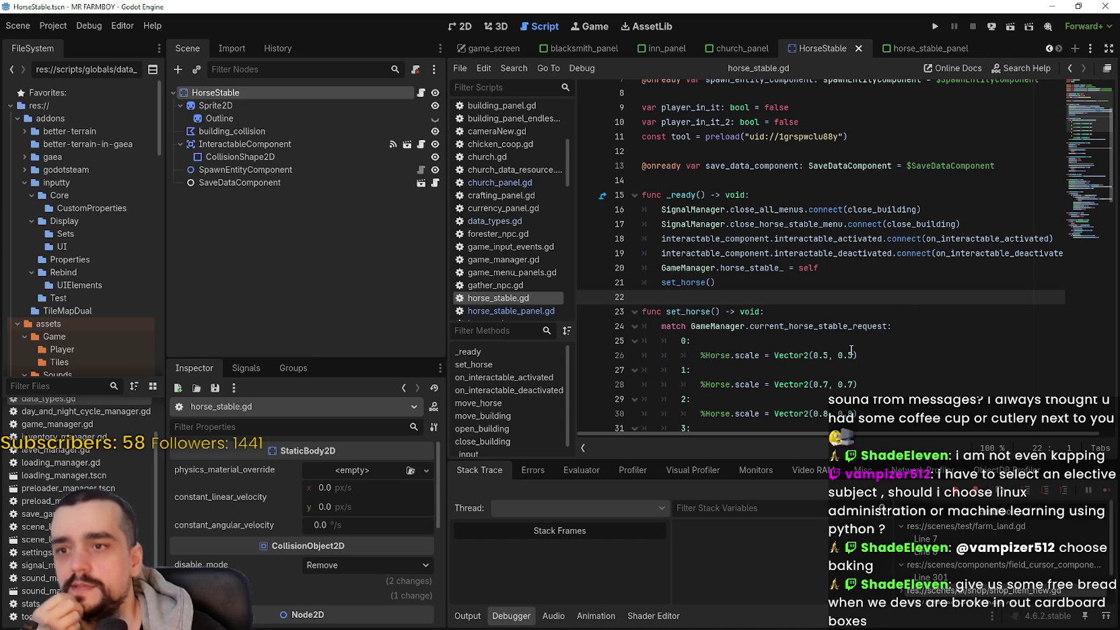
{"action": "scroll", "coordinate": [838, 300], "scroll_direction": "down", "scroll_amount": 2}
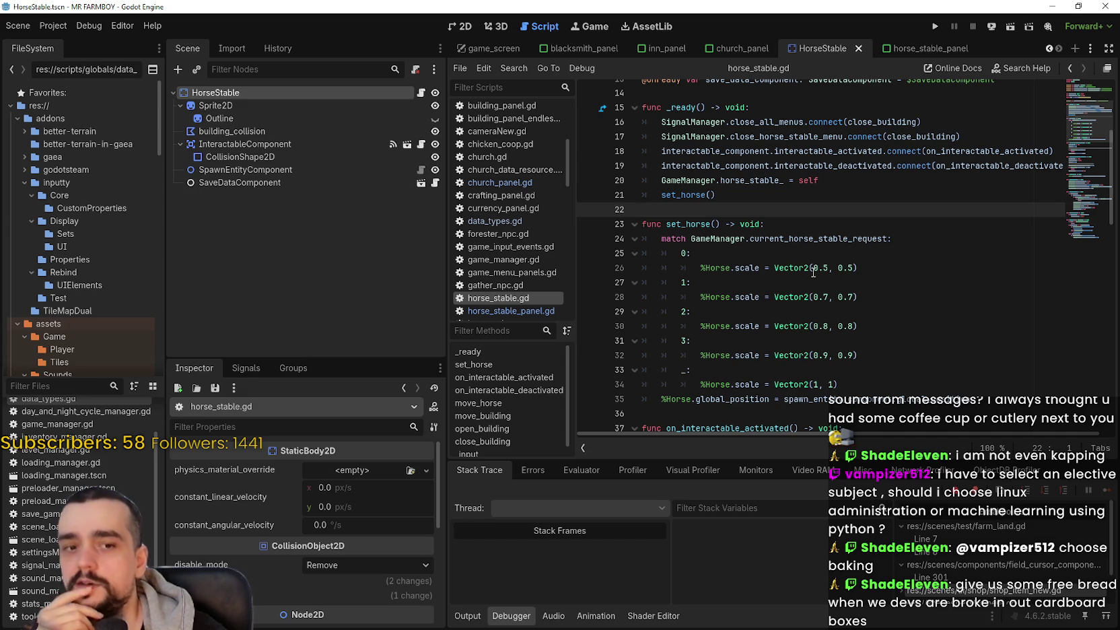
Step: Switch to the horse_stable_panel scene and scroll its node tree down to Skills
{"action": "mouse_move", "coordinate": [812, 274]}
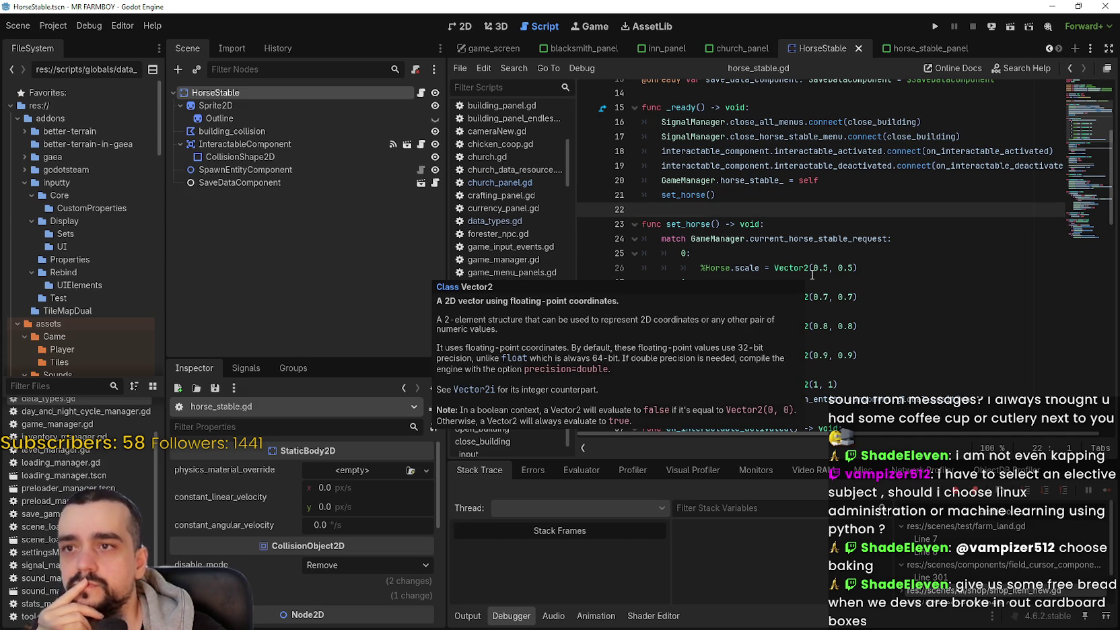
{"action": "left_click", "coordinate": [922, 48]}
{"action": "scroll", "coordinate": [408, 307], "scroll_direction": "down", "scroll_amount": 5}
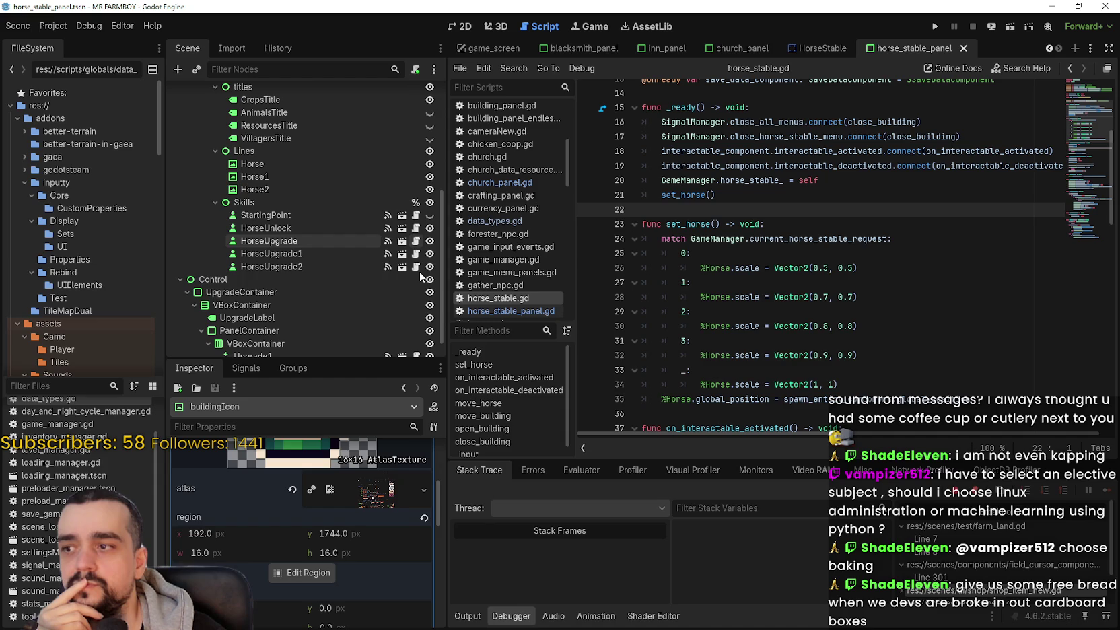
Step: Open unique_buildings_upgrade_slot.gd and scroll via the minimap toward line 135
{"action": "left_click", "coordinate": [416, 229]}
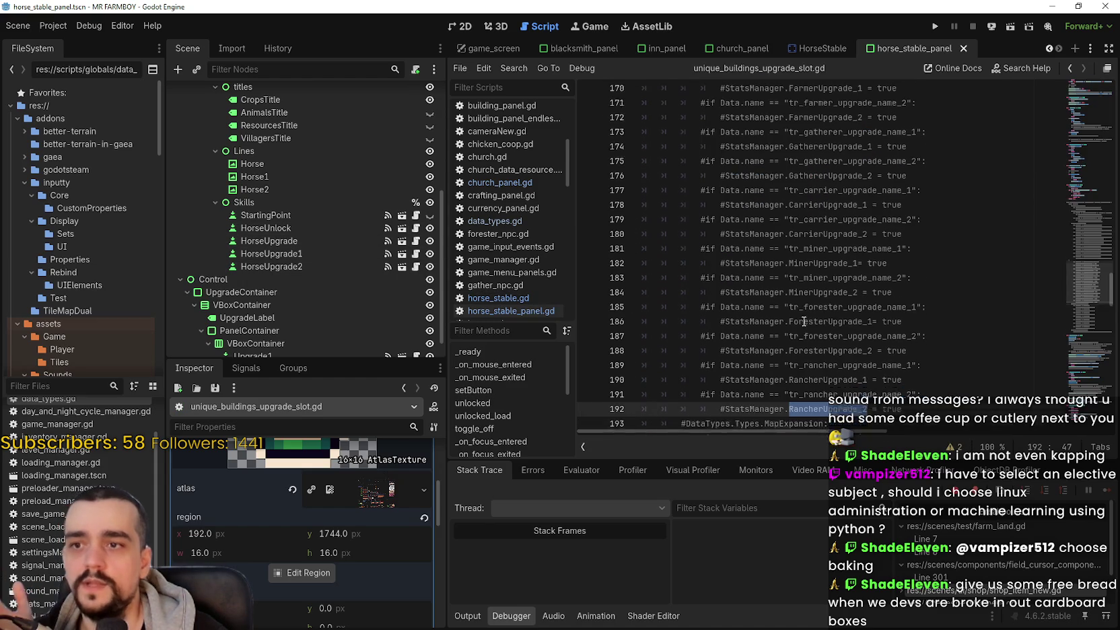
{"action": "left_click_drag", "start_coordinate": [1089, 252], "coordinate": [1079, 216]}
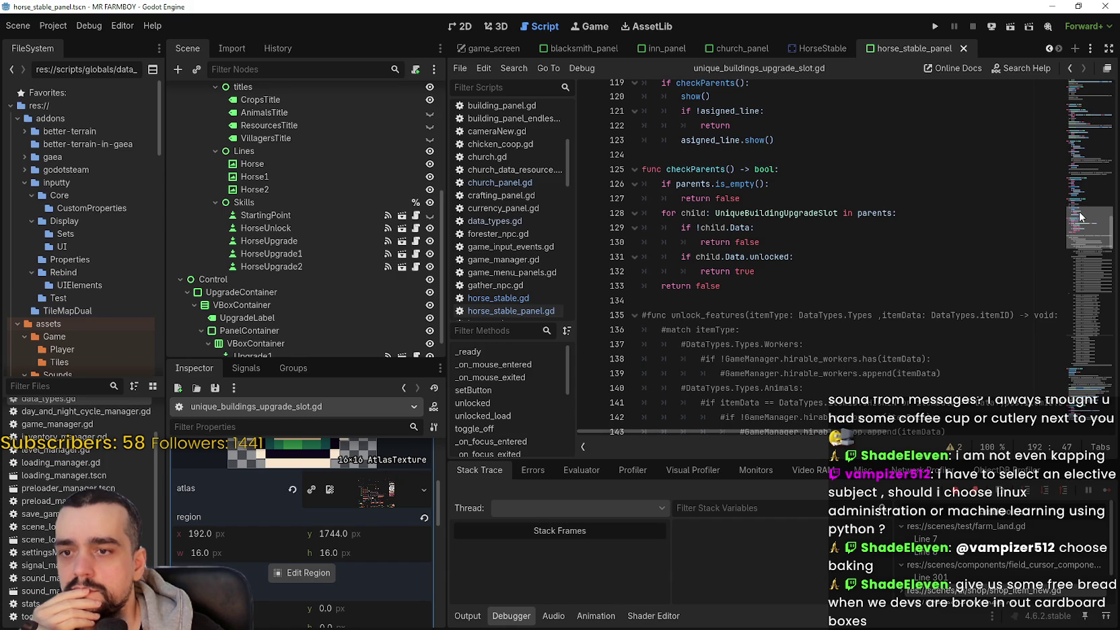
{"action": "left_click_drag", "start_coordinate": [1080, 215], "coordinate": [1077, 265]}
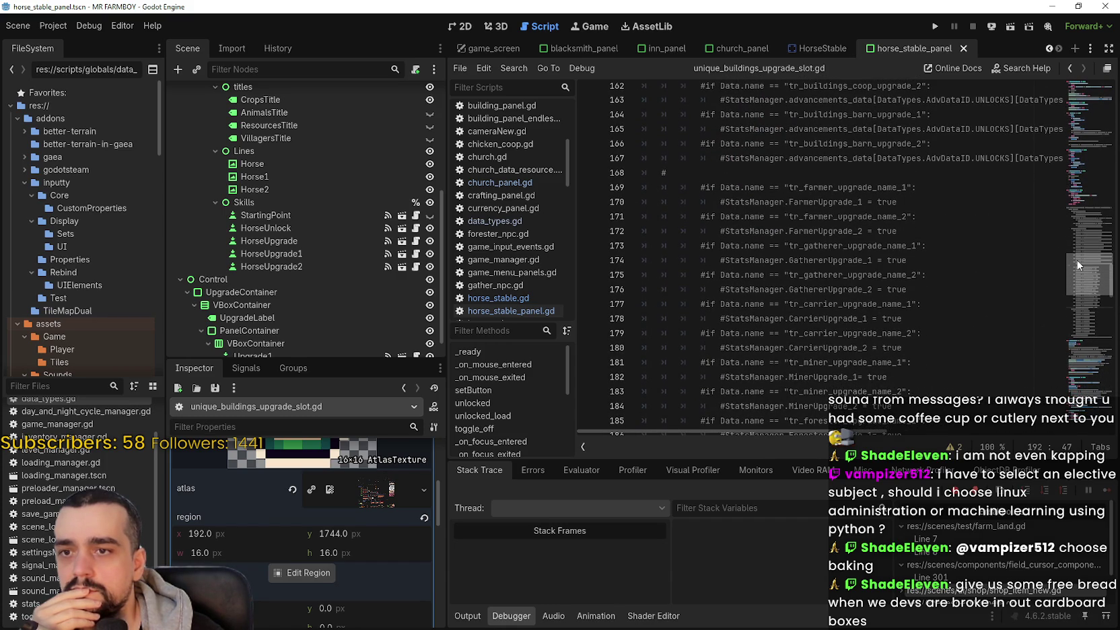
{"action": "mouse_move", "coordinate": [1077, 265]}
{"action": "left_mouse_down"}
{"action": "mouse_move", "coordinate": [1070, 309]}
{"action": "mouse_move", "coordinate": [1065, 213]}
{"action": "left_mouse_up"}
Step: Select the unlock_features function name on line 135
{"action": "left_click", "coordinate": [729, 326]}
{"action": "double_click", "coordinate": [729, 327]}
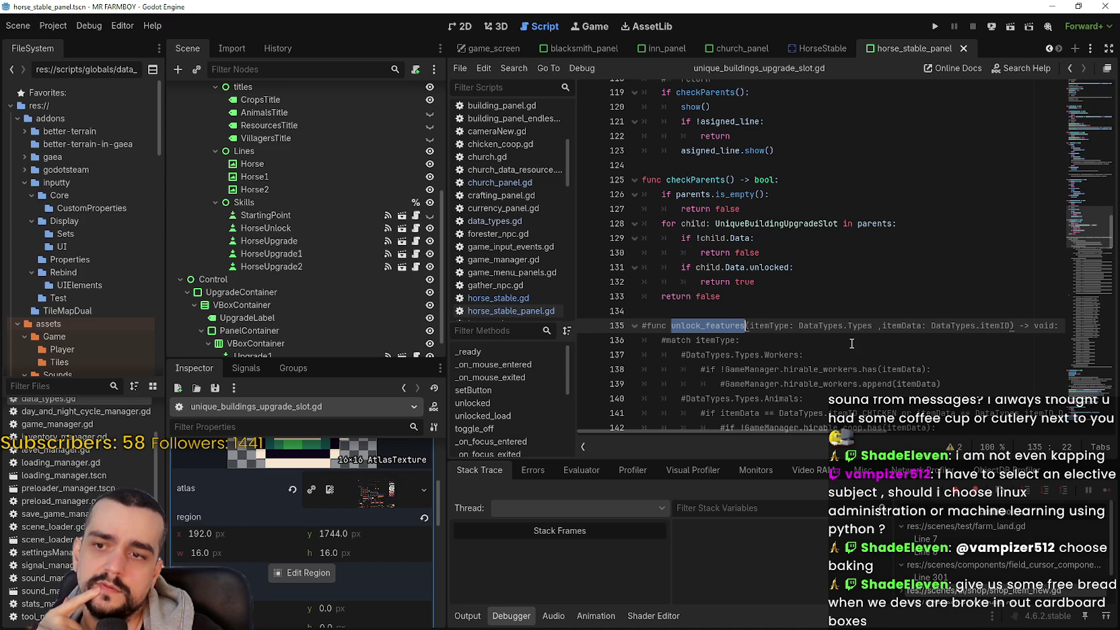
{"action": "scroll", "coordinate": [835, 364], "scroll_direction": "down", "scroll_amount": 3}
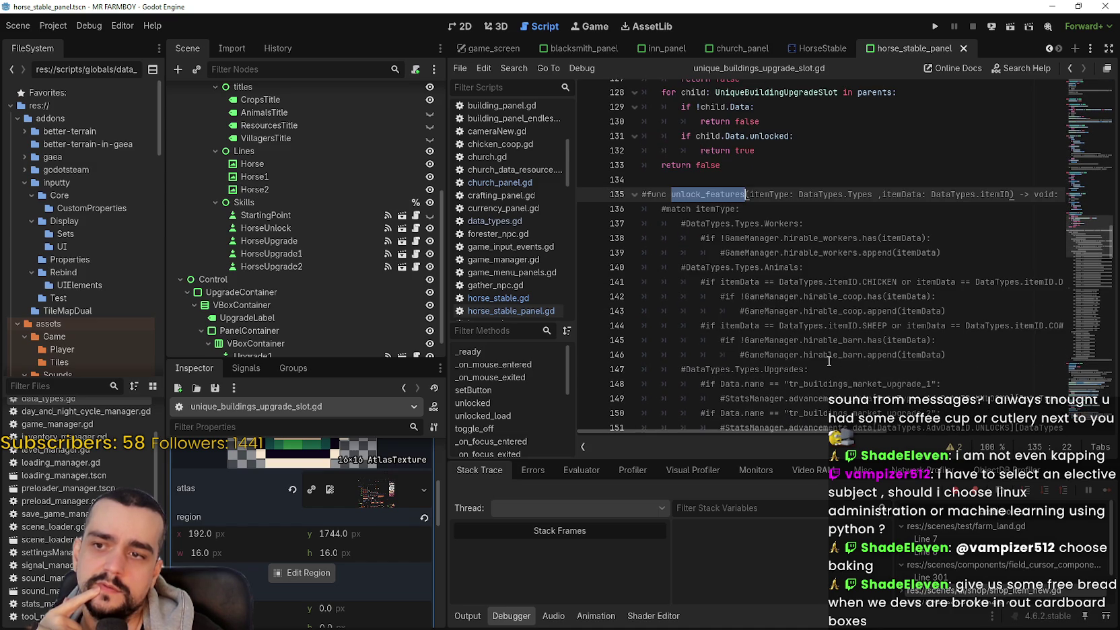
{"action": "scroll", "coordinate": [811, 344], "scroll_direction": "up", "scroll_amount": 3}
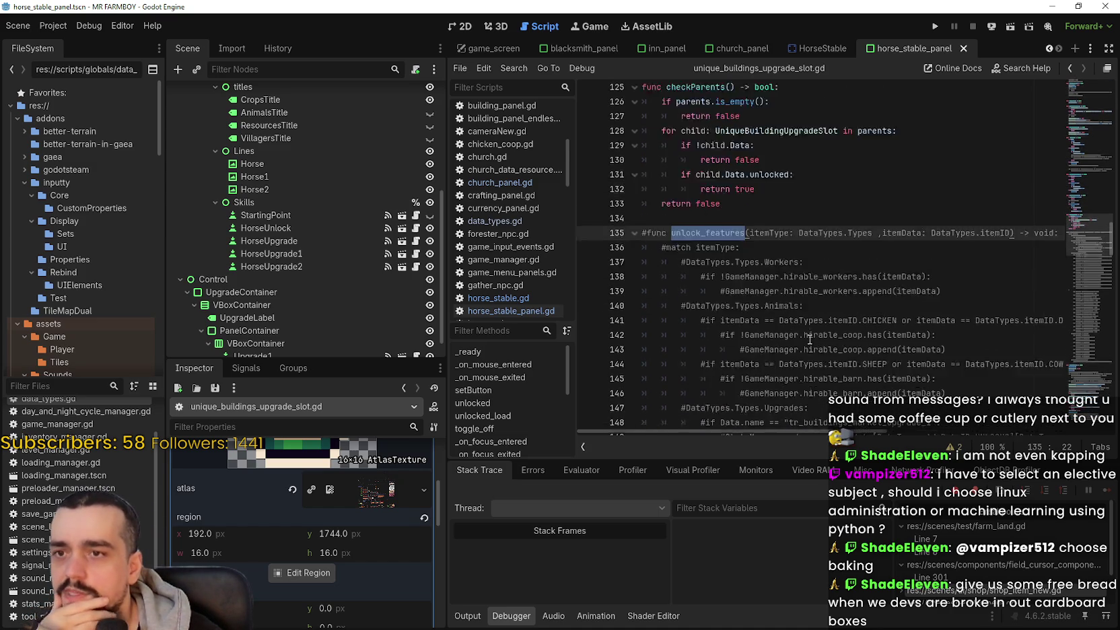
{"action": "left_click", "coordinate": [738, 302]}
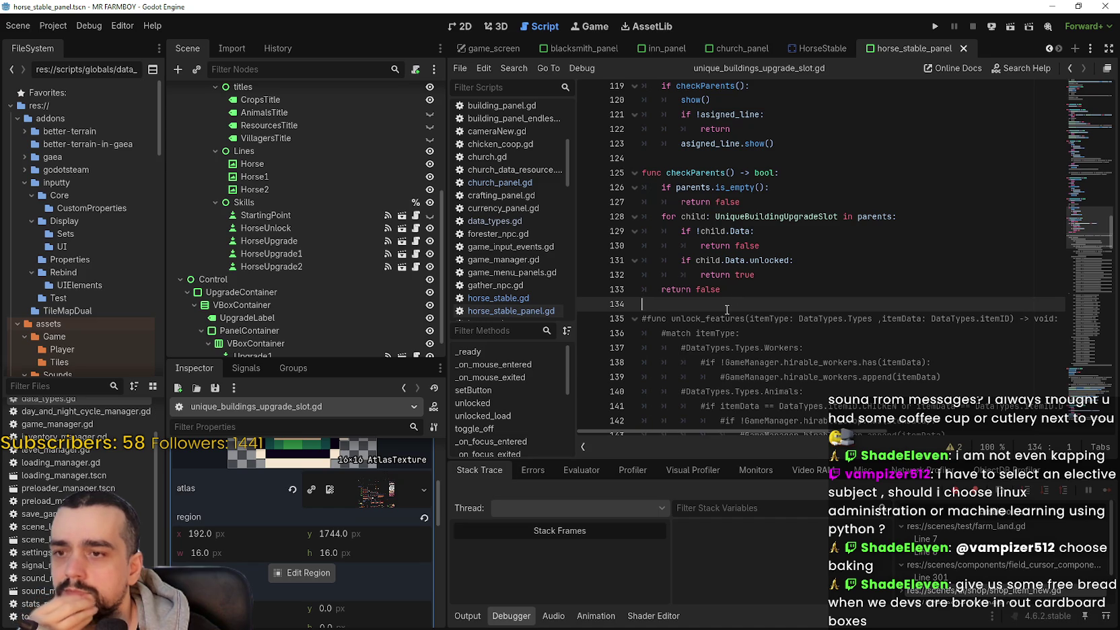
{"action": "double_click", "coordinate": [725, 318]}
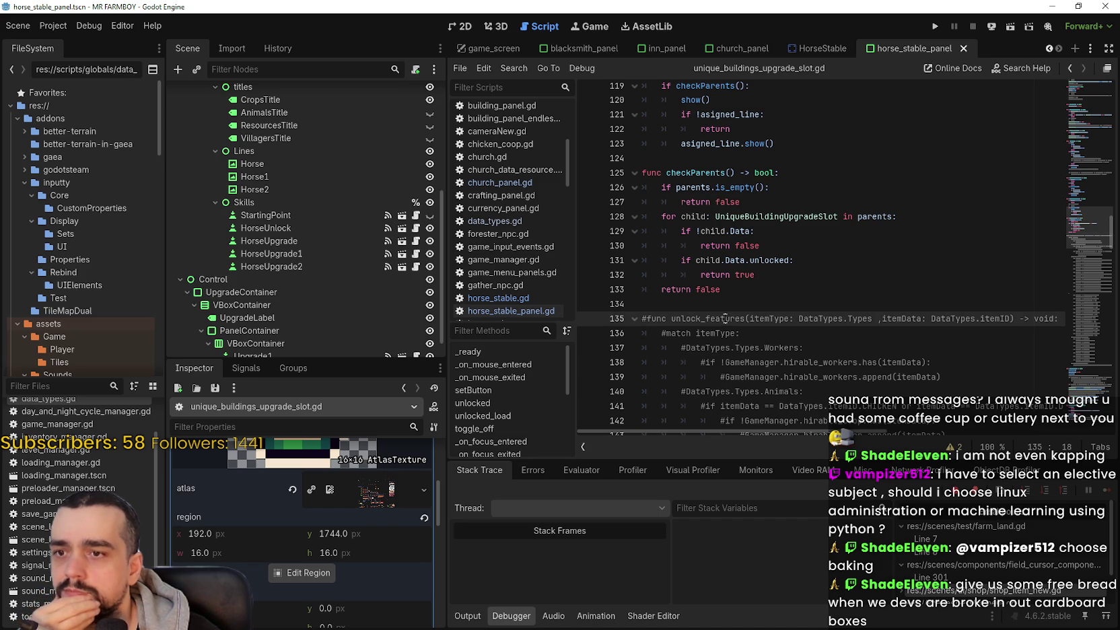
{"action": "left_click", "coordinate": [764, 289]}
Step: Comment out line 135 with '#' and reselect the unlock_features name
{"action": "left_click", "coordinate": [647, 317]}
{"action": "type", "text": "#"}
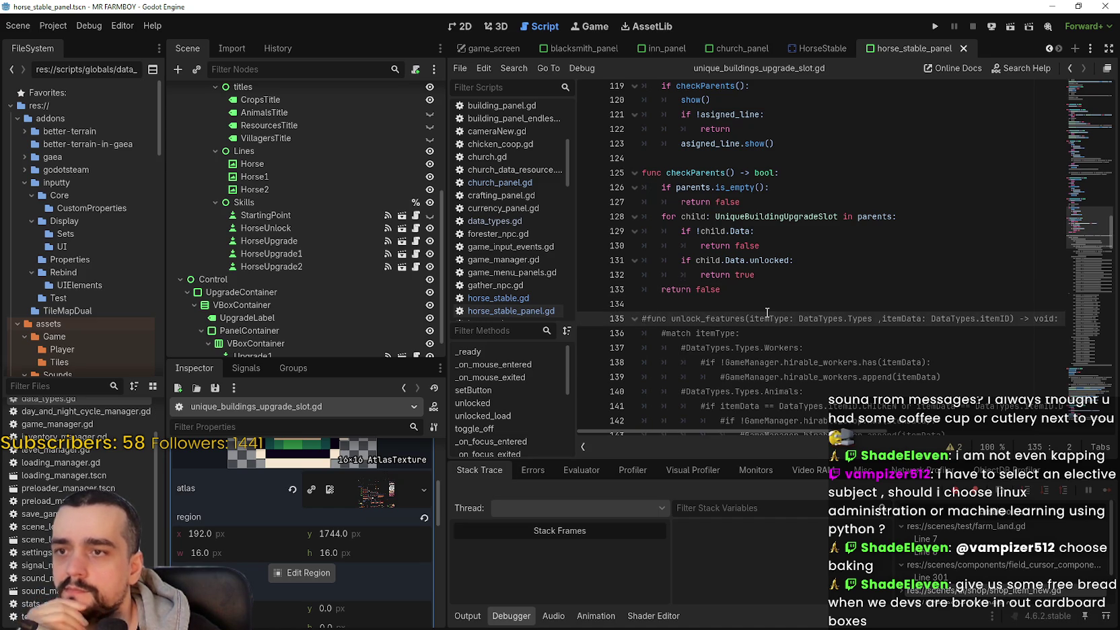
{"action": "scroll", "coordinate": [766, 302], "scroll_direction": "down", "scroll_amount": 3}
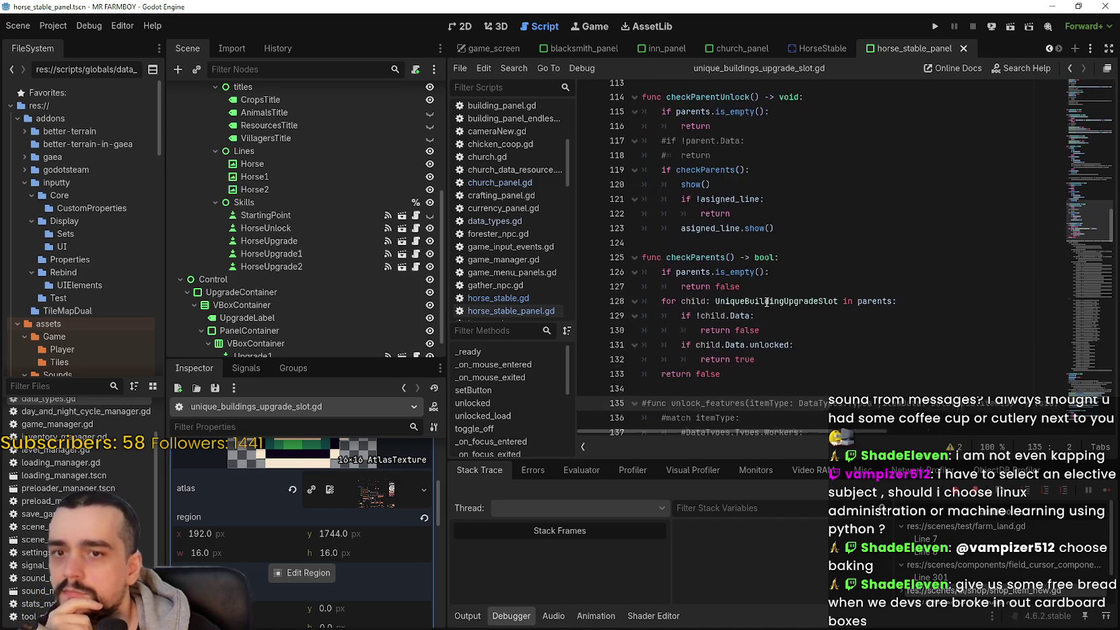
{"action": "double_click", "coordinate": [726, 276]}
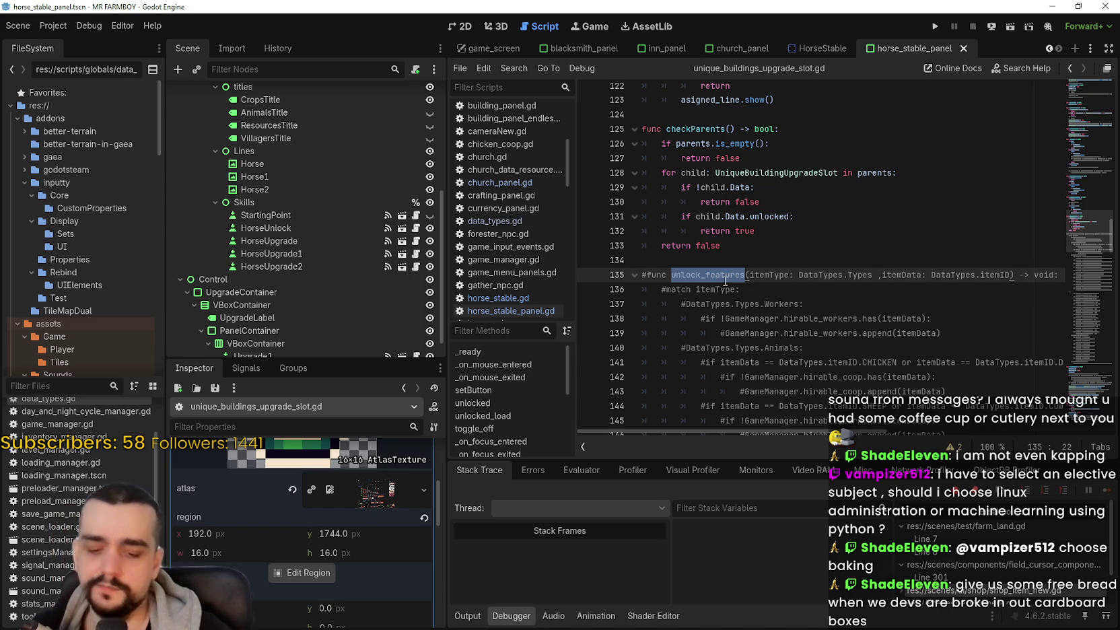
Step: Search the script for unlock_features and go to the commented-out call on line 245
{"action": "key", "text": "ctrl+f"}
{"action": "key", "text": "Return"}
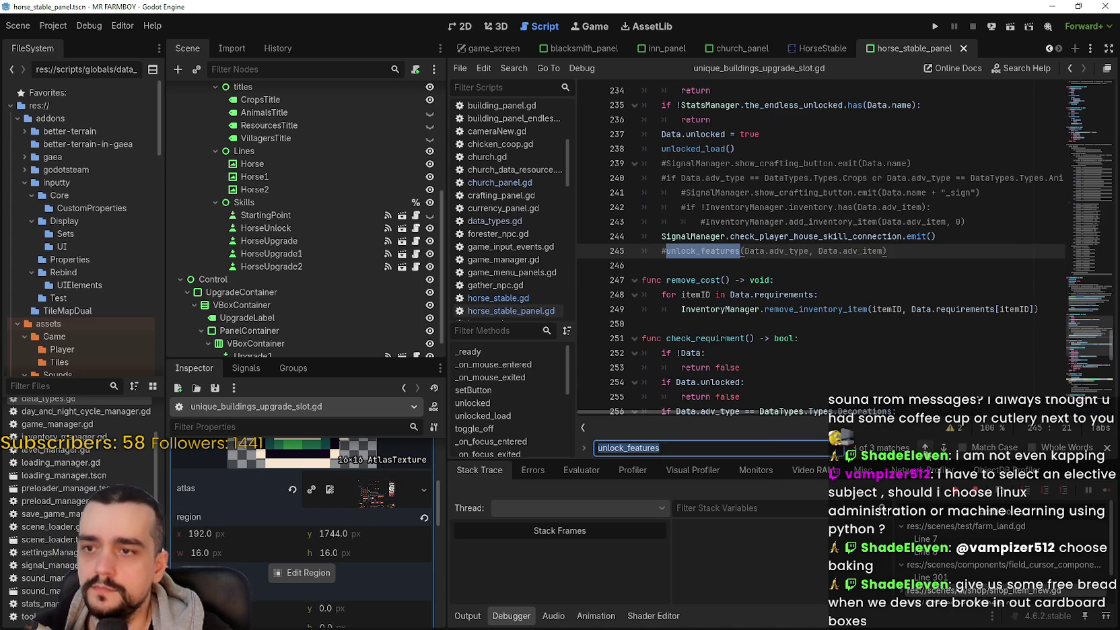
{"action": "key", "text": "Return"}
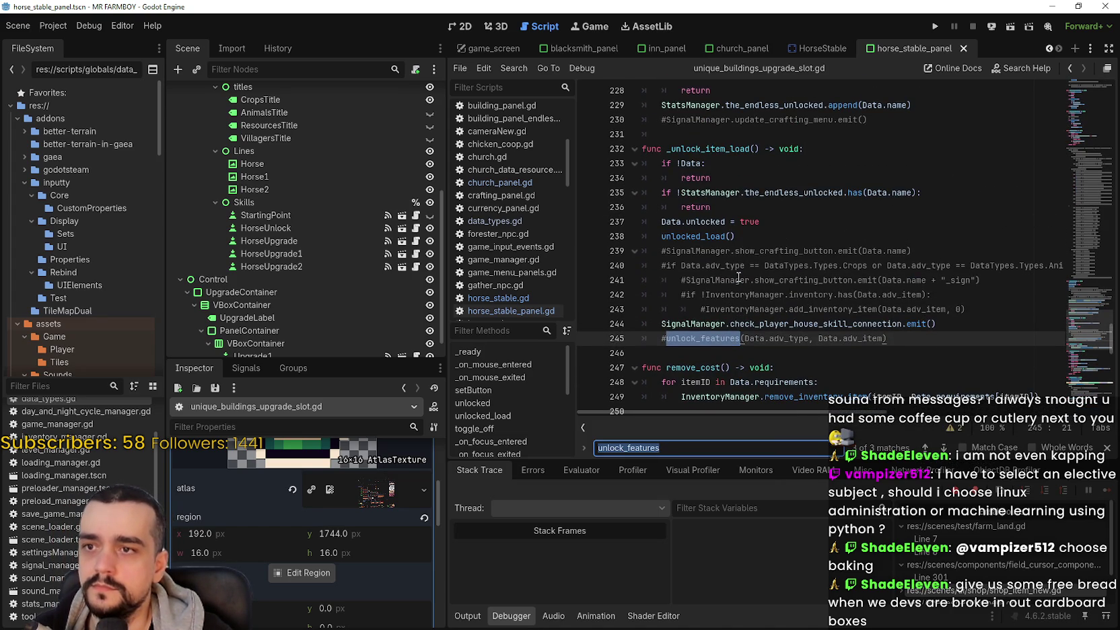
{"action": "double_click", "coordinate": [859, 322]}
{"action": "left_click", "coordinate": [663, 338]}
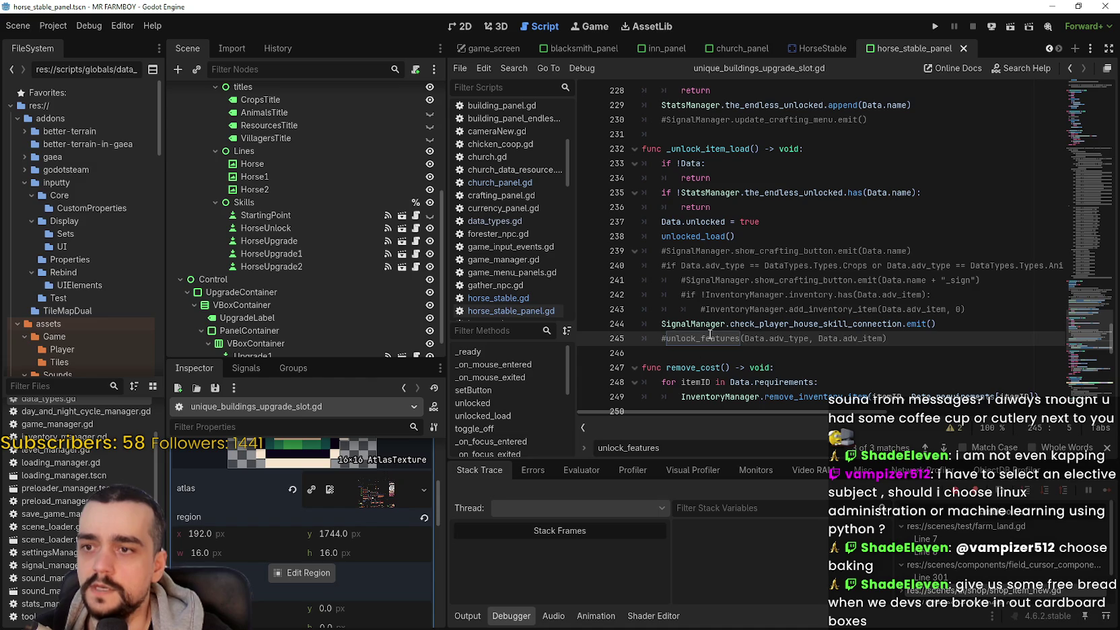
{"action": "key", "text": "Right"}
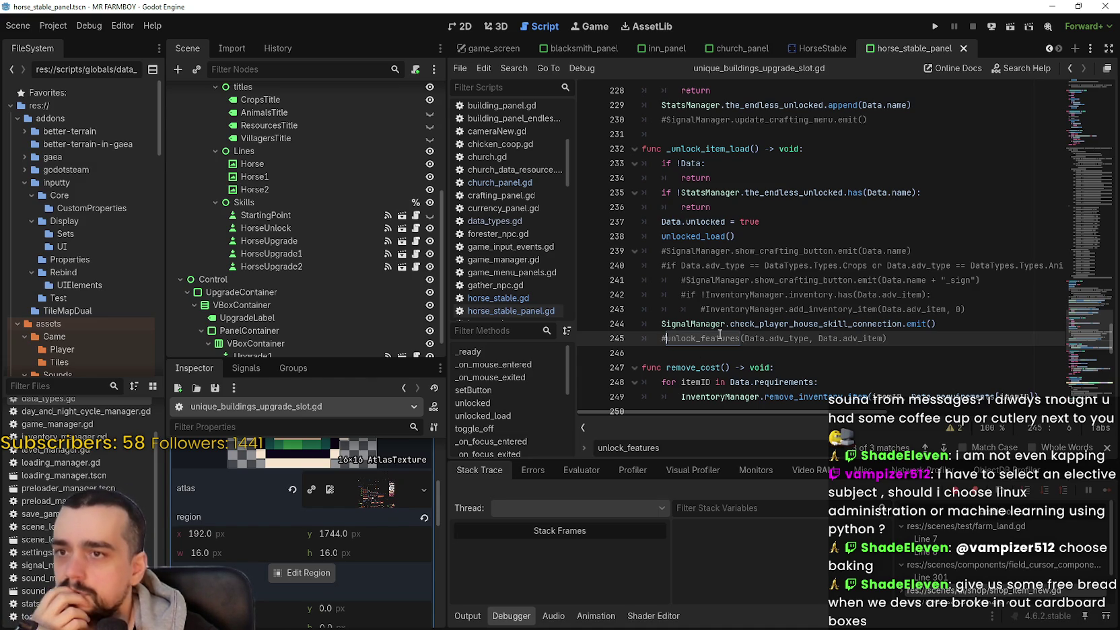
Step: Select _unlock_item_load and start a Find in Files search for it across res://
{"action": "double_click", "coordinate": [734, 148]}
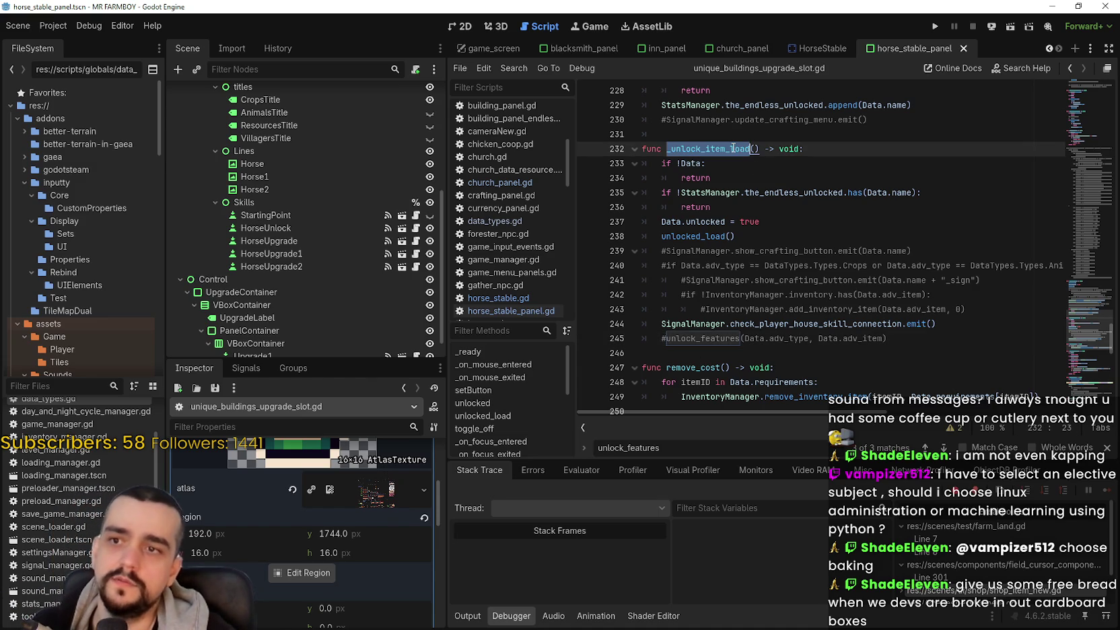
{"action": "key", "text": "ctrl+f"}
{"action": "key", "text": "Return"}
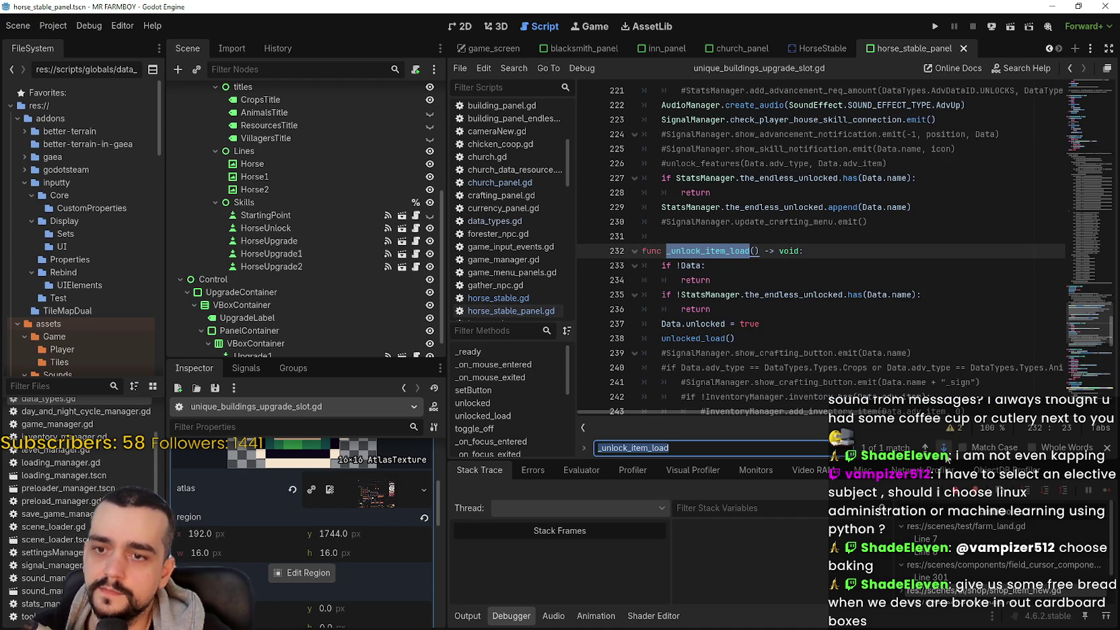
{"action": "scroll", "coordinate": [734, 309], "scroll_direction": "down", "scroll_amount": 3}
{"action": "left_click", "coordinate": [734, 309]}
{"action": "double_click", "coordinate": [714, 119]}
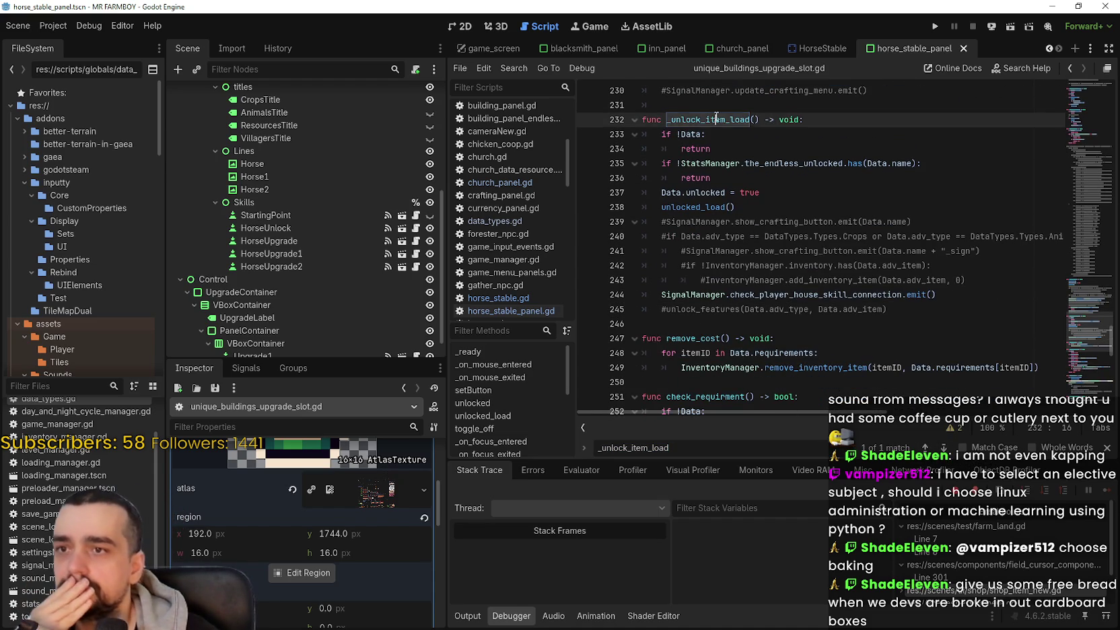
{"action": "key", "text": "ctrl+shift+f"}
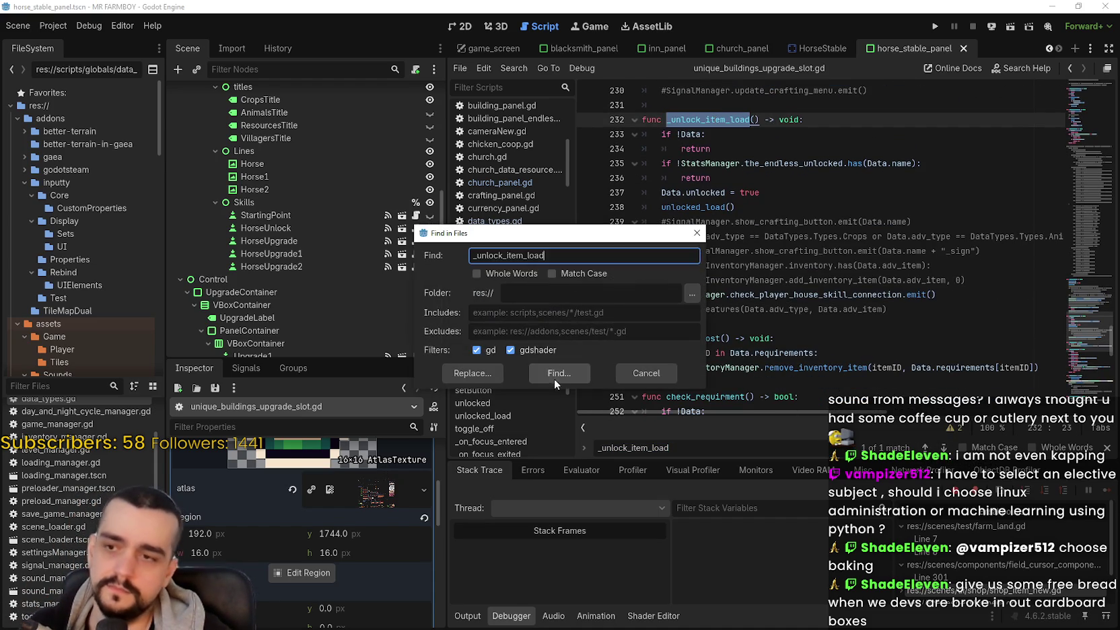
Step: Run the _unlock_item_load search and review matches in the inn, church and blacksmith panels
{"action": "left_click", "coordinate": [556, 378]}
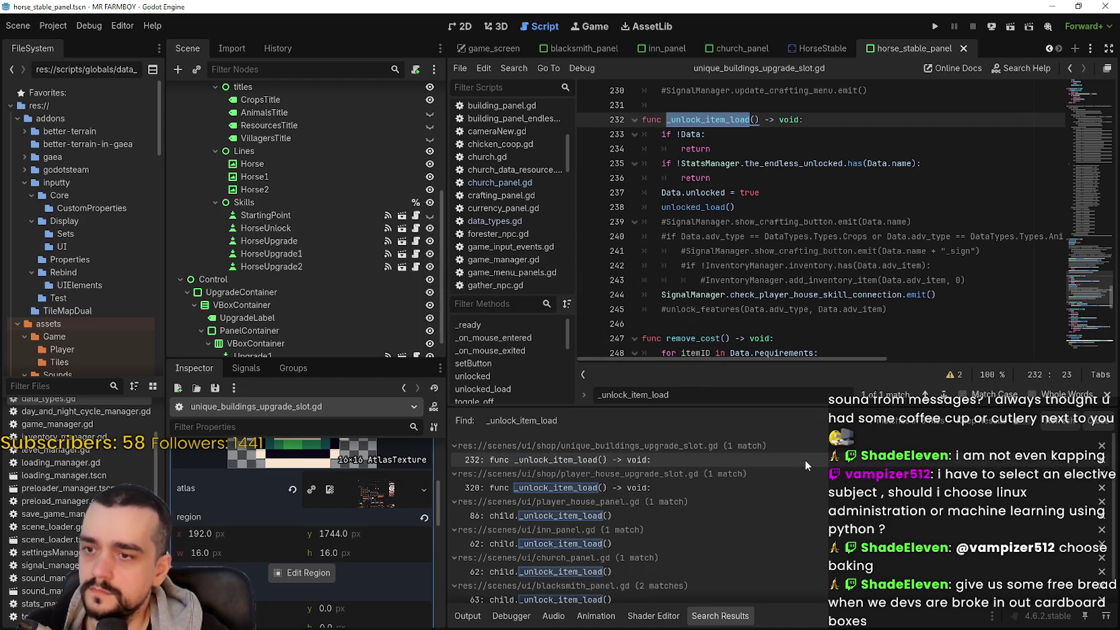
{"action": "mouse_move", "coordinate": [799, 492]}
{"action": "left_mouse_down"}
{"action": "mouse_move", "coordinate": [836, 524]}
{"action": "mouse_move", "coordinate": [836, 504]}
{"action": "mouse_move", "coordinate": [832, 562]}
{"action": "mouse_move", "coordinate": [826, 529]}
{"action": "left_mouse_up"}
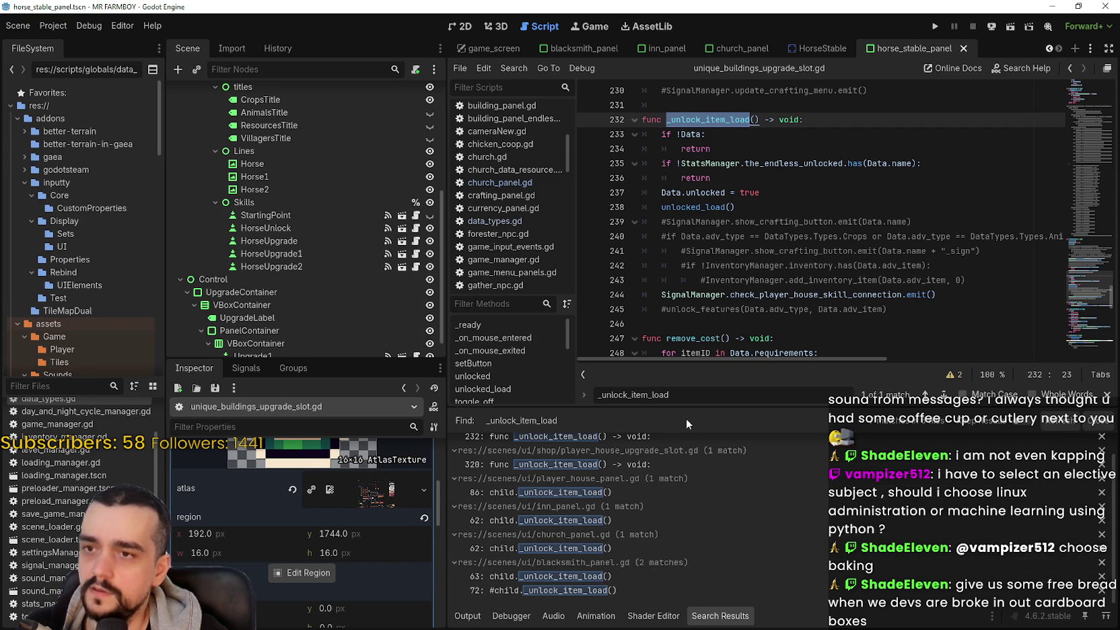
{"action": "left_click", "coordinate": [702, 320]}
{"action": "left_click", "coordinate": [665, 309]}
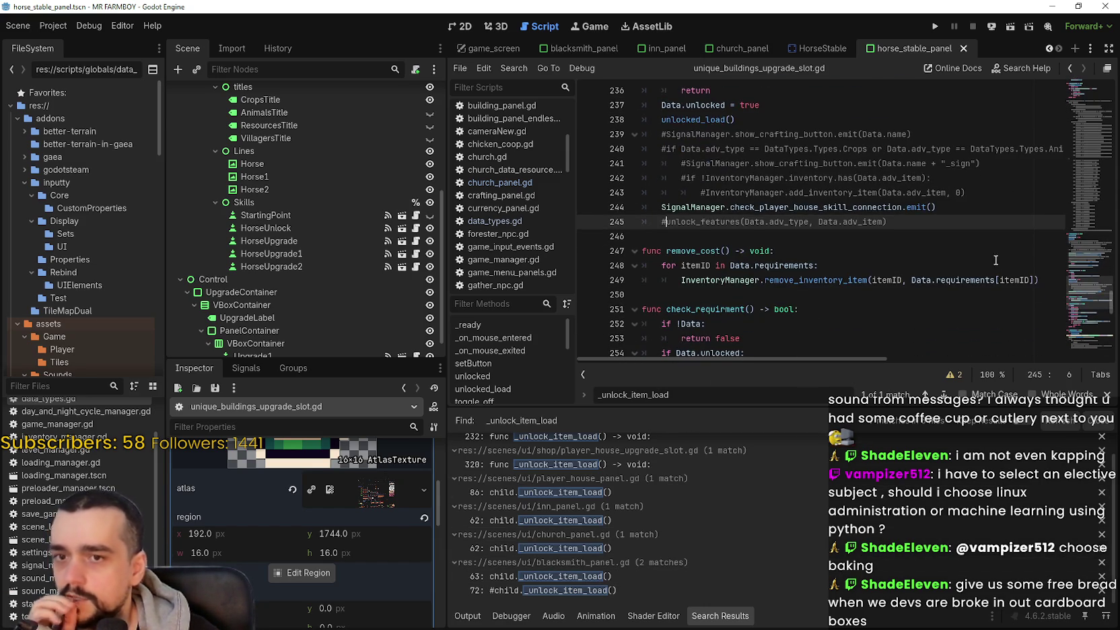
{"action": "mouse_move", "coordinate": [1085, 293]}
{"action": "left_mouse_down"}
{"action": "mouse_move", "coordinate": [1084, 188]}
{"action": "mouse_move", "coordinate": [1073, 284]}
{"action": "left_mouse_up"}
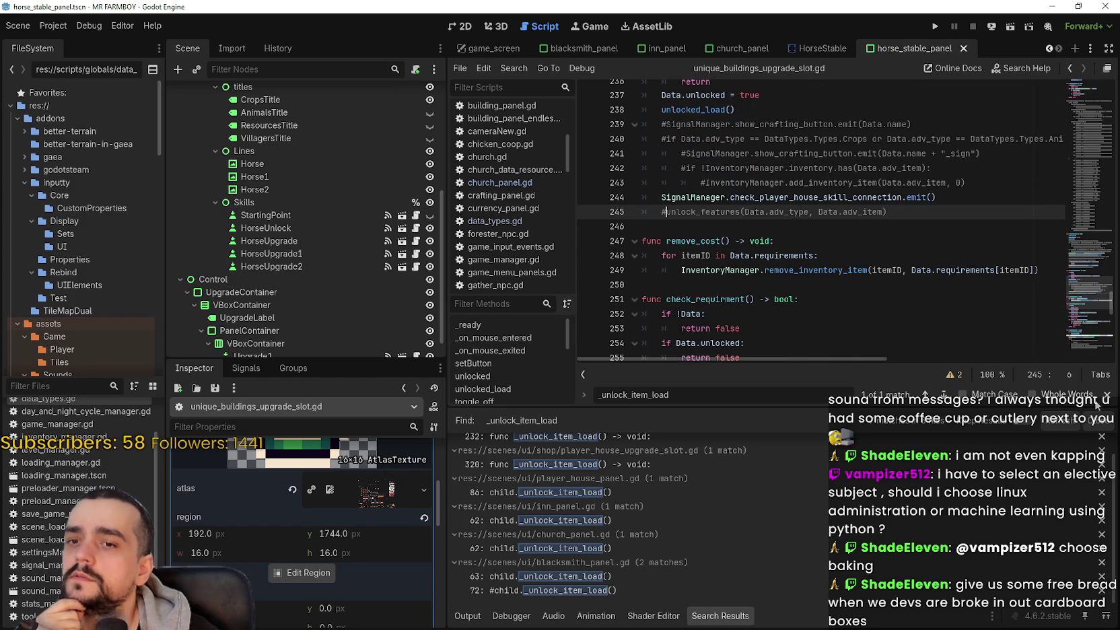
{"action": "left_click", "coordinate": [1110, 400]}
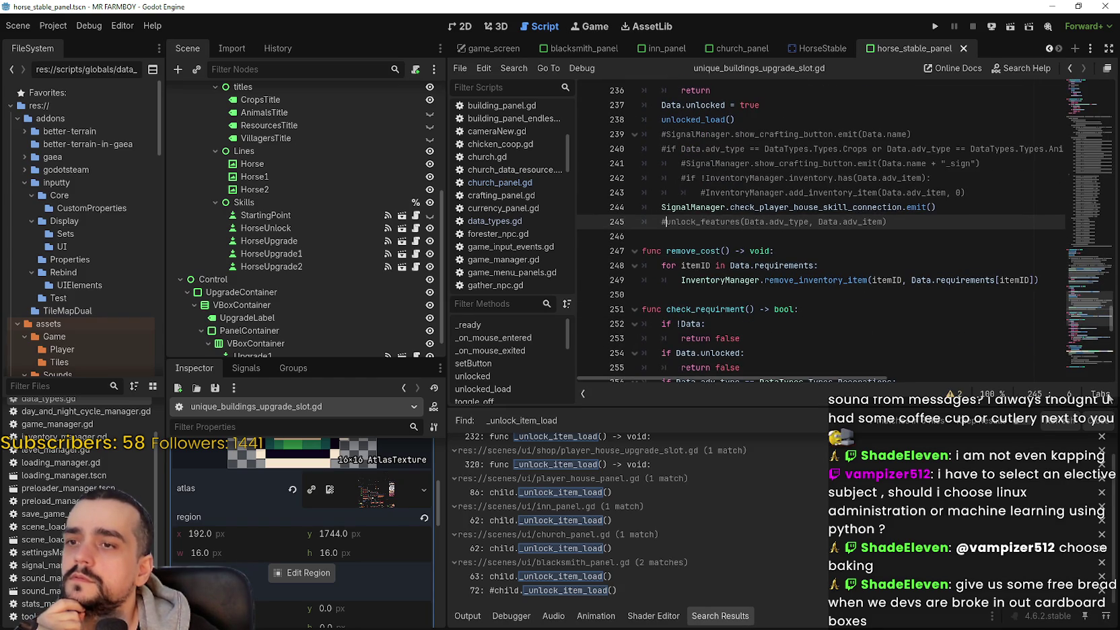
{"action": "left_click", "coordinate": [801, 236]}
{"action": "scroll", "coordinate": [417, 263], "scroll_direction": "up", "scroll_amount": 5}
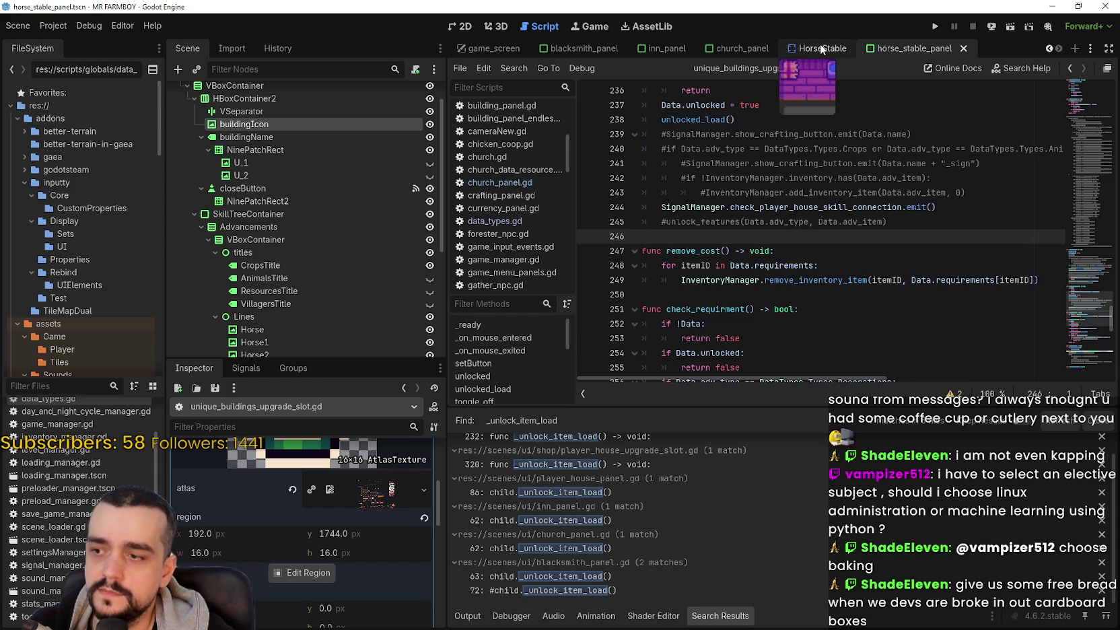
Step: Return to the HorseStable scene and look over horse_stable.gd near the tool preload line
{"action": "left_click", "coordinate": [821, 49]}
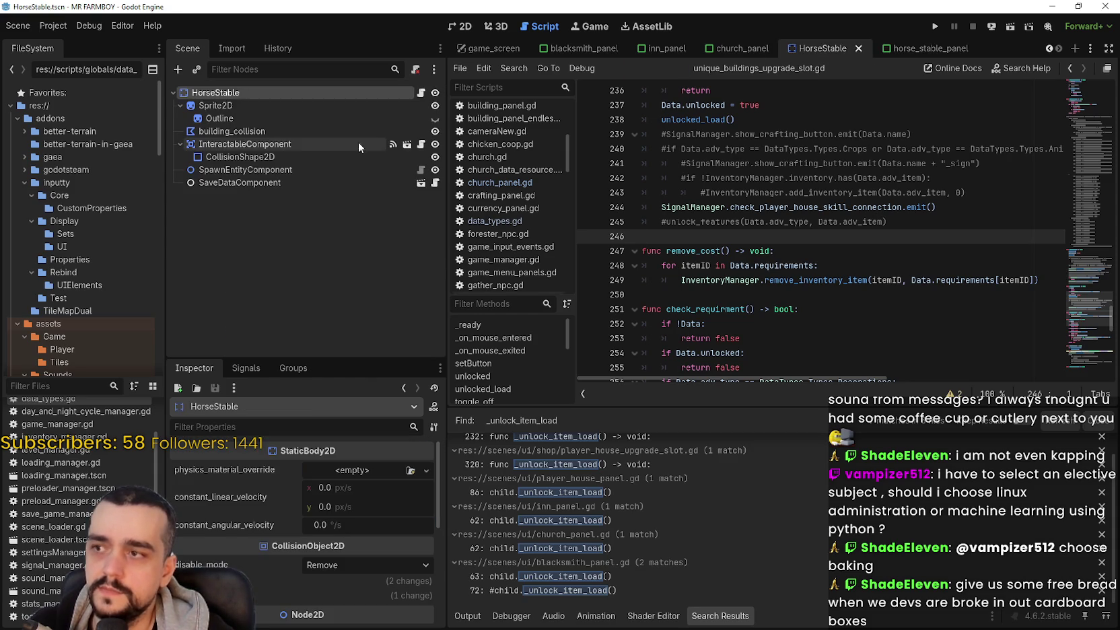
{"action": "left_click", "coordinate": [421, 92]}
{"action": "scroll", "coordinate": [695, 237], "scroll_direction": "up", "scroll_amount": 5}
{"action": "scroll", "coordinate": [695, 236], "scroll_direction": "down", "scroll_amount": 3}
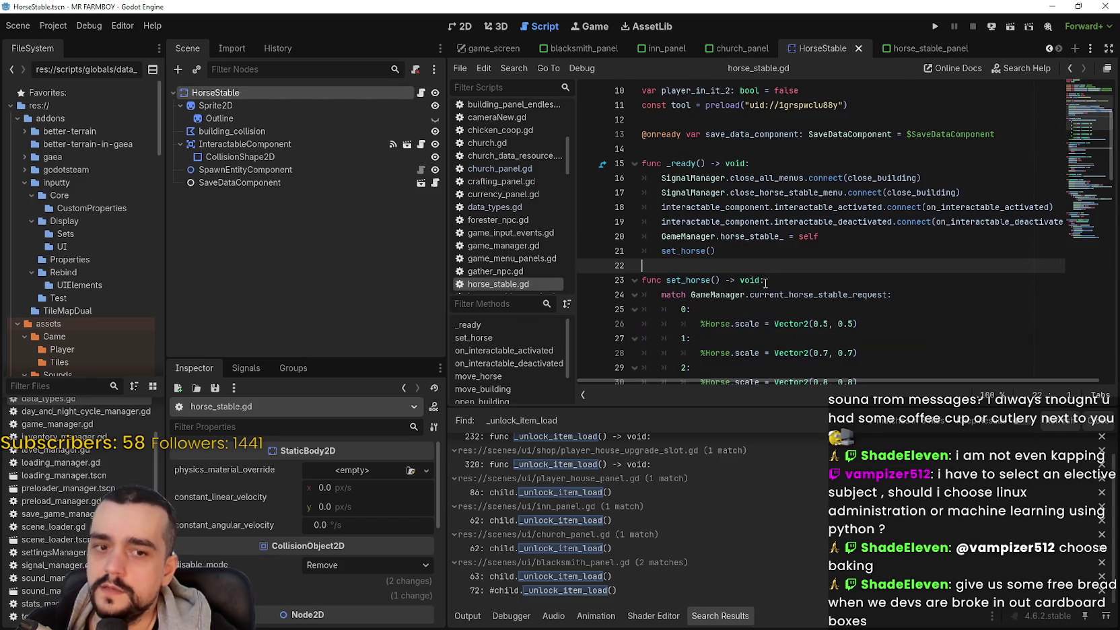
{"action": "left_click", "coordinate": [760, 253]}
{"action": "scroll", "coordinate": [837, 244], "scroll_direction": "up", "scroll_amount": 3}
{"action": "left_click", "coordinate": [788, 237]}
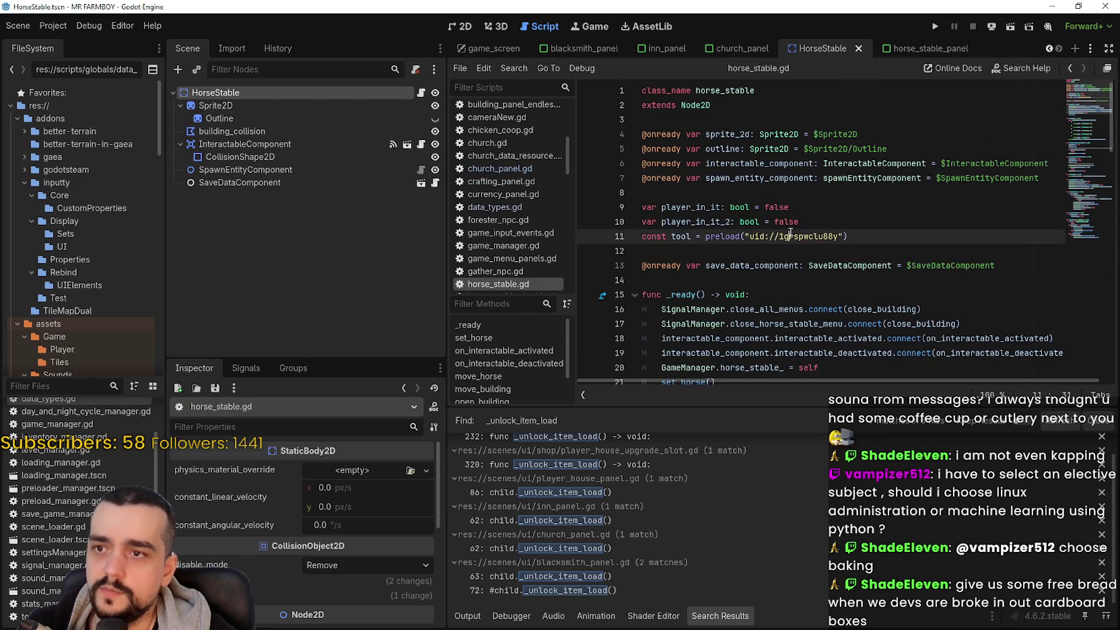
Step: Scroll the scene tabs back to earlier scenes and switch to the Blacksmith scene
{"action": "left_click", "coordinate": [740, 48]}
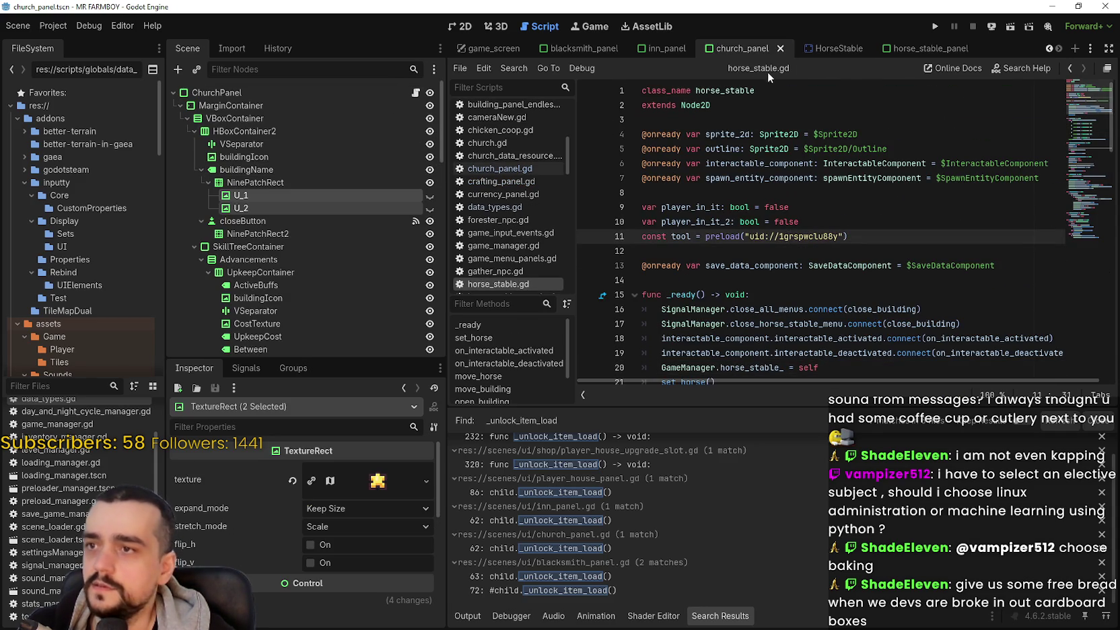
{"action": "left_click", "coordinate": [819, 47]}
{"action": "left_click", "coordinate": [1048, 48]}
{"action": "left_click", "coordinate": [1048, 49]}
{"action": "left_click", "coordinate": [1049, 48]}
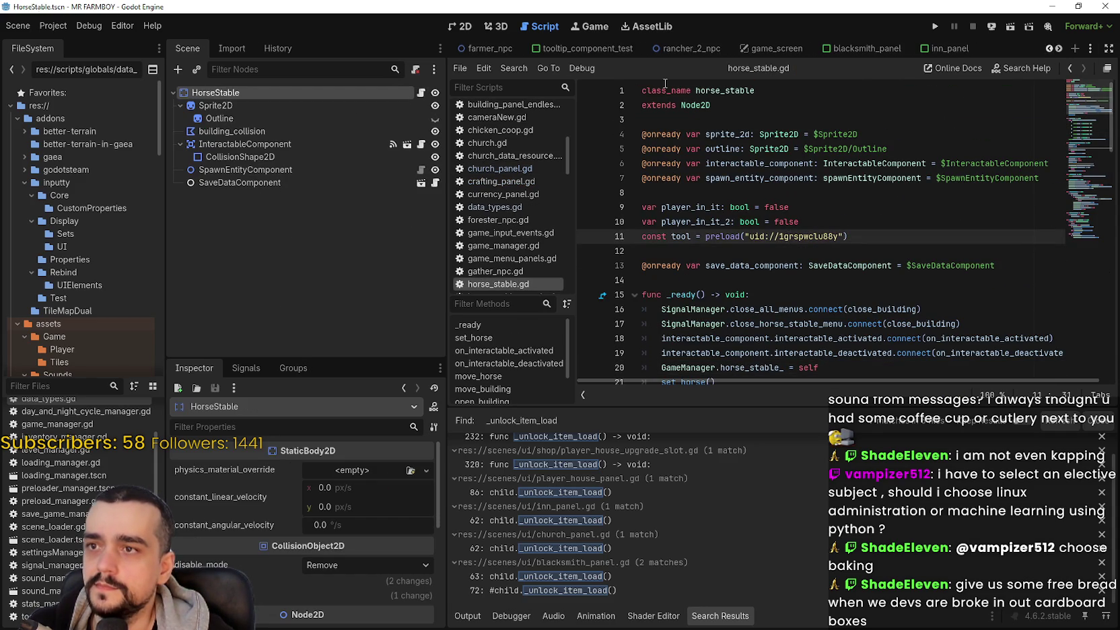
{"action": "left_click", "coordinate": [1051, 49]}
{"action": "left_click", "coordinate": [1051, 49]}
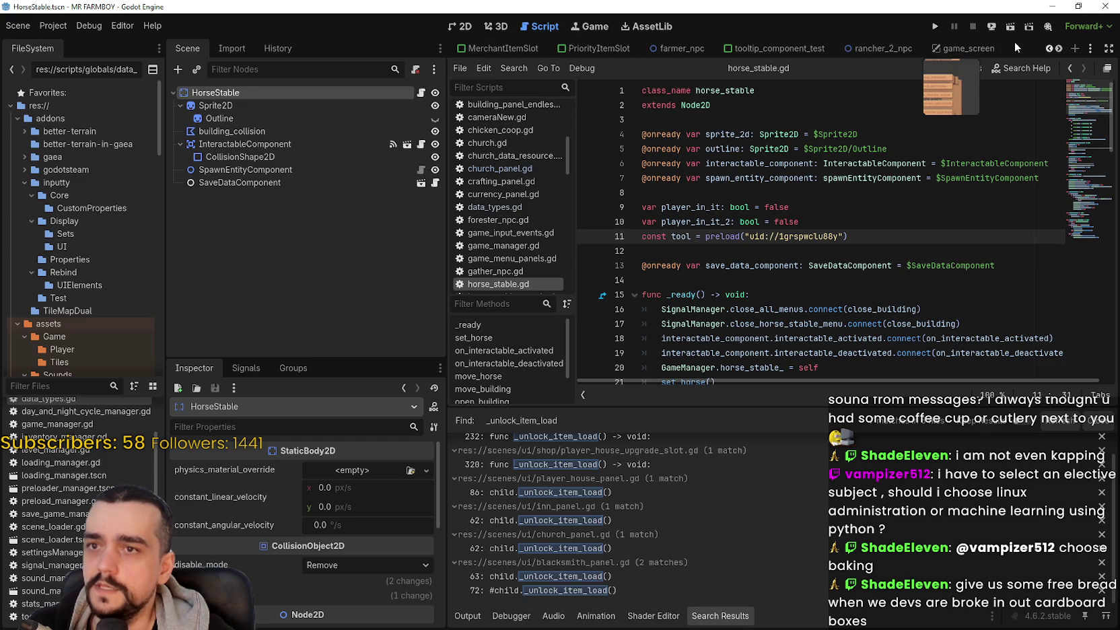
{"action": "left_click", "coordinate": [1048, 49]}
{"action": "left_click", "coordinate": [1048, 48]}
{"action": "left_click", "coordinate": [1048, 48]}
{"action": "left_click", "coordinate": [1048, 48]}
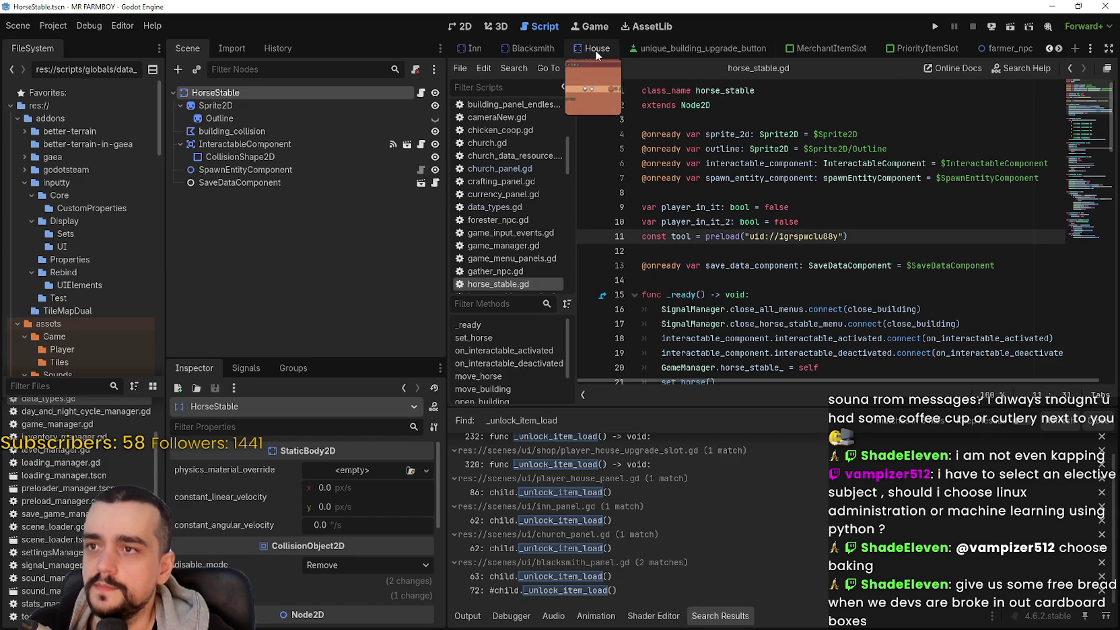
{"action": "left_click", "coordinate": [519, 48]}
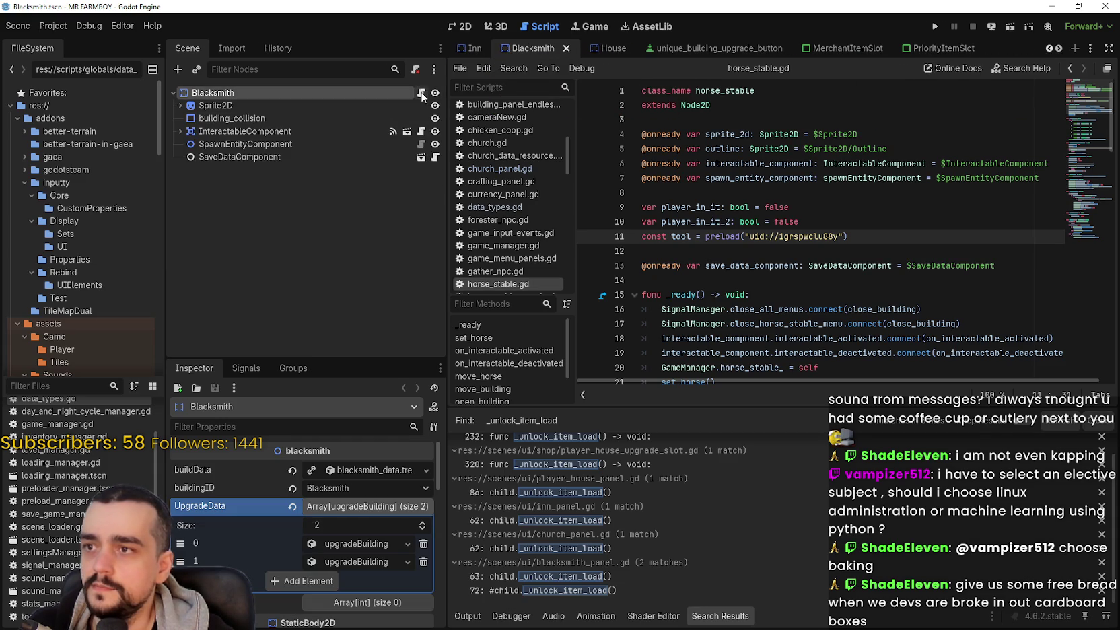
Step: Scroll blacksmith.gd up to its exported buildData, UpgradeData and active_buffs variables
{"action": "left_click", "coordinate": [1085, 142]}
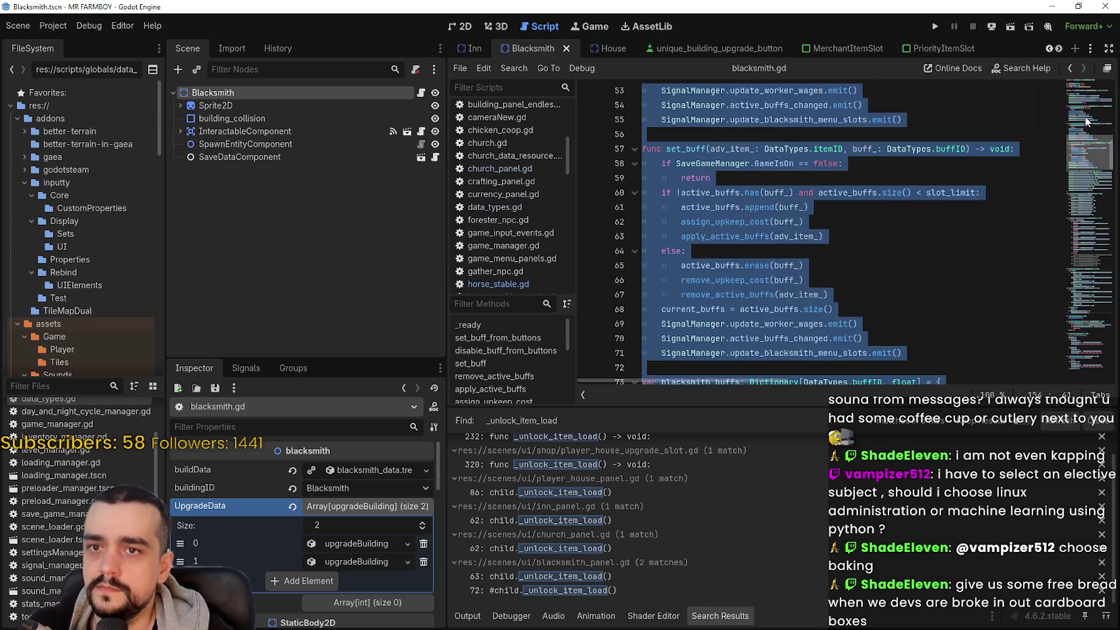
{"action": "scroll", "coordinate": [1086, 118], "scroll_direction": "up", "scroll_amount": 3}
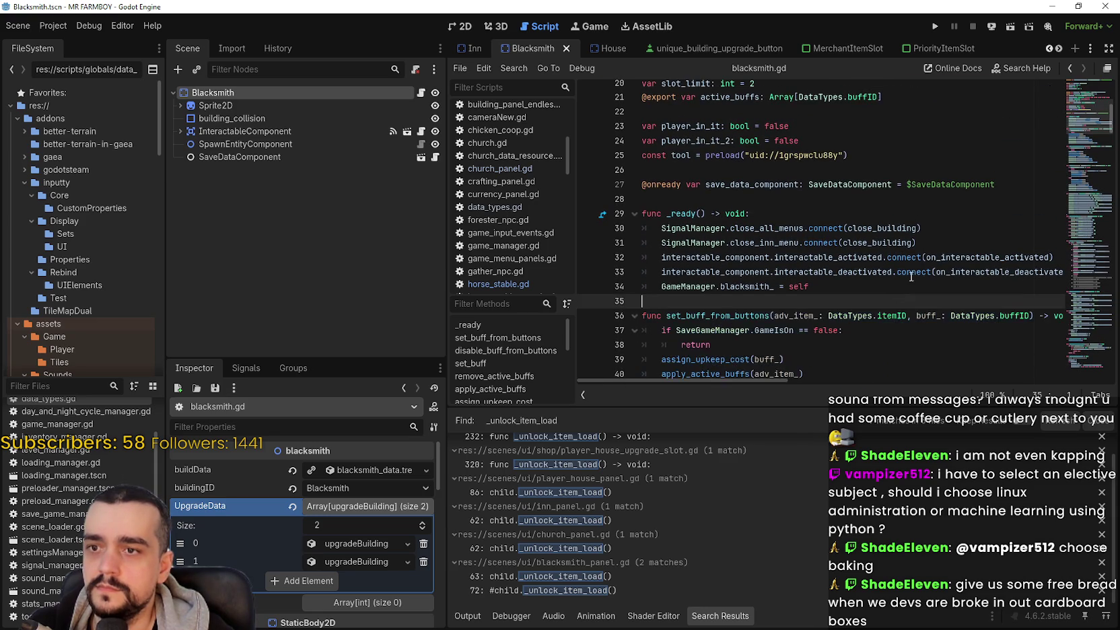
{"action": "left_click", "coordinate": [849, 255]}
{"action": "scroll", "coordinate": [849, 252], "scroll_direction": "up", "scroll_amount": 3}
{"action": "left_click", "coordinate": [849, 252]}
{"action": "left_click", "coordinate": [859, 280]}
{"action": "scroll", "coordinate": [885, 317], "scroll_direction": "down", "scroll_amount": 1}
{"action": "scroll", "coordinate": [875, 308], "scroll_direction": "down", "scroll_amount": 1}
Step: Copy the active_buffs export line from blacksmith.gd
{"action": "mouse_move", "coordinate": [930, 298]}
{"action": "left_mouse_down"}
{"action": "mouse_move", "coordinate": [619, 294]}
{"action": "mouse_move", "coordinate": [620, 282]}
{"action": "mouse_move", "coordinate": [621, 295]}
{"action": "left_mouse_up"}
{"action": "key", "text": "ctrl+c"}
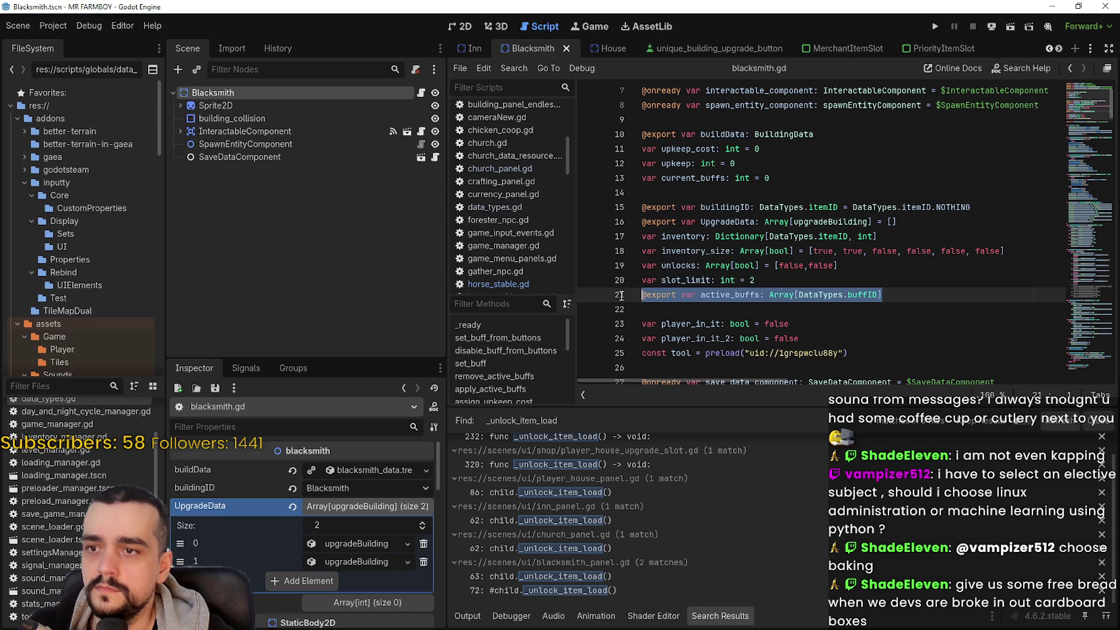
{"action": "scroll", "coordinate": [800, 303], "scroll_direction": "down", "scroll_amount": 2}
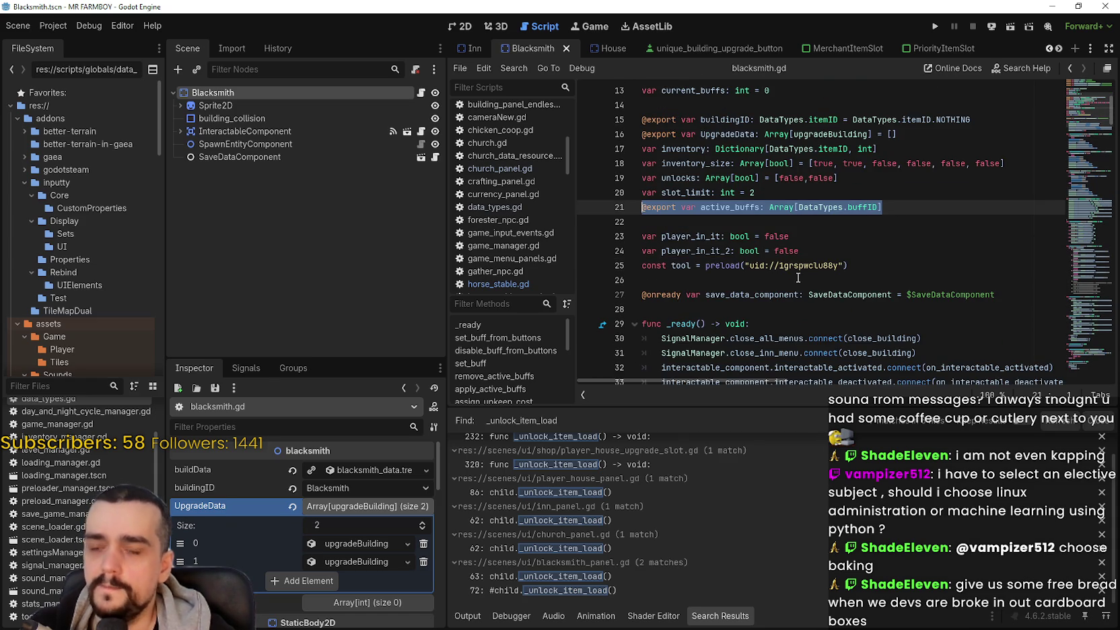
{"action": "left_click", "coordinate": [794, 221]}
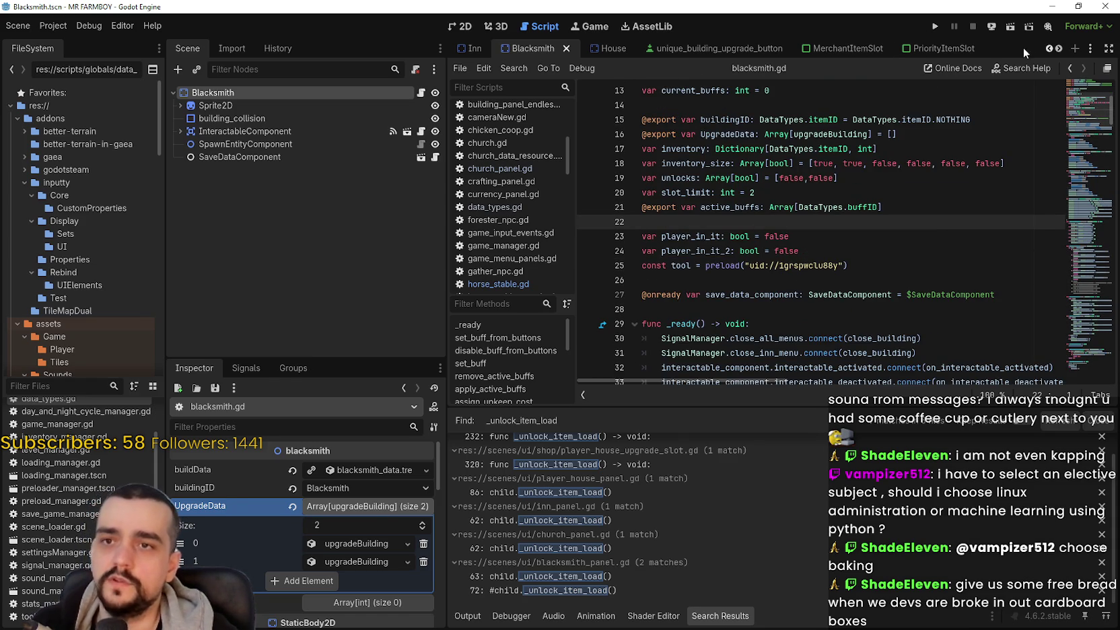
{"action": "scroll", "coordinate": [1059, 48], "scroll_direction": "down", "scroll_amount": 8}
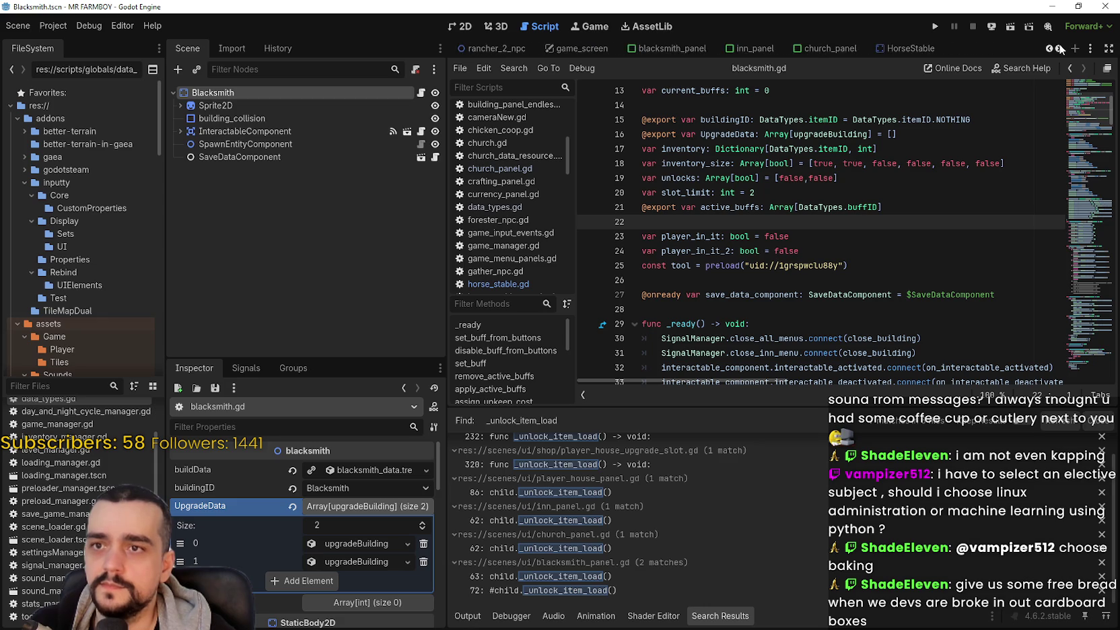
Step: Switch to the HorseStable scene and put the caret on empty line 12 of horse_stable.gd
{"action": "left_click", "coordinate": [914, 48]}
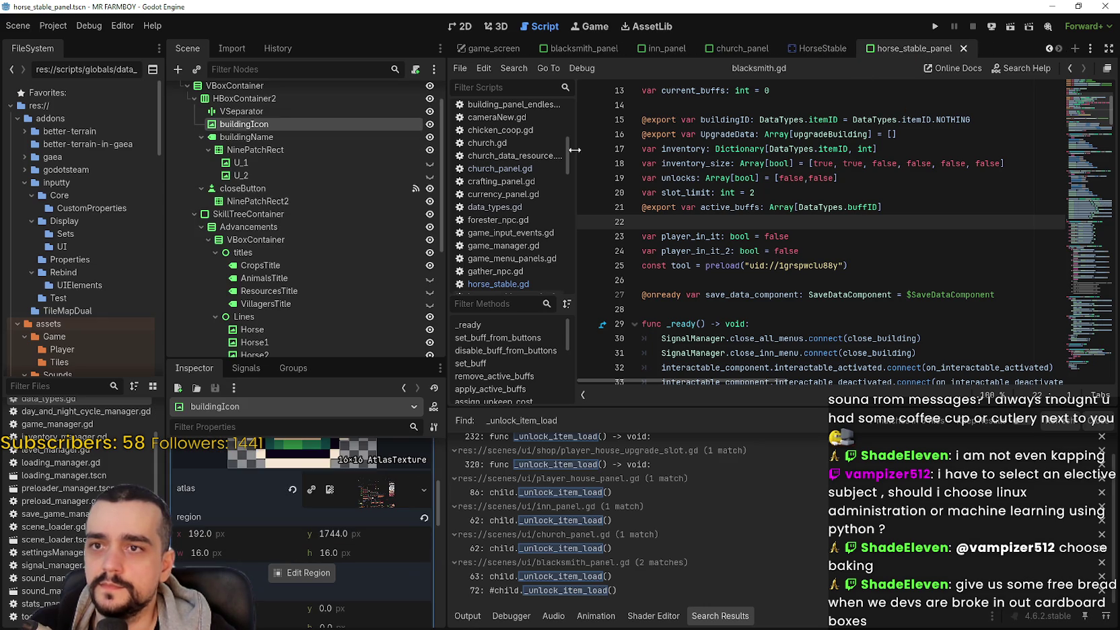
{"action": "left_click", "coordinate": [815, 48]}
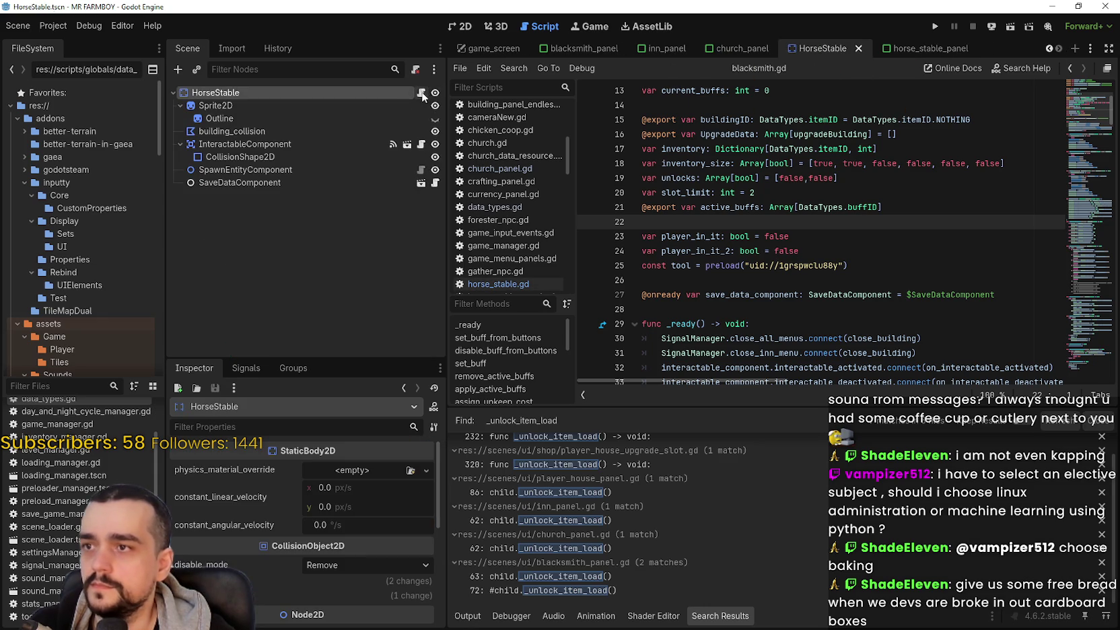
{"action": "left_click", "coordinate": [707, 206]}
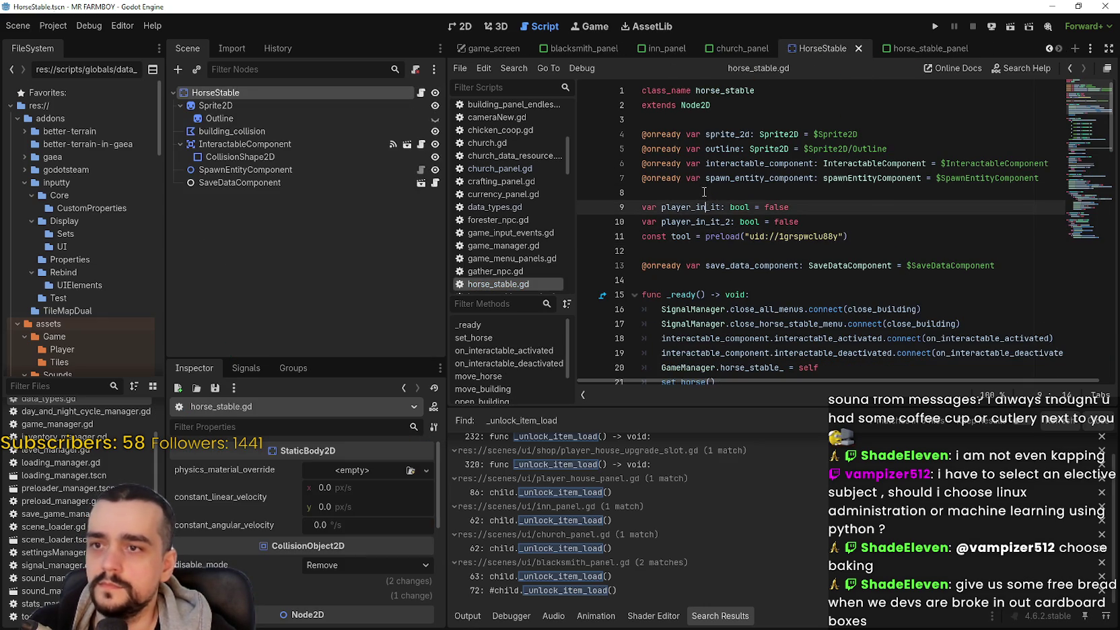
{"action": "left_click", "coordinate": [705, 193]}
{"action": "scroll", "coordinate": [712, 265], "scroll_direction": "down", "scroll_amount": 3}
{"action": "scroll", "coordinate": [700, 252], "scroll_direction": "up", "scroll_amount": 3}
{"action": "left_click", "coordinate": [696, 249]}
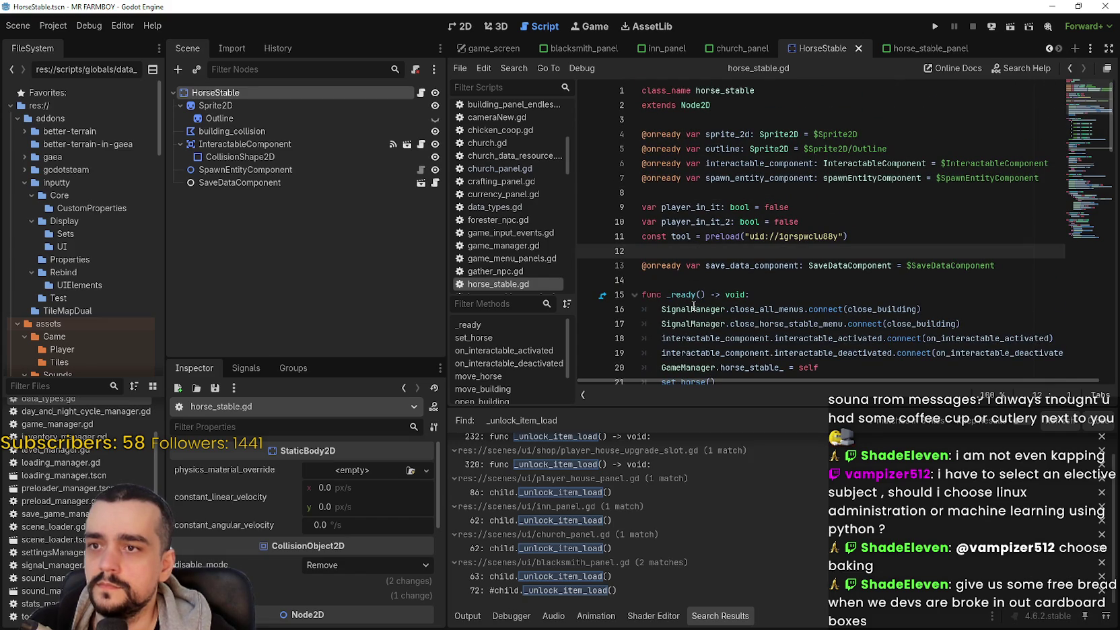
{"action": "left_click", "coordinate": [691, 281]}
{"action": "key", "text": "Up"}
{"action": "key", "text": "Up"}
Step: Paste the active_buffs export line below the tool constant with a blank line, and save
{"action": "key", "text": "ctrl+v"}
{"action": "key", "text": "Return"}
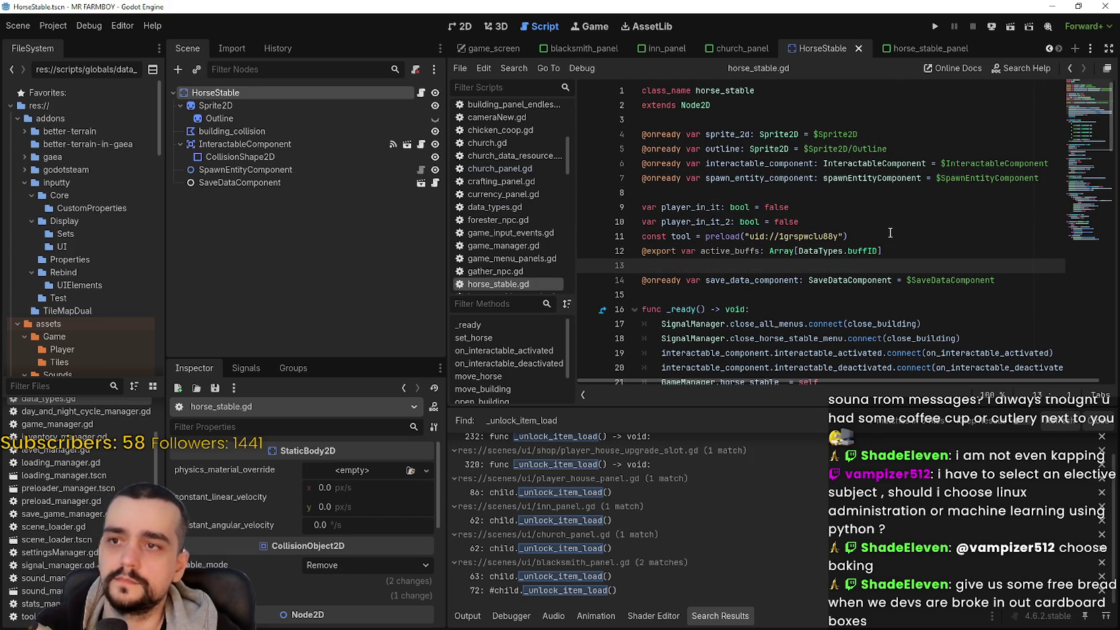
{"action": "left_click", "coordinate": [890, 237]}
{"action": "key", "text": "Return"}
{"action": "key", "text": "ctrl+s"}
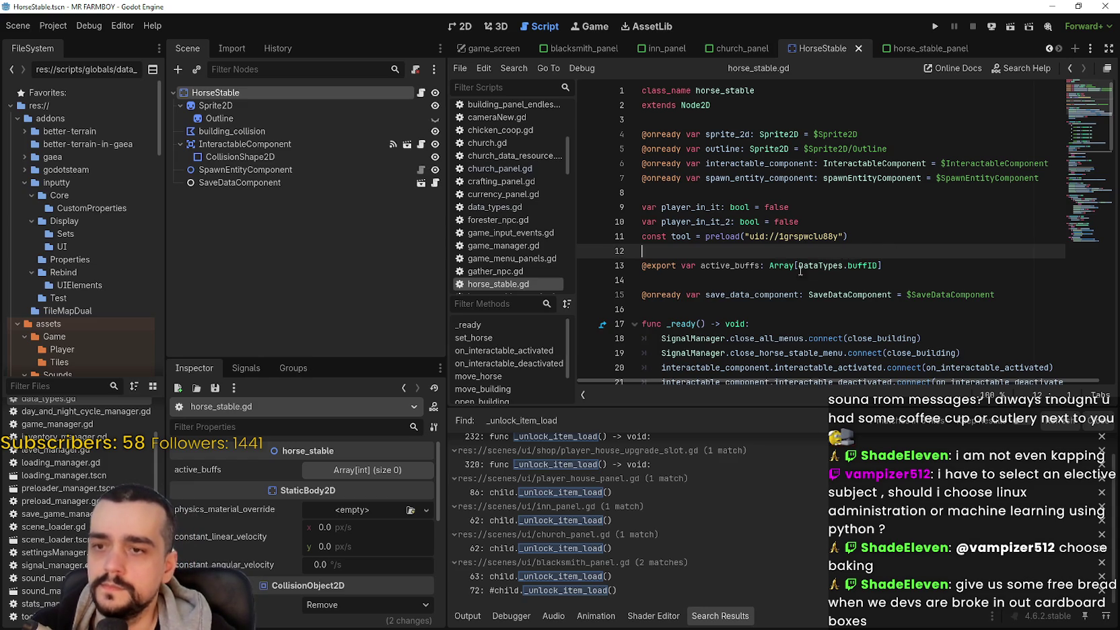
{"action": "left_click", "coordinate": [812, 280]}
{"action": "scroll", "coordinate": [775, 279], "scroll_direction": "down", "scroll_amount": 4}
{"action": "left_click", "coordinate": [744, 250]}
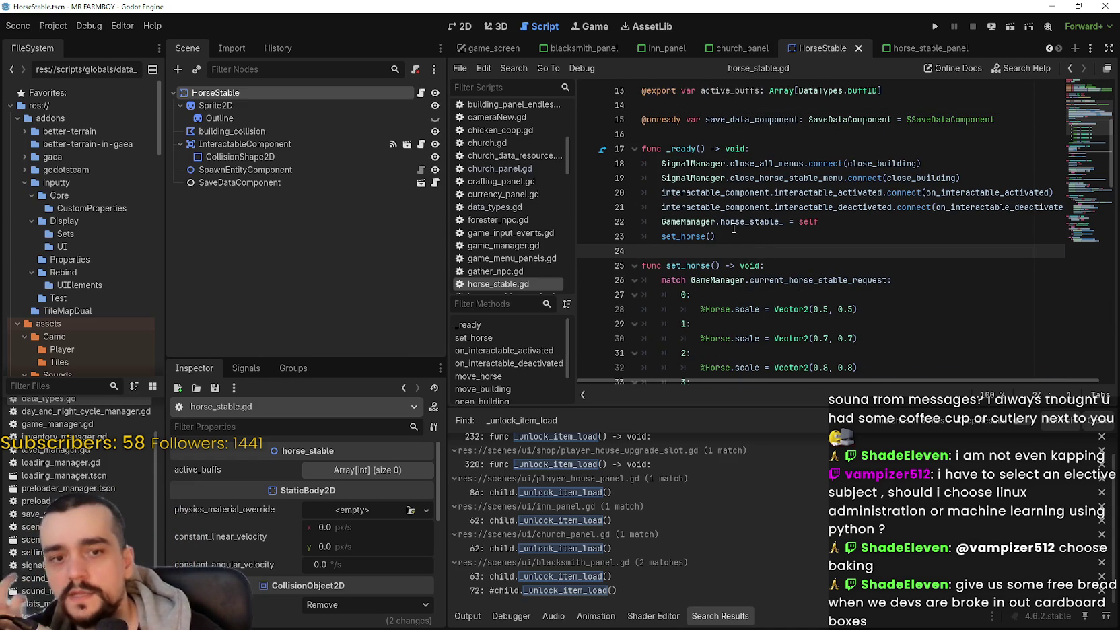
{"action": "double_click", "coordinate": [680, 237]}
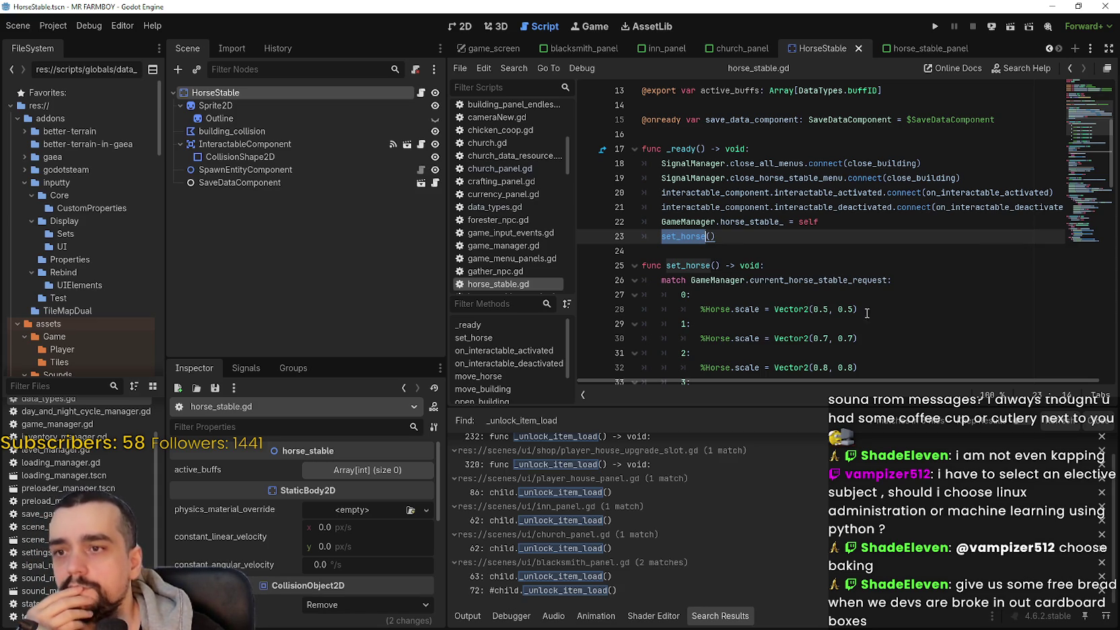
{"action": "key", "text": "Down"}
{"action": "key", "text": "Down"}
{"action": "key", "text": "Down"}
{"action": "left_click", "coordinate": [864, 271]}
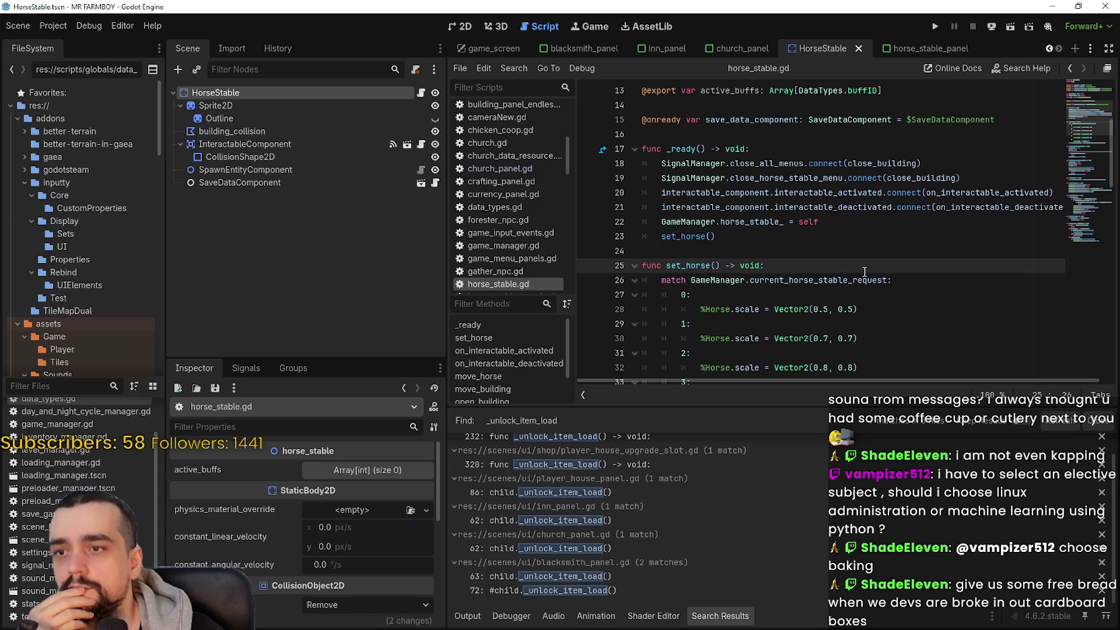
{"action": "scroll", "coordinate": [864, 271], "scroll_direction": "down", "scroll_amount": 3}
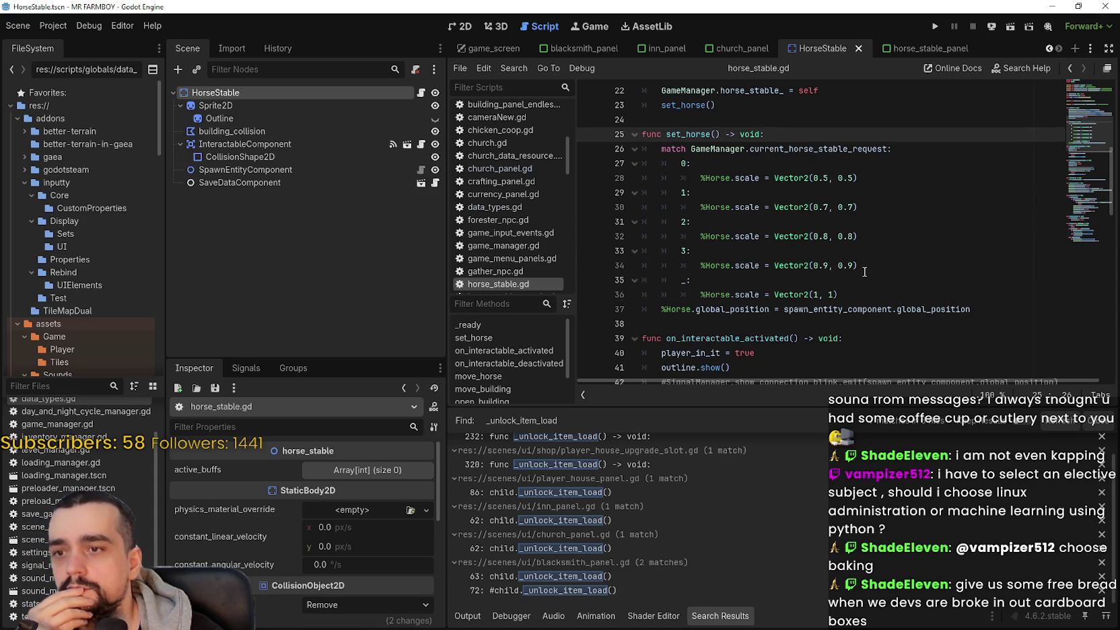
{"action": "mouse_move", "coordinate": [976, 309]}
{"action": "left_mouse_down"}
{"action": "mouse_move", "coordinate": [693, 252]}
{"action": "mouse_move", "coordinate": [681, 178]}
{"action": "left_mouse_up"}
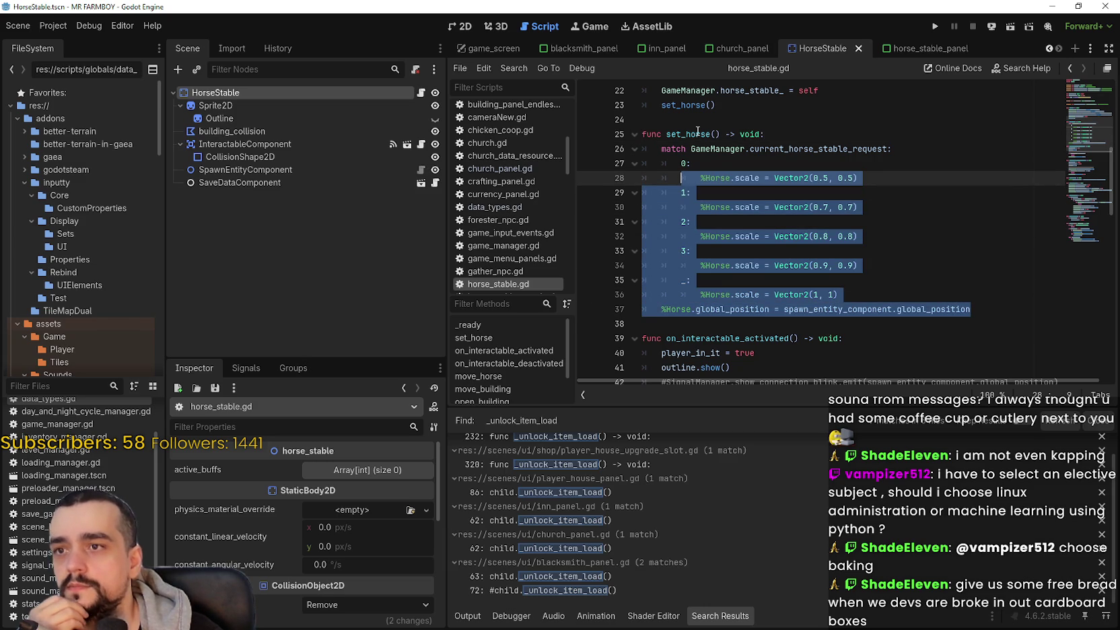
{"action": "left_click", "coordinate": [772, 134]}
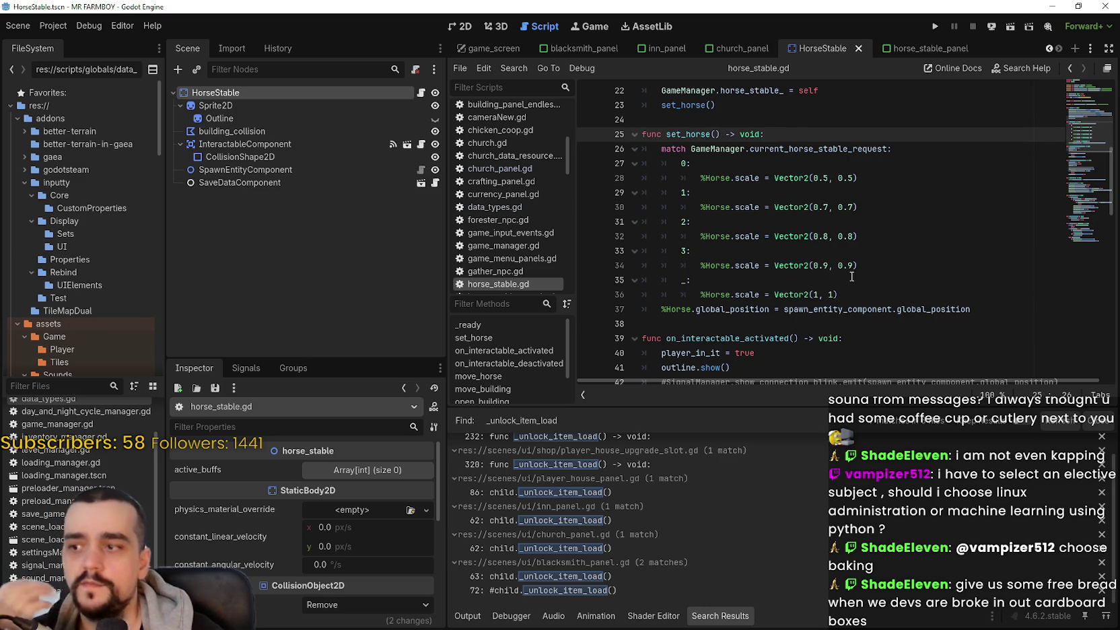
{"action": "scroll", "coordinate": [840, 175], "scroll_direction": "up", "scroll_amount": 2}
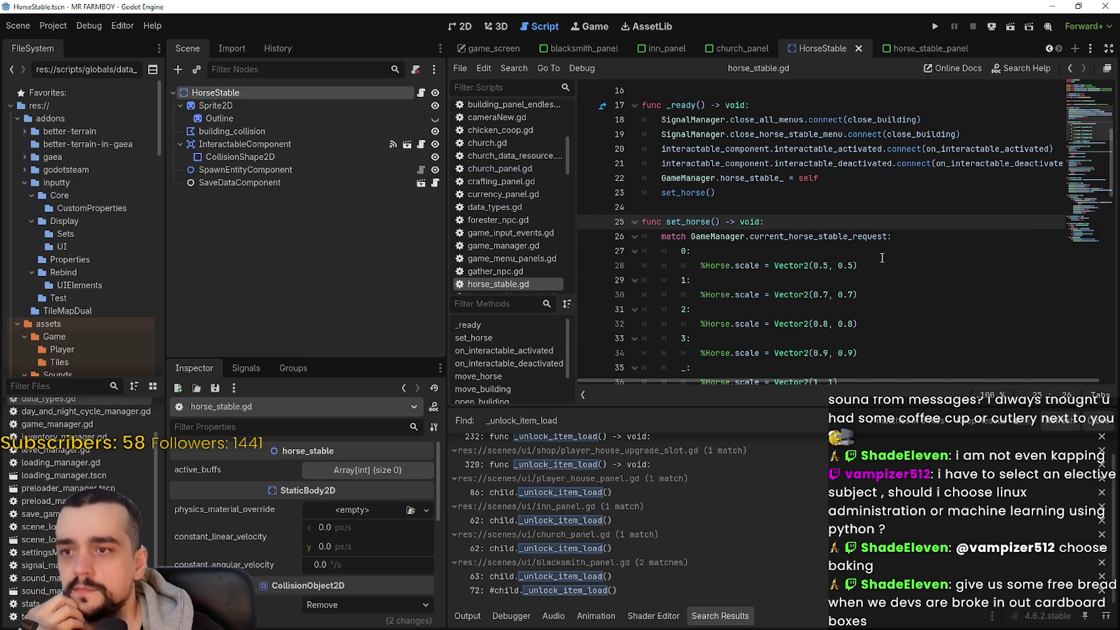
{"action": "scroll", "coordinate": [882, 249], "scroll_direction": "down", "scroll_amount": 2}
{"action": "scroll", "coordinate": [886, 255], "scroll_direction": "up", "scroll_amount": 2}
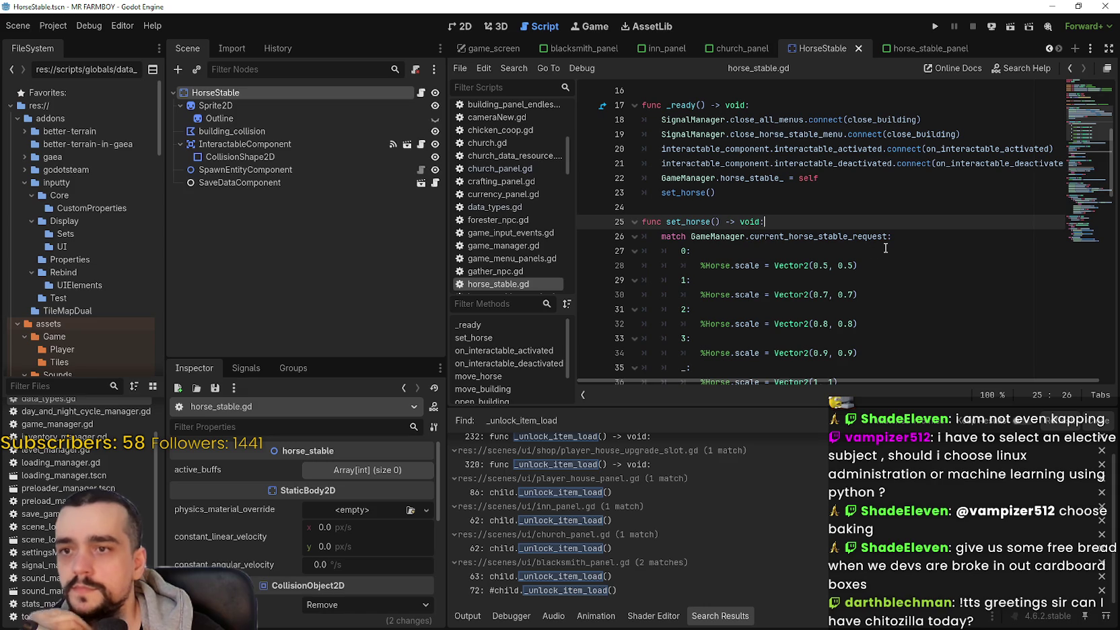
{"action": "key", "text": "Return"}
Step: Start an 'if active_buffs.has()' check in set_horse using autocompletion
{"action": "type", "text": "if "}
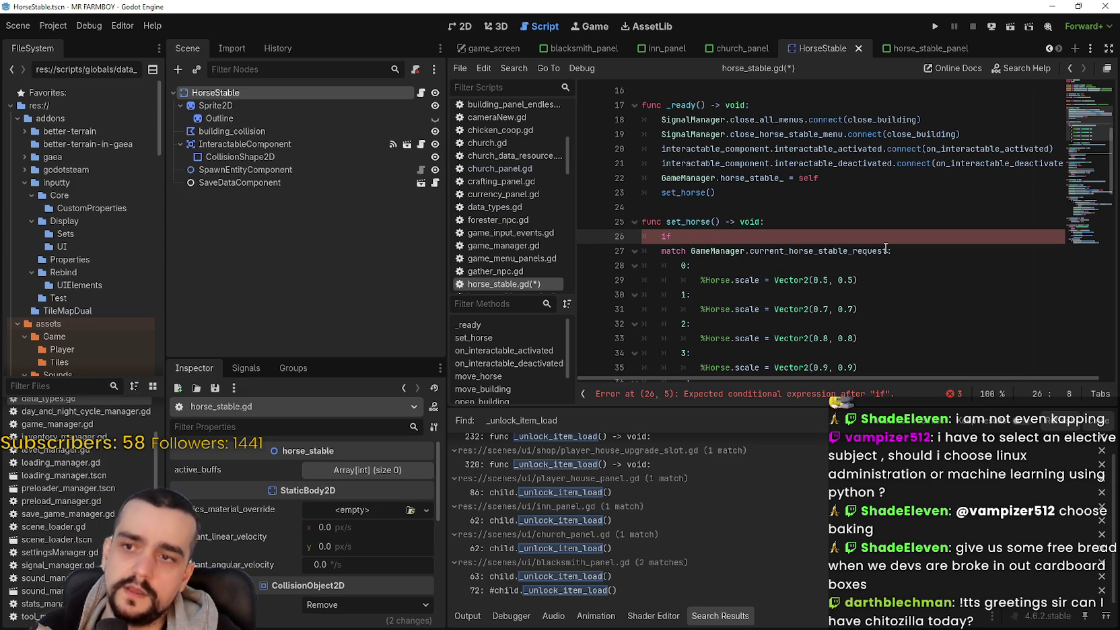
{"action": "type", "text": "ac"}
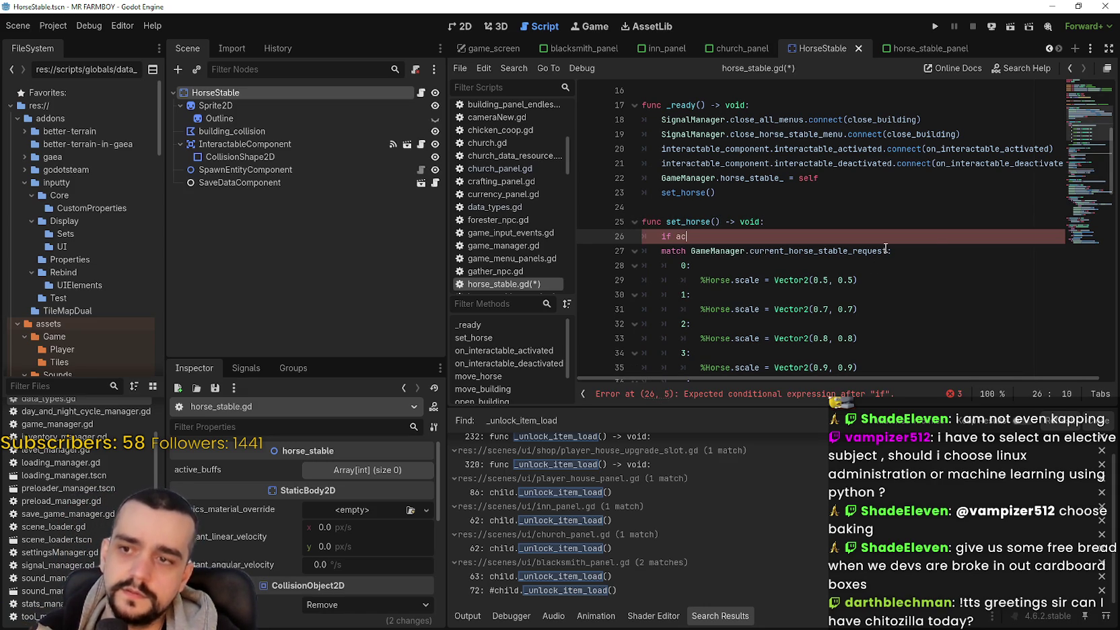
{"action": "type", "text": "tive"}
{"action": "key", "text": "Return"}
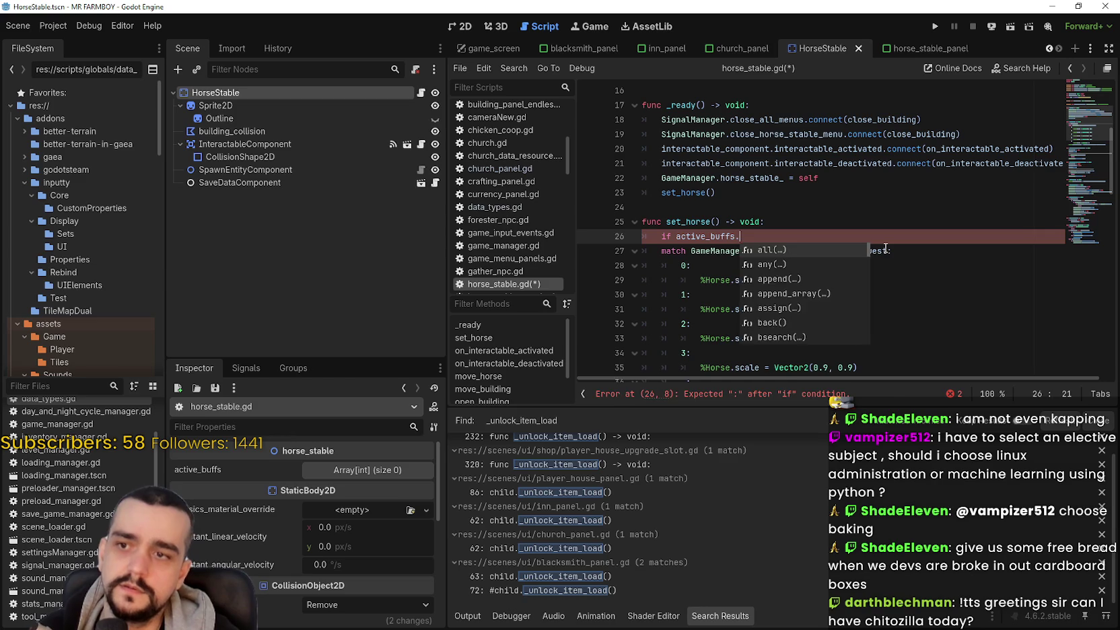
{"action": "type", "text": "has"}
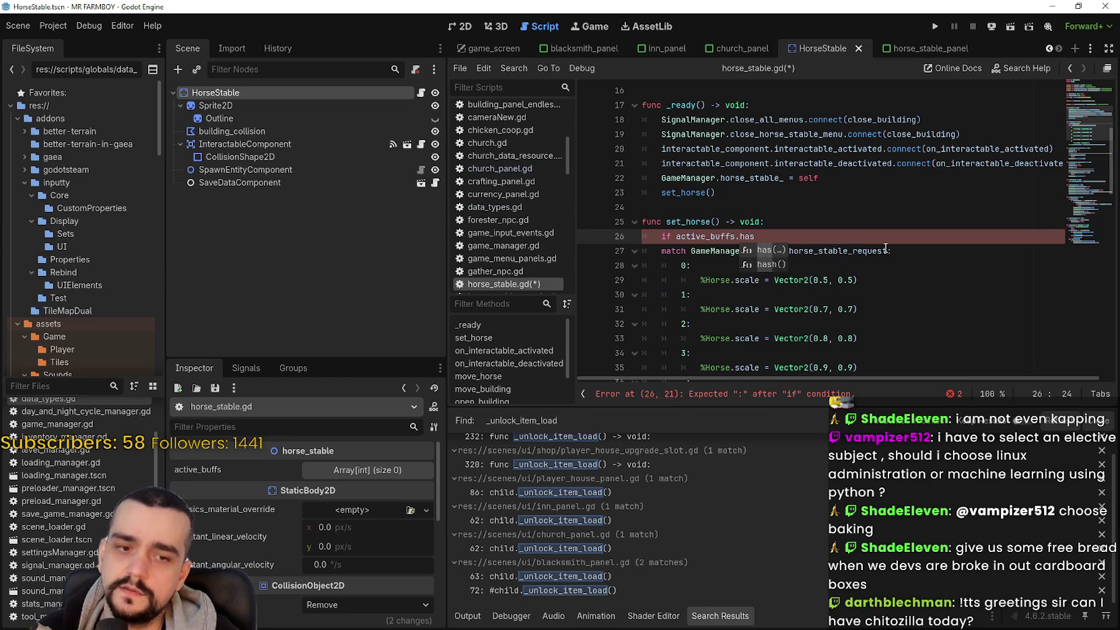
{"action": "key", "text": "Return"}
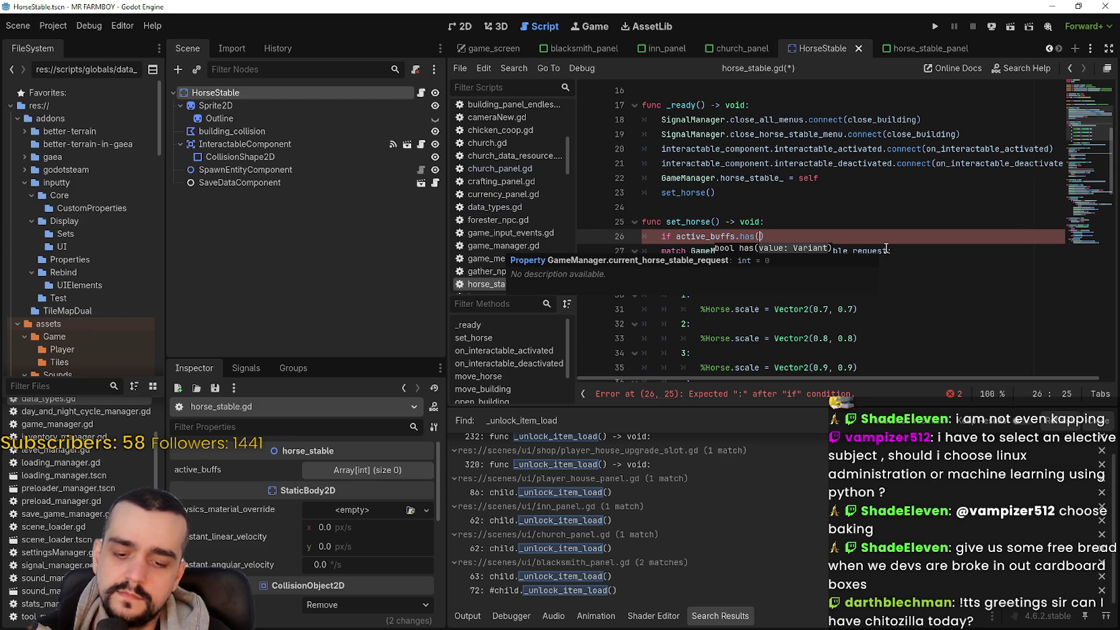
Step: Delete the unfinished active_buffs.has() line from set_horse
{"action": "left_click_drag", "start_coordinate": [768, 237], "coordinate": [610, 232]}
{"action": "key", "text": "BackSpace"}
{"action": "key", "text": "BackSpace"}
{"action": "scroll", "coordinate": [665, 247], "scroll_direction": "down", "scroll_amount": 3}
{"action": "left_click", "coordinate": [700, 192]}
{"action": "left_click", "coordinate": [1049, 48]}
{"action": "left_click", "coordinate": [1049, 49]}
{"action": "left_click", "coordinate": [1049, 48]}
{"action": "left_click", "coordinate": [1049, 49]}
{"action": "left_click", "coordinate": [1049, 48]}
{"action": "left_click", "coordinate": [1049, 49]}
{"action": "left_click", "coordinate": [1049, 48]}
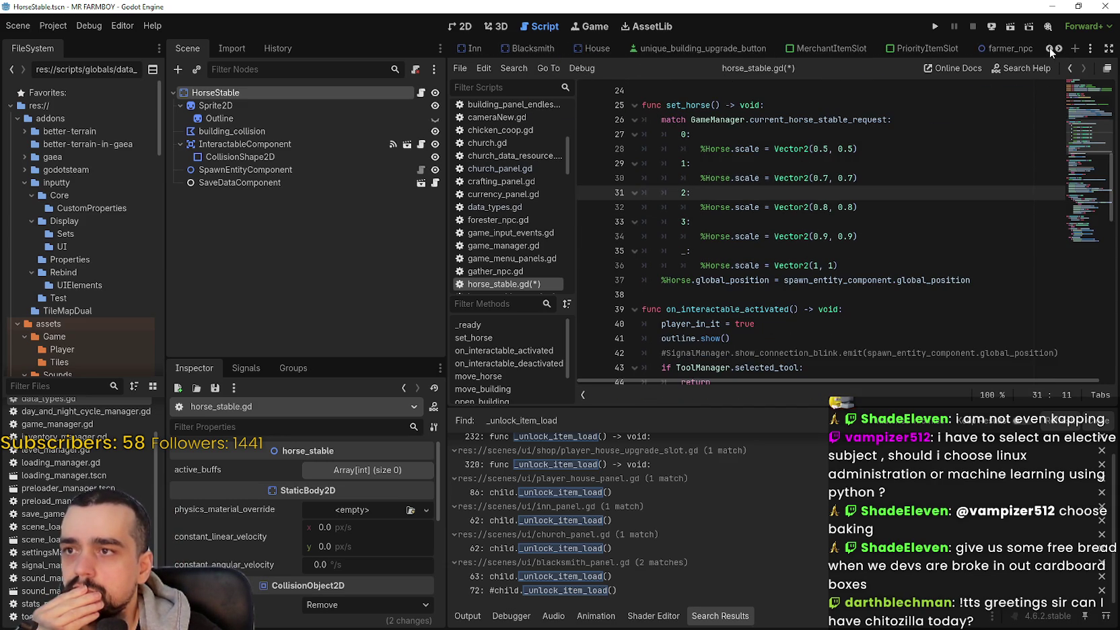
{"action": "left_click", "coordinate": [527, 48]}
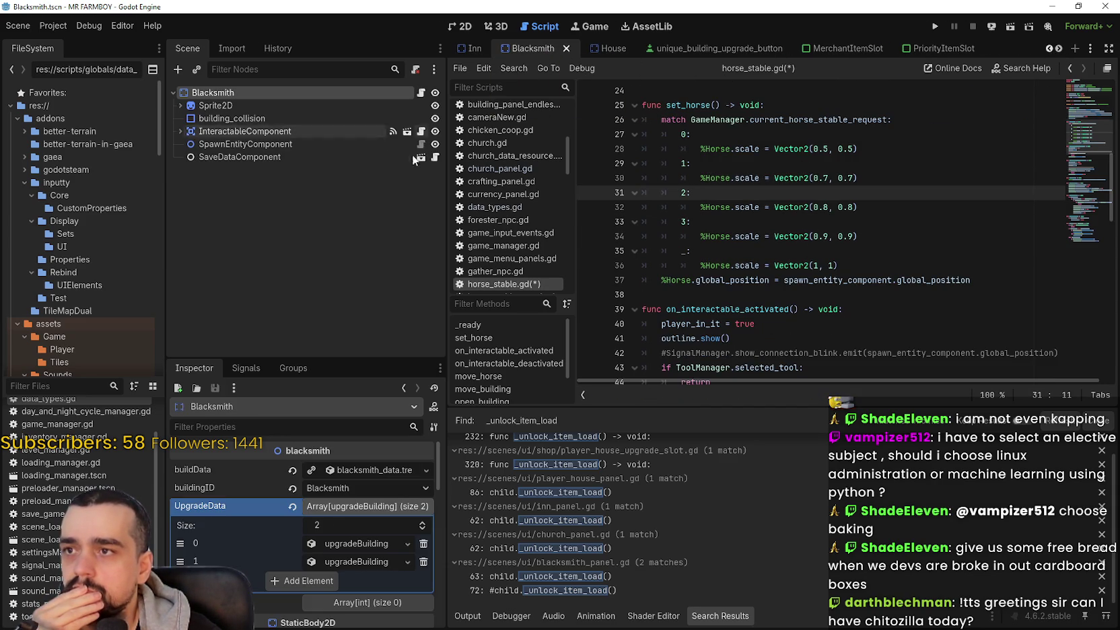
{"action": "left_click", "coordinate": [421, 92]}
{"action": "scroll", "coordinate": [881, 306], "scroll_direction": "down", "scroll_amount": 10}
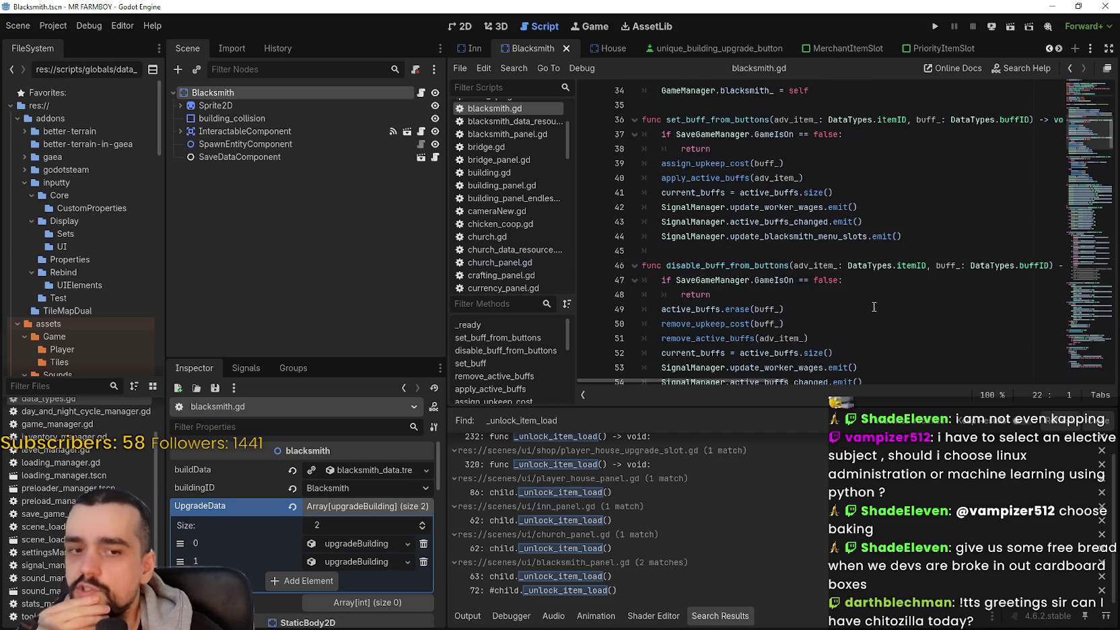
{"action": "scroll", "coordinate": [864, 295], "scroll_direction": "down", "scroll_amount": 1}
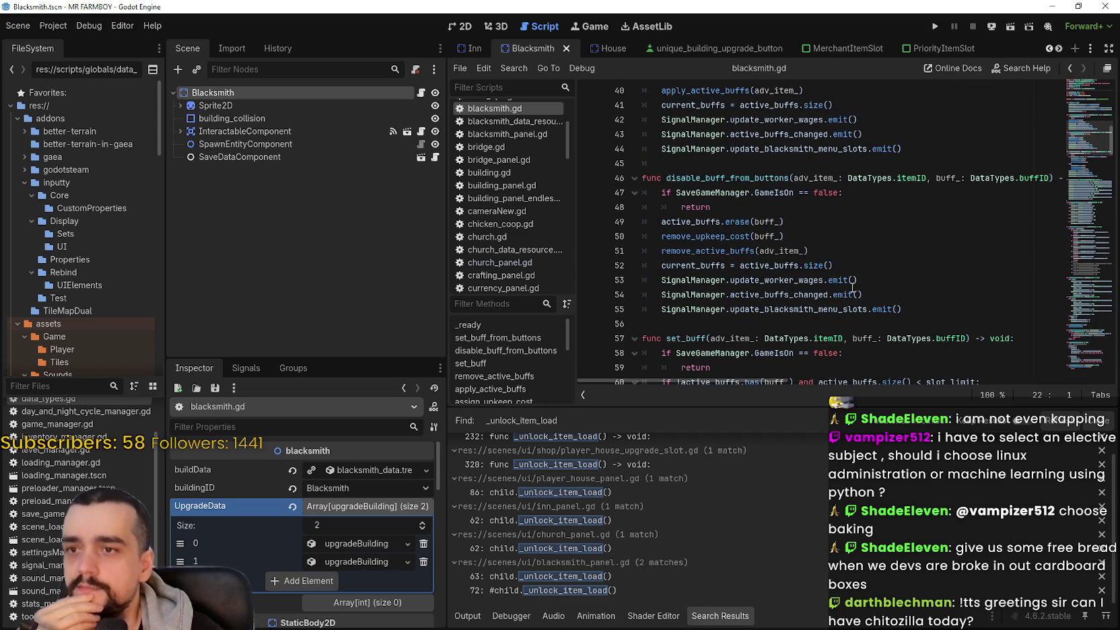
{"action": "scroll", "coordinate": [851, 276], "scroll_direction": "down", "scroll_amount": 3}
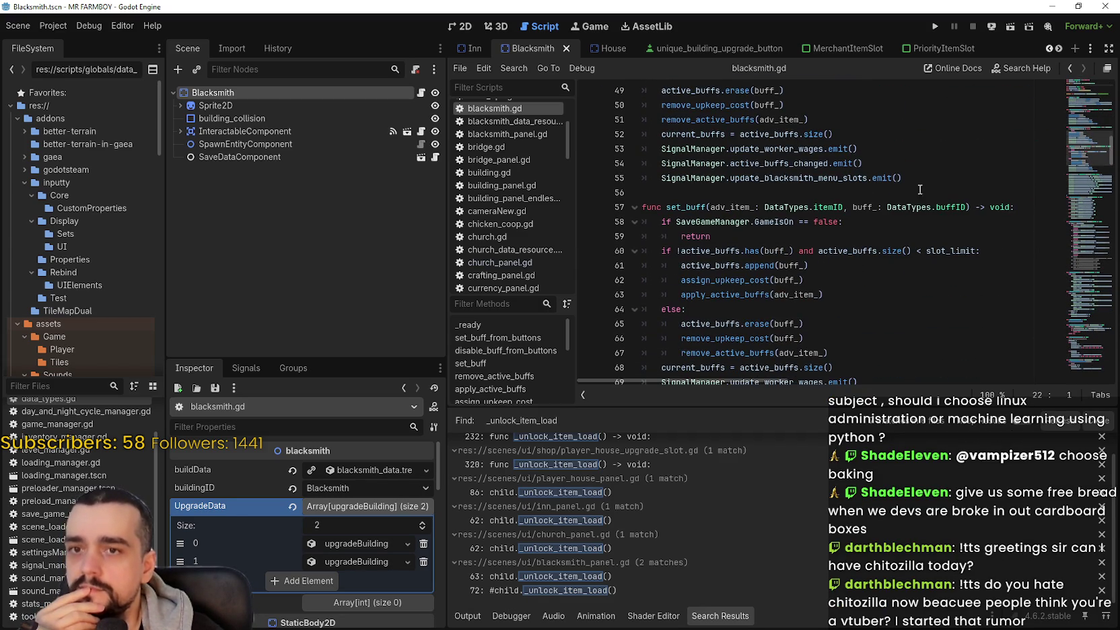
{"action": "scroll", "coordinate": [1090, 139], "scroll_direction": "up", "scroll_amount": 1}
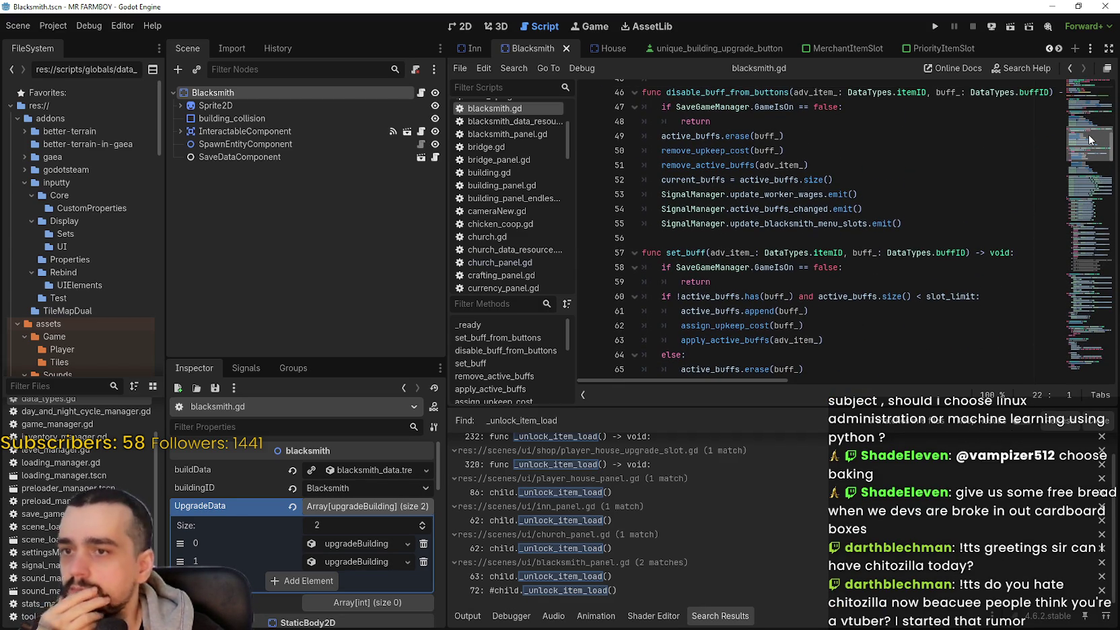
{"action": "scroll", "coordinate": [1091, 138], "scroll_direction": "up", "scroll_amount": 2}
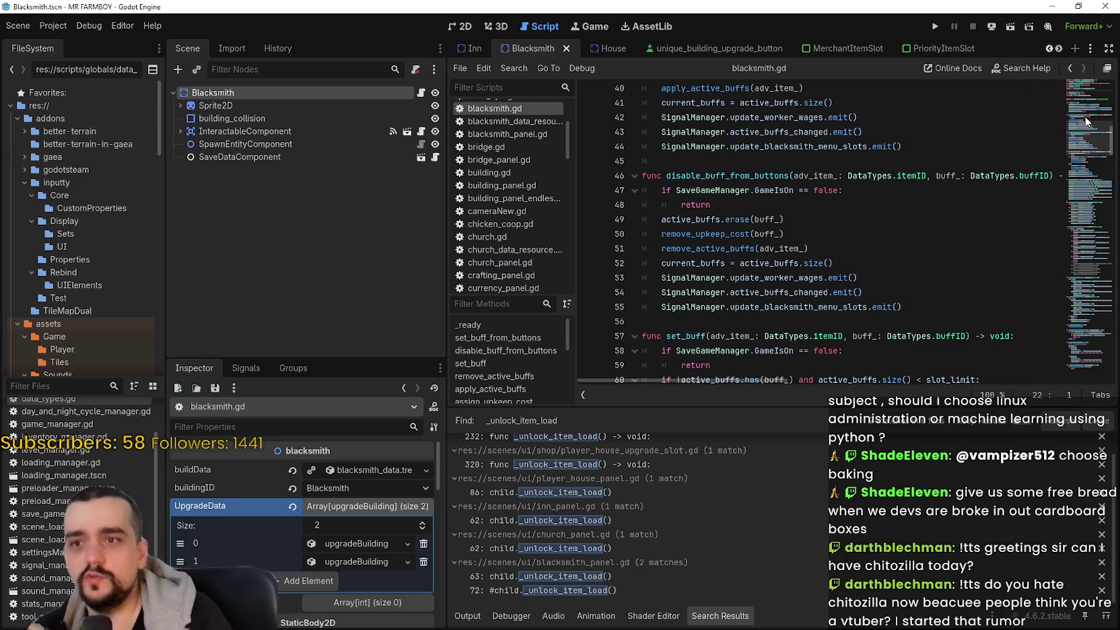
{"action": "left_click", "coordinate": [787, 208]}
{"action": "scroll", "coordinate": [788, 208], "scroll_direction": "up", "scroll_amount": 3}
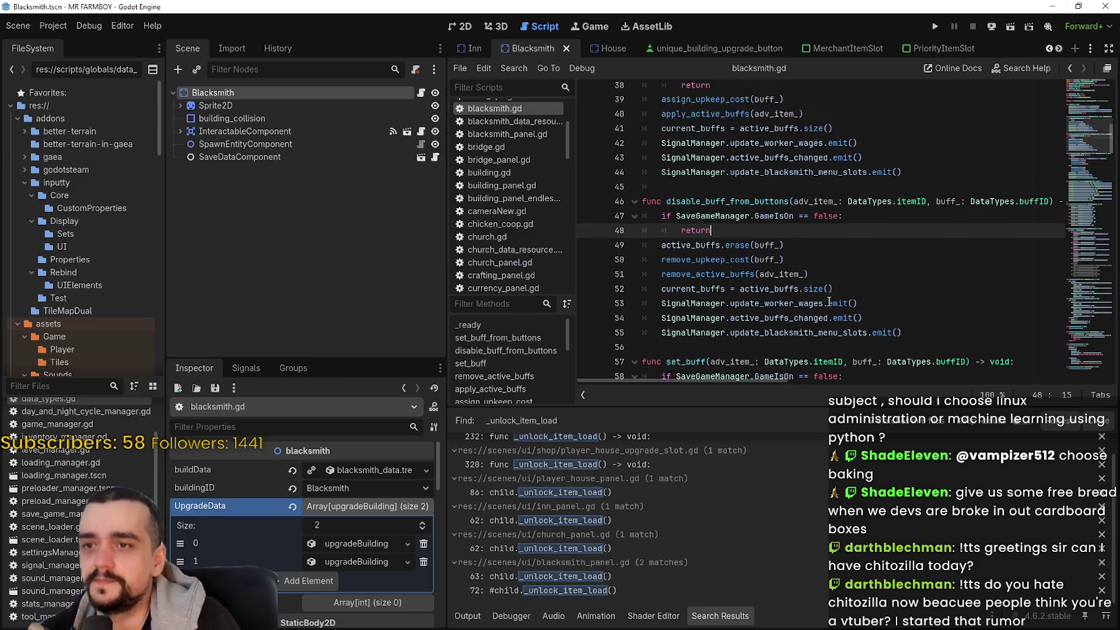
{"action": "left_click", "coordinate": [774, 206]}
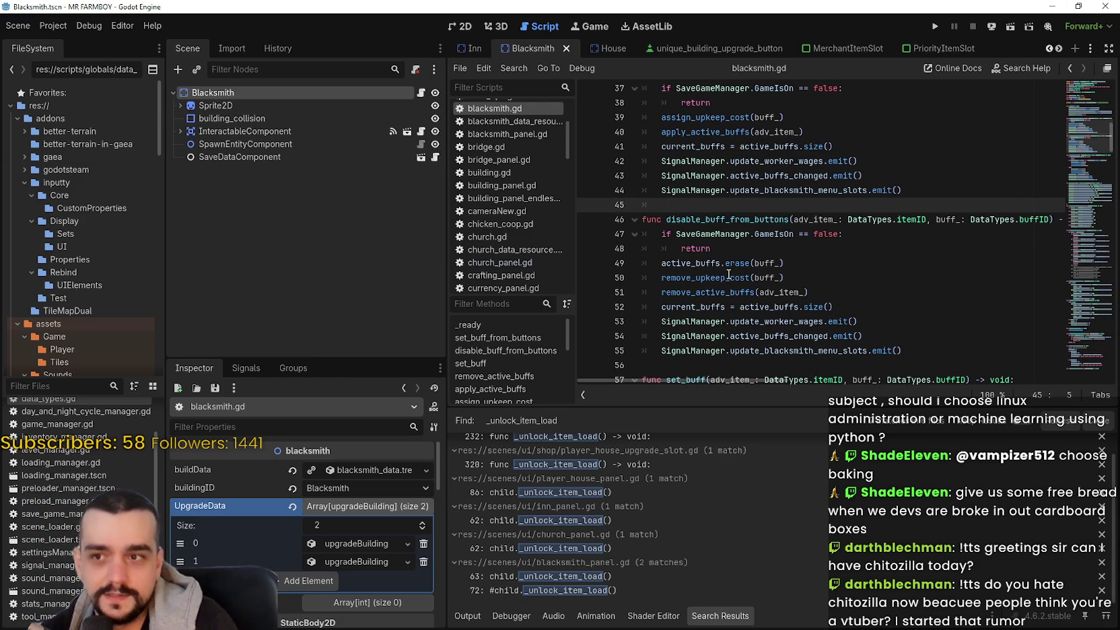
{"action": "scroll", "coordinate": [729, 273], "scroll_direction": "up", "scroll_amount": 2}
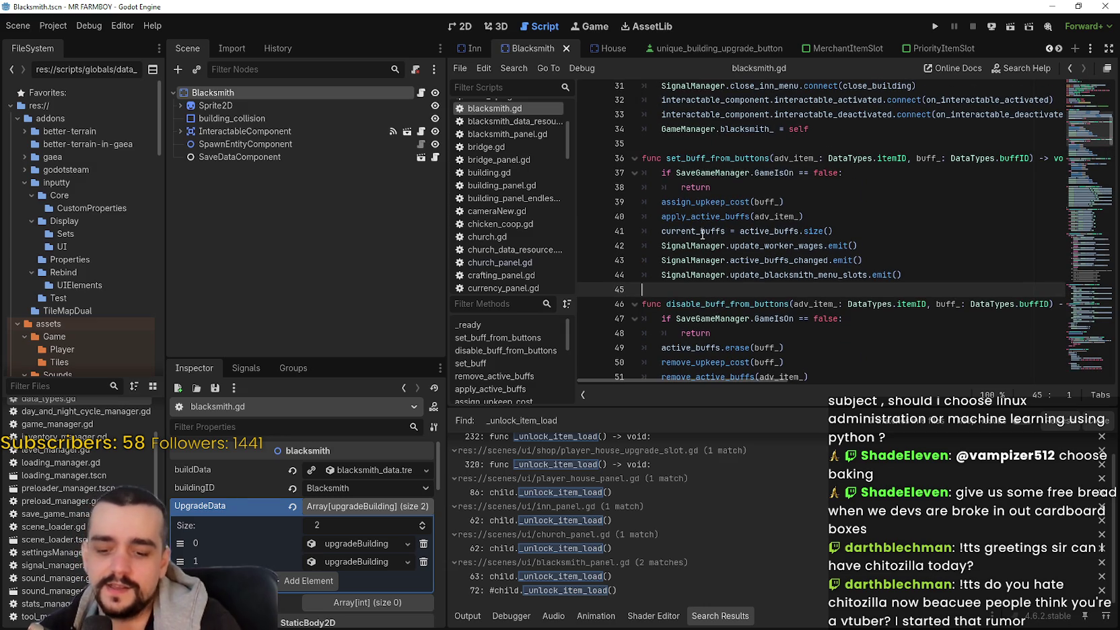
{"action": "left_click", "coordinate": [759, 189]}
{"action": "key", "text": "ctrl+s"}
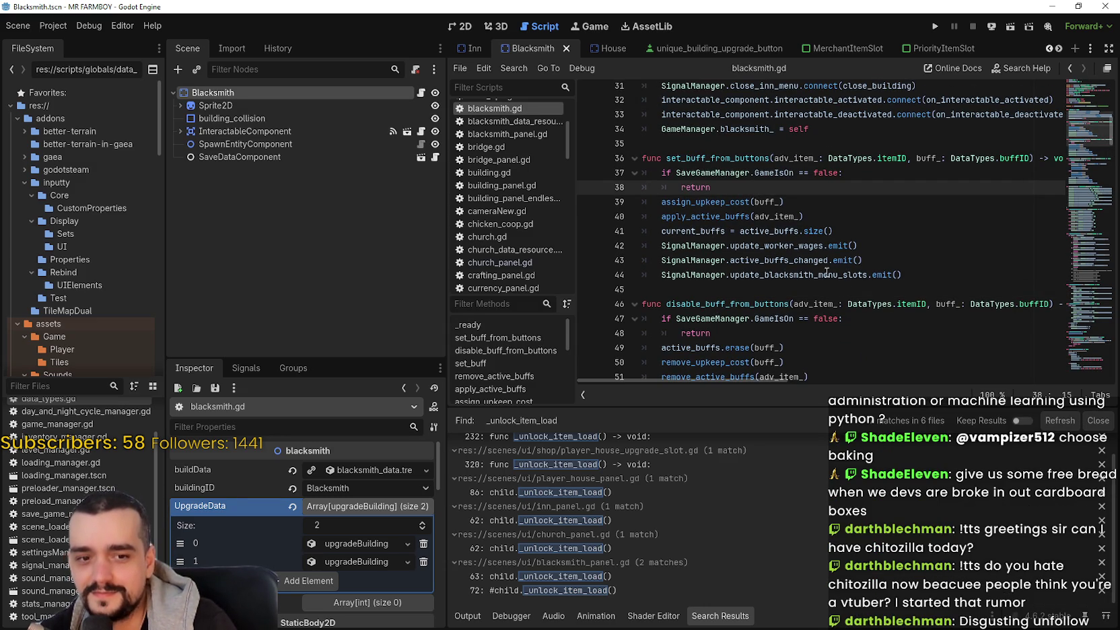
{"action": "scroll", "coordinate": [781, 250], "scroll_direction": "up", "scroll_amount": 3}
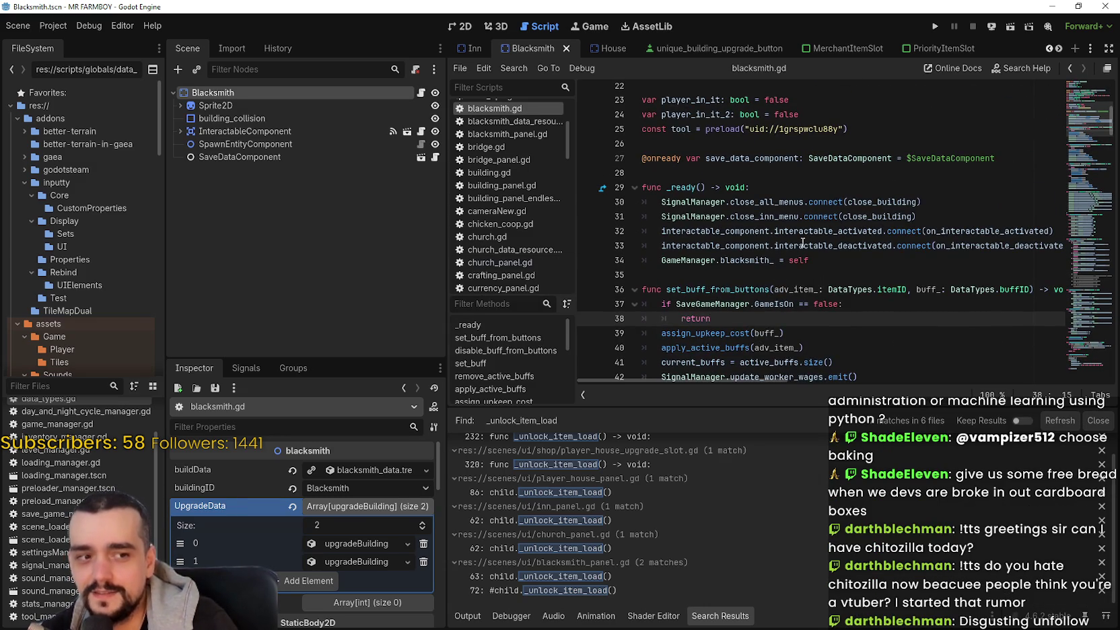
{"action": "left_click", "coordinate": [834, 272]}
{"action": "left_click", "coordinate": [845, 260]}
{"action": "left_click", "coordinate": [850, 276]}
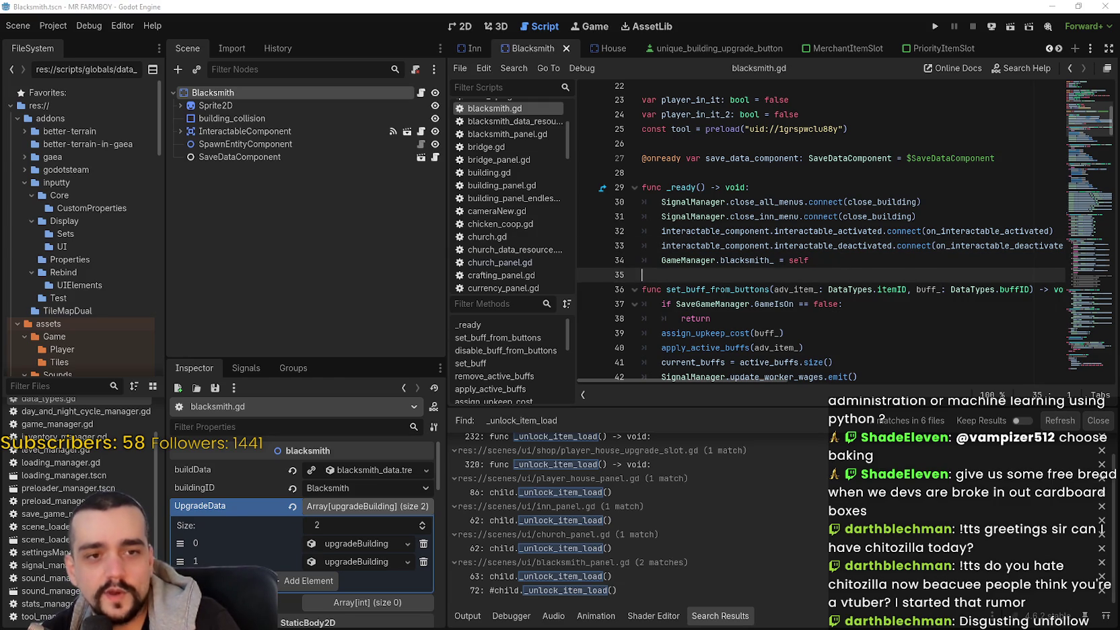
{"action": "left_click", "coordinate": [841, 290]}
{"action": "left_click", "coordinate": [835, 261]}
{"action": "left_click", "coordinate": [837, 273]}
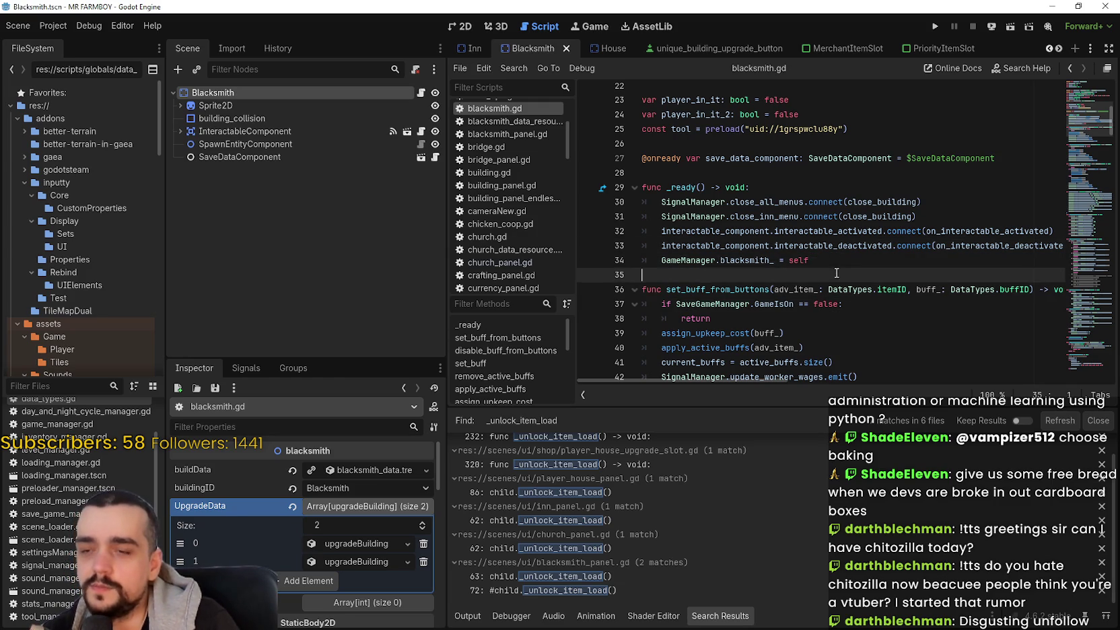
{"action": "scroll", "coordinate": [837, 276], "scroll_direction": "up", "scroll_amount": 1}
{"action": "left_click", "coordinate": [830, 221]}
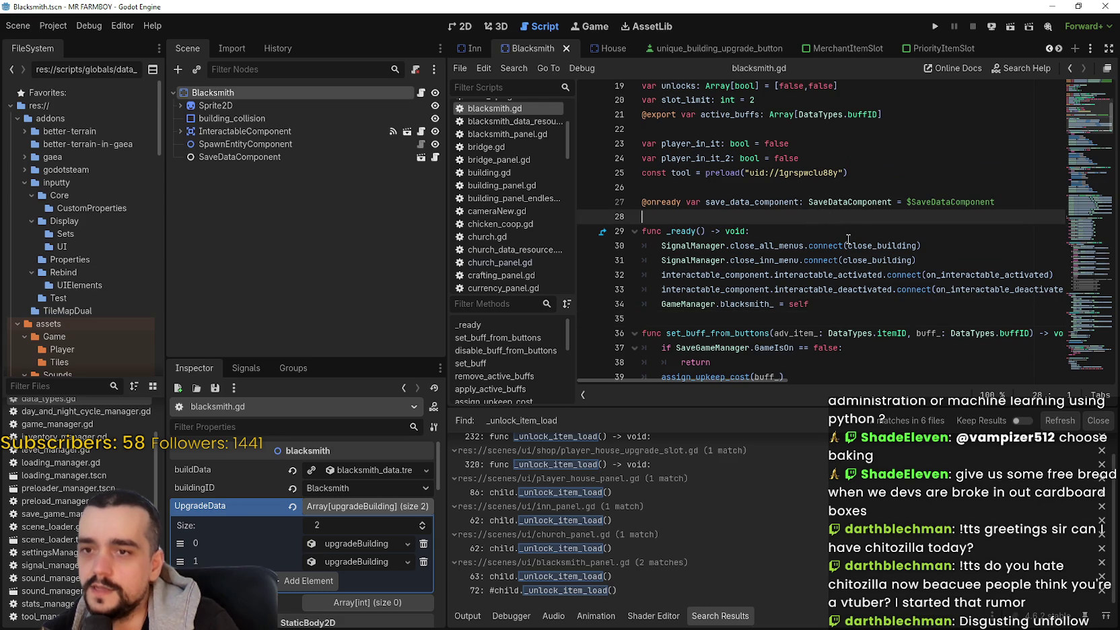
{"action": "scroll", "coordinate": [829, 224], "scroll_direction": "up", "scroll_amount": 2}
{"action": "left_click", "coordinate": [852, 260]}
{"action": "left_click", "coordinate": [855, 288]}
{"action": "left_click", "coordinate": [855, 275]}
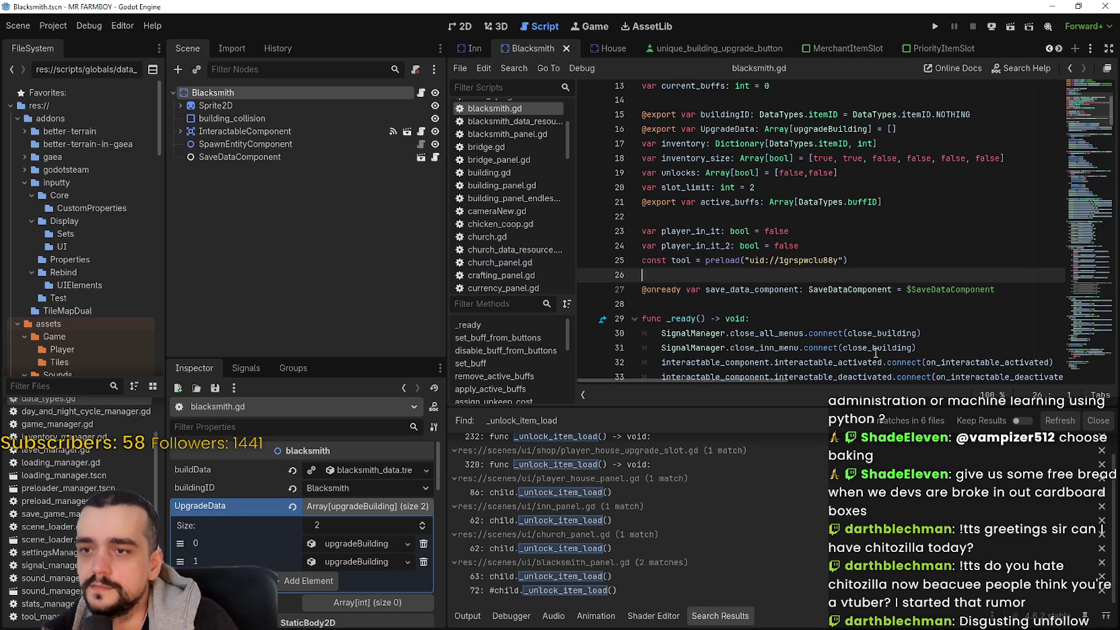
{"action": "scroll", "coordinate": [876, 351], "scroll_direction": "down", "scroll_amount": 4}
{"action": "left_click", "coordinate": [820, 273]}
{"action": "scroll", "coordinate": [818, 272], "scroll_direction": "down", "scroll_amount": 2}
{"action": "scroll", "coordinate": [791, 291], "scroll_direction": "up", "scroll_amount": 2}
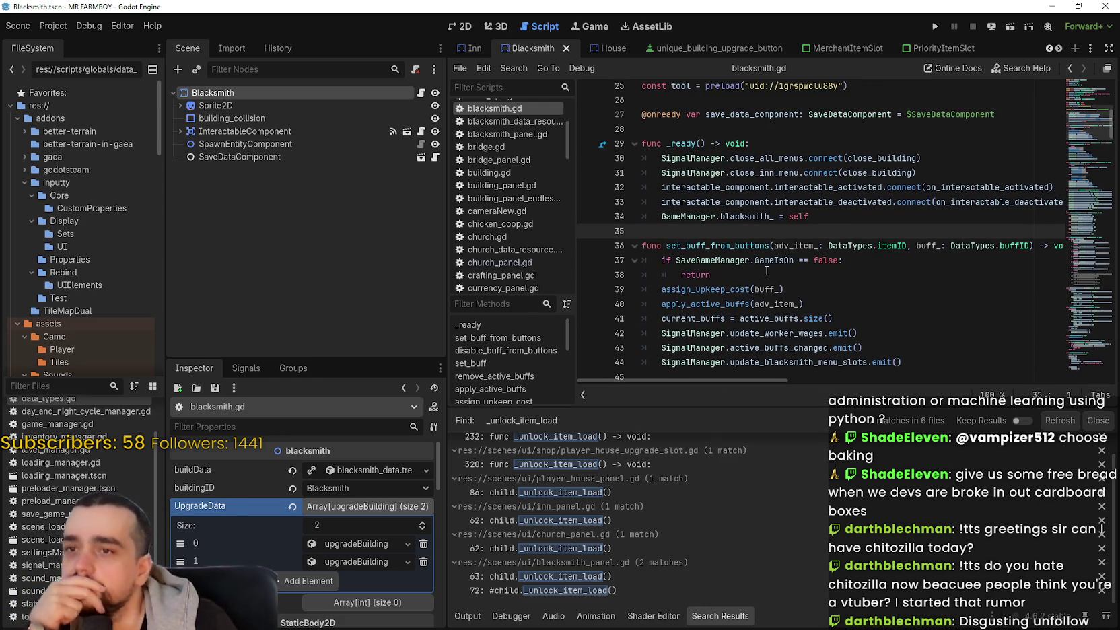
{"action": "double_click", "coordinate": [744, 247]}
{"action": "scroll", "coordinate": [852, 287], "scroll_direction": "down", "scroll_amount": 3}
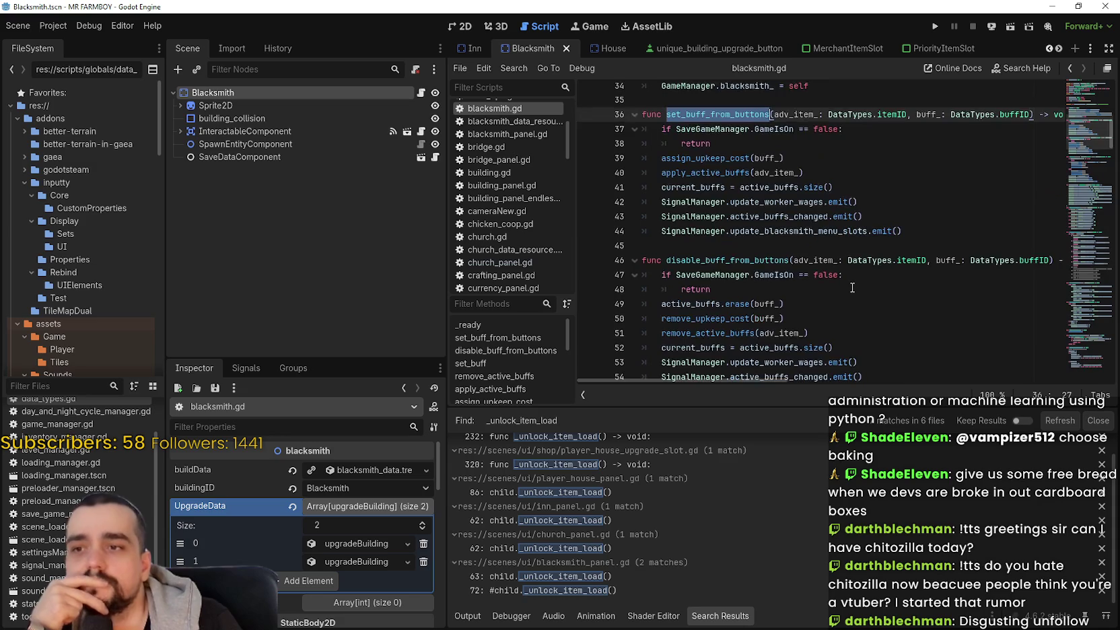
{"action": "scroll", "coordinate": [852, 288], "scroll_direction": "down", "scroll_amount": 2}
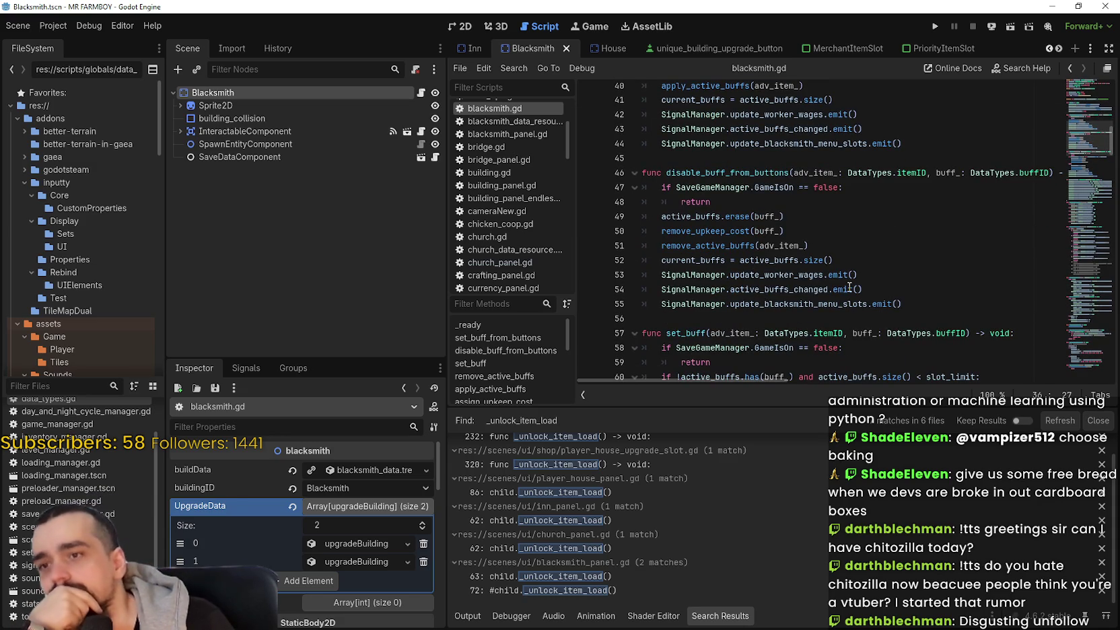
{"action": "mouse_move", "coordinate": [850, 287]}
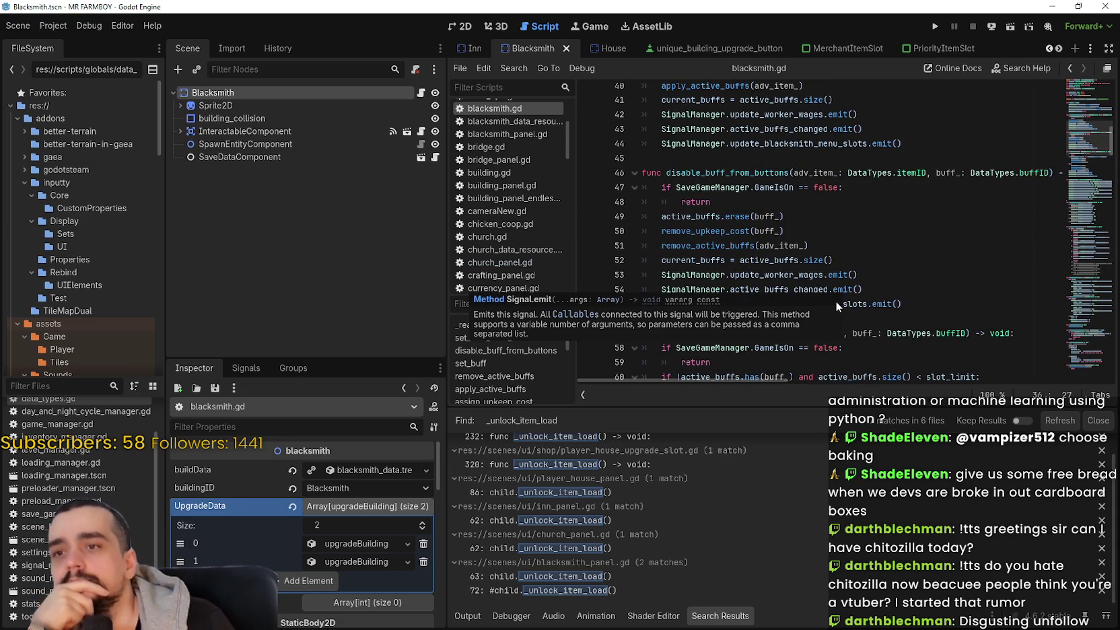
{"action": "mouse_move", "coordinate": [815, 289]}
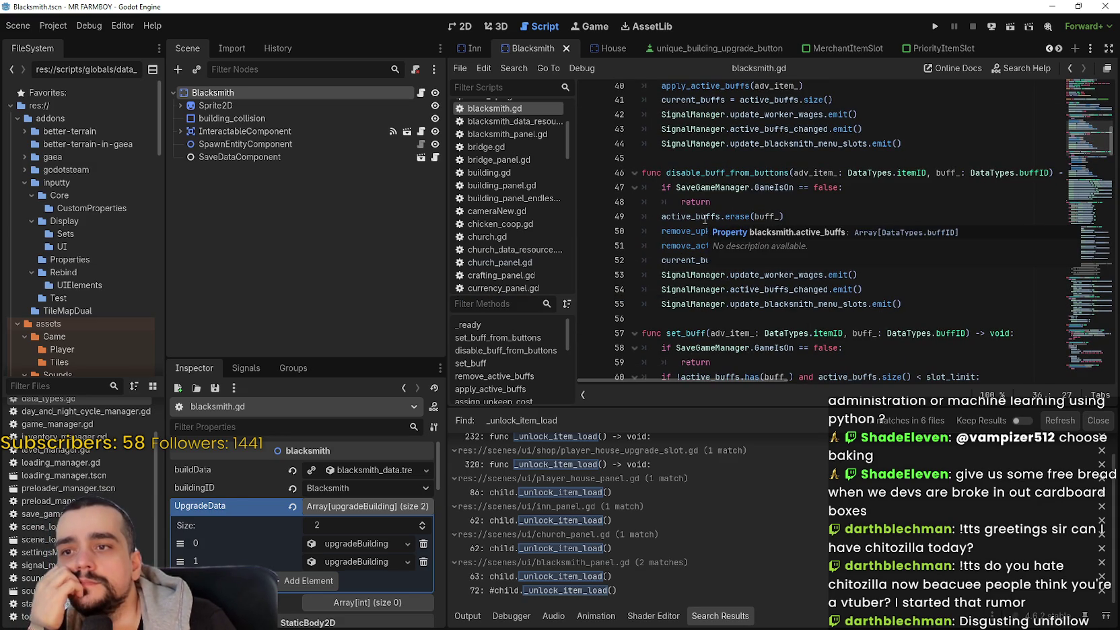
{"action": "mouse_move", "coordinate": [772, 212]}
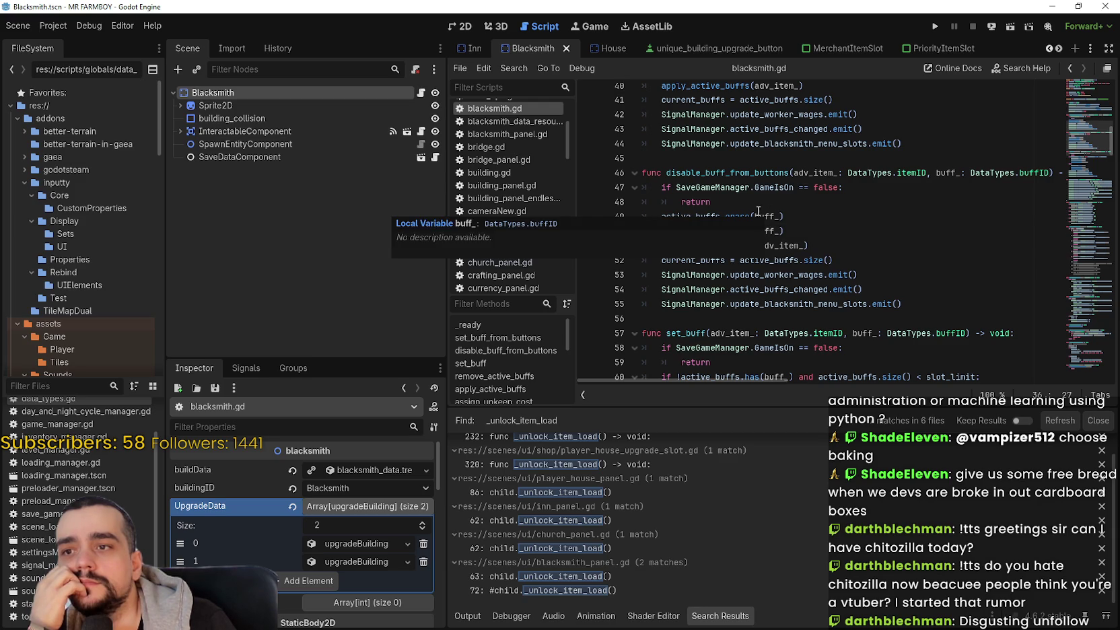
{"action": "left_click", "coordinate": [695, 214]}
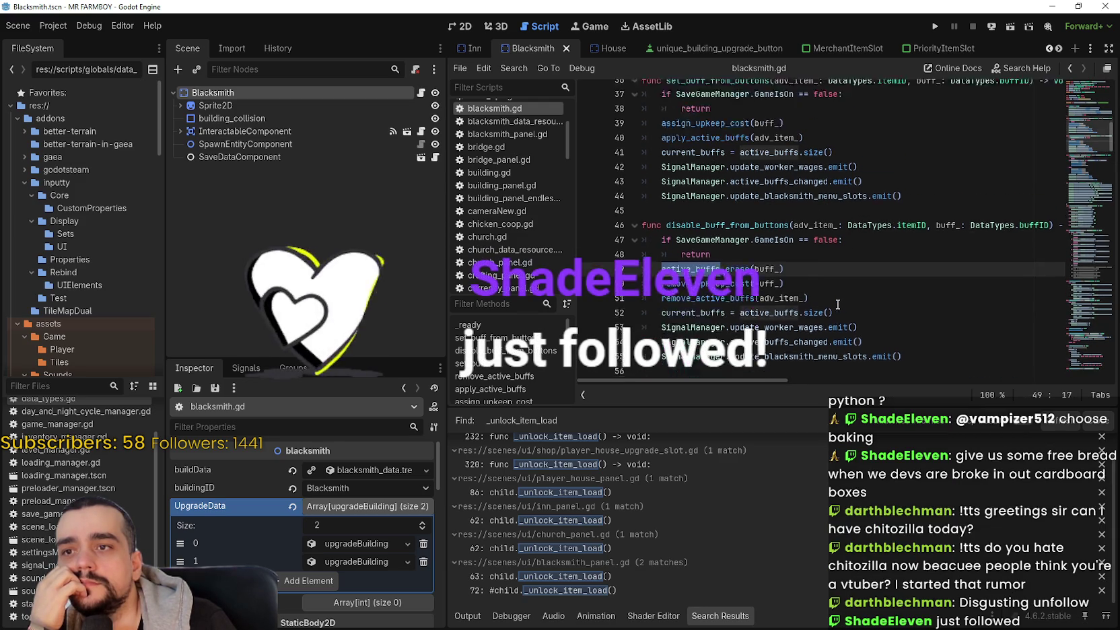
{"action": "scroll", "coordinate": [832, 288], "scroll_direction": "up", "scroll_amount": 2}
{"action": "scroll", "coordinate": [833, 288], "scroll_direction": "up", "scroll_amount": 6}
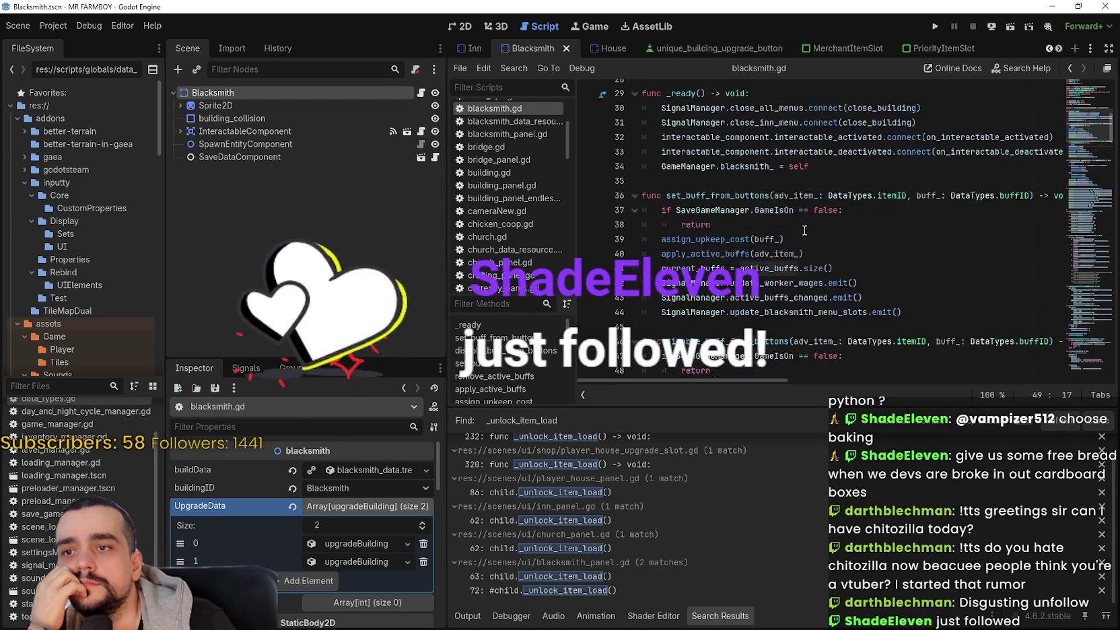
{"action": "scroll", "coordinate": [806, 232], "scroll_direction": "up", "scroll_amount": 5}
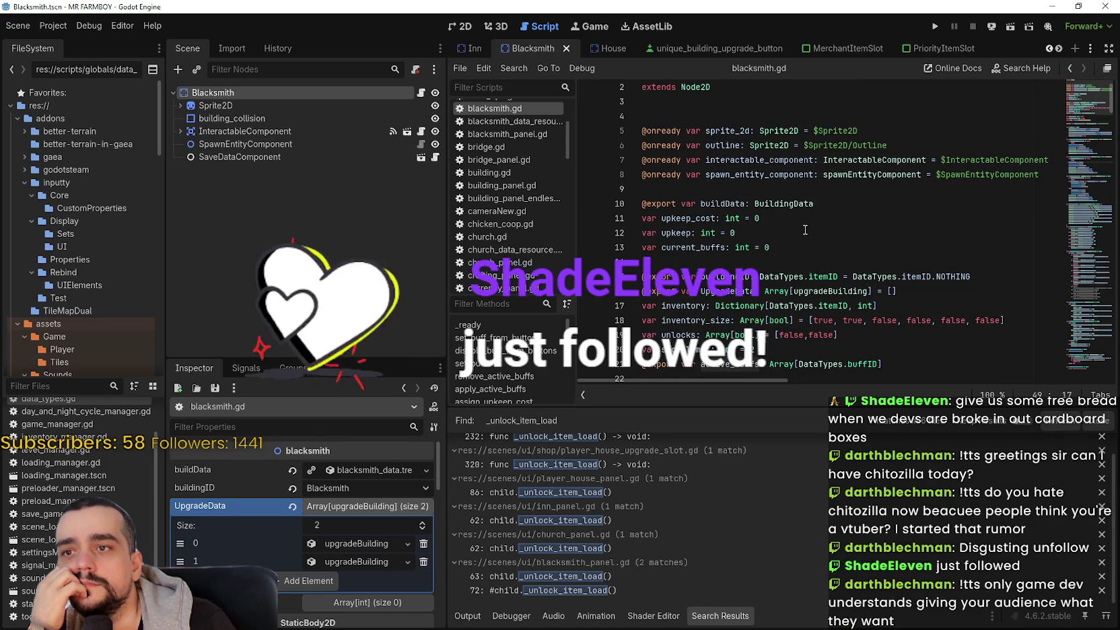
{"action": "scroll", "coordinate": [805, 231], "scroll_direction": "up", "scroll_amount": 1}
{"action": "scroll", "coordinate": [805, 229], "scroll_direction": "down", "scroll_amount": 8}
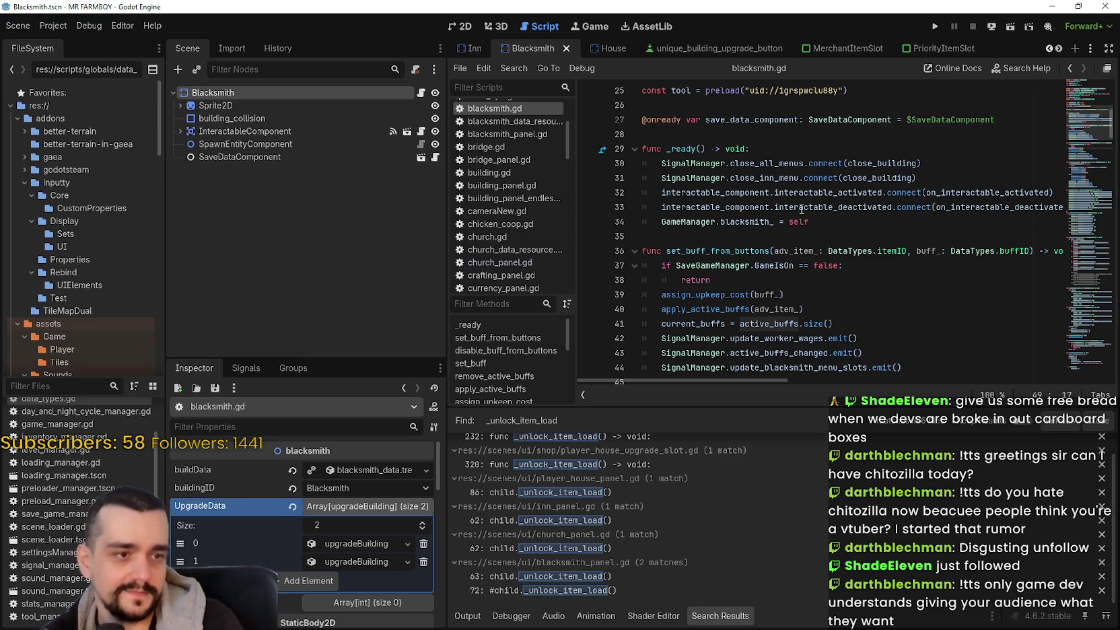
{"action": "scroll", "coordinate": [798, 186], "scroll_direction": "down", "scroll_amount": 2}
{"action": "left_click", "coordinate": [841, 263]}
{"action": "scroll", "coordinate": [899, 307], "scroll_direction": "down", "scroll_amount": 2}
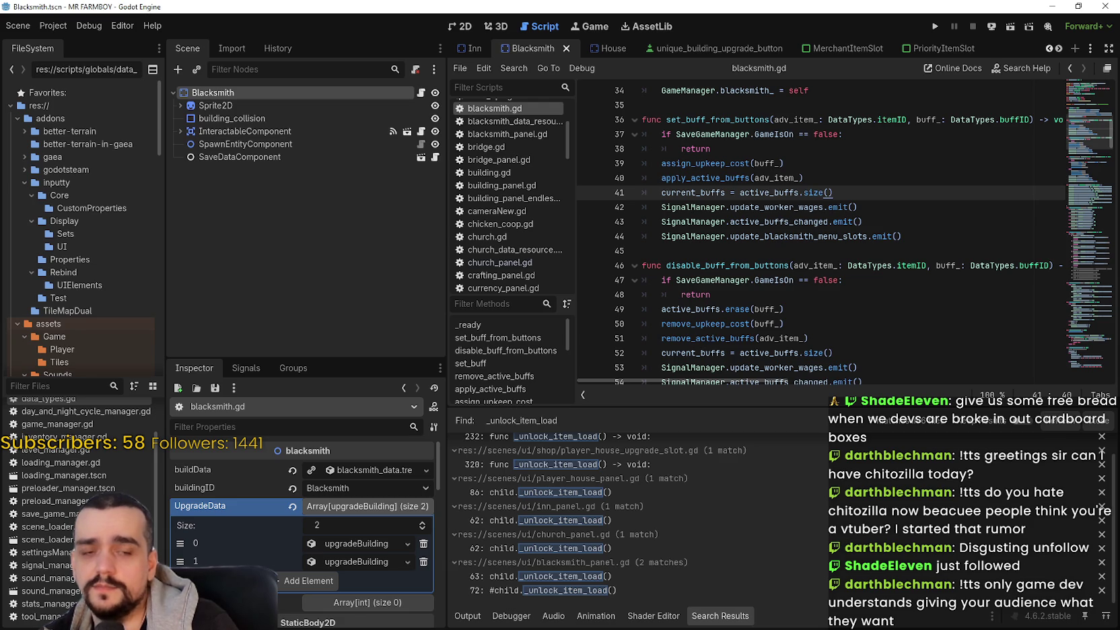
{"action": "left_click", "coordinate": [838, 292]}
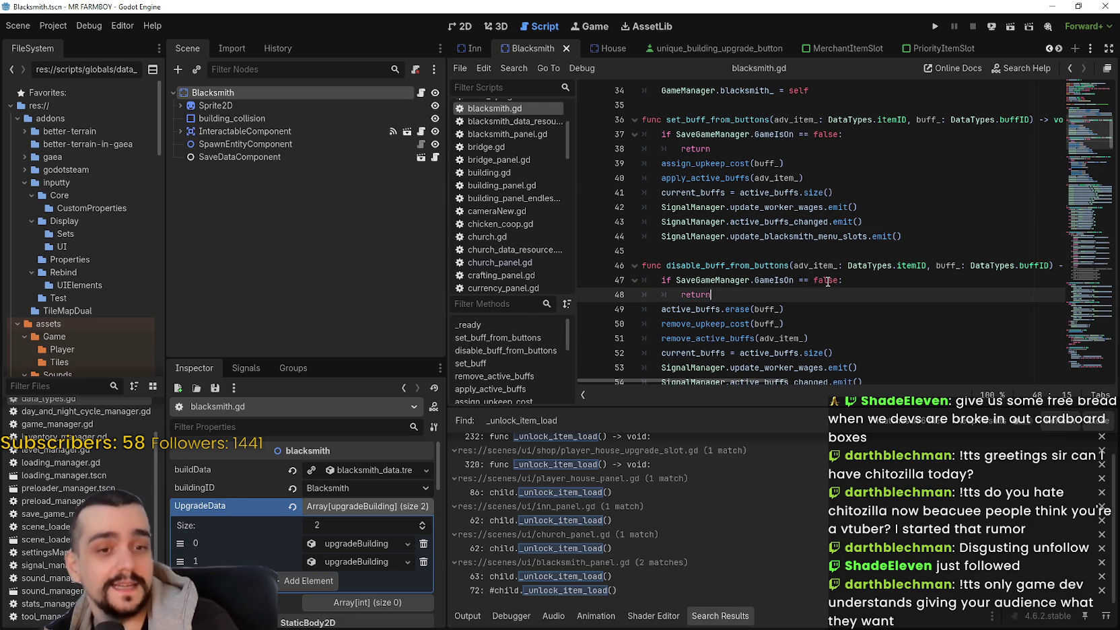
{"action": "scroll", "coordinate": [824, 270], "scroll_direction": "down", "scroll_amount": 1}
{"action": "scroll", "coordinate": [824, 270], "scroll_direction": "down", "scroll_amount": 2}
{"action": "left_click", "coordinate": [830, 276]}
{"action": "scroll", "coordinate": [831, 275], "scroll_direction": "down", "scroll_amount": 2}
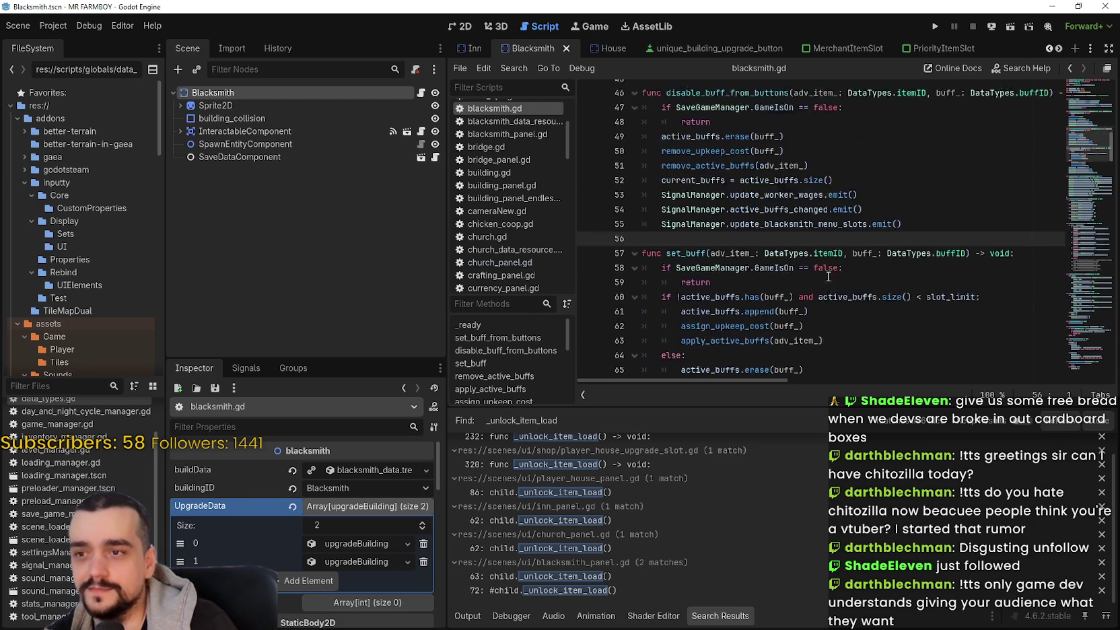
{"action": "left_click", "coordinate": [896, 311]}
{"action": "scroll", "coordinate": [895, 312], "scroll_direction": "down", "scroll_amount": 4}
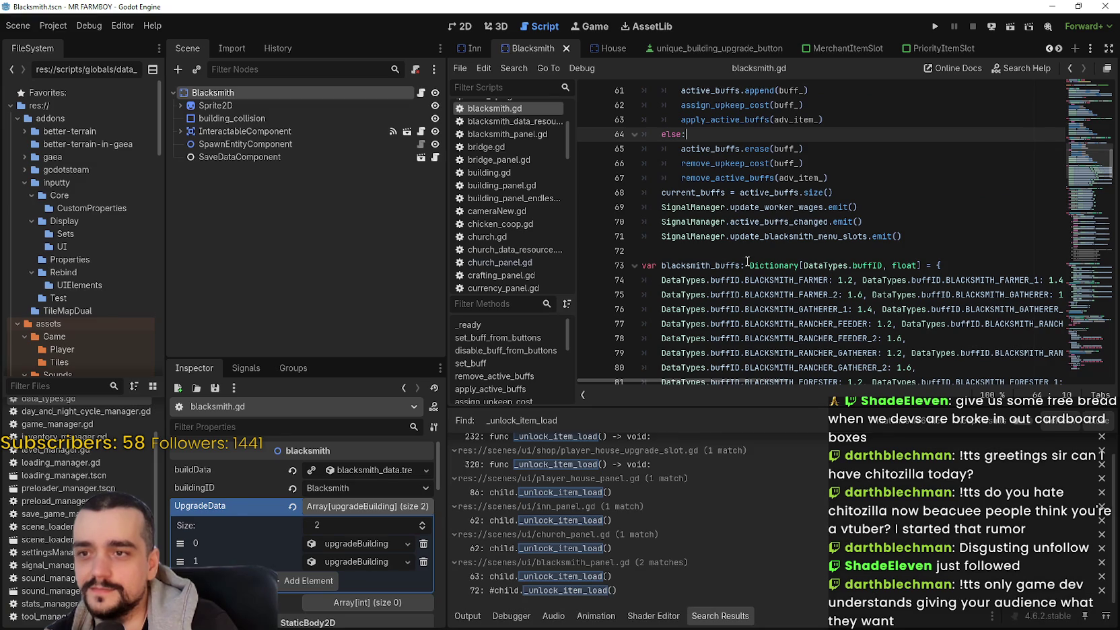
{"action": "left_click", "coordinate": [764, 251]}
{"action": "scroll", "coordinate": [764, 250], "scroll_direction": "down", "scroll_amount": 3}
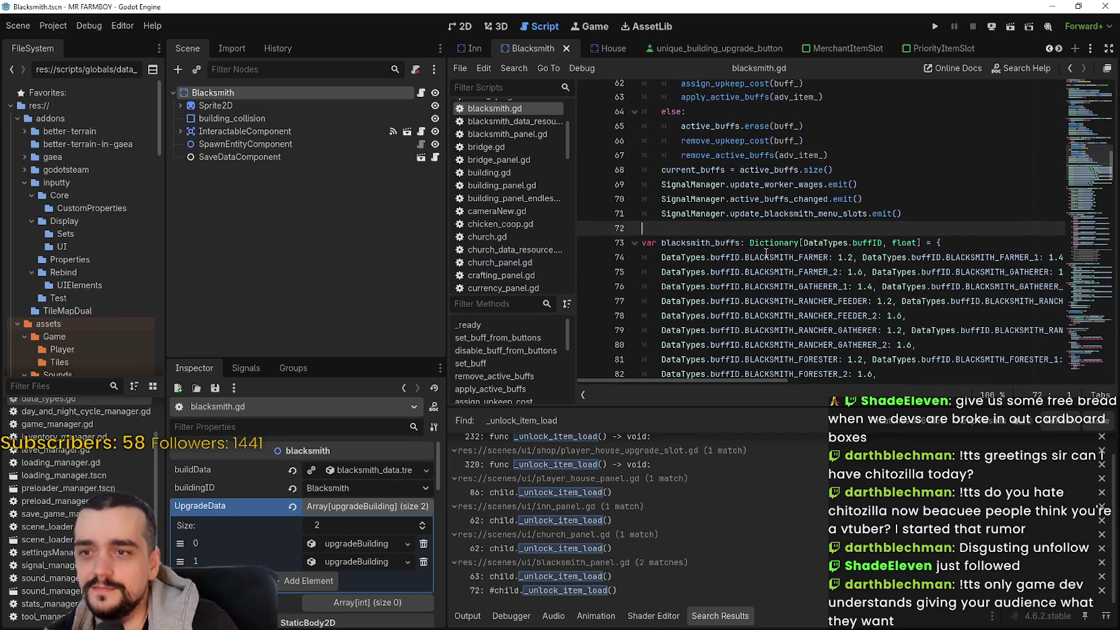
{"action": "left_click", "coordinate": [764, 285]}
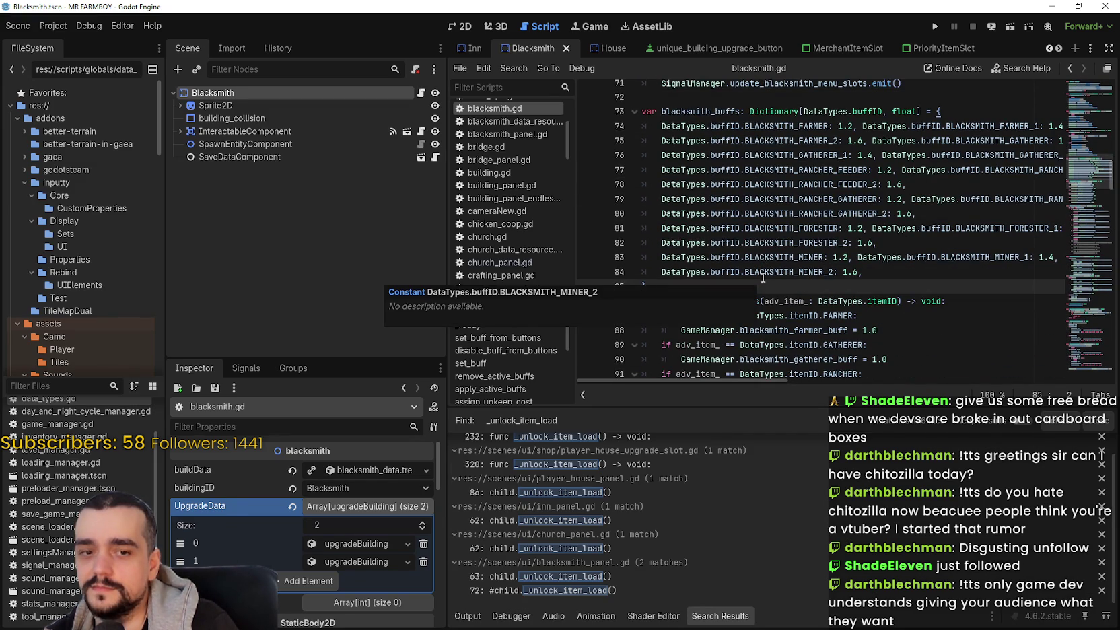
{"action": "scroll", "coordinate": [763, 278], "scroll_direction": "down", "scroll_amount": 2}
{"action": "scroll", "coordinate": [951, 321], "scroll_direction": "down", "scroll_amount": 2}
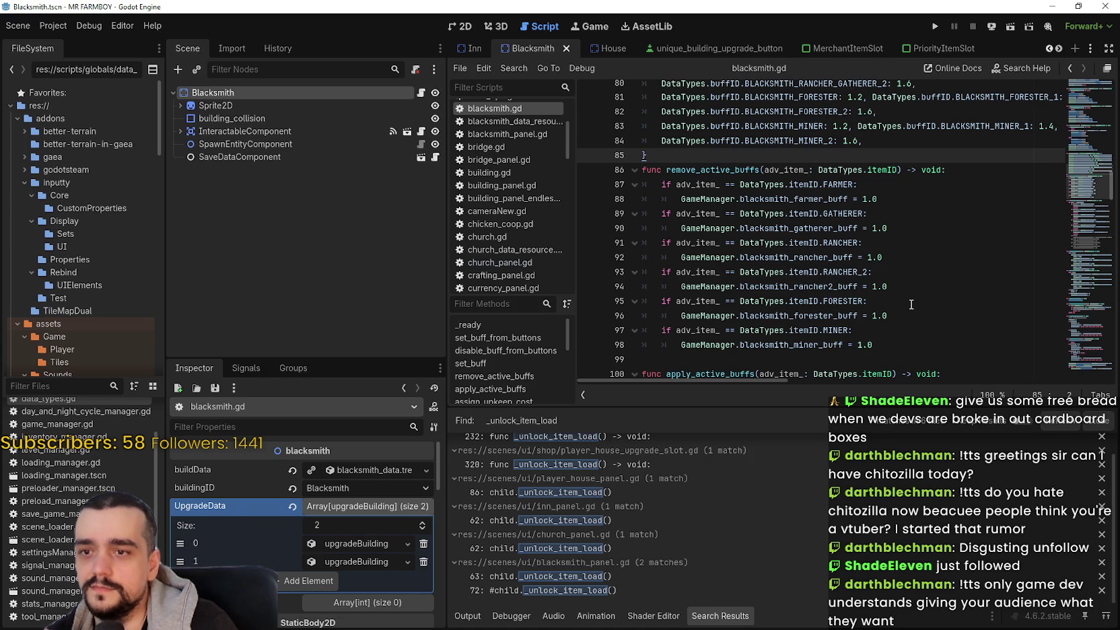
{"action": "left_click", "coordinate": [875, 345]}
{"action": "left_click", "coordinate": [683, 345], "text": "shift"}
{"action": "left_click_drag", "start_coordinate": [889, 316], "coordinate": [678, 315]}
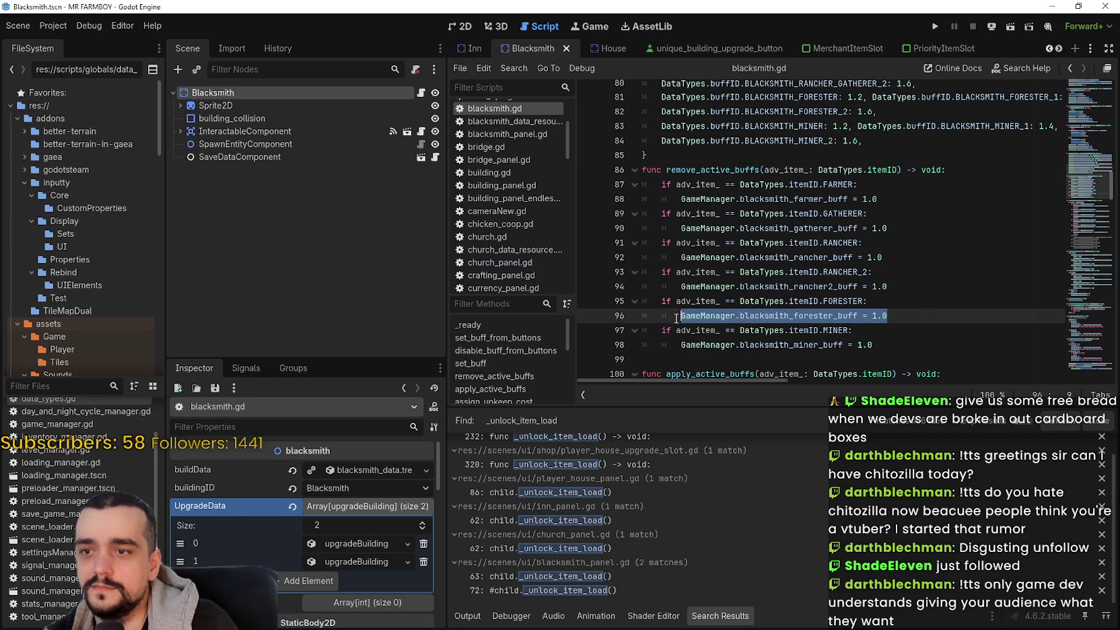
{"action": "scroll", "coordinate": [868, 289], "scroll_direction": "down", "scroll_amount": 2}
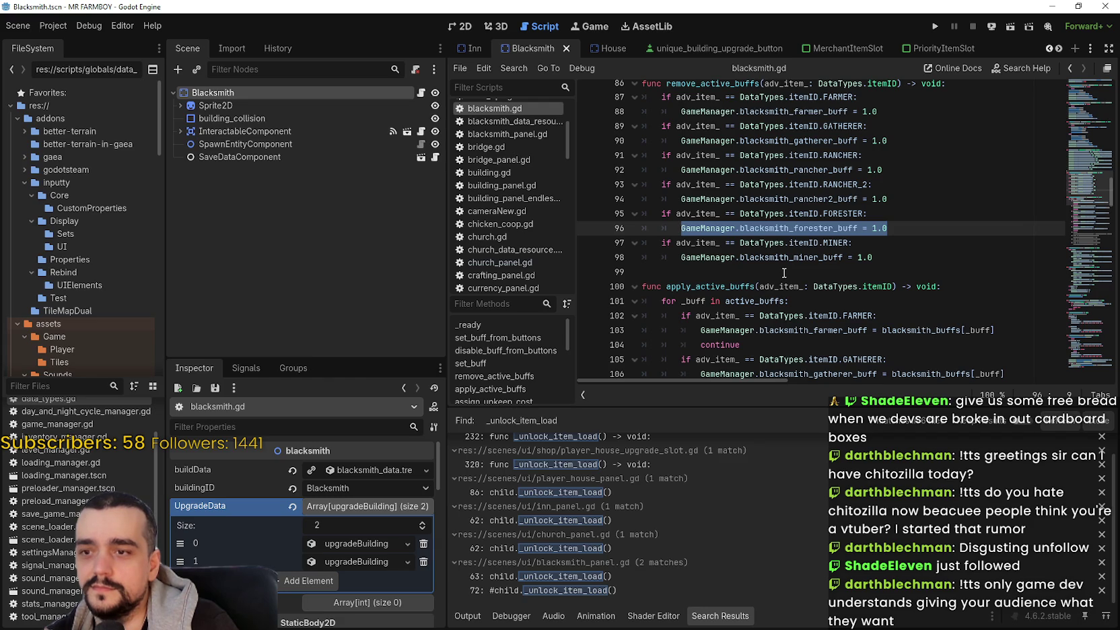
{"action": "left_click", "coordinate": [784, 273]}
{"action": "left_click", "coordinate": [919, 261]}
{"action": "left_click", "coordinate": [903, 267]}
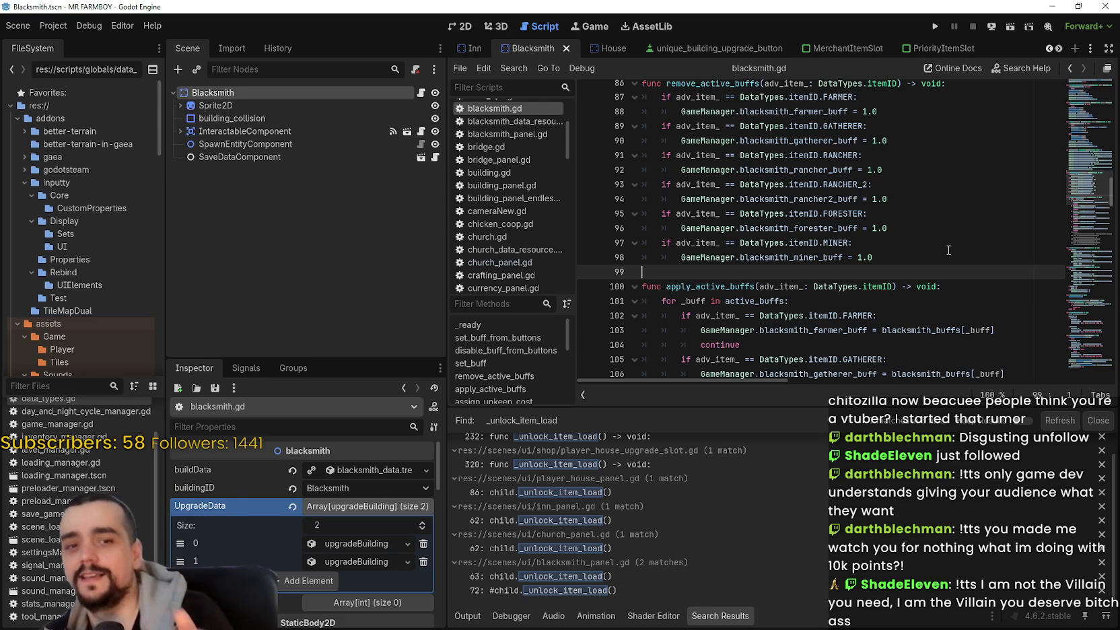
{"action": "scroll", "coordinate": [786, 326], "scroll_direction": "down", "scroll_amount": 1}
{"action": "scroll", "coordinate": [787, 326], "scroll_direction": "down", "scroll_amount": 1}
{"action": "left_click", "coordinate": [794, 288]}
{"action": "scroll", "coordinate": [791, 286], "scroll_direction": "down", "scroll_amount": 4}
{"action": "scroll", "coordinate": [786, 282], "scroll_direction": "down", "scroll_amount": 2}
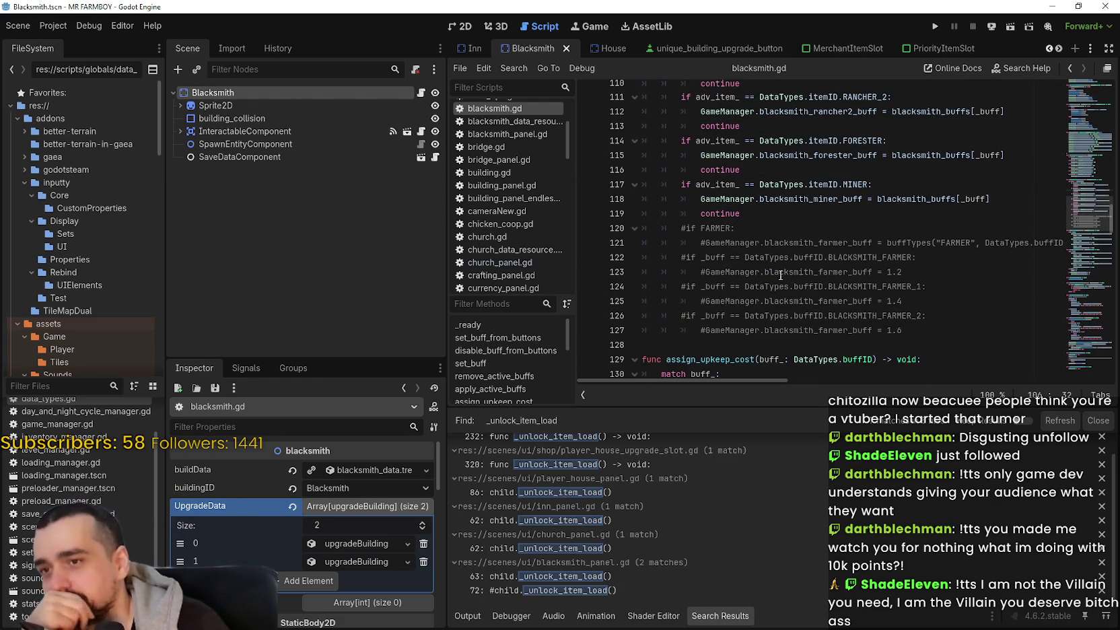
{"action": "mouse_move", "coordinate": [976, 333]}
{"action": "left_mouse_down"}
{"action": "mouse_move", "coordinate": [649, 261]}
{"action": "mouse_move", "coordinate": [645, 228]}
{"action": "left_mouse_up"}
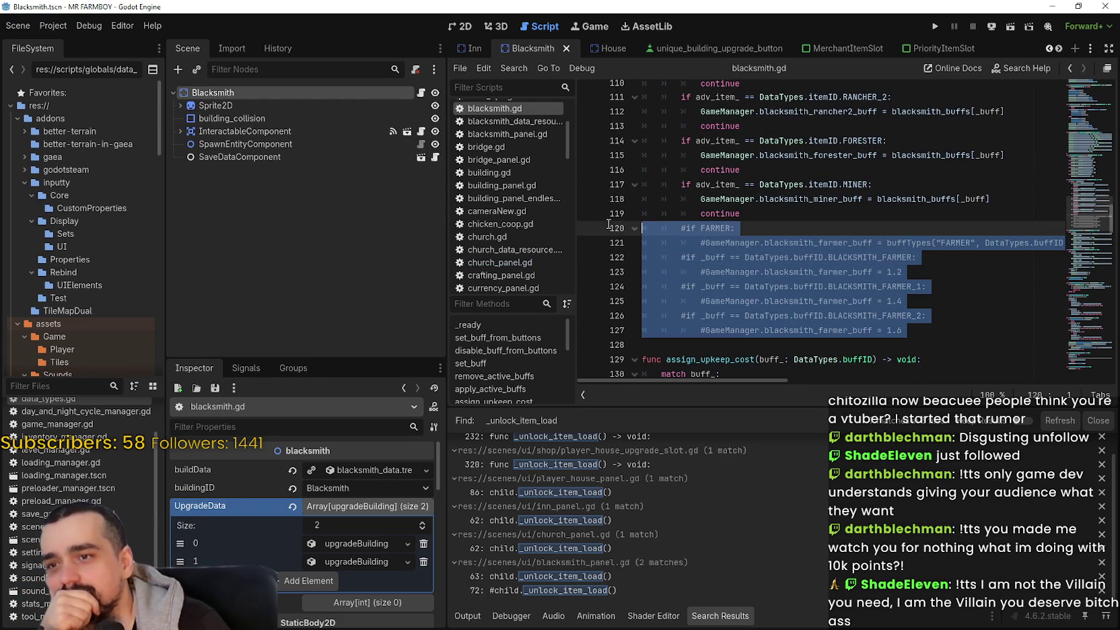
{"action": "scroll", "coordinate": [790, 296], "scroll_direction": "up", "scroll_amount": 4}
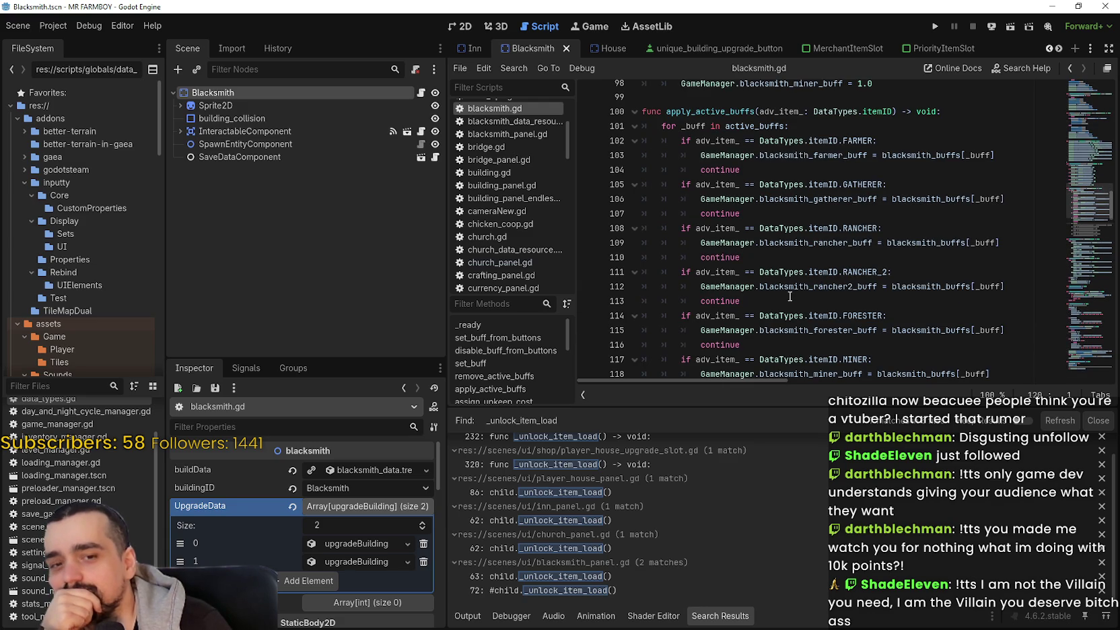
{"action": "scroll", "coordinate": [788, 295], "scroll_direction": "down", "scroll_amount": 2}
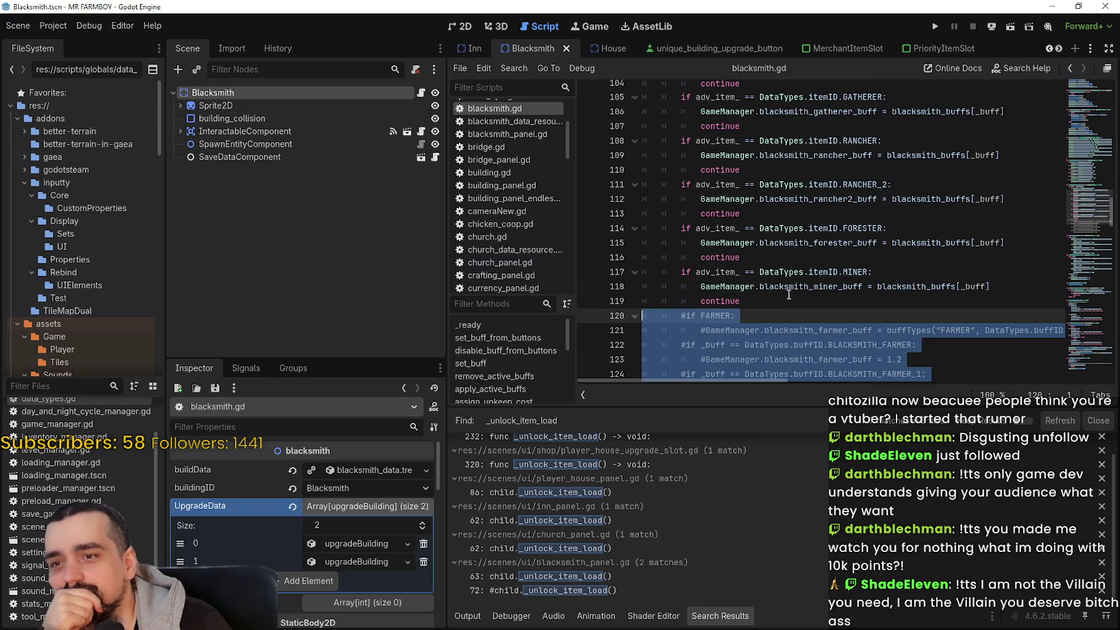
{"action": "scroll", "coordinate": [788, 294], "scroll_direction": "up", "scroll_amount": 2}
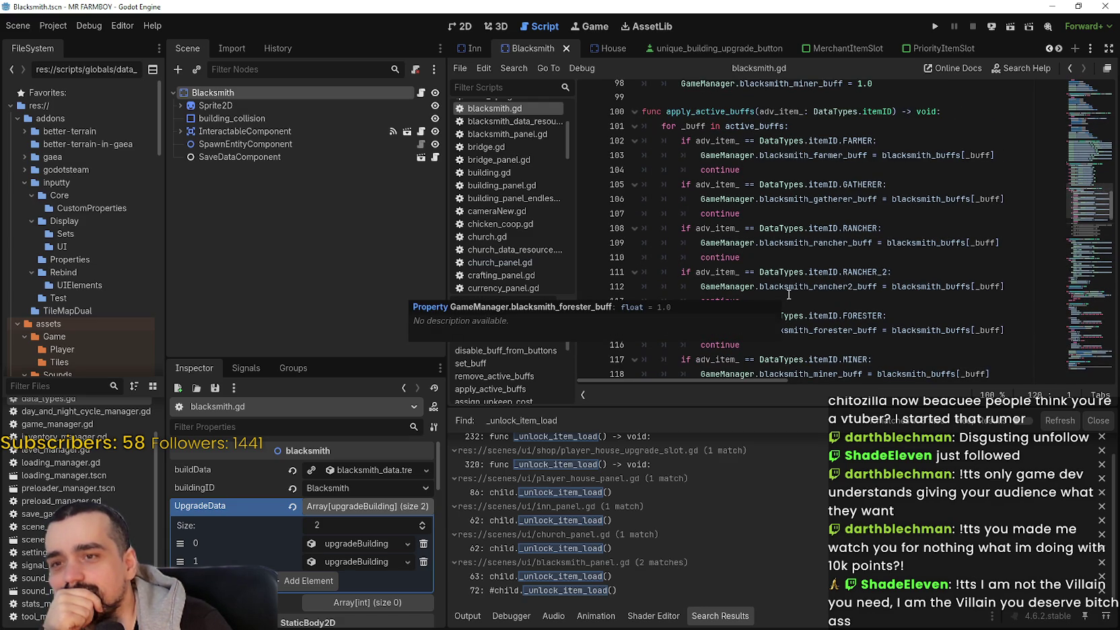
{"action": "scroll", "coordinate": [789, 294], "scroll_direction": "up", "scroll_amount": 1}
{"action": "scroll", "coordinate": [785, 221], "scroll_direction": "down", "scroll_amount": 4}
{"action": "scroll", "coordinate": [786, 220], "scroll_direction": "down", "scroll_amount": 10}
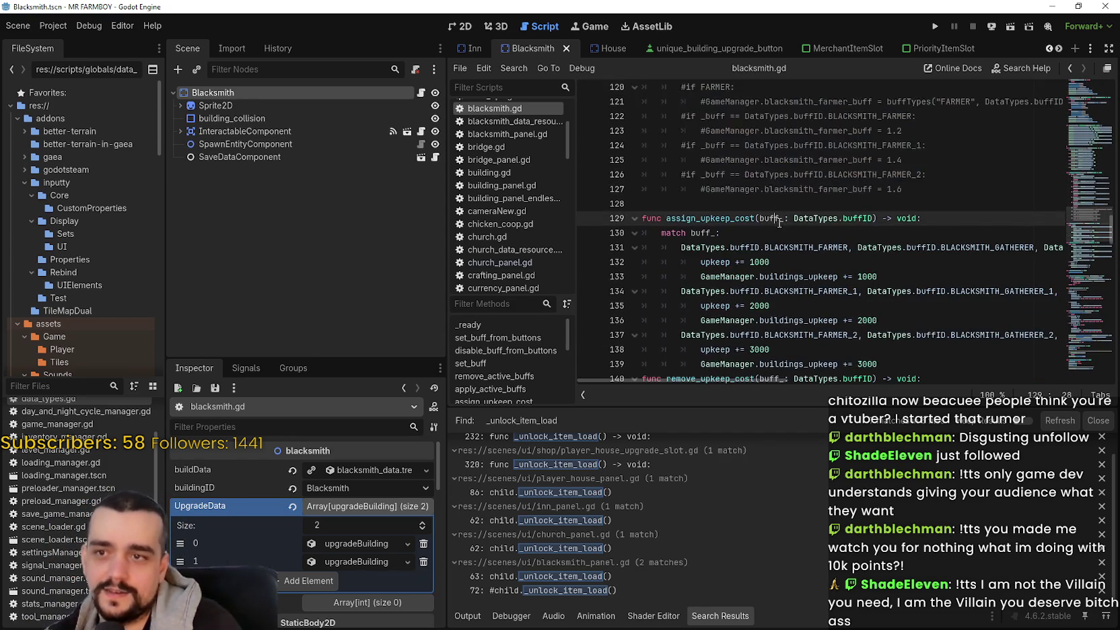
{"action": "scroll", "coordinate": [791, 234], "scroll_direction": "down", "scroll_amount": 2}
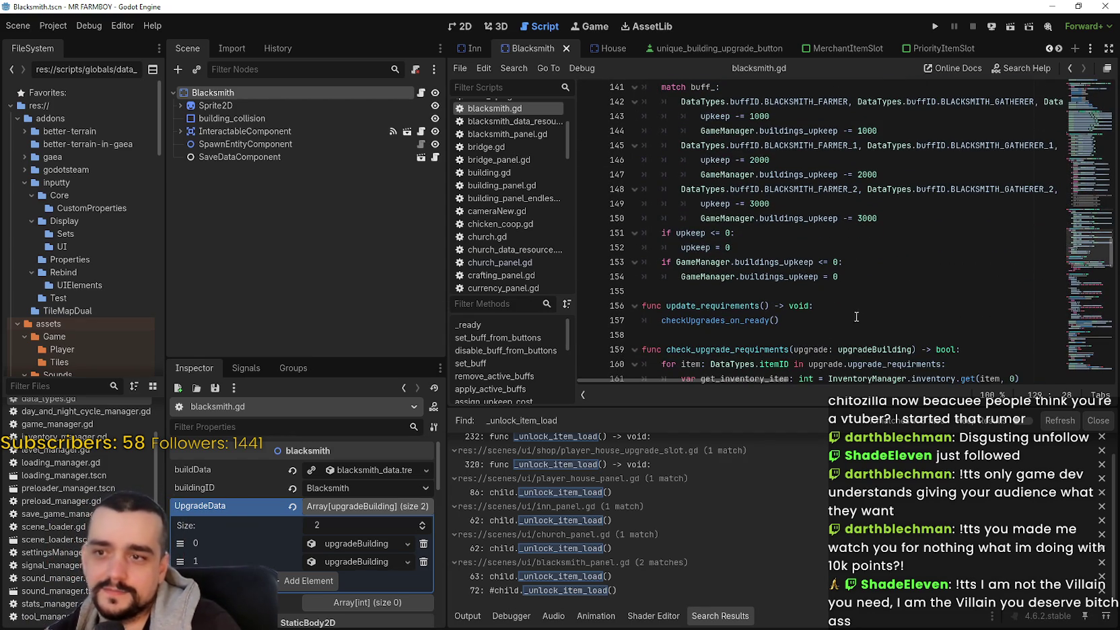
{"action": "scroll", "coordinate": [854, 315], "scroll_direction": "down", "scroll_amount": 4}
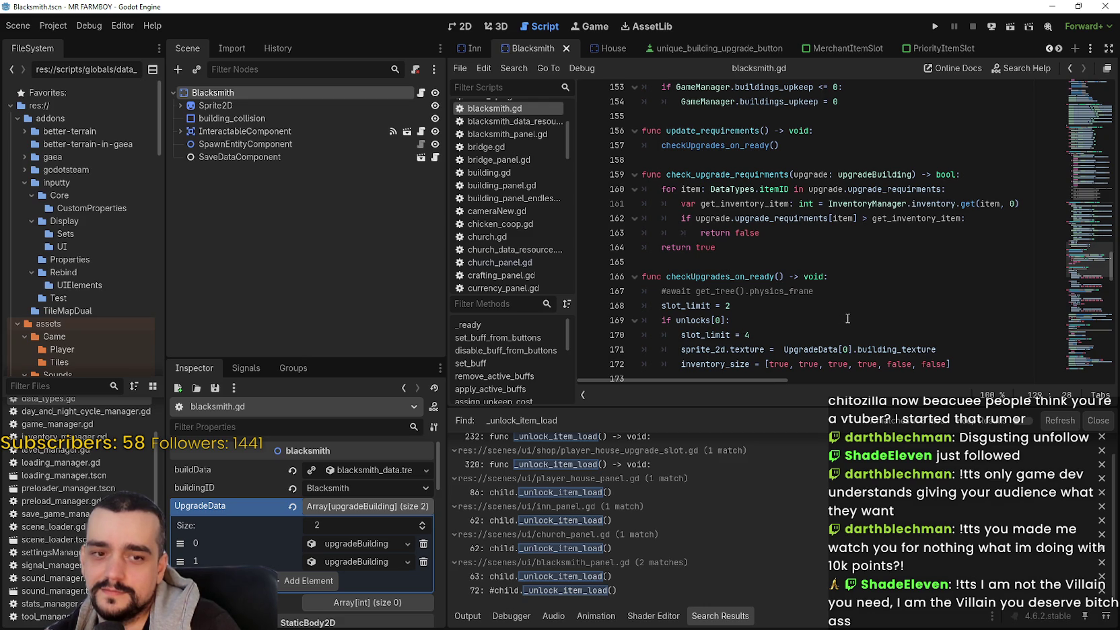
{"action": "scroll", "coordinate": [847, 318], "scroll_direction": "down", "scroll_amount": 3}
{"action": "left_click", "coordinate": [900, 247]}
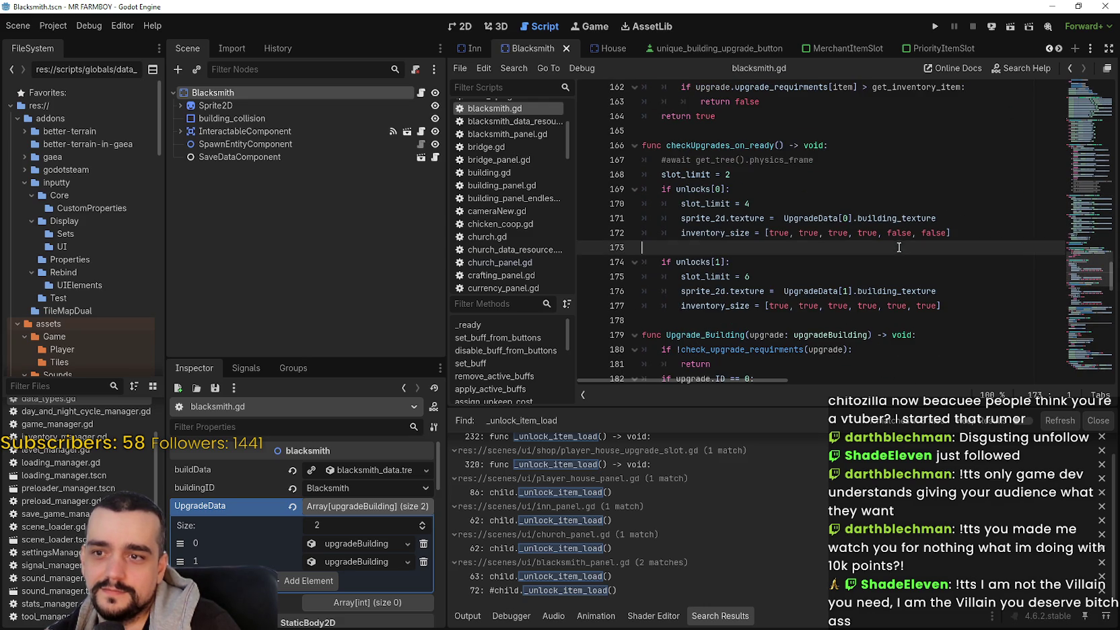
{"action": "scroll", "coordinate": [842, 281], "scroll_direction": "down", "scroll_amount": 1}
{"action": "scroll", "coordinate": [838, 282], "scroll_direction": "down", "scroll_amount": 4}
{"action": "left_click", "coordinate": [816, 320]}
{"action": "scroll", "coordinate": [818, 303], "scroll_direction": "down", "scroll_amount": 3}
{"action": "left_click", "coordinate": [813, 279]}
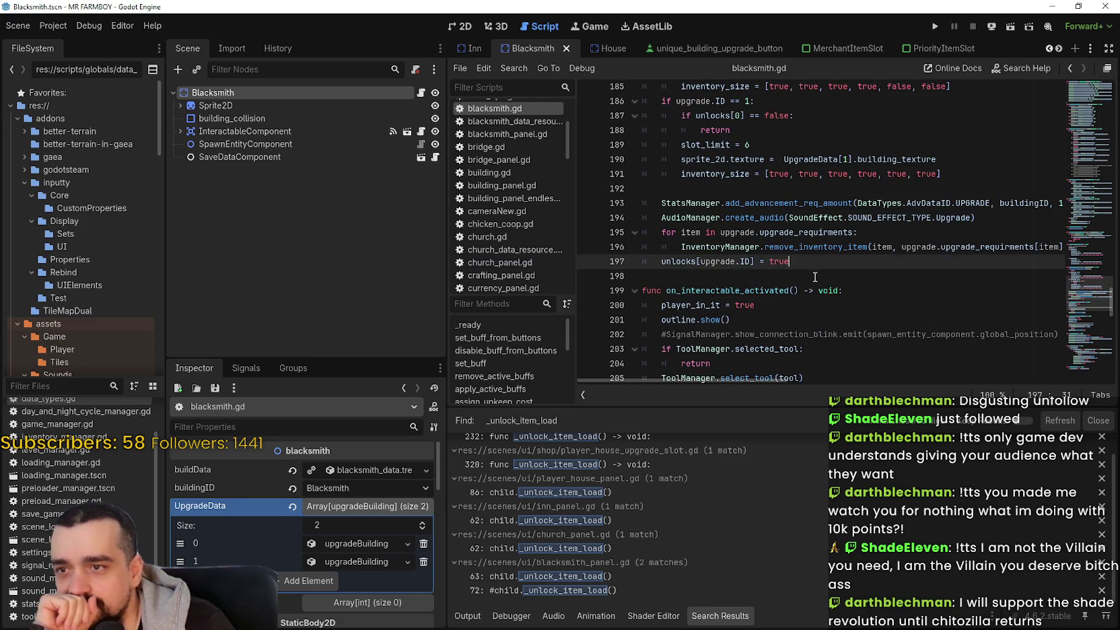
{"action": "scroll", "coordinate": [818, 280], "scroll_direction": "down", "scroll_amount": 3}
{"action": "scroll", "coordinate": [1081, 311], "scroll_direction": "down", "scroll_amount": 5}
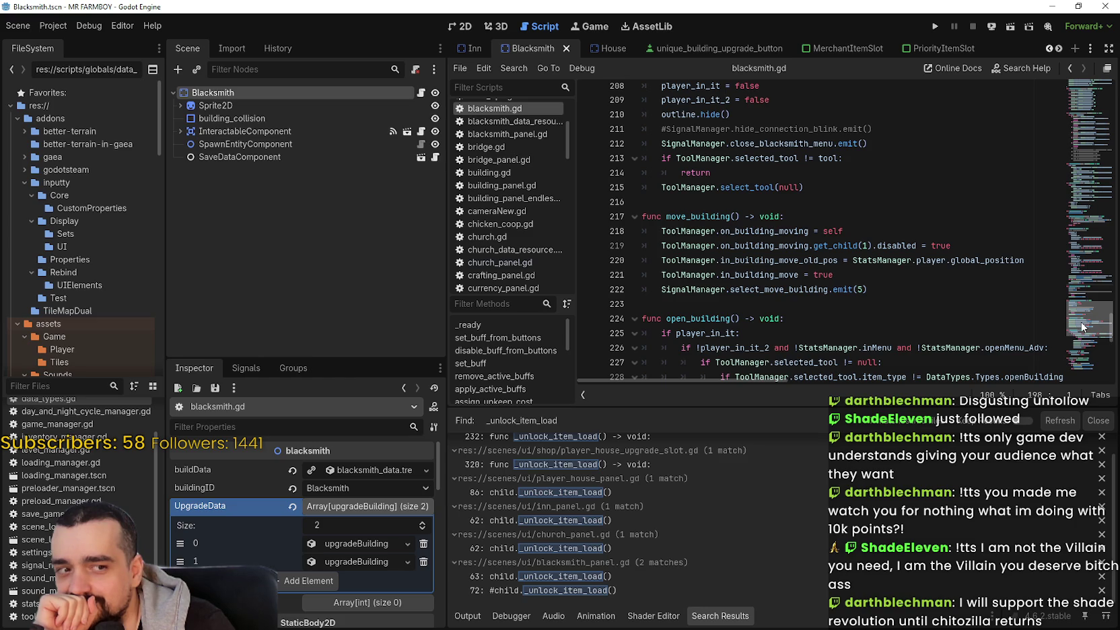
{"action": "scroll", "coordinate": [1081, 327], "scroll_direction": "down", "scroll_amount": 1}
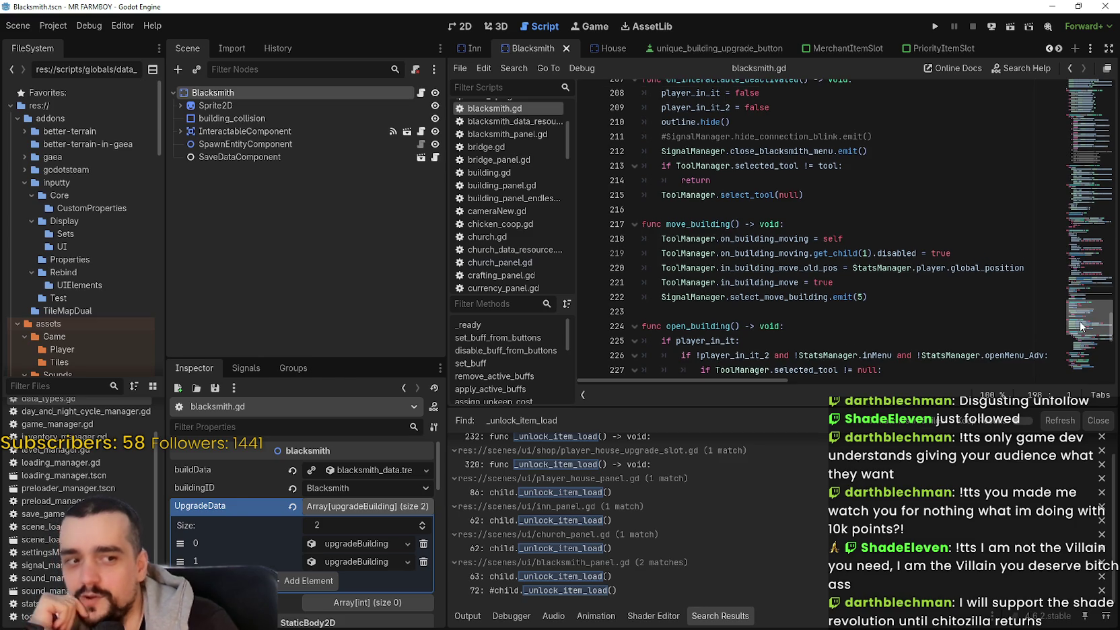
{"action": "scroll", "coordinate": [1079, 329], "scroll_direction": "down", "scroll_amount": 1}
{"action": "scroll", "coordinate": [1079, 331], "scroll_direction": "down", "scroll_amount": 3}
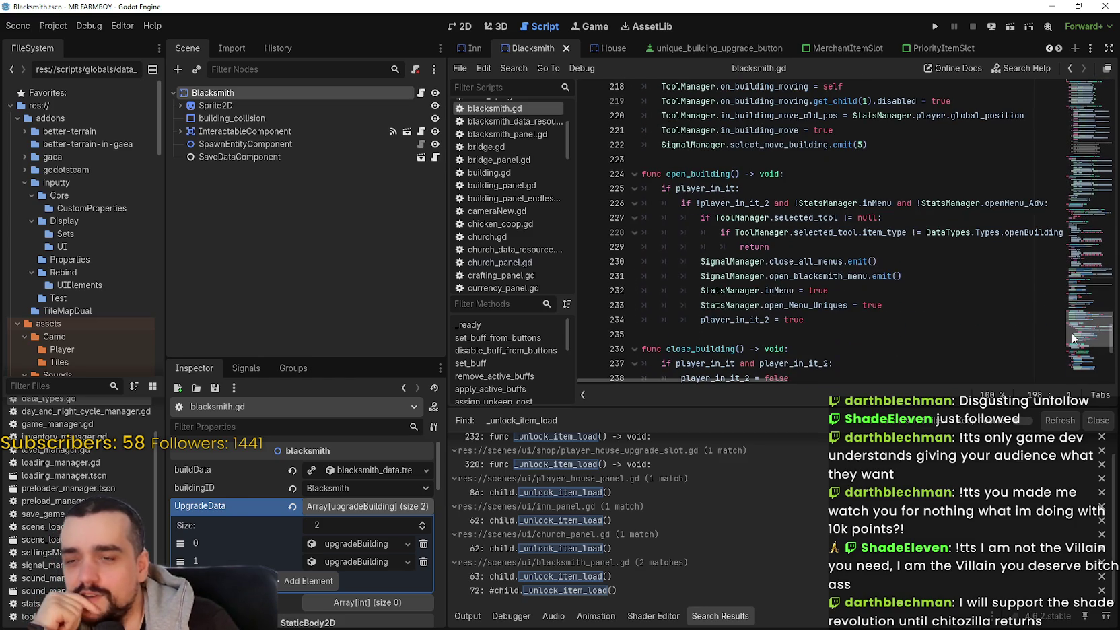
{"action": "scroll", "coordinate": [1067, 340], "scroll_direction": "down", "scroll_amount": 5}
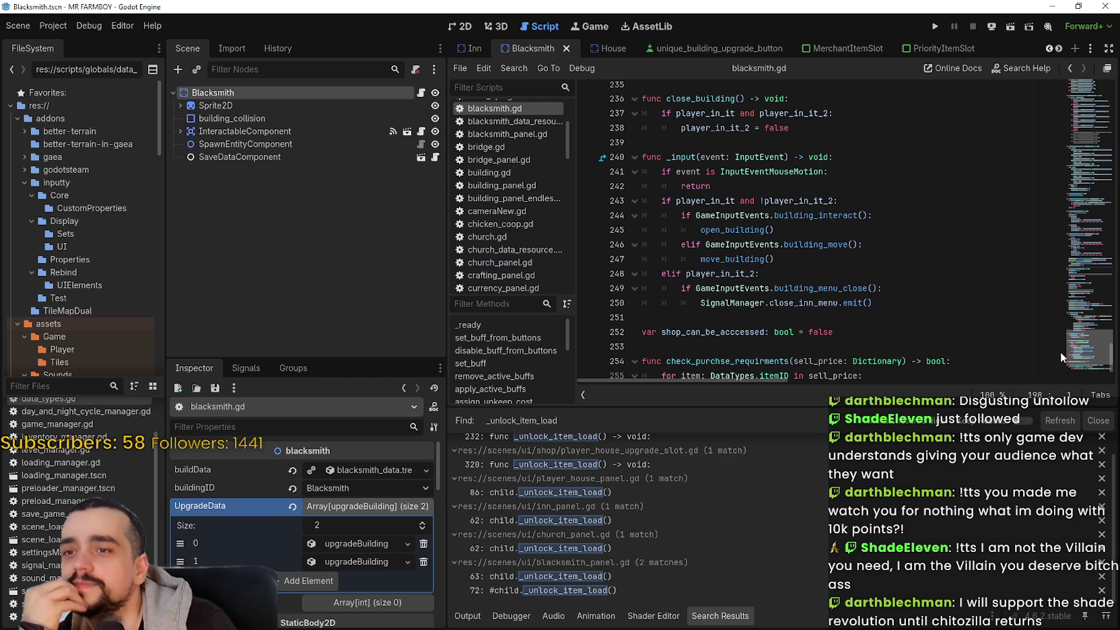
{"action": "scroll", "coordinate": [1061, 353], "scroll_direction": "down", "scroll_amount": 2}
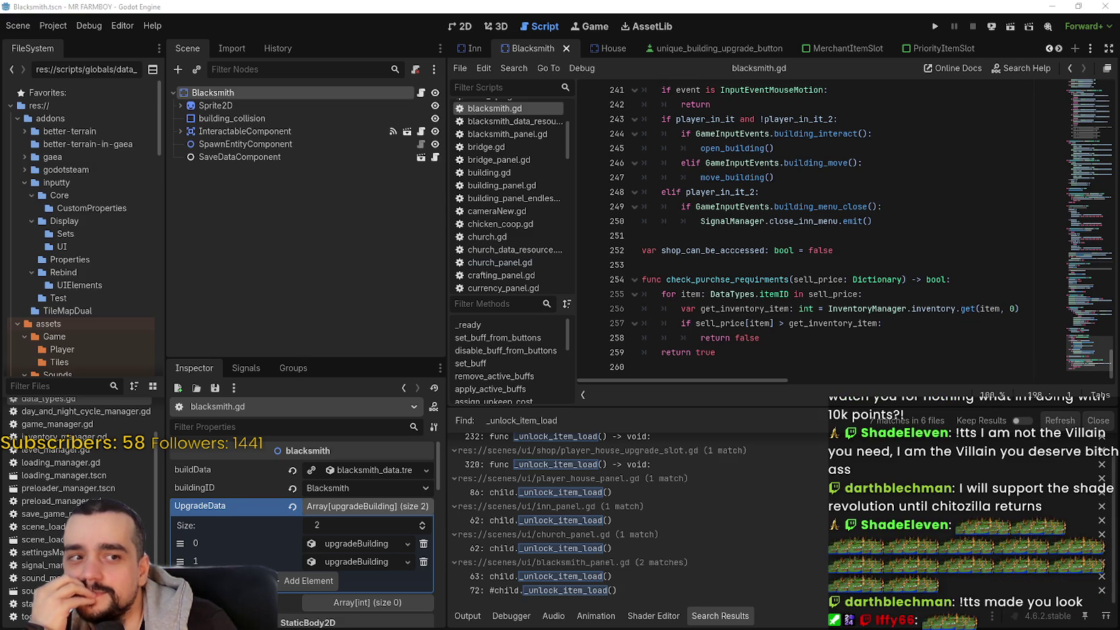
{"action": "left_click", "coordinate": [954, 323]}
{"action": "left_click", "coordinate": [853, 368]}
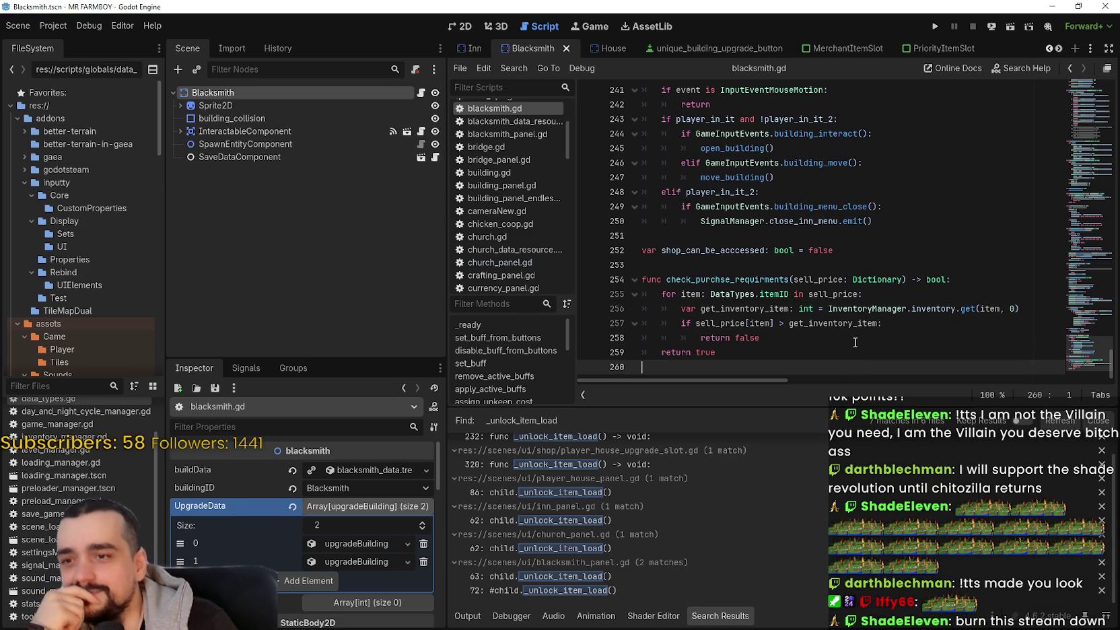
{"action": "mouse_move", "coordinate": [1099, 345]}
{"action": "left_mouse_down"}
{"action": "mouse_move", "coordinate": [1082, 281]}
{"action": "mouse_move", "coordinate": [1077, 67]}
{"action": "mouse_move", "coordinate": [1063, 99]}
{"action": "mouse_move", "coordinate": [1068, 72]}
{"action": "left_mouse_up"}
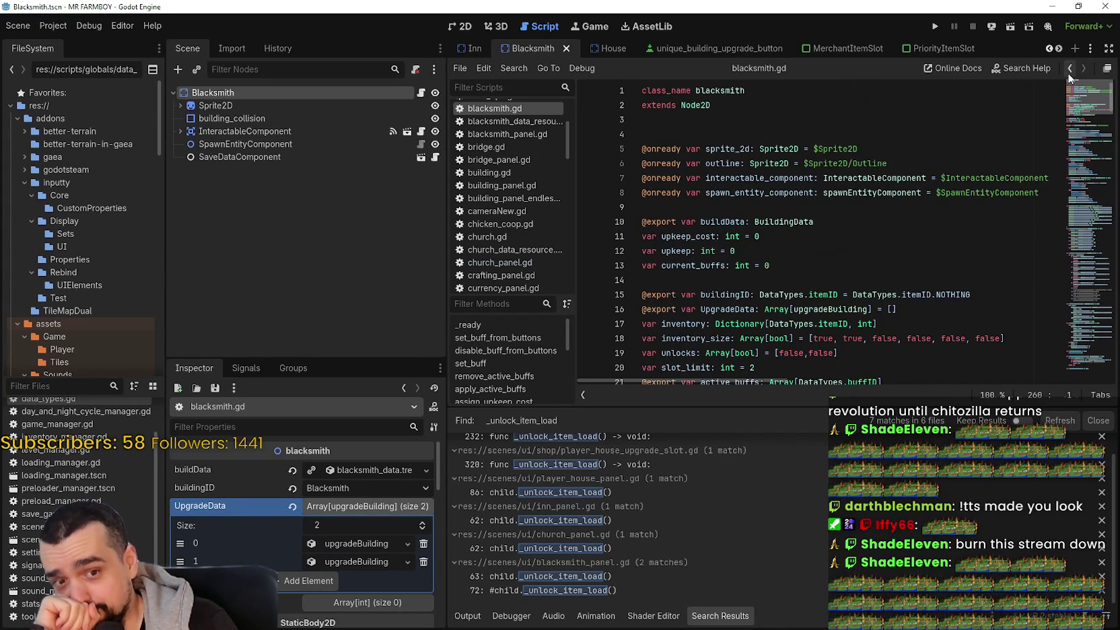
{"action": "left_click_drag", "start_coordinate": [1069, 76], "coordinate": [1065, 93]}
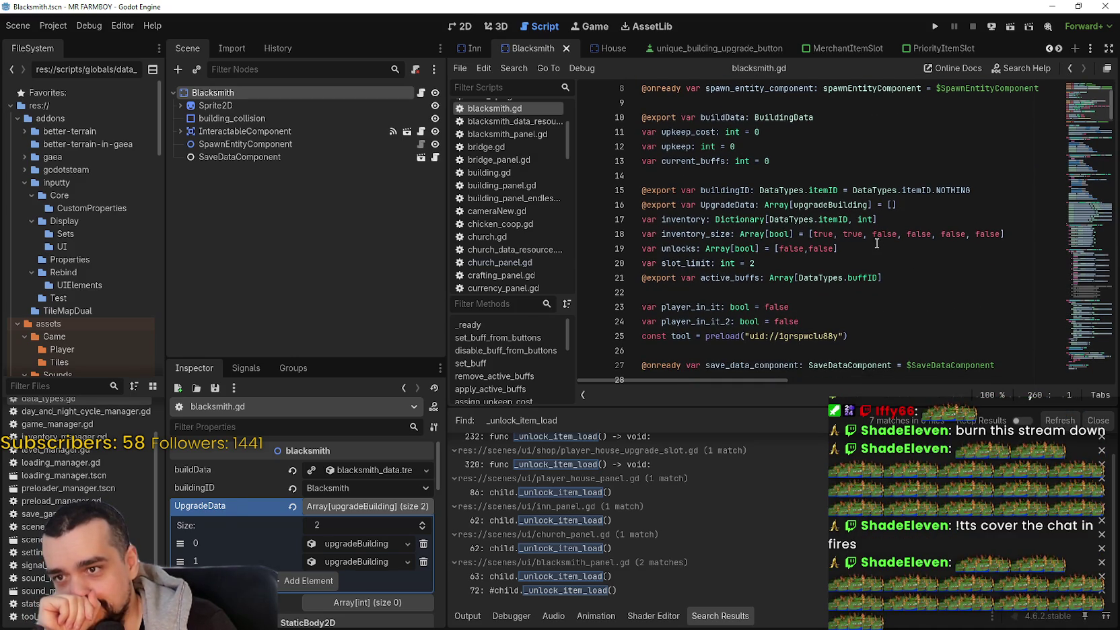
{"action": "left_click_drag", "start_coordinate": [878, 243], "coordinate": [634, 249]}
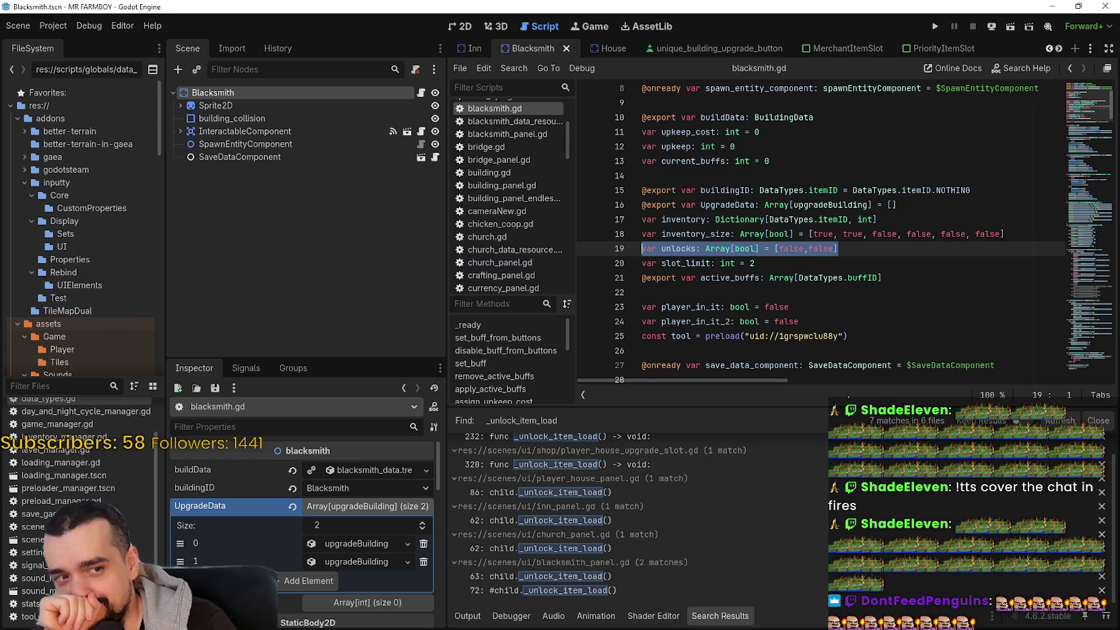
{"action": "left_click", "coordinate": [864, 243]}
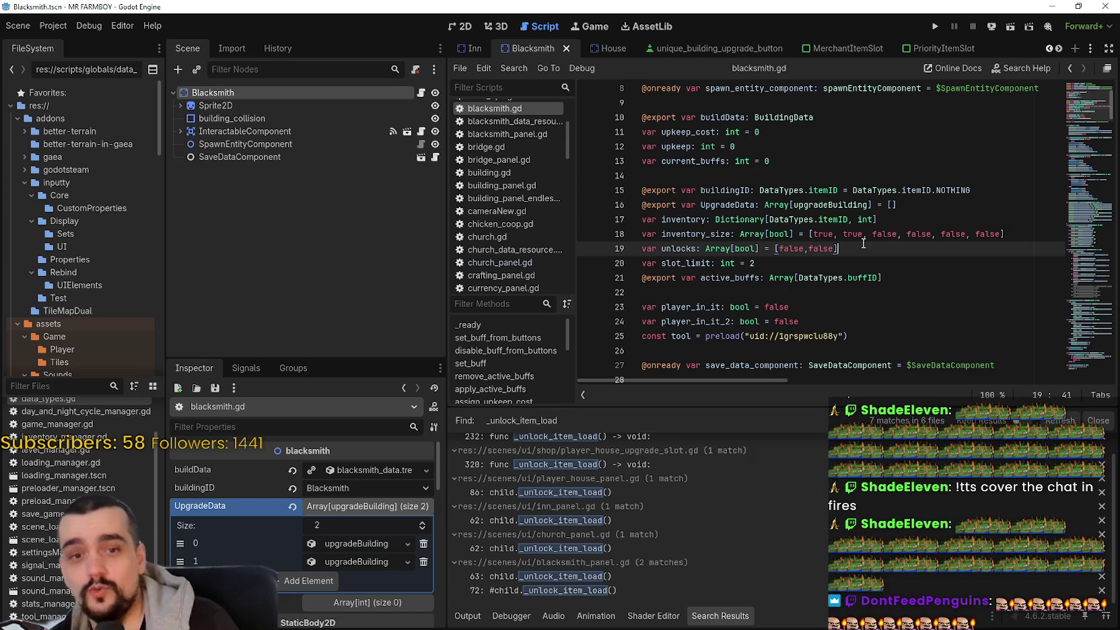
{"action": "mouse_move", "coordinate": [919, 281]}
{"action": "left_mouse_down"}
{"action": "mouse_move", "coordinate": [855, 251]}
{"action": "mouse_move", "coordinate": [786, 251]}
{"action": "left_mouse_up"}
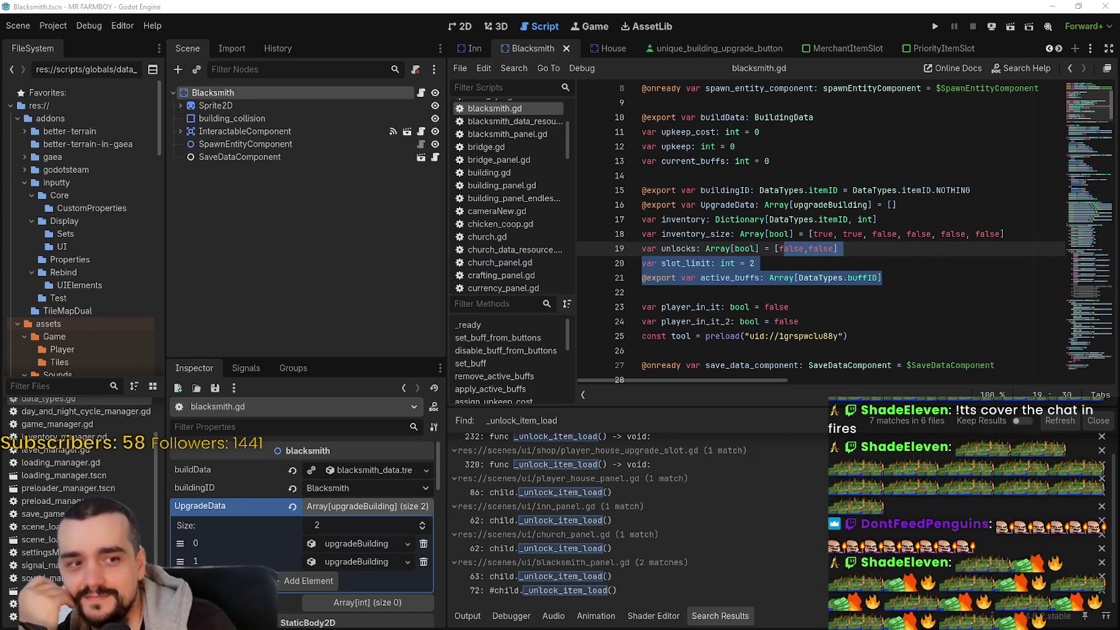
{"action": "left_click", "coordinate": [820, 263]}
{"action": "scroll", "coordinate": [823, 262], "scroll_direction": "down", "scroll_amount": 2}
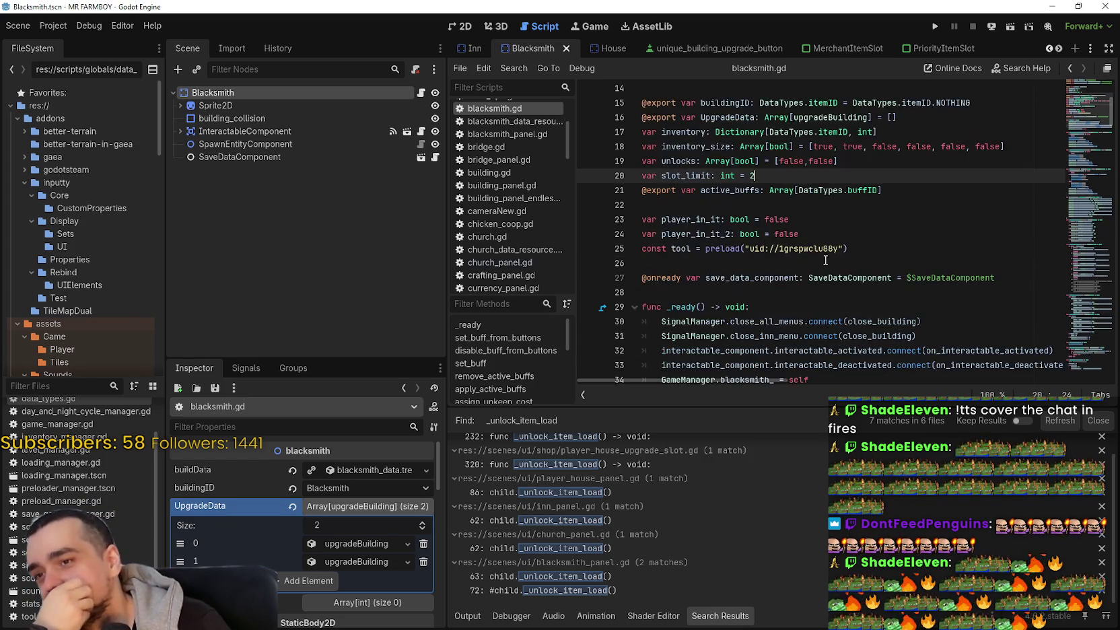
{"action": "scroll", "coordinate": [825, 260], "scroll_direction": "up", "scroll_amount": 4}
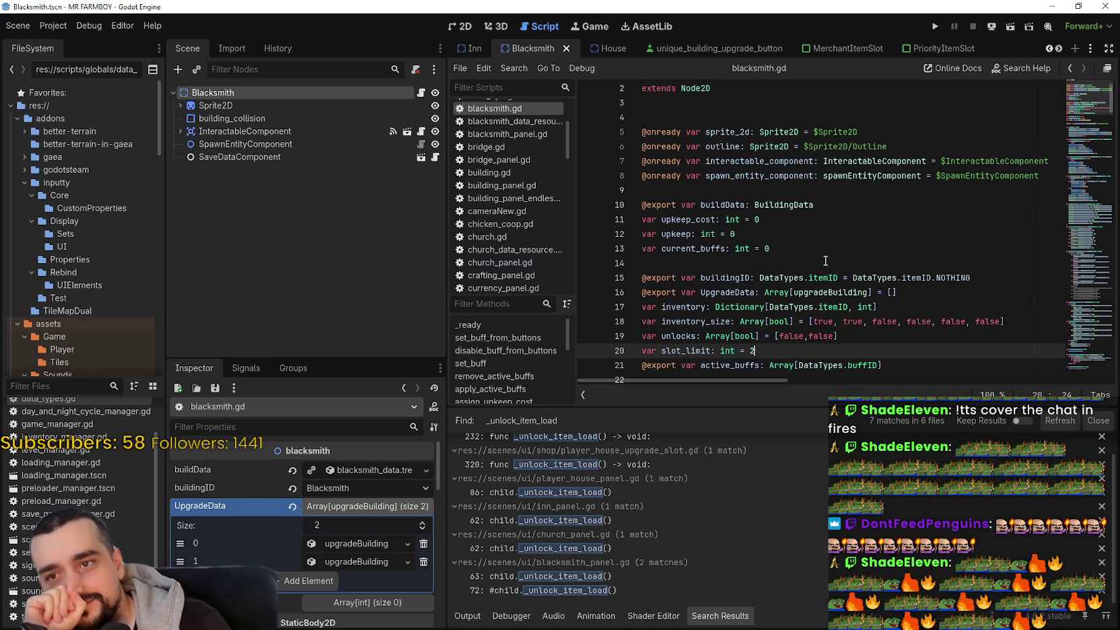
{"action": "double_click", "coordinate": [724, 206]}
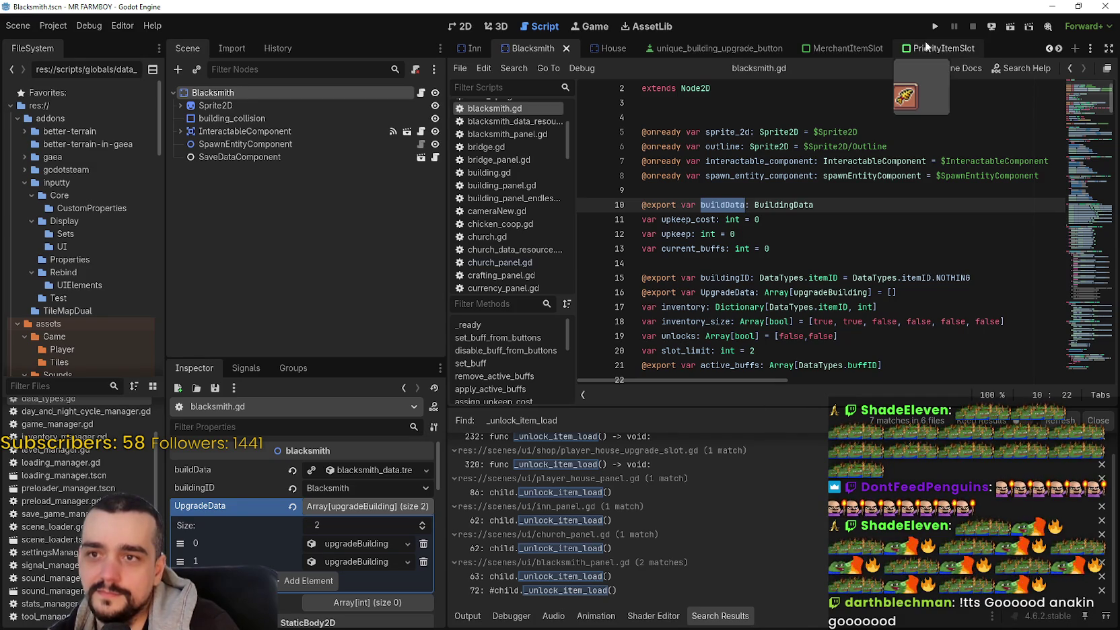
Step: Move the Blacksmith scene tab next to the HorseStable tab
{"action": "left_click_drag", "start_coordinate": [533, 50], "coordinate": [1058, 51]}
{"action": "left_click", "coordinate": [1059, 49]}
{"action": "left_click", "coordinate": [1058, 49]}
{"action": "left_click_drag", "start_coordinate": [488, 47], "coordinate": [912, 52]}
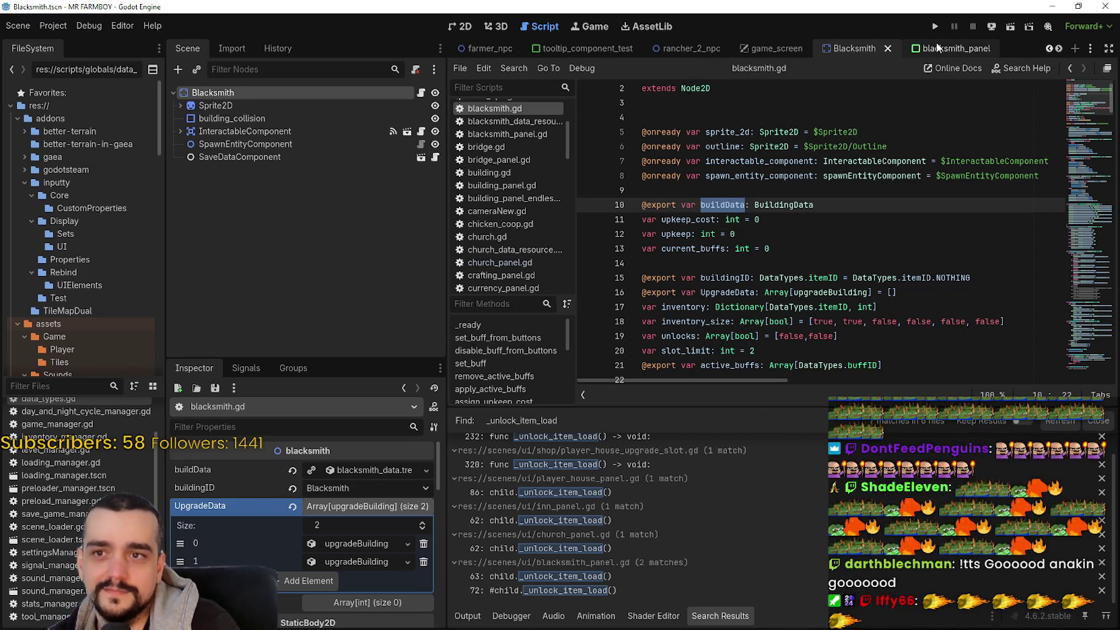
{"action": "left_click", "coordinate": [1064, 47]}
{"action": "left_click", "coordinate": [1063, 47]}
{"action": "mouse_move", "coordinate": [539, 50]}
{"action": "left_mouse_down"}
{"action": "mouse_move", "coordinate": [527, 52]}
{"action": "mouse_move", "coordinate": [854, 46]}
{"action": "left_mouse_up"}
{"action": "left_click", "coordinate": [987, 43]}
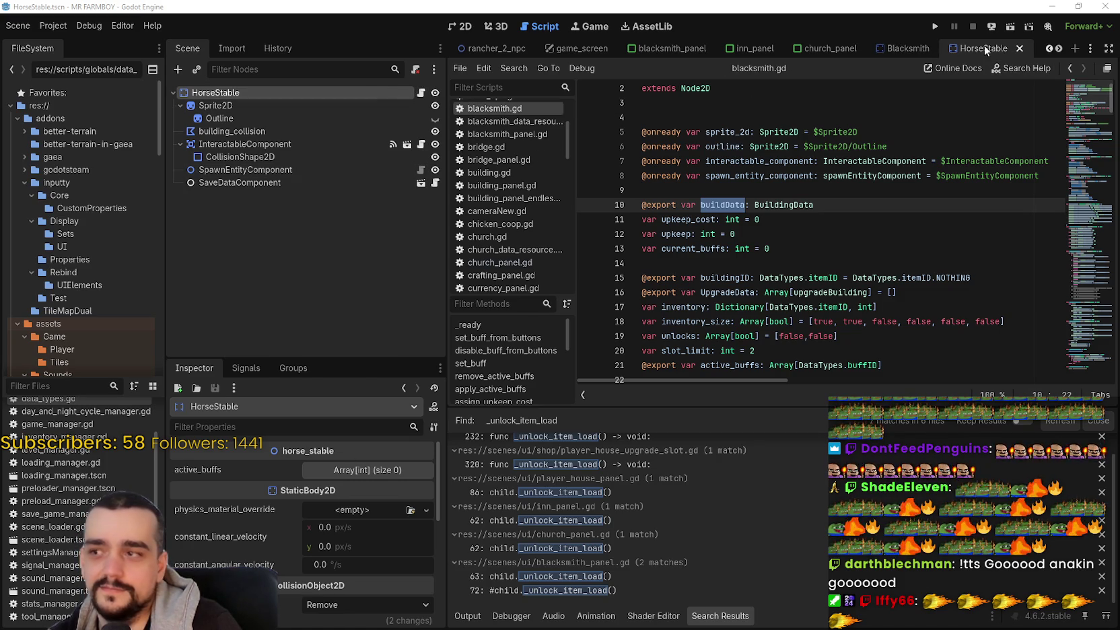
Step: Switch to Blacksmith and expand its blacksmith_data.tres buildData in the Inspector
{"action": "left_click", "coordinate": [903, 47]}
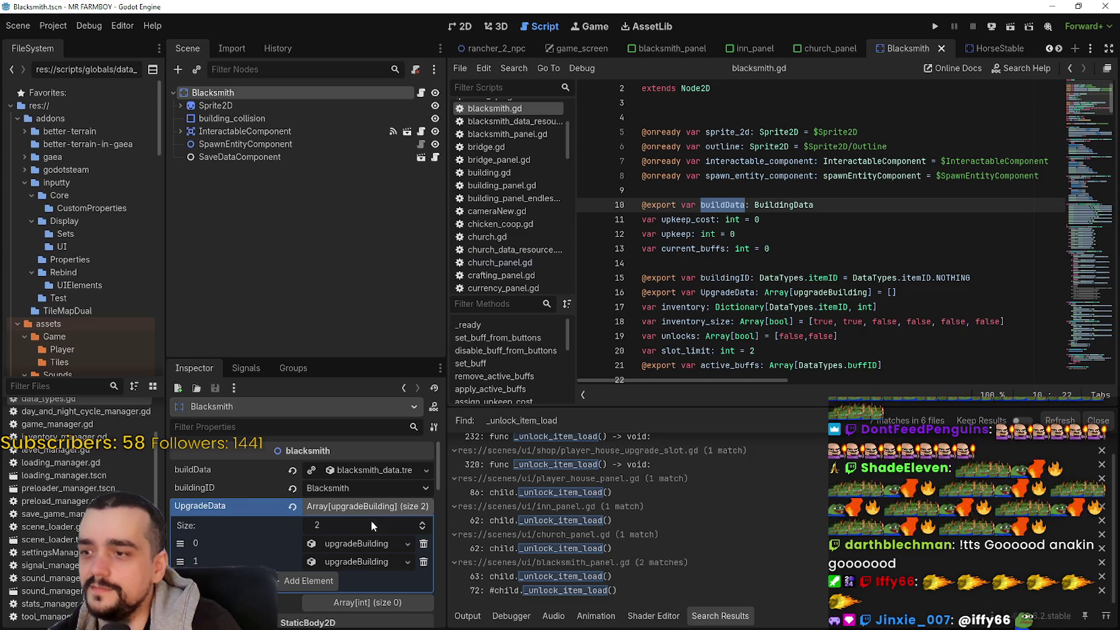
{"action": "left_click", "coordinate": [356, 471]}
{"action": "scroll", "coordinate": [385, 542], "scroll_direction": "down", "scroll_amount": 1}
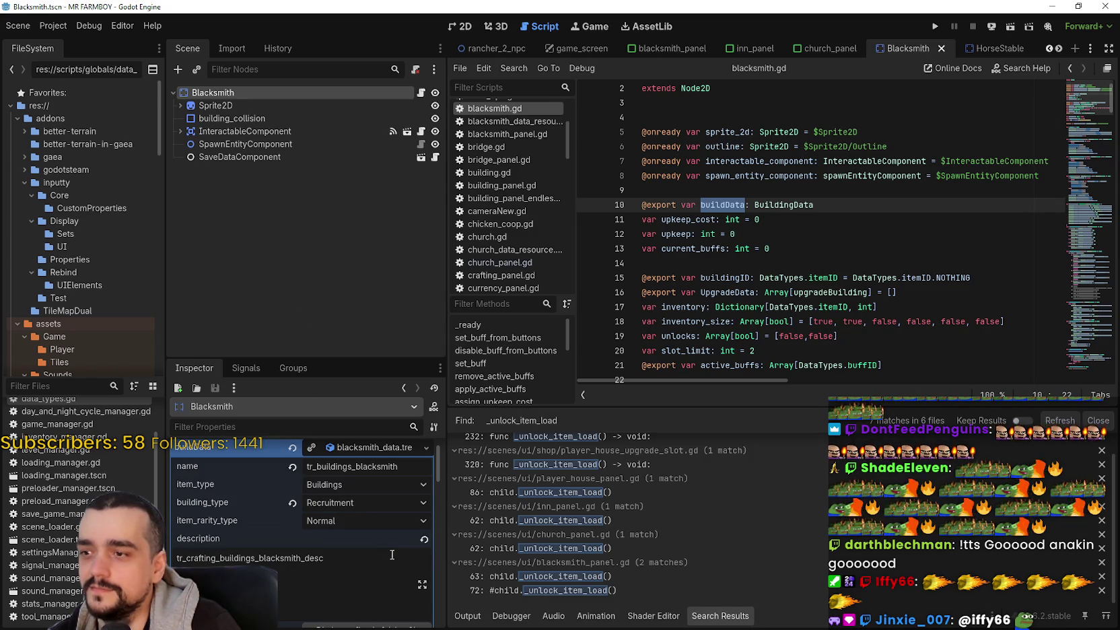
{"action": "scroll", "coordinate": [390, 549], "scroll_direction": "down", "scroll_amount": 2}
{"action": "scroll", "coordinate": [391, 549], "scroll_direction": "up", "scroll_amount": 1}
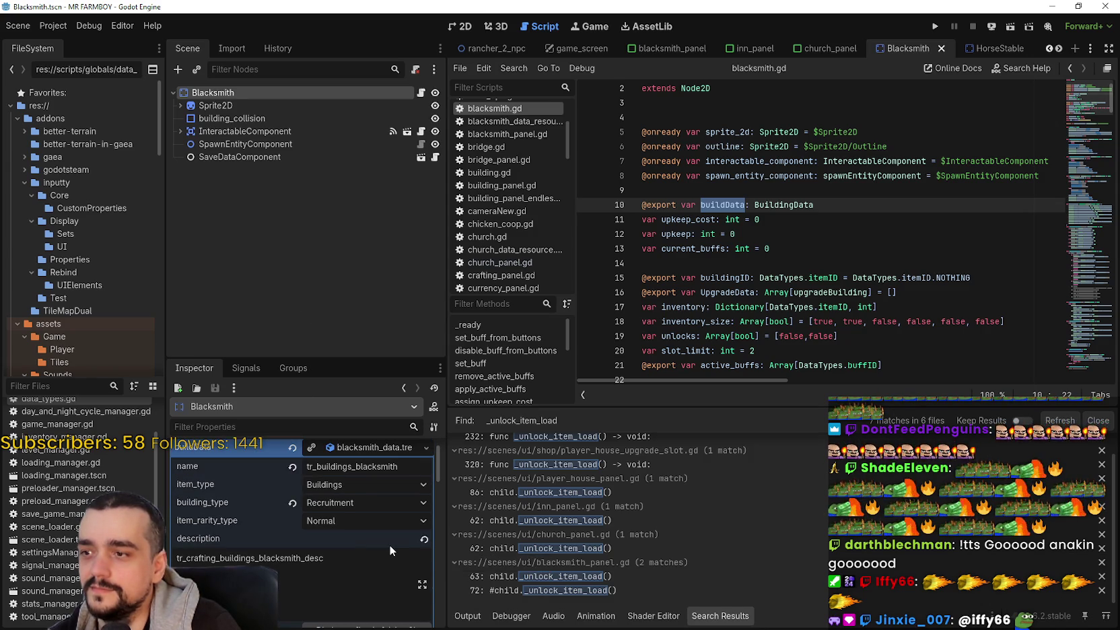
{"action": "scroll", "coordinate": [389, 544], "scroll_direction": "down", "scroll_amount": 1}
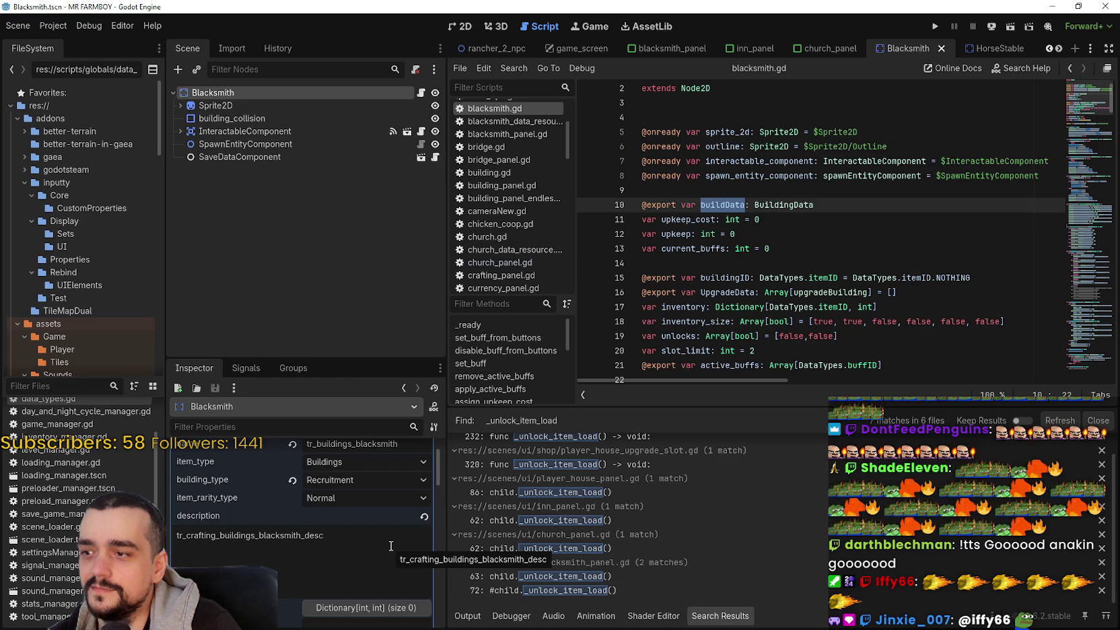
{"action": "scroll", "coordinate": [391, 546], "scroll_direction": "down", "scroll_amount": 1}
{"action": "scroll", "coordinate": [390, 546], "scroll_direction": "down", "scroll_amount": 1}
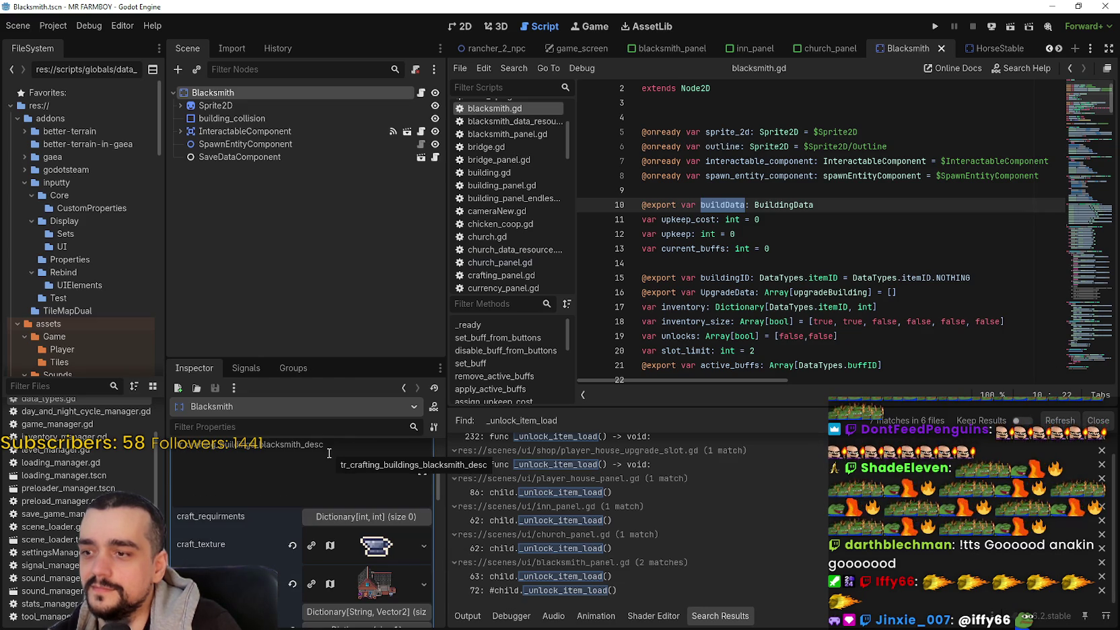
{"action": "scroll", "coordinate": [407, 557], "scroll_direction": "down", "scroll_amount": 2}
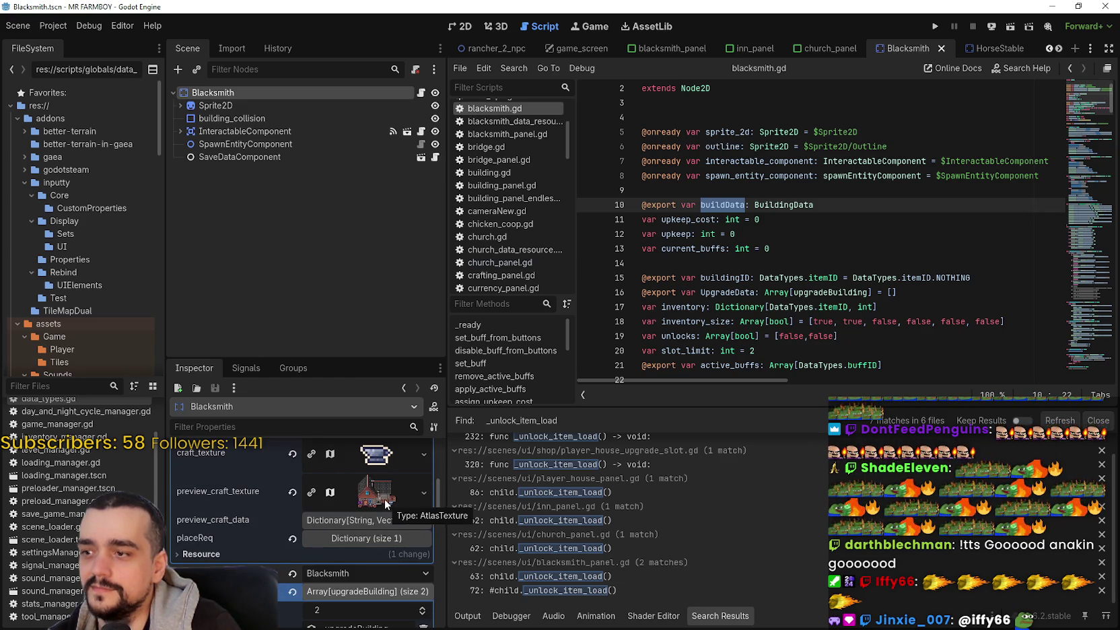
{"action": "left_click", "coordinate": [375, 537]}
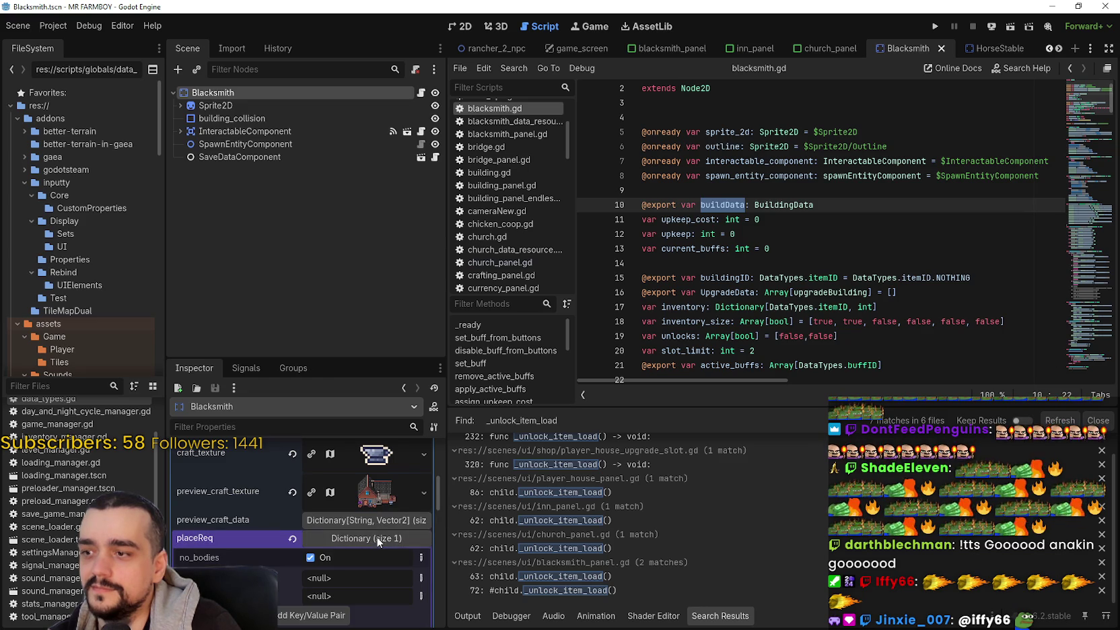
{"action": "left_click", "coordinate": [376, 536]}
{"action": "left_click", "coordinate": [379, 522]}
{"action": "left_click", "coordinate": [380, 522]}
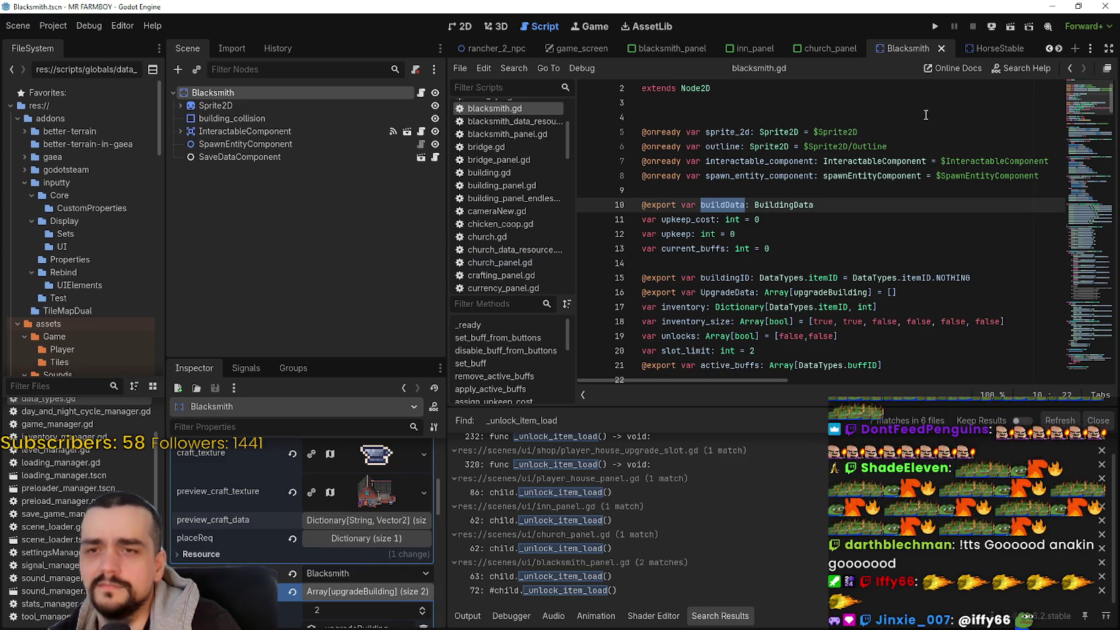
{"action": "left_click", "coordinate": [1001, 51]}
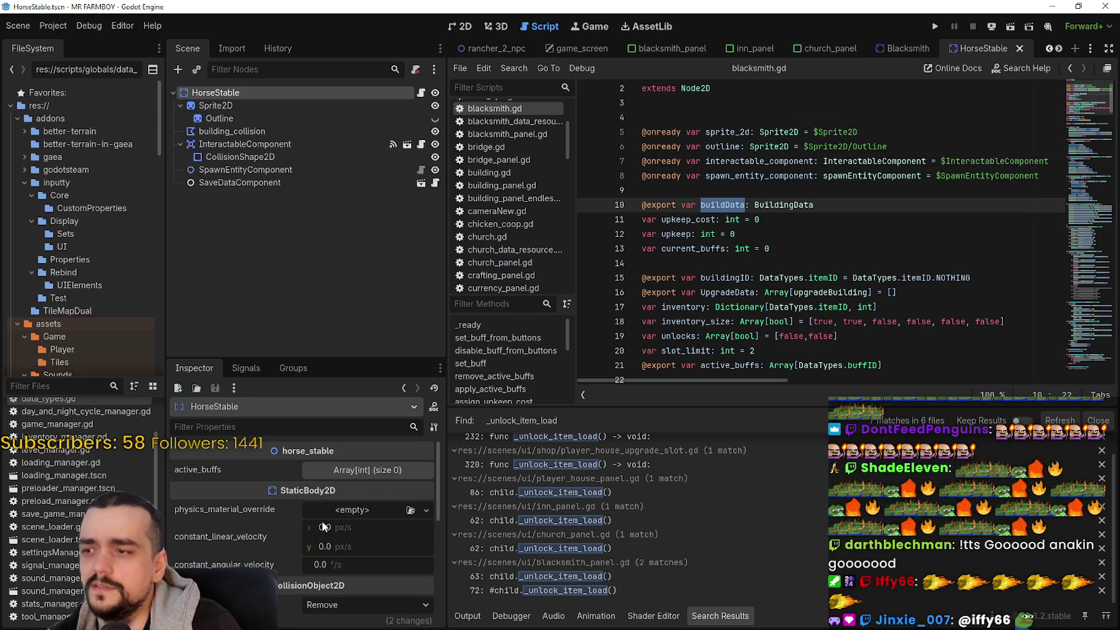
{"action": "left_click", "coordinate": [363, 471]}
{"action": "left_click", "coordinate": [362, 470]}
{"action": "scroll", "coordinate": [387, 589], "scroll_direction": "down", "scroll_amount": 2}
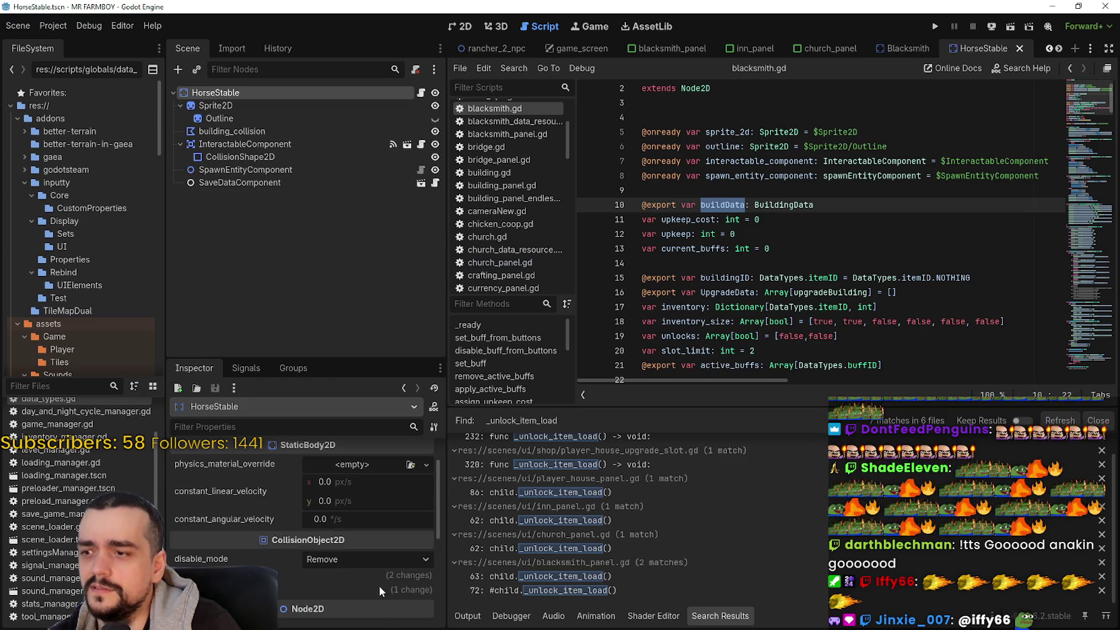
{"action": "scroll", "coordinate": [379, 585], "scroll_direction": "up", "scroll_amount": 2}
{"action": "left_click", "coordinate": [421, 92]}
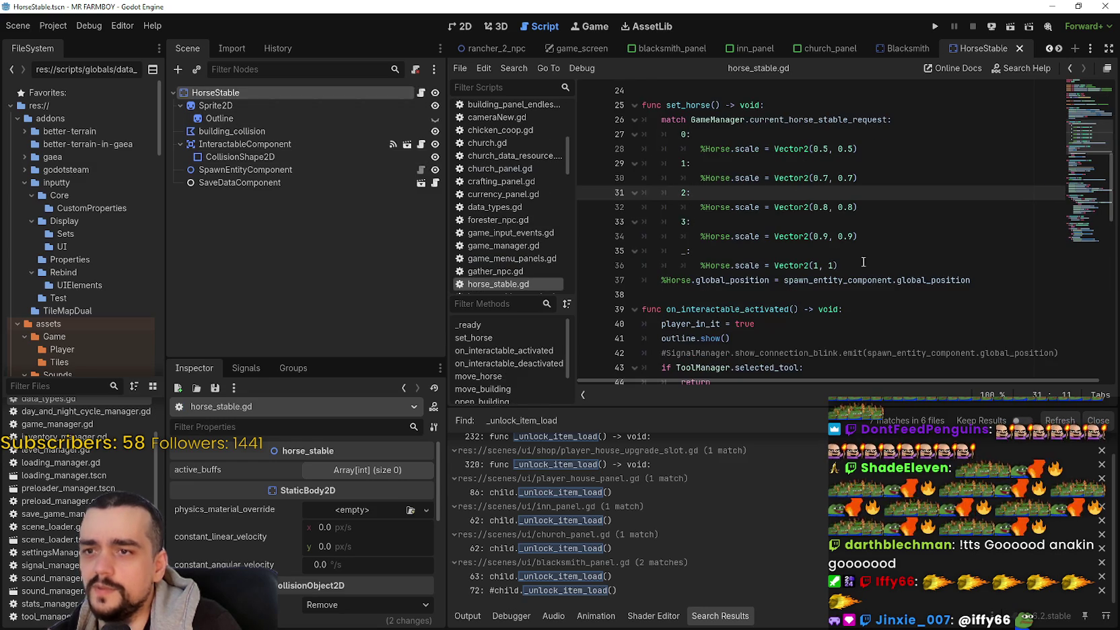
{"action": "scroll", "coordinate": [833, 241], "scroll_direction": "up", "scroll_amount": 8}
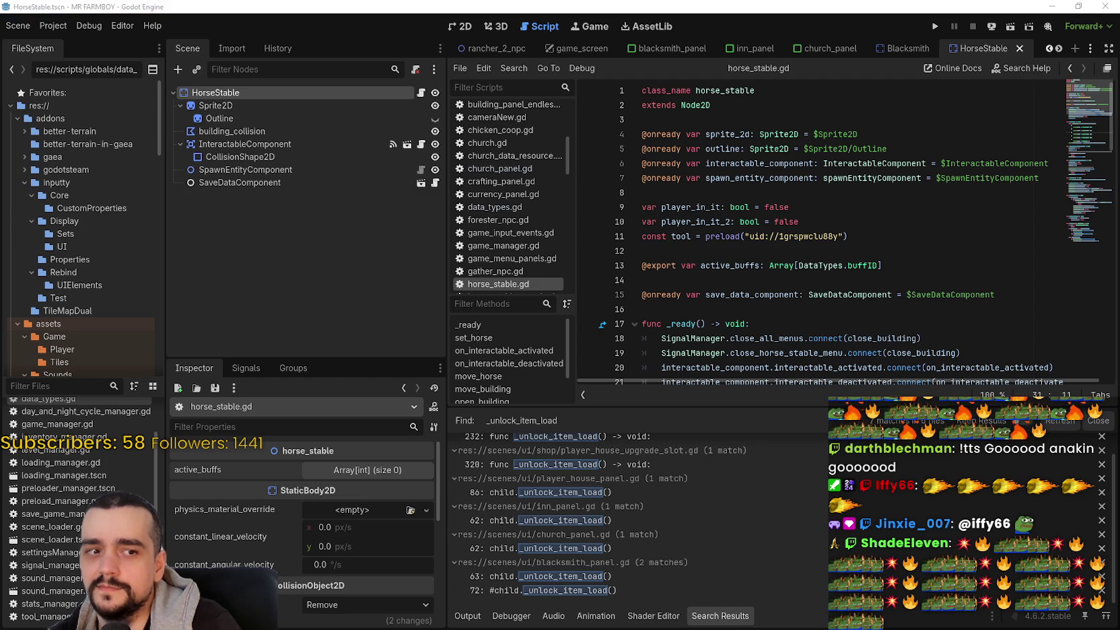
{"action": "left_click", "coordinate": [796, 188]}
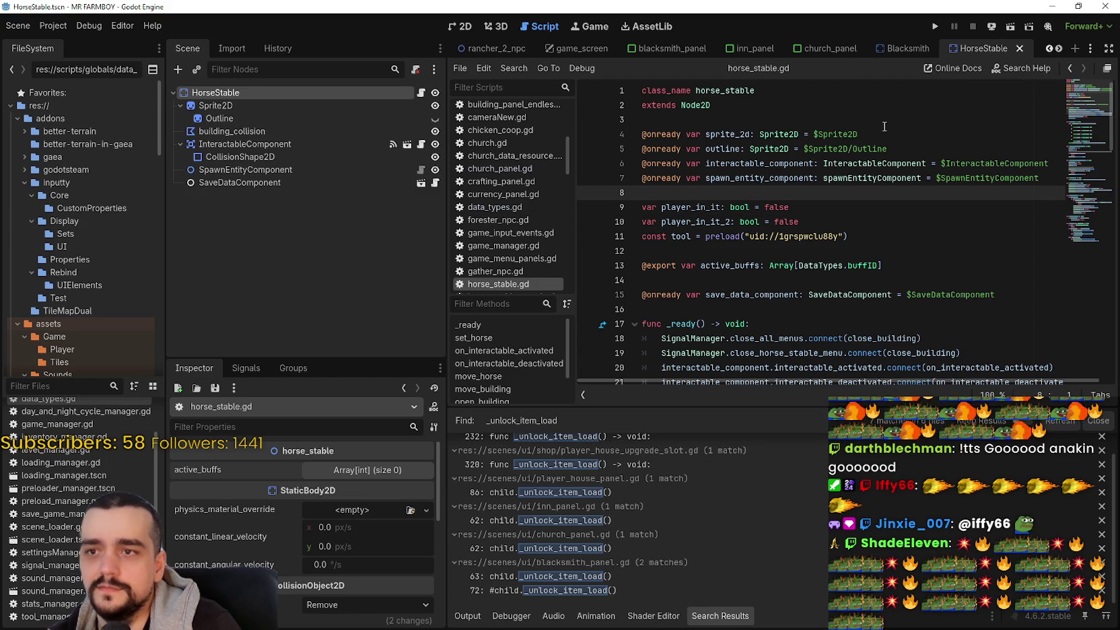
{"action": "left_click", "coordinate": [896, 49]}
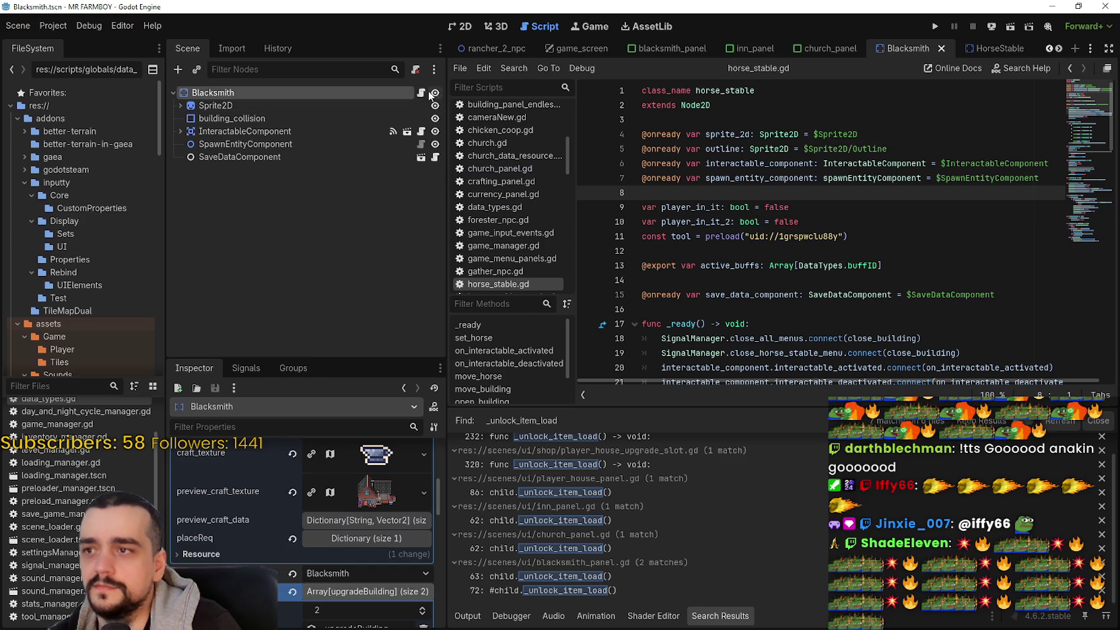
{"action": "left_click", "coordinate": [421, 92]}
{"action": "left_click", "coordinate": [780, 126]}
{"action": "scroll", "coordinate": [780, 128], "scroll_direction": "up", "scroll_amount": 1}
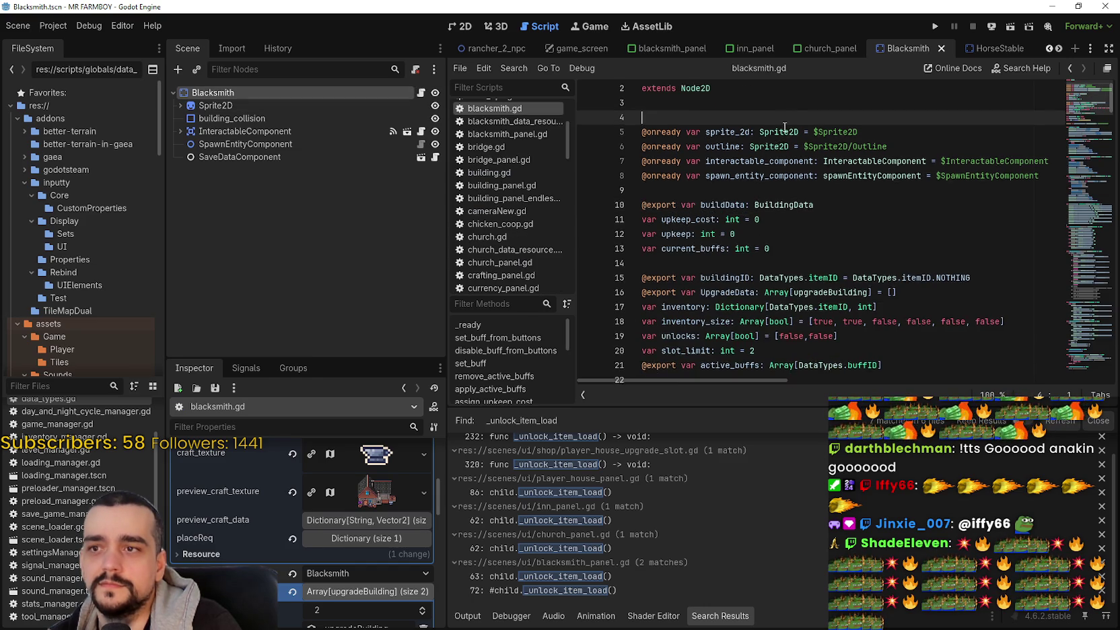
{"action": "left_click", "coordinate": [861, 276]}
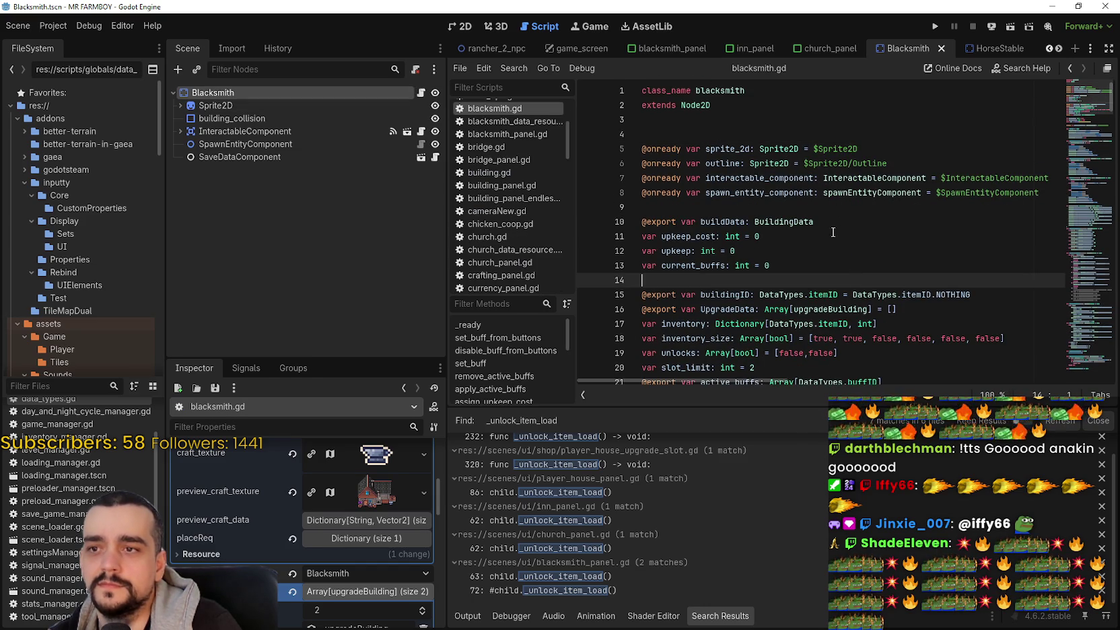
{"action": "left_click", "coordinate": [977, 46]}
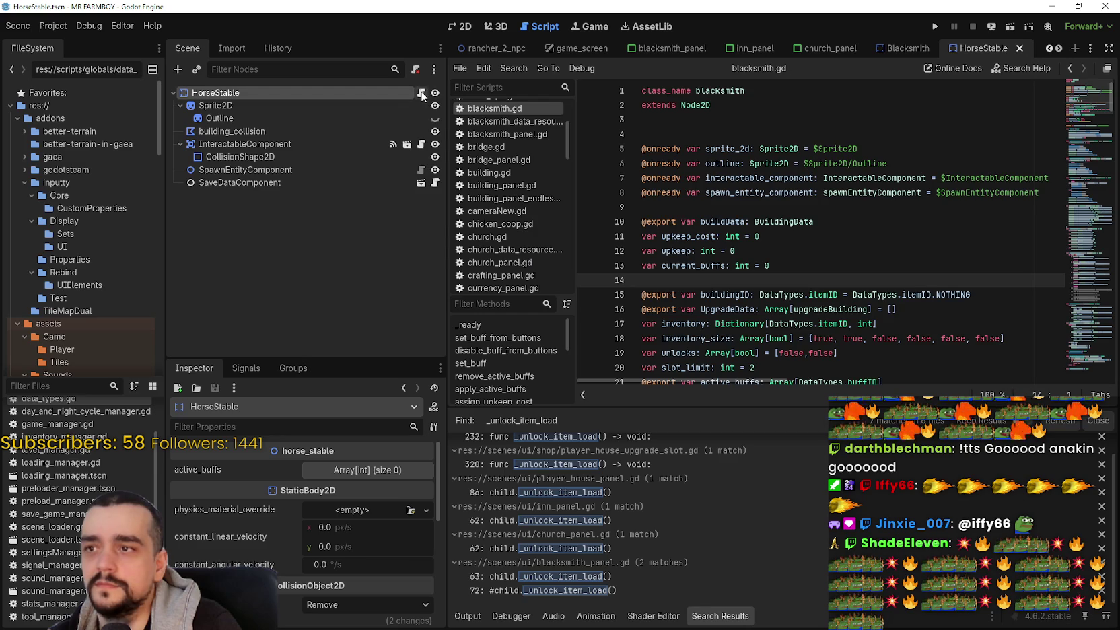
{"action": "left_click", "coordinate": [421, 92]}
{"action": "left_click", "coordinate": [895, 49]}
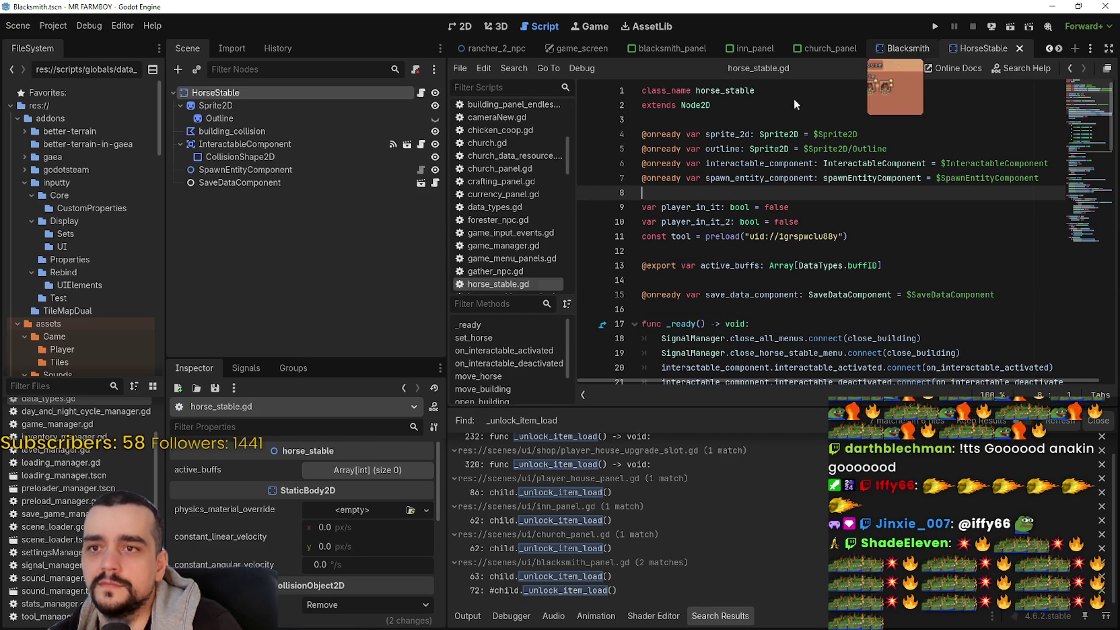
{"action": "left_click", "coordinate": [792, 208]}
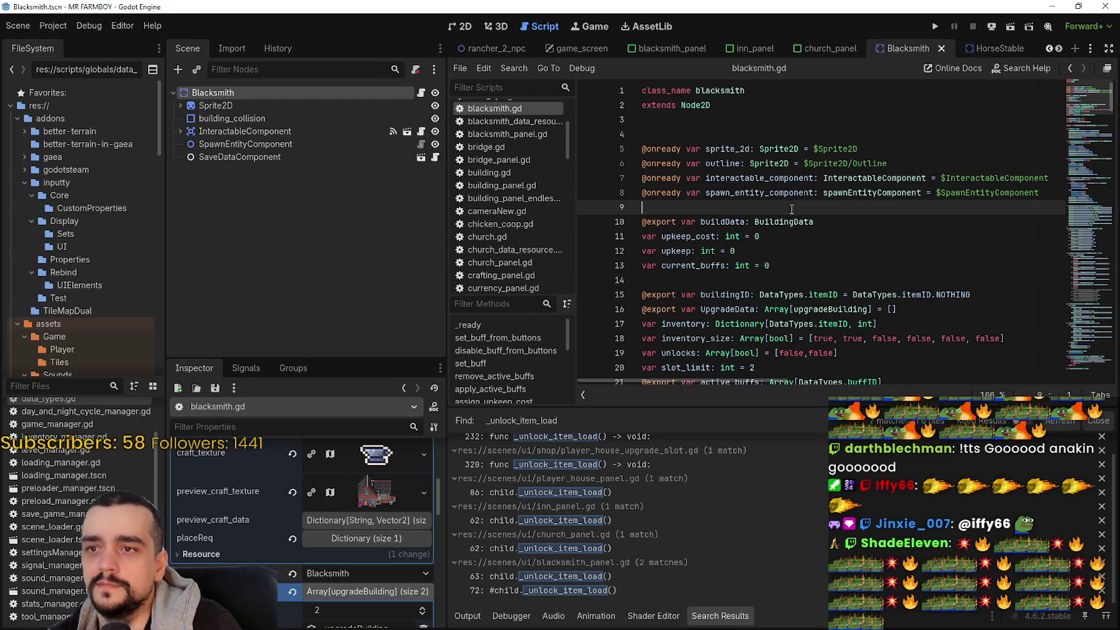
Step: Copy blacksmith.gd lines 10–20 (buildData to slot_limit) into horse_stable.gd above player_in_it
{"action": "mouse_move", "coordinate": [663, 211]}
{"action": "left_mouse_down"}
{"action": "mouse_move", "coordinate": [744, 260]}
{"action": "mouse_move", "coordinate": [752, 171]}
{"action": "mouse_move", "coordinate": [808, 167]}
{"action": "mouse_move", "coordinate": [873, 233]}
{"action": "left_mouse_up"}
{"action": "key", "text": "ctrl+c"}
{"action": "scroll", "coordinate": [744, 259], "scroll_direction": "down", "scroll_amount": 2}
{"action": "scroll", "coordinate": [776, 186], "scroll_direction": "down", "scroll_amount": 1}
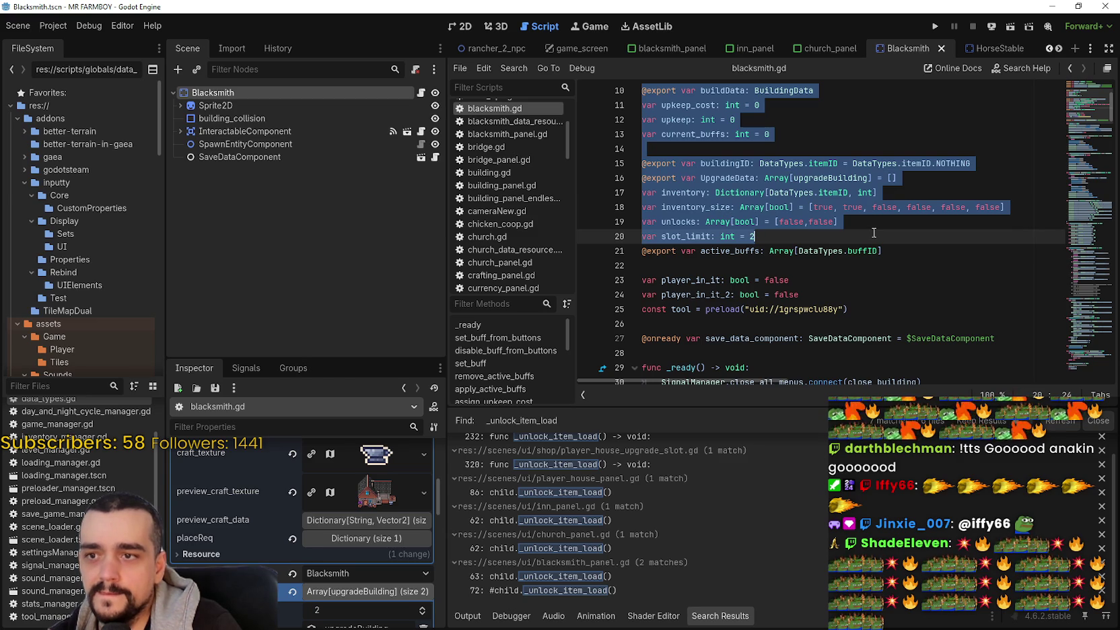
{"action": "right_click", "coordinate": [822, 206]}
{"action": "left_click", "coordinate": [868, 282]}
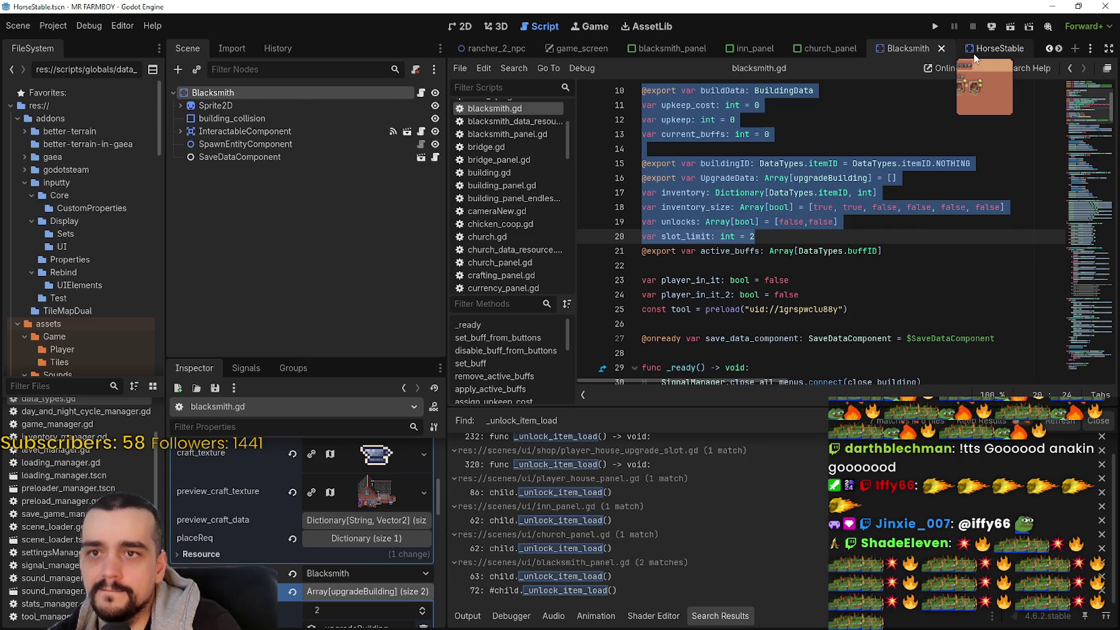
{"action": "left_click", "coordinate": [979, 48]}
{"action": "left_click", "coordinate": [422, 92]}
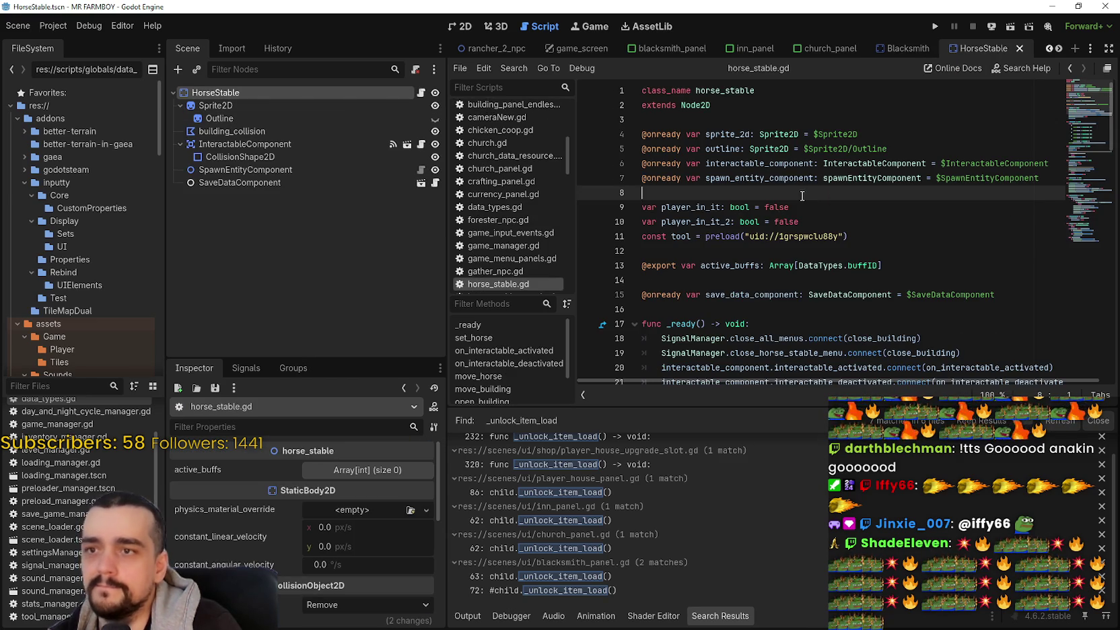
{"action": "key", "text": "ctrl+v"}
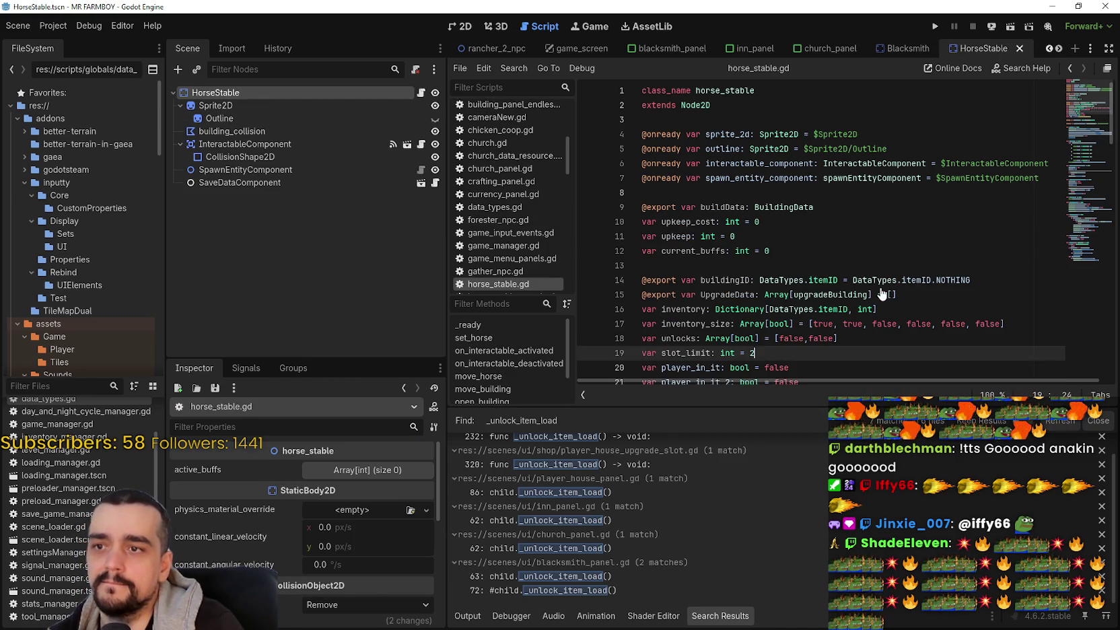
{"action": "key", "text": "Return"}
{"action": "scroll", "coordinate": [875, 283], "scroll_direction": "down", "scroll_amount": 2}
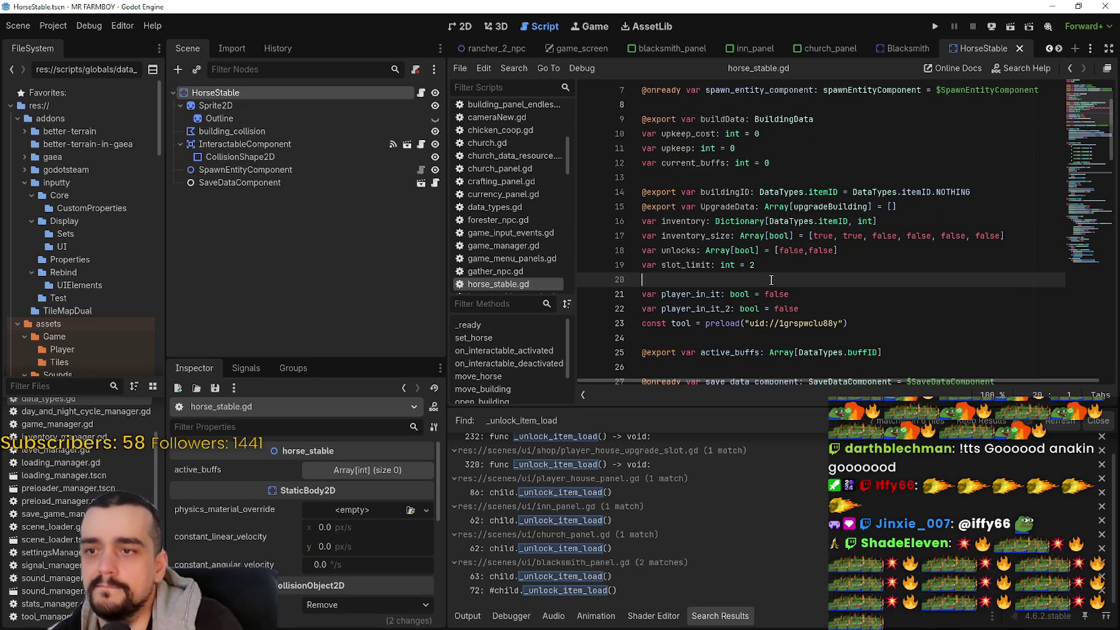
Step: Choose Player House from the HorseStable node's buildingID dropdown list
{"action": "mouse_move", "coordinate": [741, 165]}
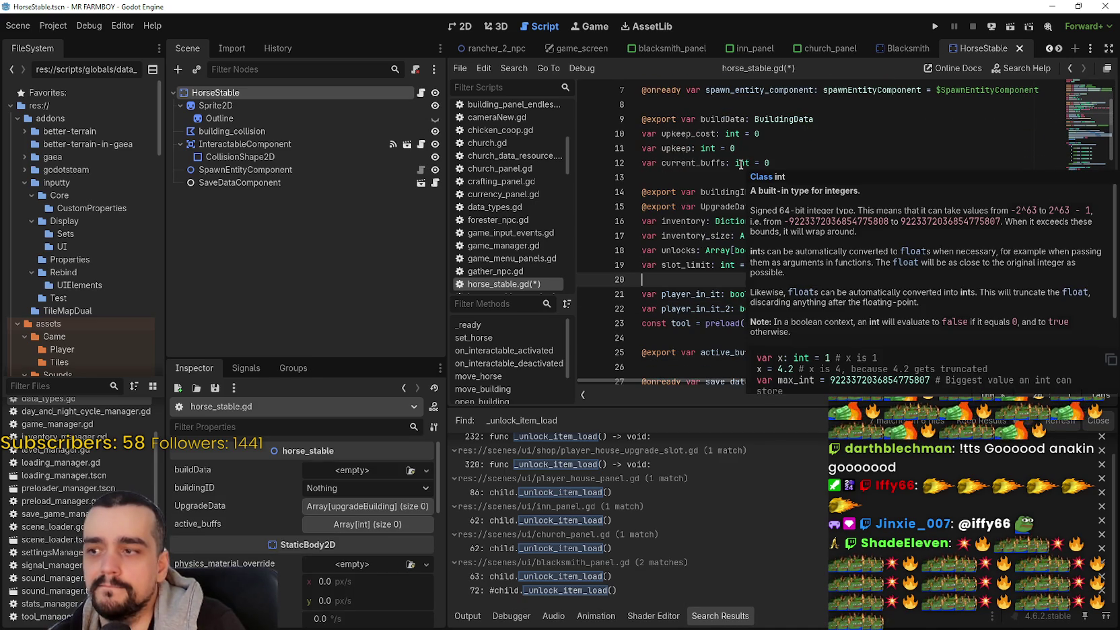
{"action": "left_click", "coordinate": [357, 490]}
{"action": "scroll", "coordinate": [363, 471], "scroll_direction": "down", "scroll_amount": 3}
{"action": "scroll", "coordinate": [363, 471], "scroll_direction": "down", "scroll_amount": 10}
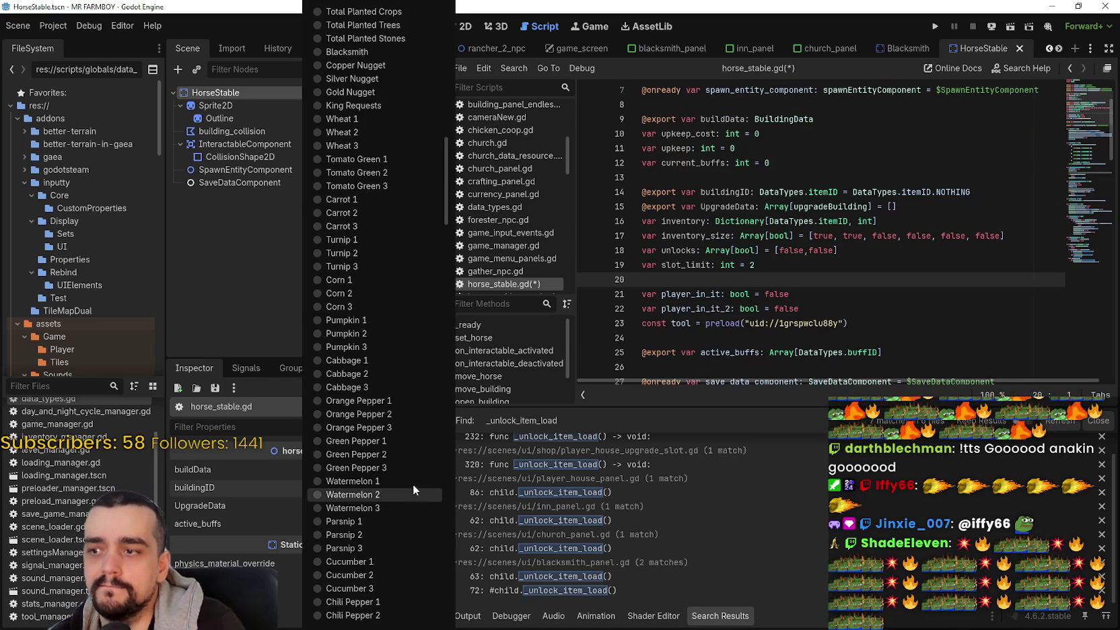
{"action": "scroll", "coordinate": [400, 305], "scroll_direction": "down", "scroll_amount": 15}
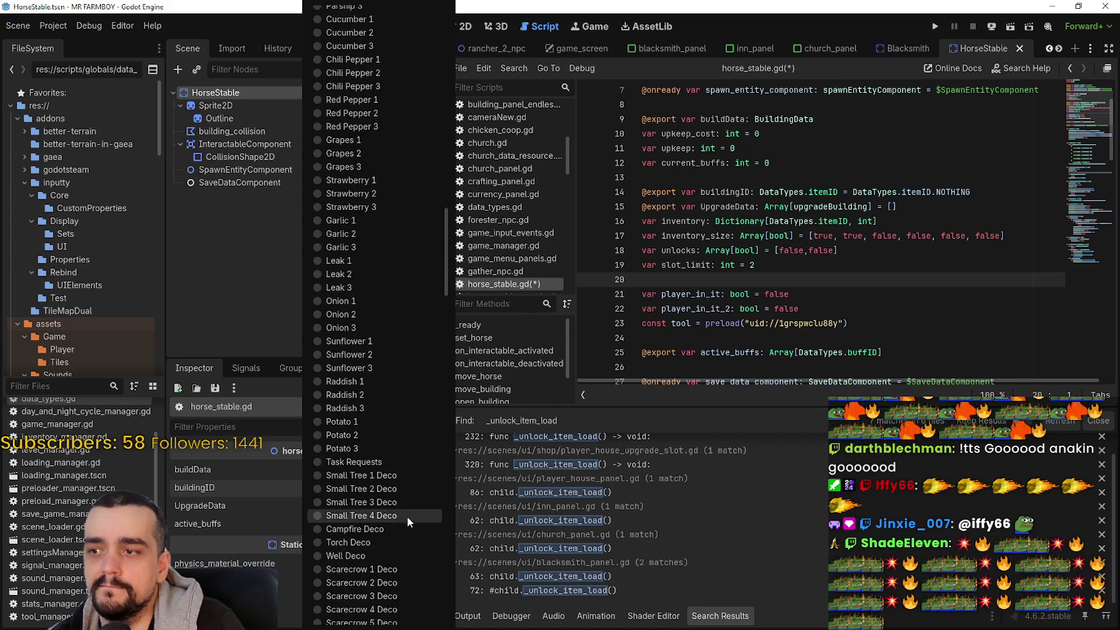
{"action": "scroll", "coordinate": [407, 512], "scroll_direction": "down", "scroll_amount": 15}
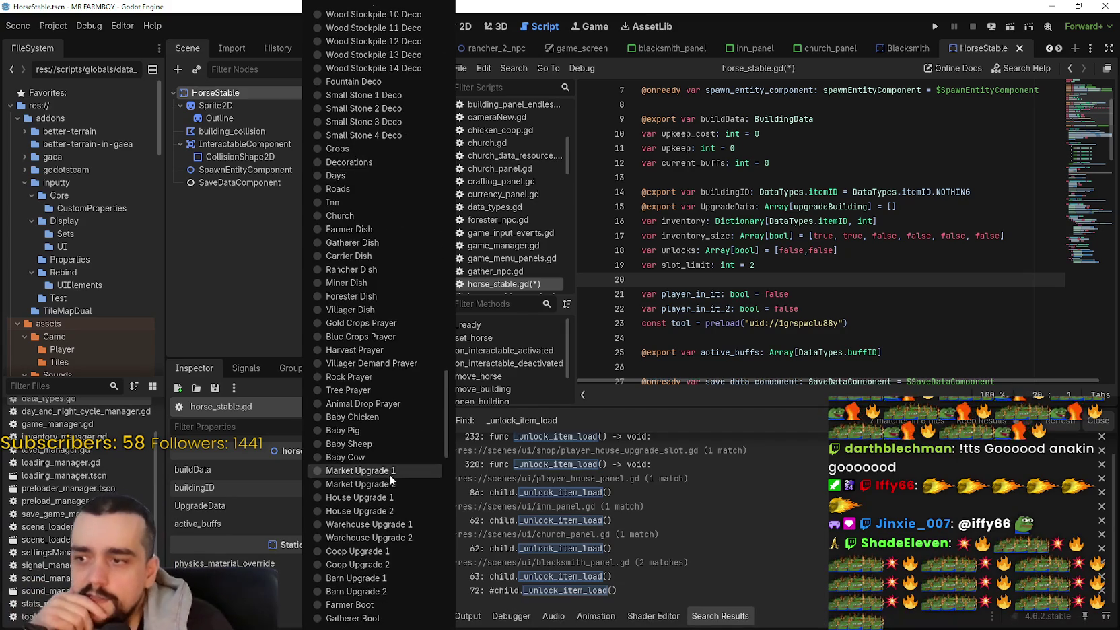
{"action": "scroll", "coordinate": [388, 467], "scroll_direction": "down", "scroll_amount": 5}
{"action": "scroll", "coordinate": [388, 458], "scroll_direction": "up", "scroll_amount": 3}
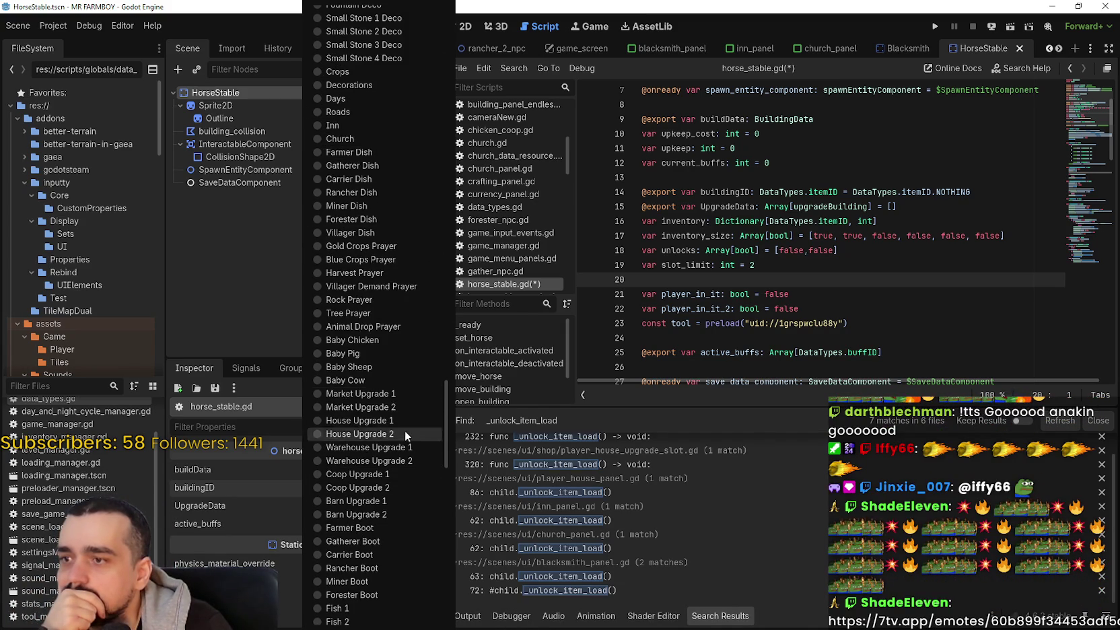
{"action": "scroll", "coordinate": [407, 428], "scroll_direction": "down", "scroll_amount": 8}
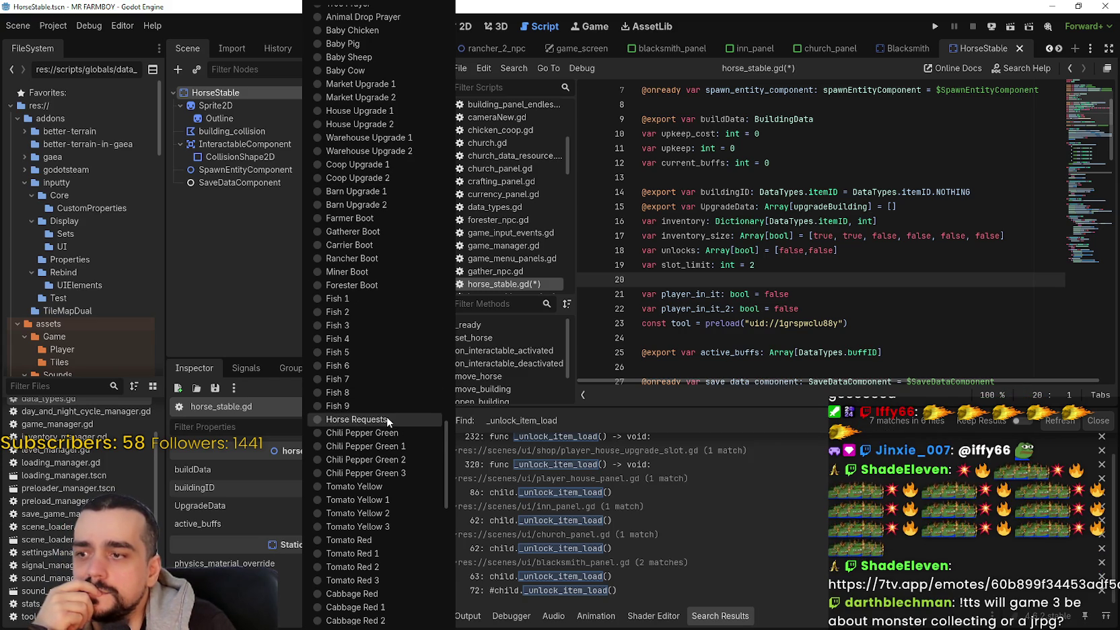
{"action": "scroll", "coordinate": [387, 416], "scroll_direction": "down", "scroll_amount": 12}
{"action": "scroll", "coordinate": [387, 416], "scroll_direction": "down", "scroll_amount": 4}
{"action": "scroll", "coordinate": [386, 416], "scroll_direction": "down", "scroll_amount": 7}
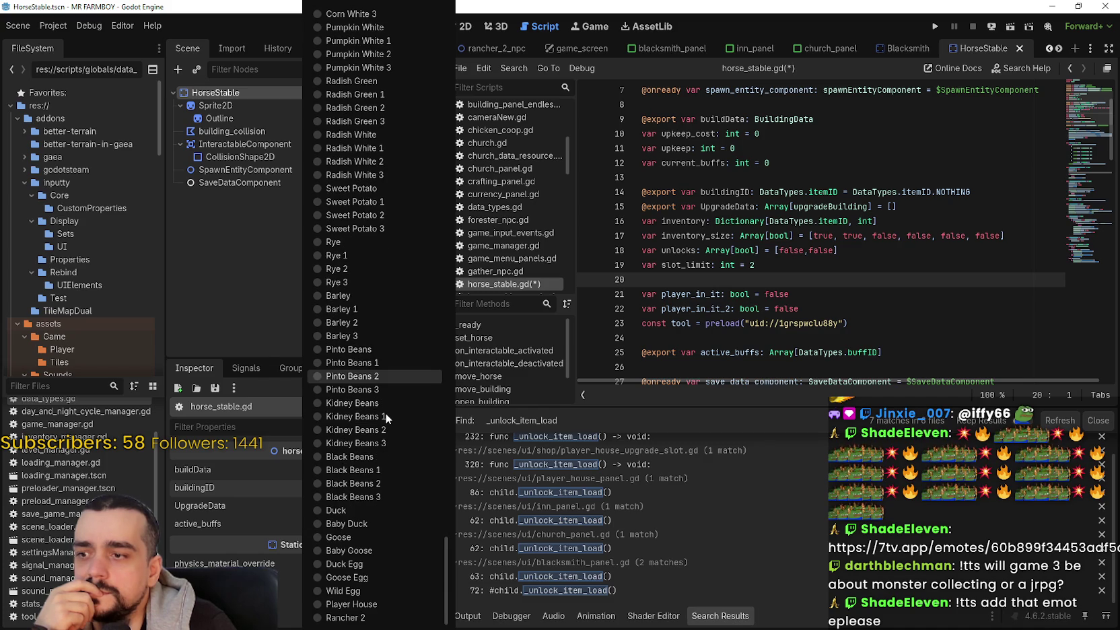
{"action": "left_click", "coordinate": [380, 605]}
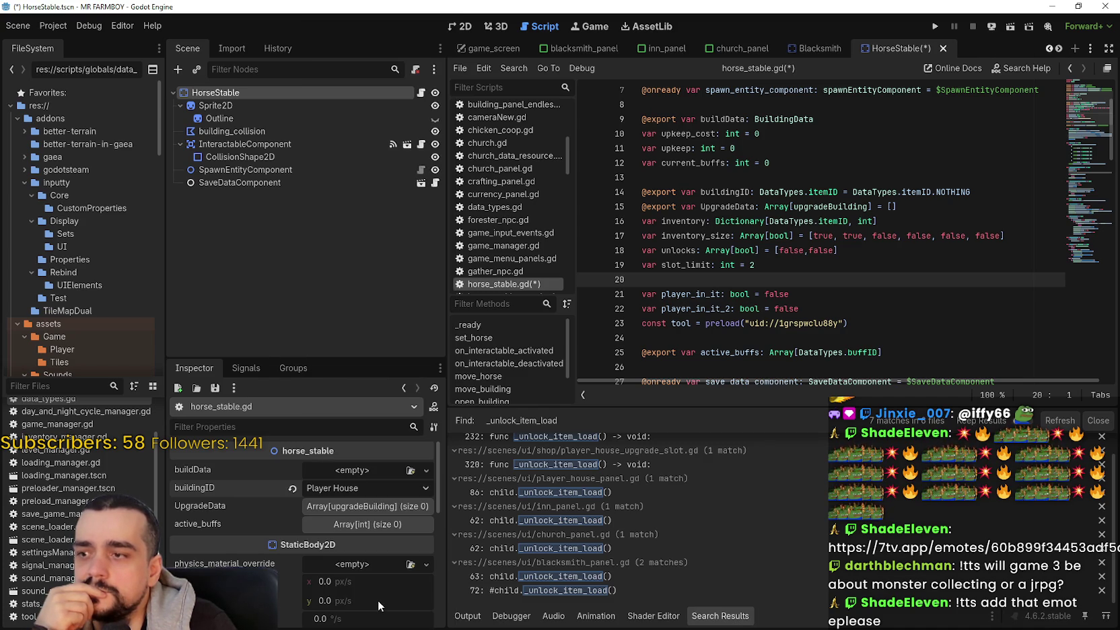
Step: Reopen the buildingID list to check it, and keep Player House selected
{"action": "left_click", "coordinate": [354, 490]}
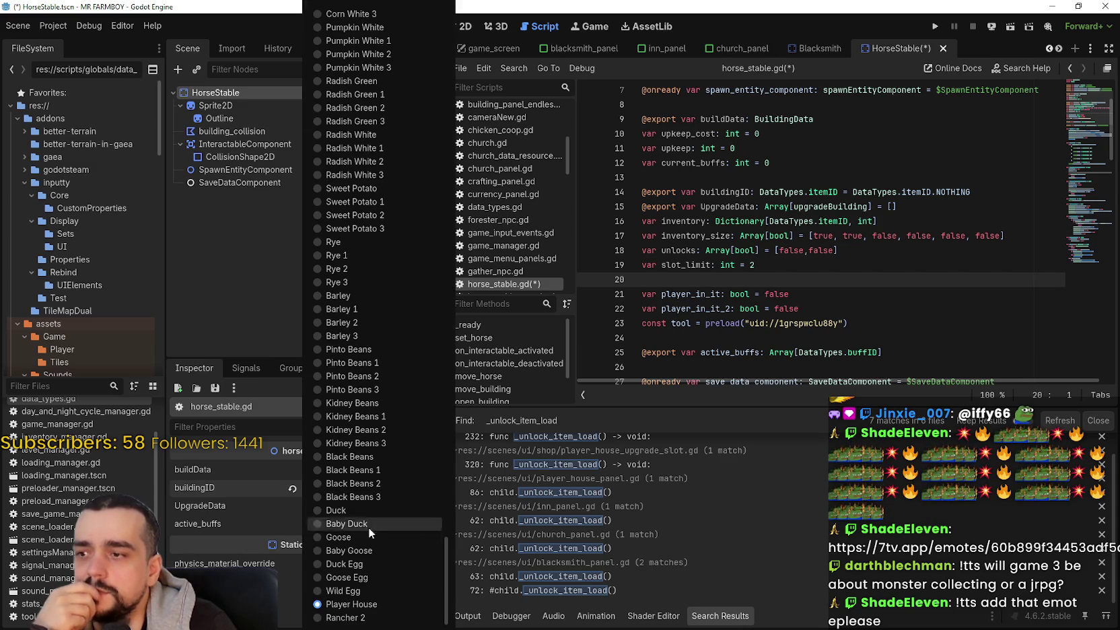
{"action": "scroll", "coordinate": [396, 582], "scroll_direction": "up", "scroll_amount": 15}
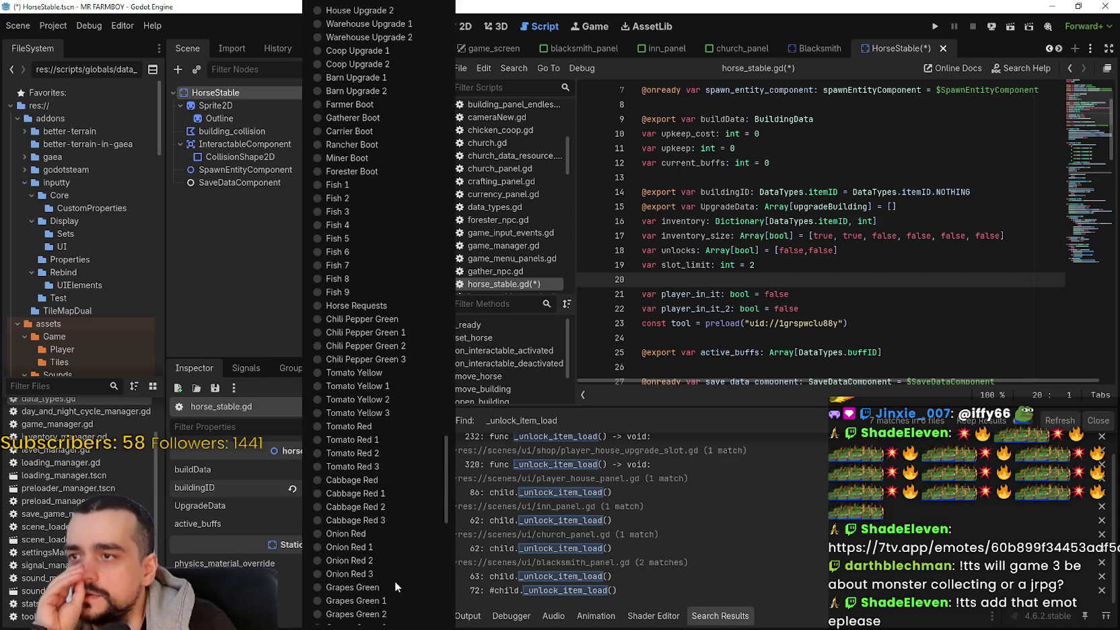
{"action": "scroll", "coordinate": [396, 582], "scroll_direction": "up", "scroll_amount": 10}
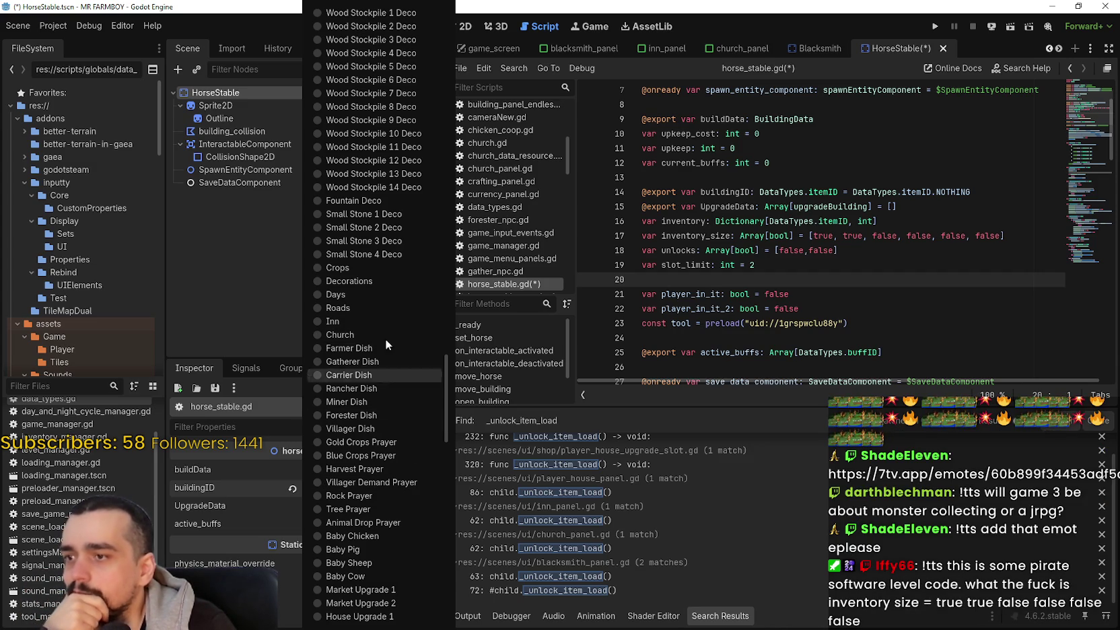
{"action": "scroll", "coordinate": [383, 399], "scroll_direction": "down", "scroll_amount": 5}
{"action": "scroll", "coordinate": [378, 393], "scroll_direction": "down", "scroll_amount": 20}
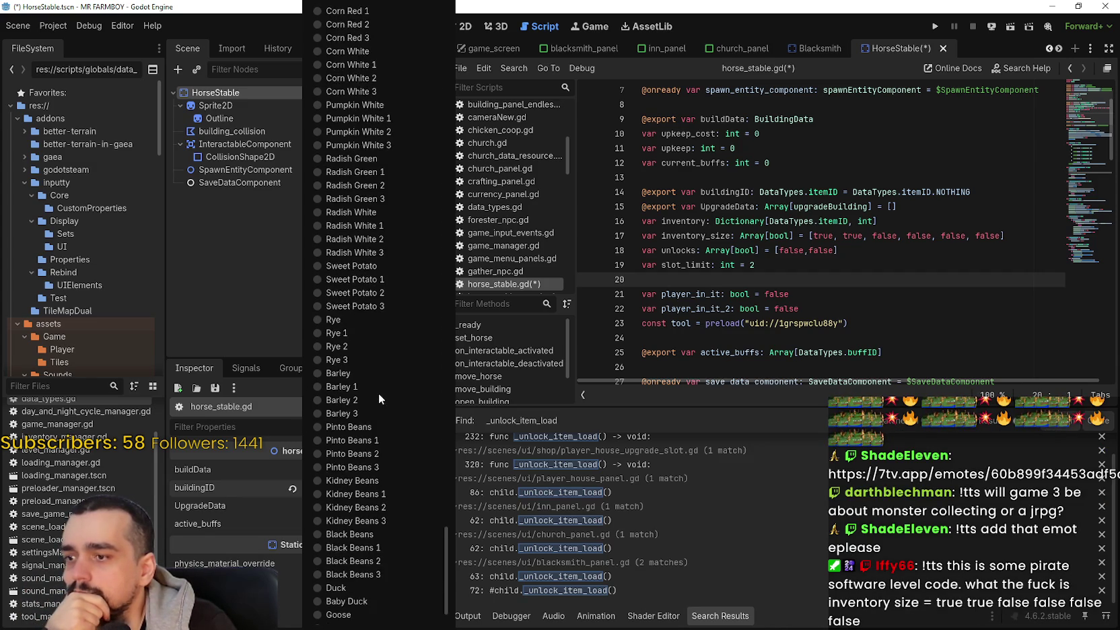
{"action": "left_click", "coordinate": [379, 605]}
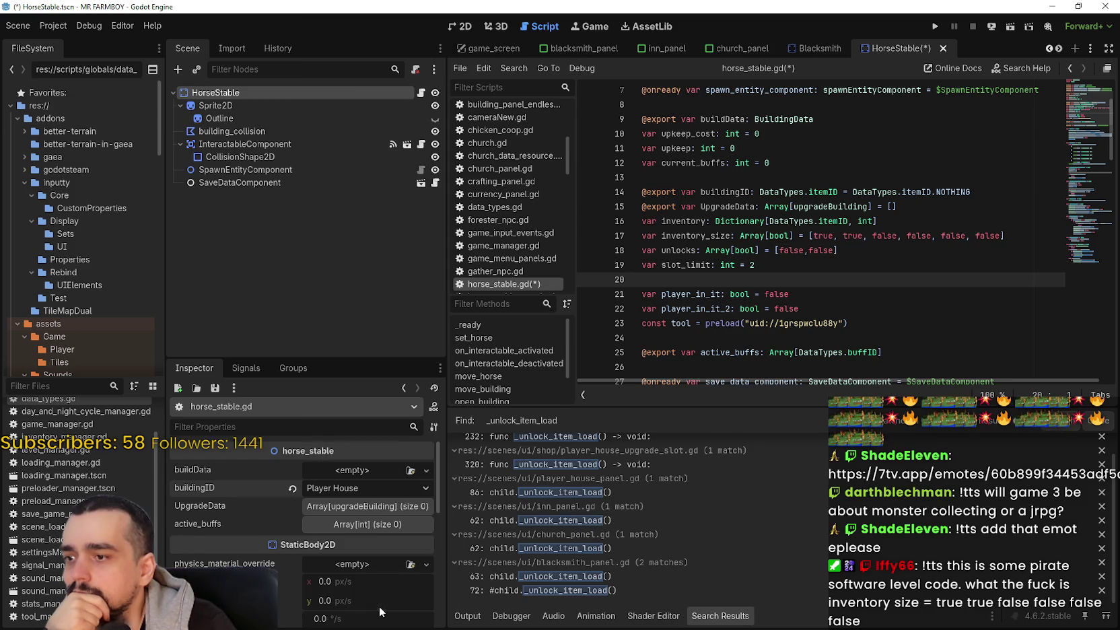
Step: Save the HorseStable scene and compare its empty UpgradeData with the Blacksmith scene's
{"action": "left_click", "coordinate": [814, 179]}
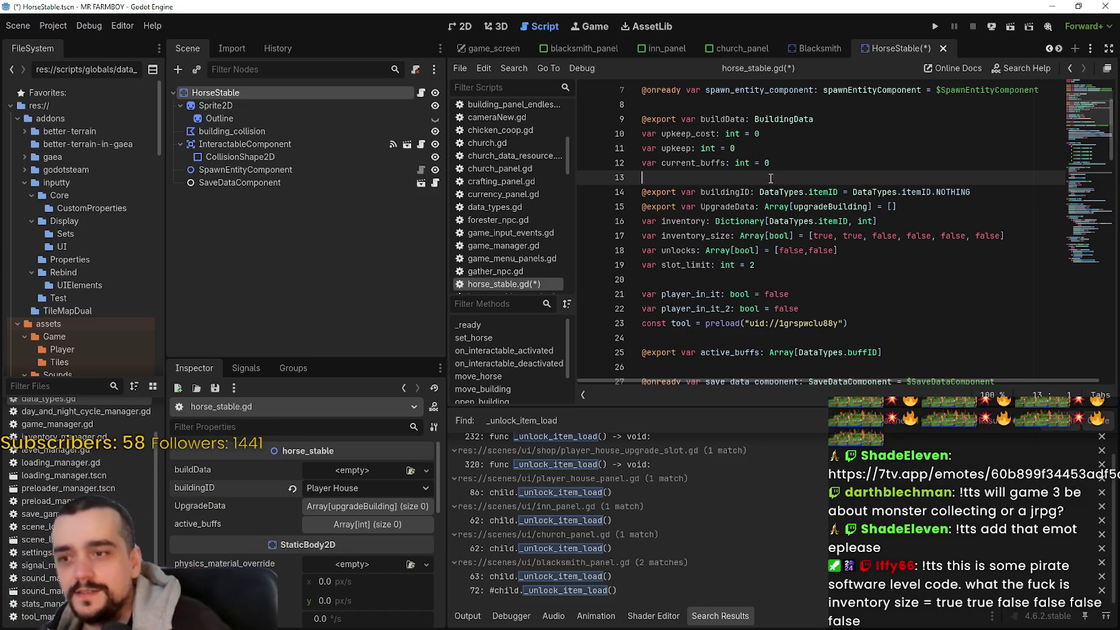
{"action": "key", "text": "ctrl+s"}
{"action": "left_click", "coordinate": [367, 506]}
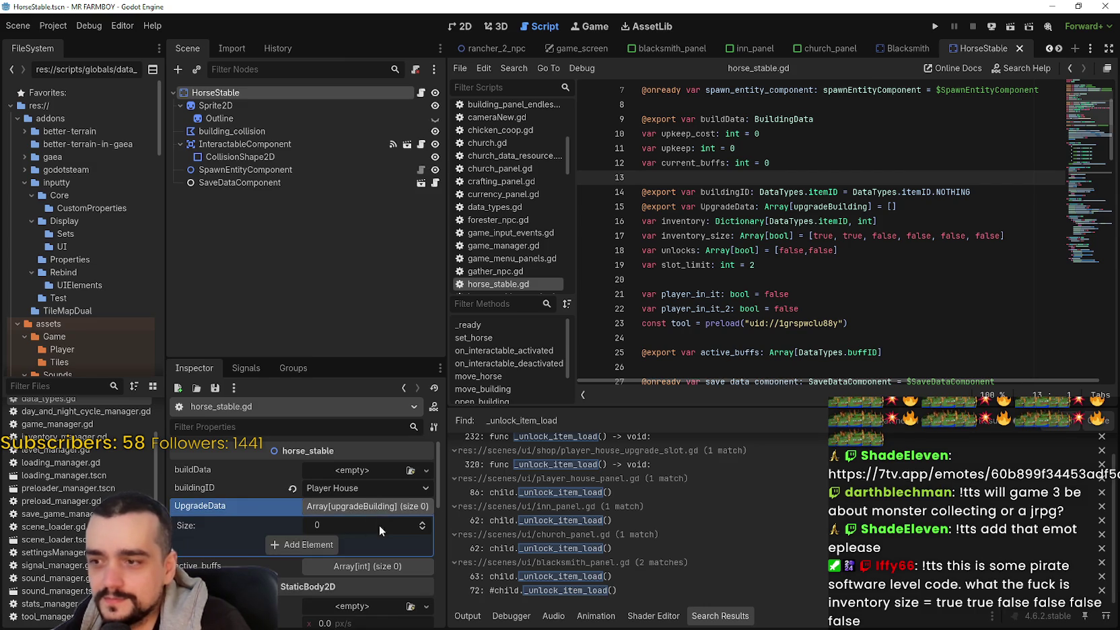
{"action": "left_click", "coordinate": [899, 44]}
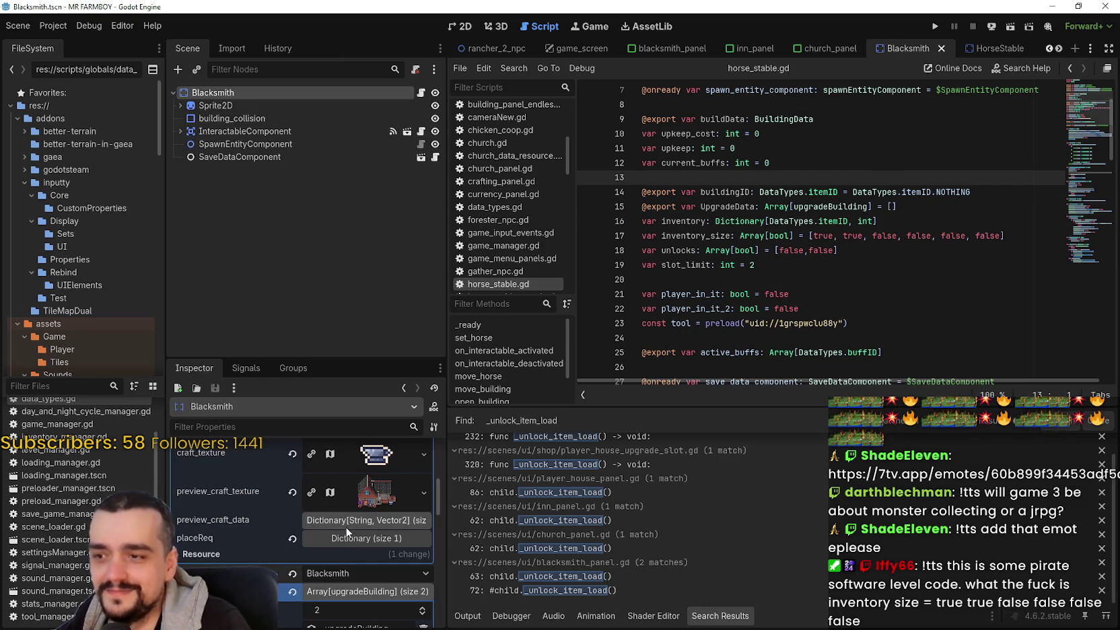
{"action": "scroll", "coordinate": [346, 524], "scroll_direction": "up", "scroll_amount": 5}
{"action": "left_click", "coordinate": [346, 470]}
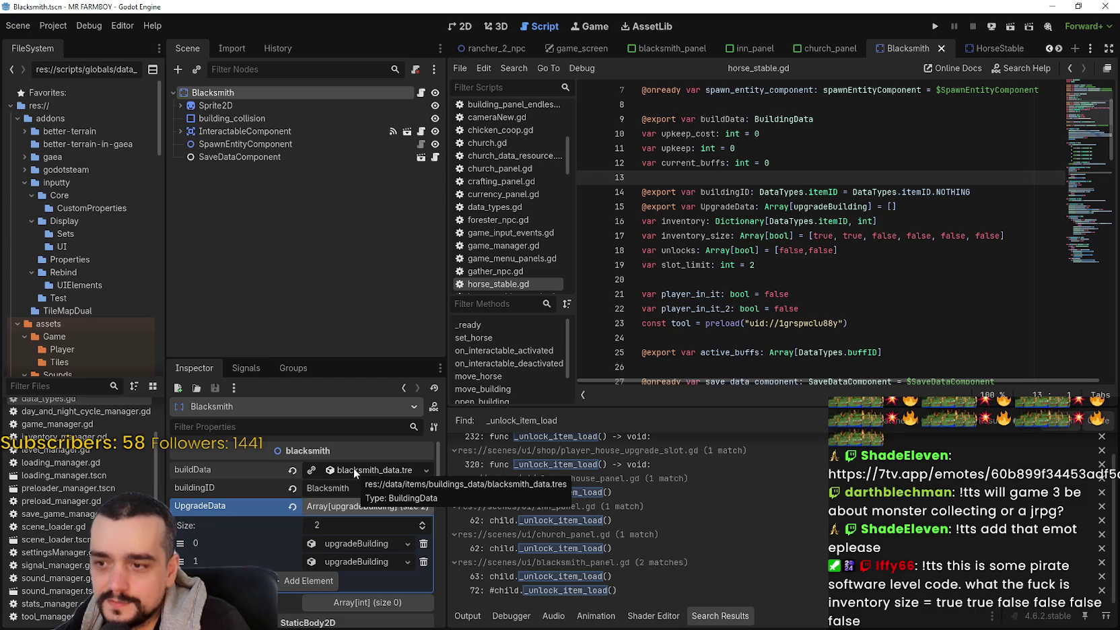
{"action": "left_click", "coordinate": [981, 48]}
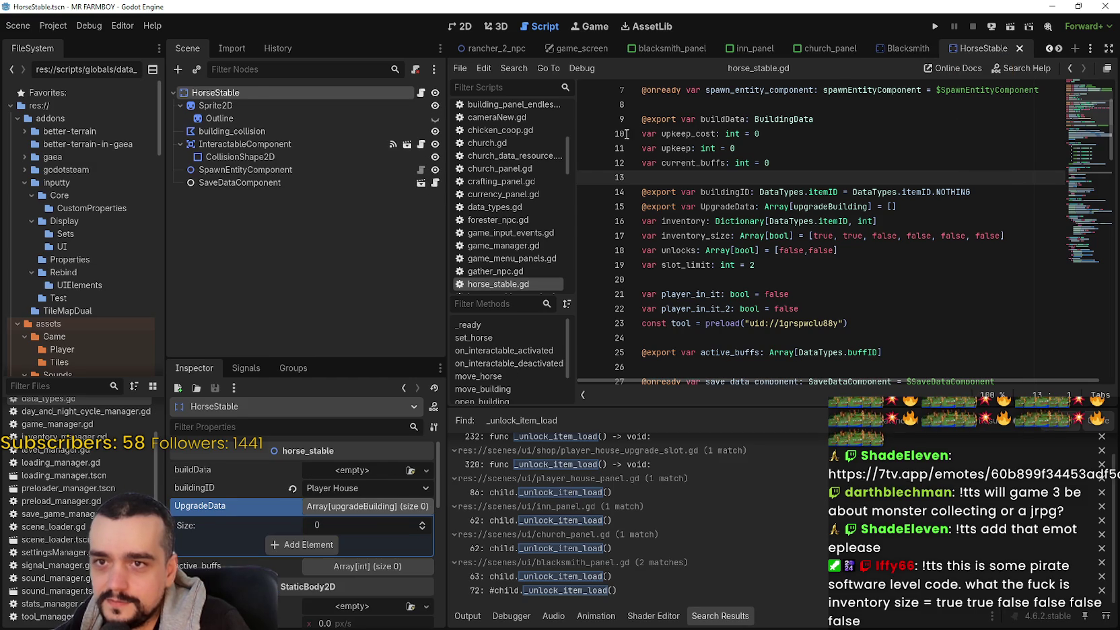
Step: Quick Load horse_stable_data.tres as HorseStable's buildData resource
{"action": "left_click", "coordinate": [346, 468]}
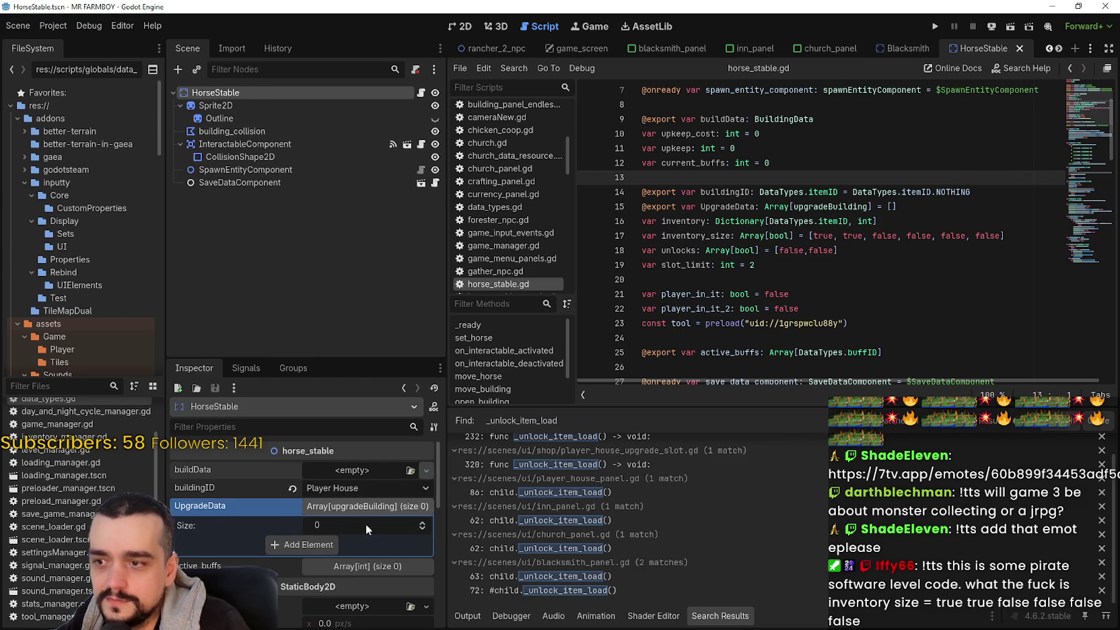
{"action": "left_click", "coordinate": [366, 524]}
{"action": "type", "text": "ho"}
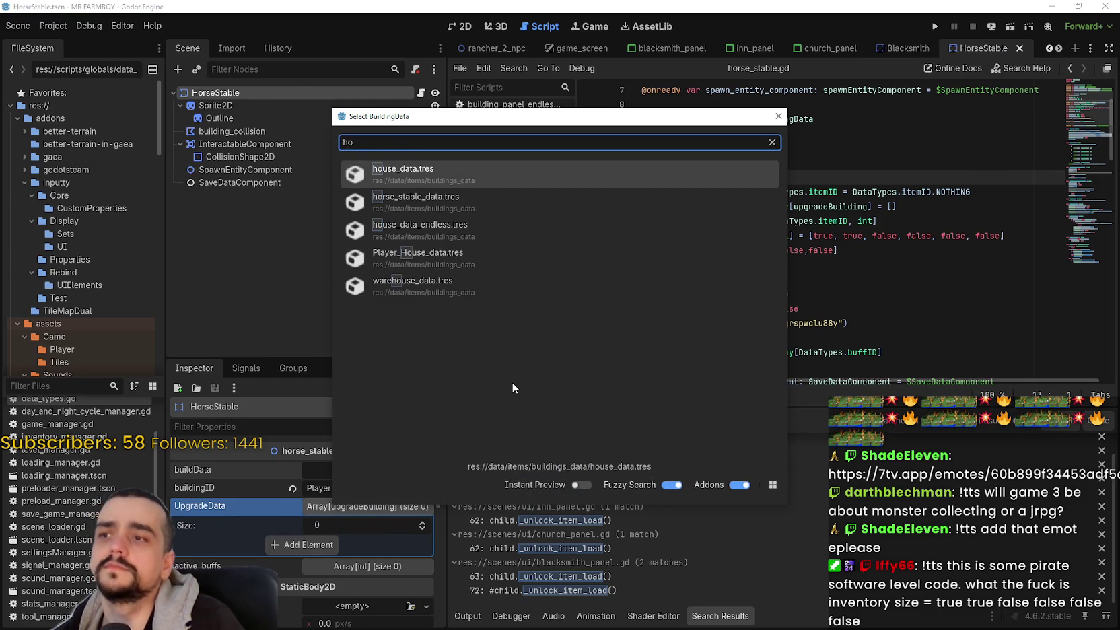
{"action": "type", "text": "r"}
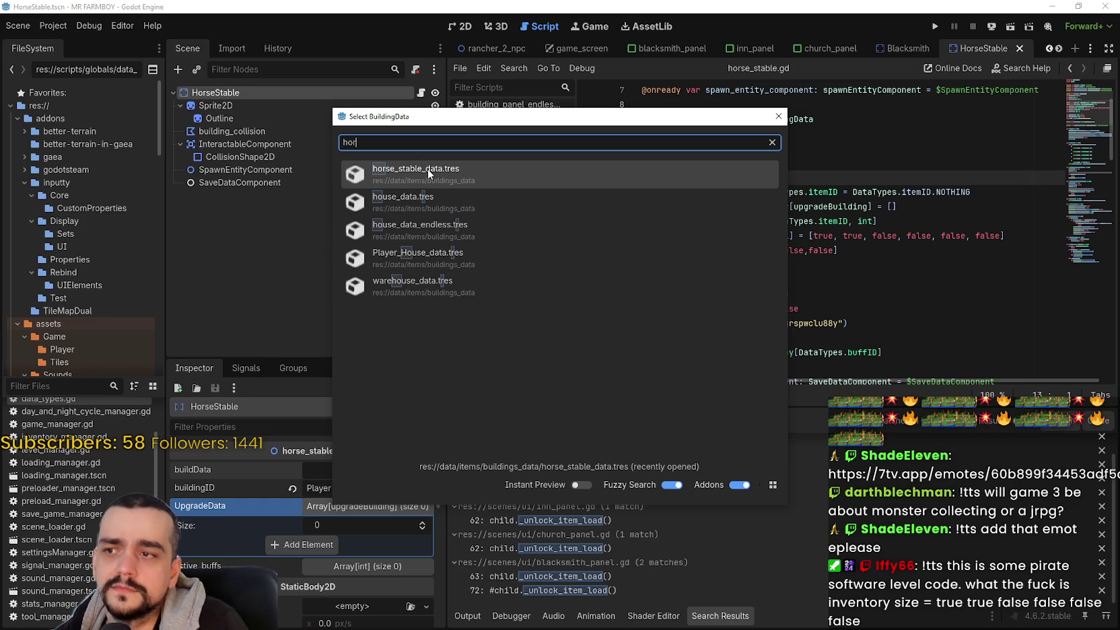
{"action": "left_click", "coordinate": [427, 168]}
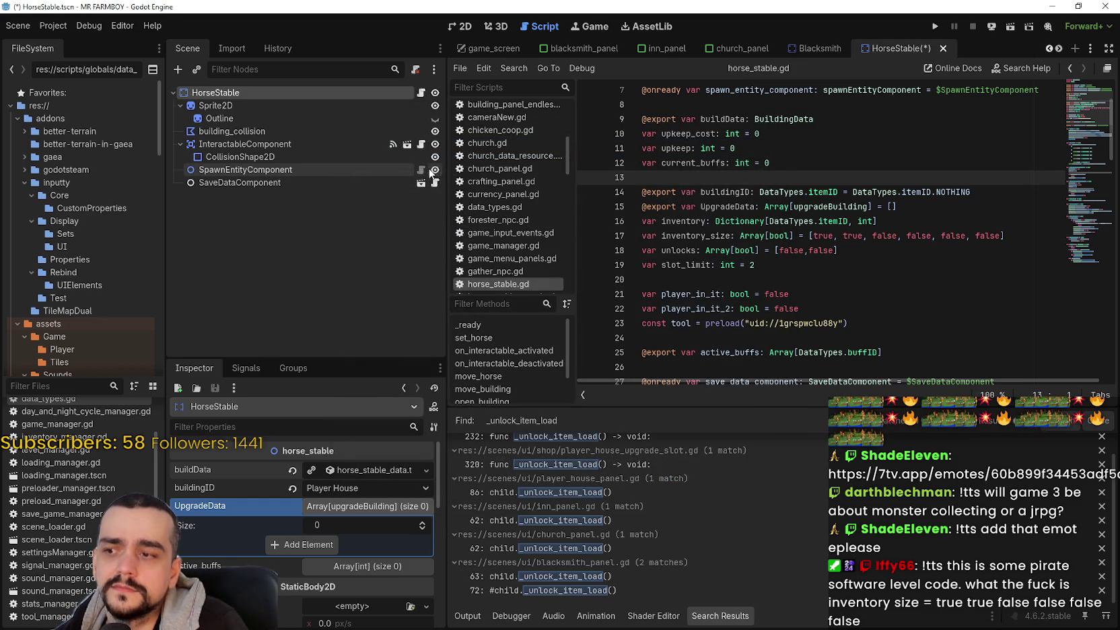
{"action": "left_click", "coordinate": [348, 469]}
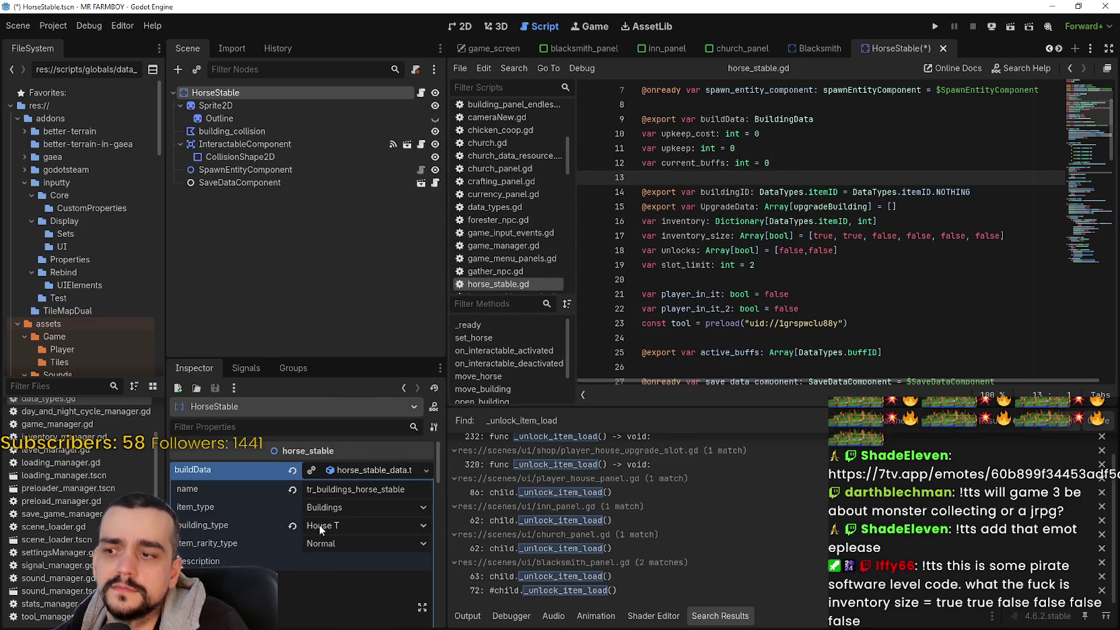
Step: Expand the preview_craft_texture atlas settings and bring up its Region Editor
{"action": "scroll", "coordinate": [351, 494], "scroll_direction": "down", "scroll_amount": 5}
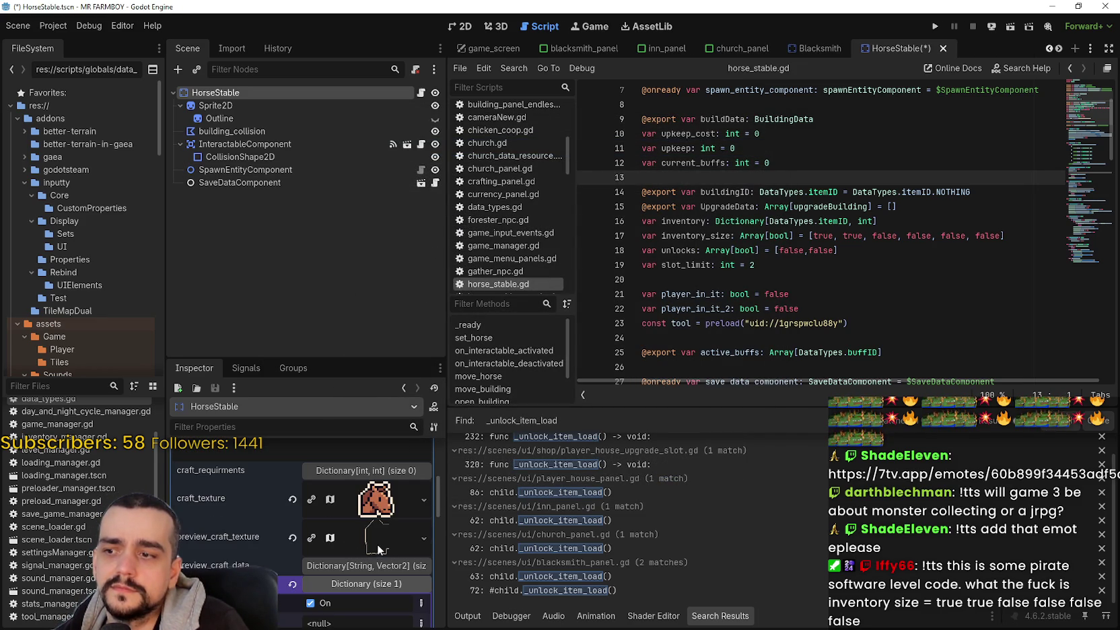
{"action": "scroll", "coordinate": [375, 530], "scroll_direction": "up", "scroll_amount": 3}
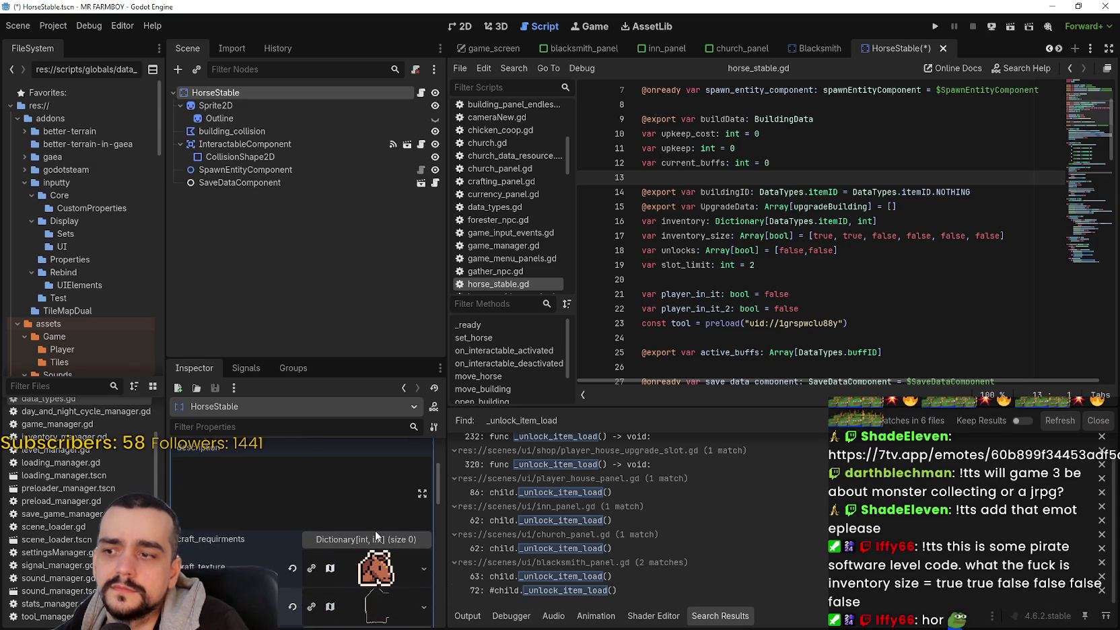
{"action": "scroll", "coordinate": [374, 530], "scroll_direction": "down", "scroll_amount": 5}
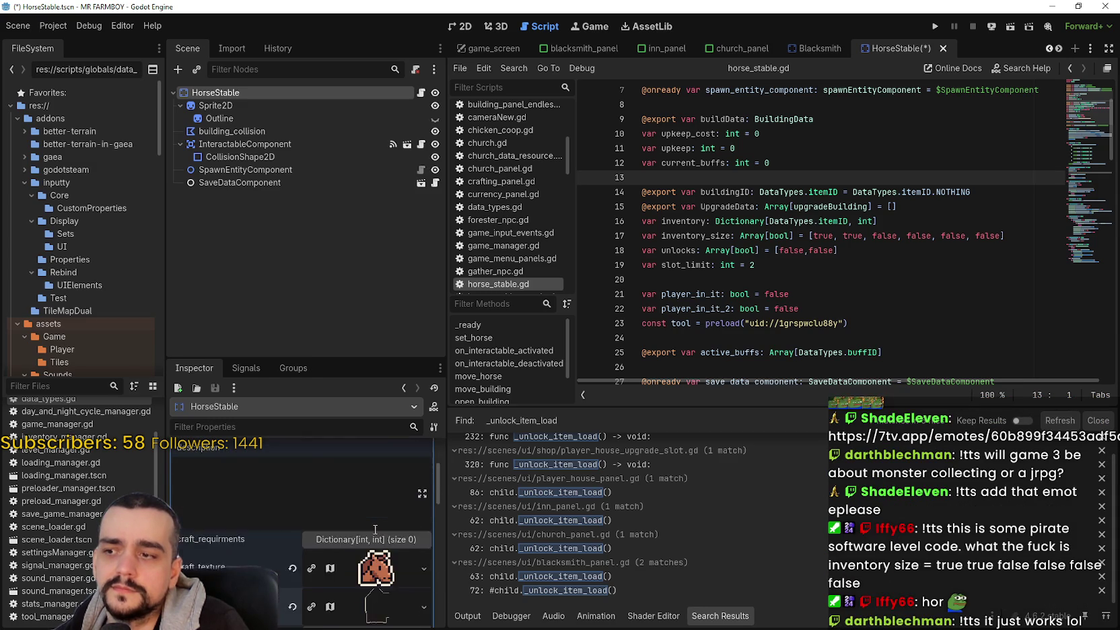
{"action": "left_click", "coordinate": [374, 495]}
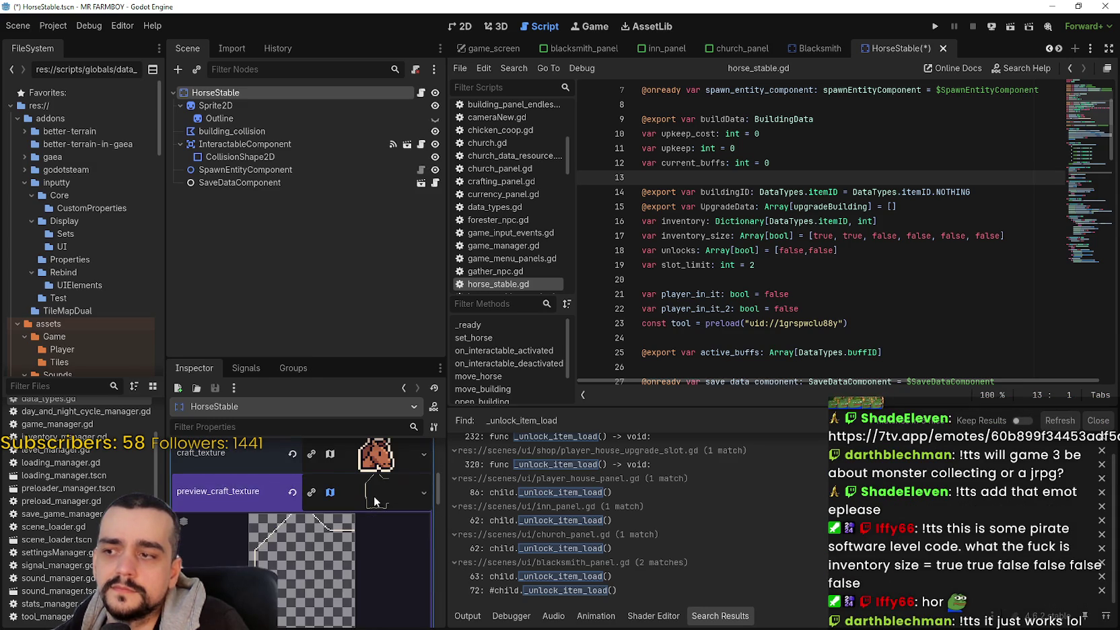
{"action": "scroll", "coordinate": [350, 515], "scroll_direction": "down", "scroll_amount": 1}
{"action": "left_click", "coordinate": [315, 564]}
Step: Set the preview texture region to the grey-roof house sprite
{"action": "scroll", "coordinate": [521, 267], "scroll_direction": "down", "scroll_amount": 3}
{"action": "scroll", "coordinate": [471, 336], "scroll_direction": "down", "scroll_amount": 3}
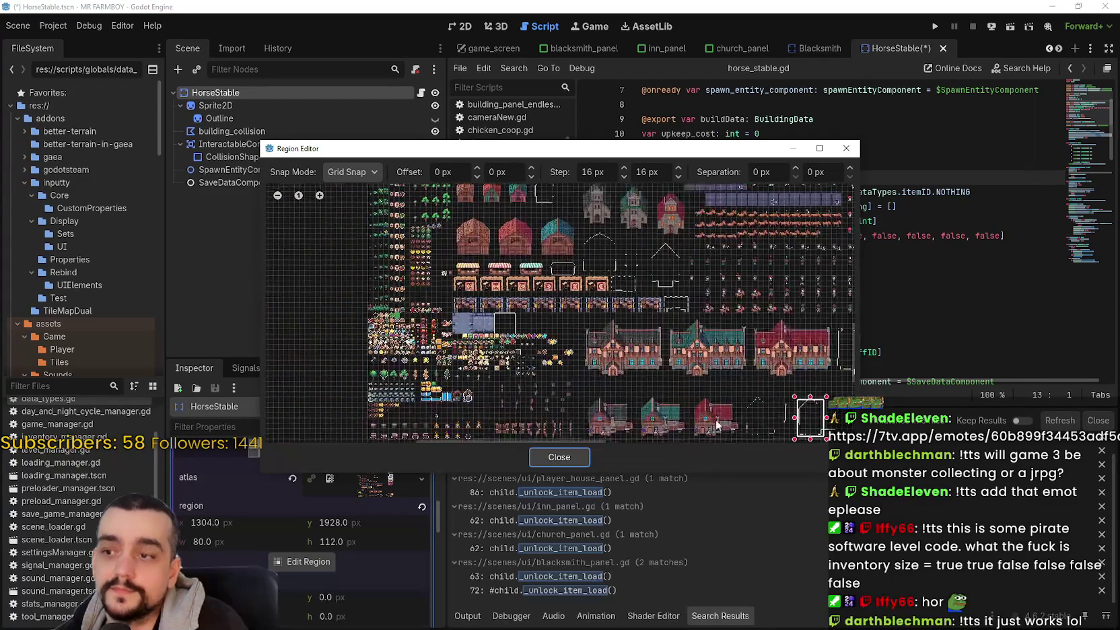
{"action": "scroll", "coordinate": [577, 227], "scroll_direction": "up", "scroll_amount": 4}
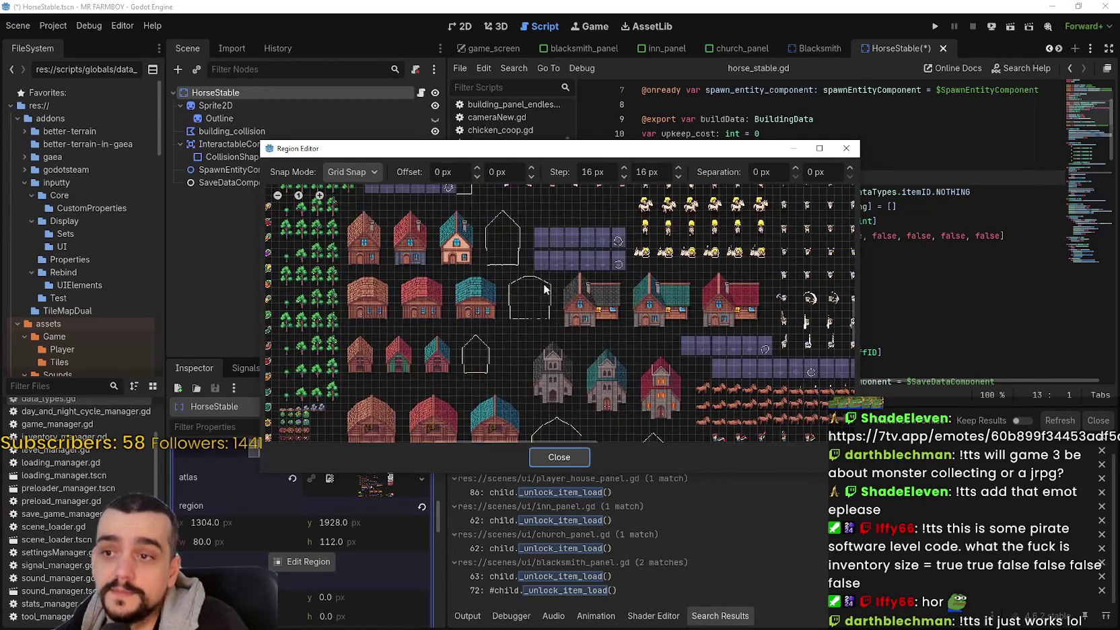
{"action": "scroll", "coordinate": [559, 300], "scroll_direction": "up", "scroll_amount": 3}
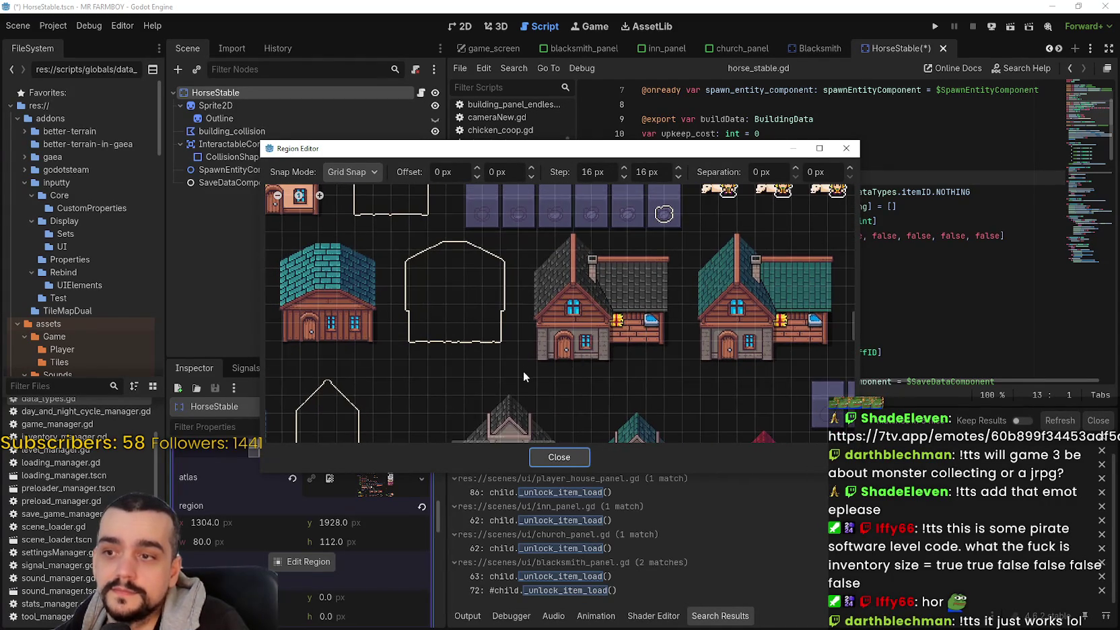
{"action": "left_click_drag", "start_coordinate": [517, 378], "coordinate": [680, 239]}
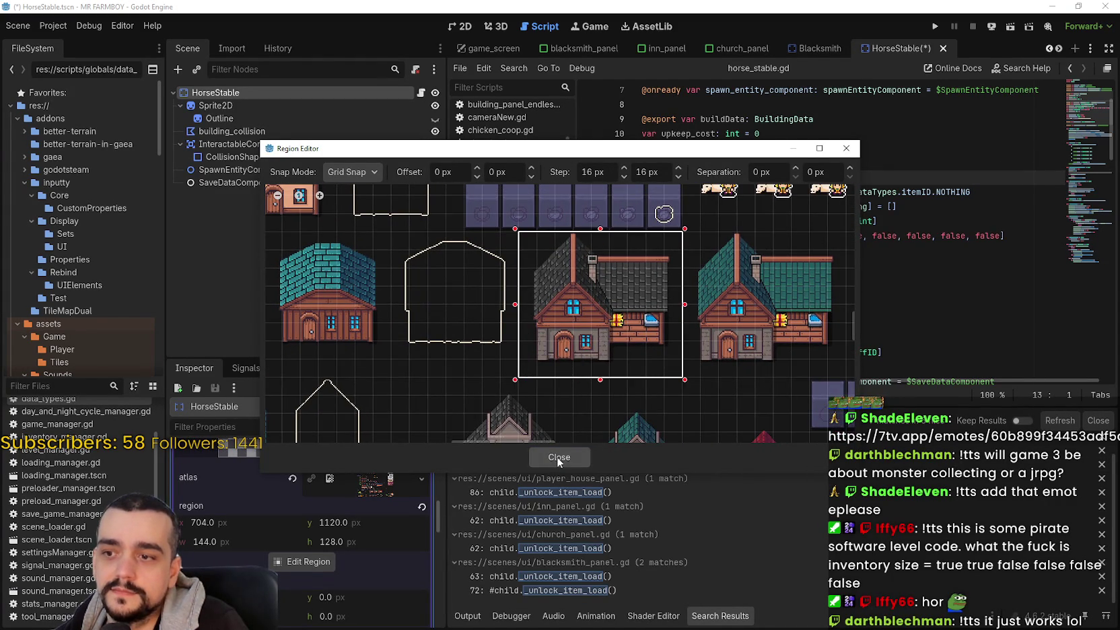
{"action": "left_click", "coordinate": [558, 457]}
Step: Collapse preview_craft_texture, placeReq and buildData to reveal UpgradeData, then save the scene
{"action": "scroll", "coordinate": [279, 588], "scroll_direction": "up", "scroll_amount": 3}
{"action": "left_click", "coordinate": [371, 479]}
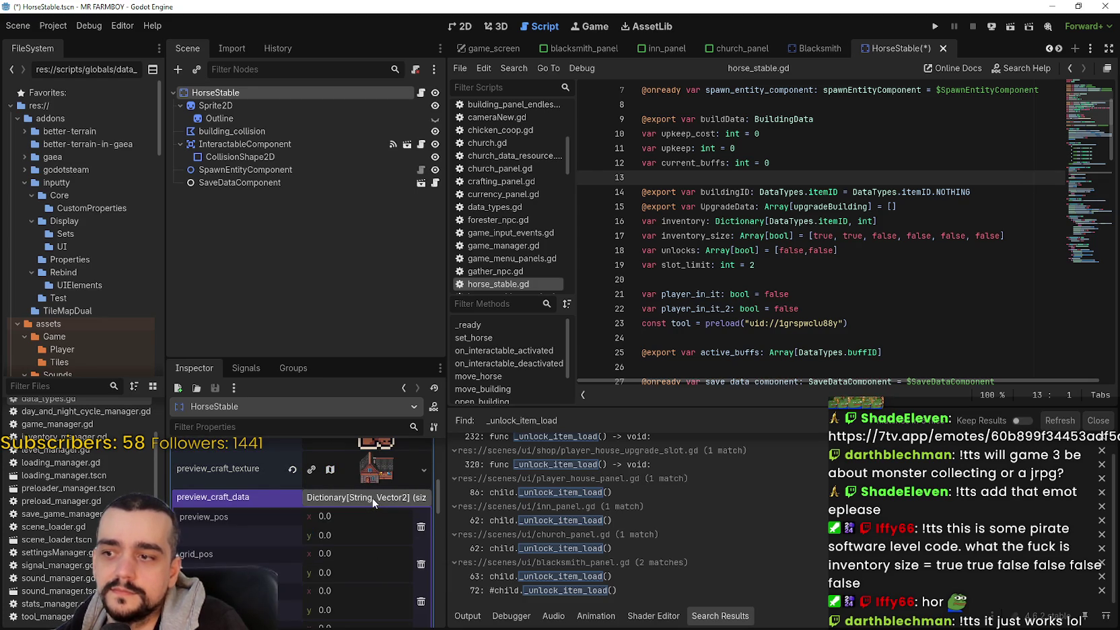
{"action": "left_click", "coordinate": [381, 516]}
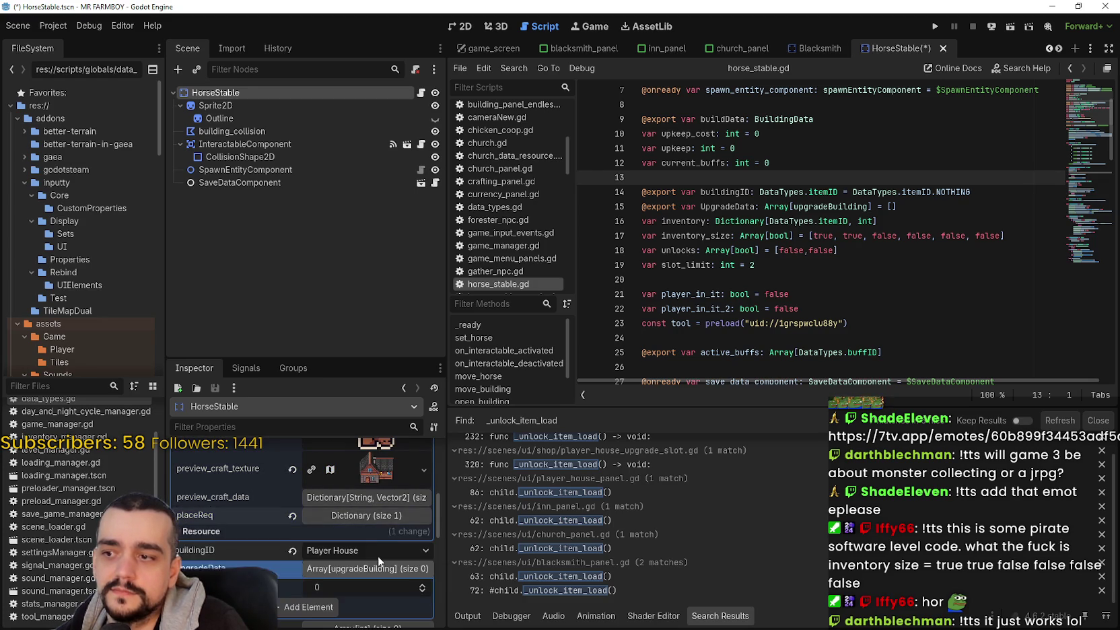
{"action": "scroll", "coordinate": [377, 555], "scroll_direction": "up", "scroll_amount": 3}
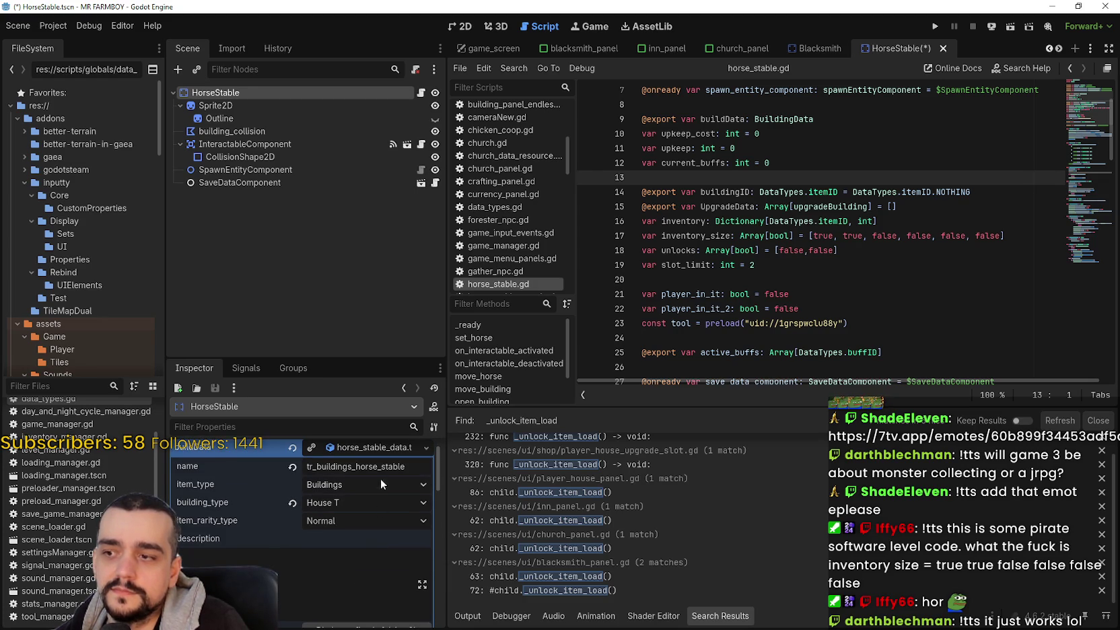
{"action": "scroll", "coordinate": [381, 545], "scroll_direction": "up", "scroll_amount": 1}
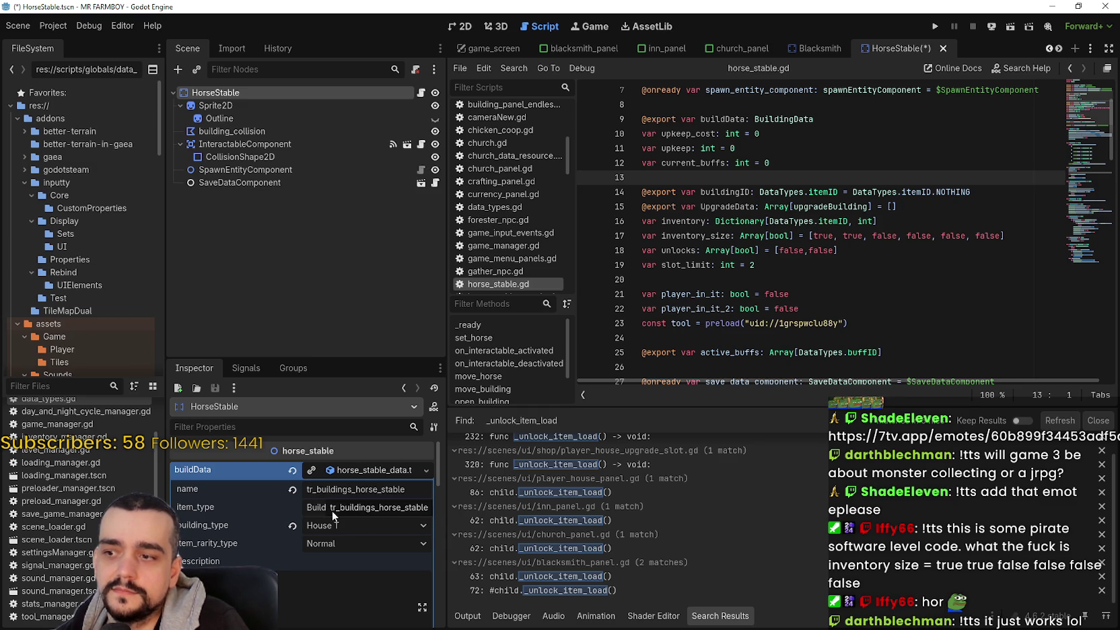
{"action": "left_click", "coordinate": [362, 471]}
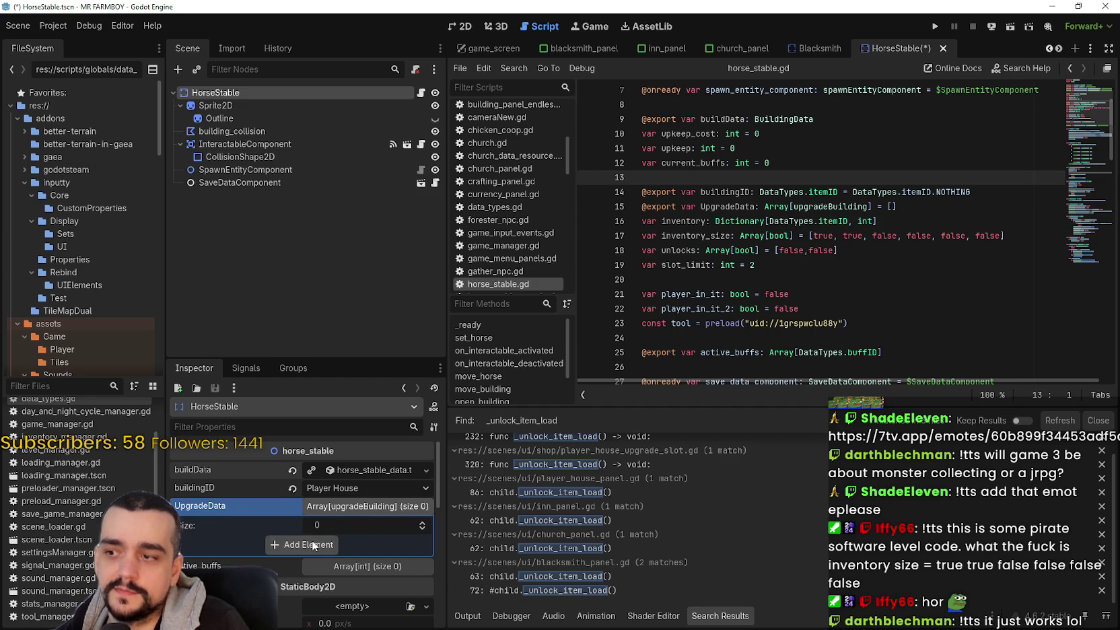
{"action": "key", "text": "ctrl+s"}
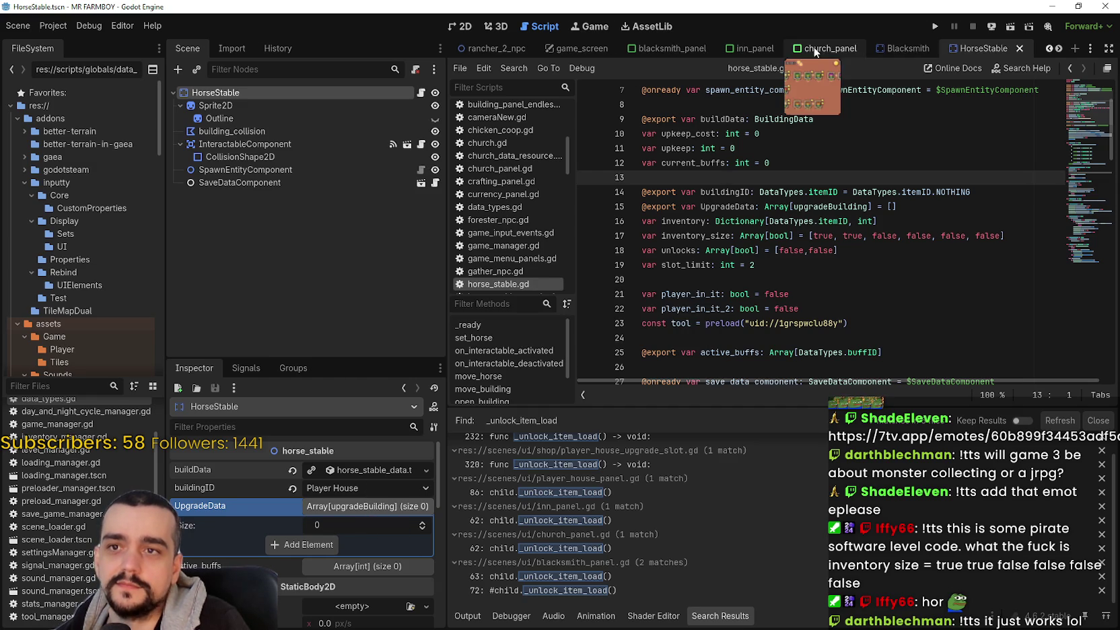
Step: Copy Blacksmith's UpgradeData array and paste it into HorseStable's UpgradeData
{"action": "left_click", "coordinate": [902, 49]}
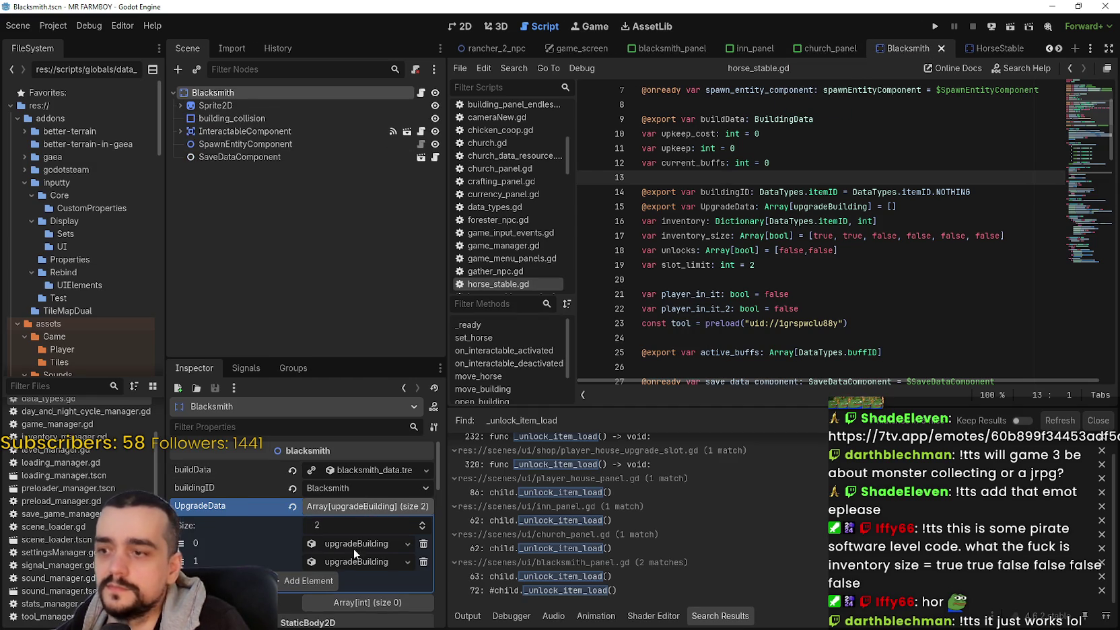
{"action": "right_click", "coordinate": [259, 508]}
{"action": "left_click", "coordinate": [276, 518]}
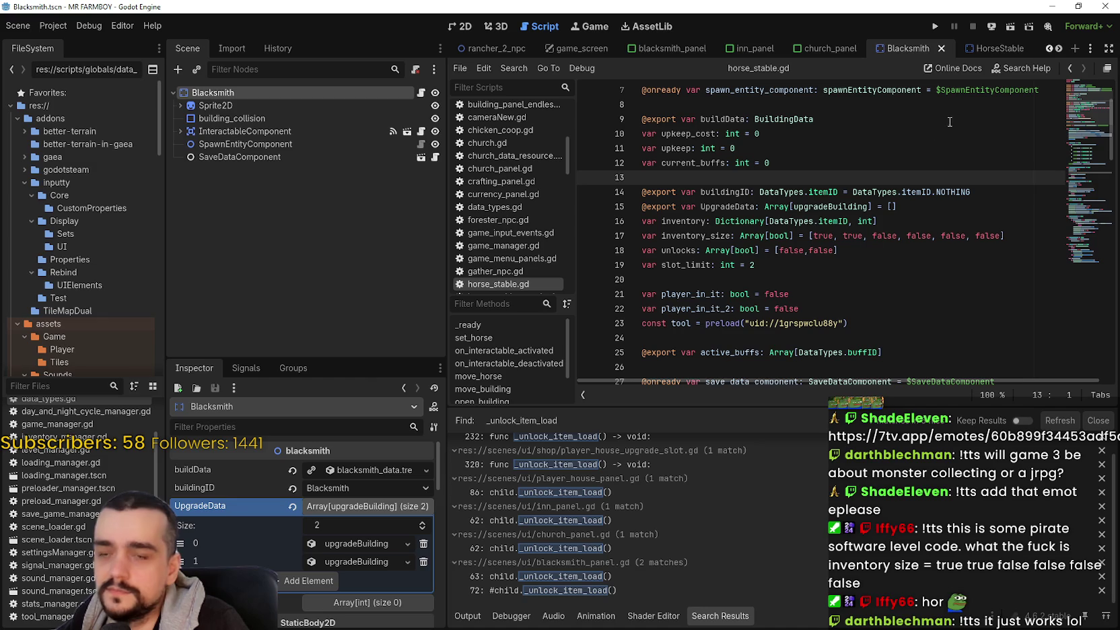
{"action": "left_click", "coordinate": [983, 49]}
{"action": "right_click", "coordinate": [225, 505]}
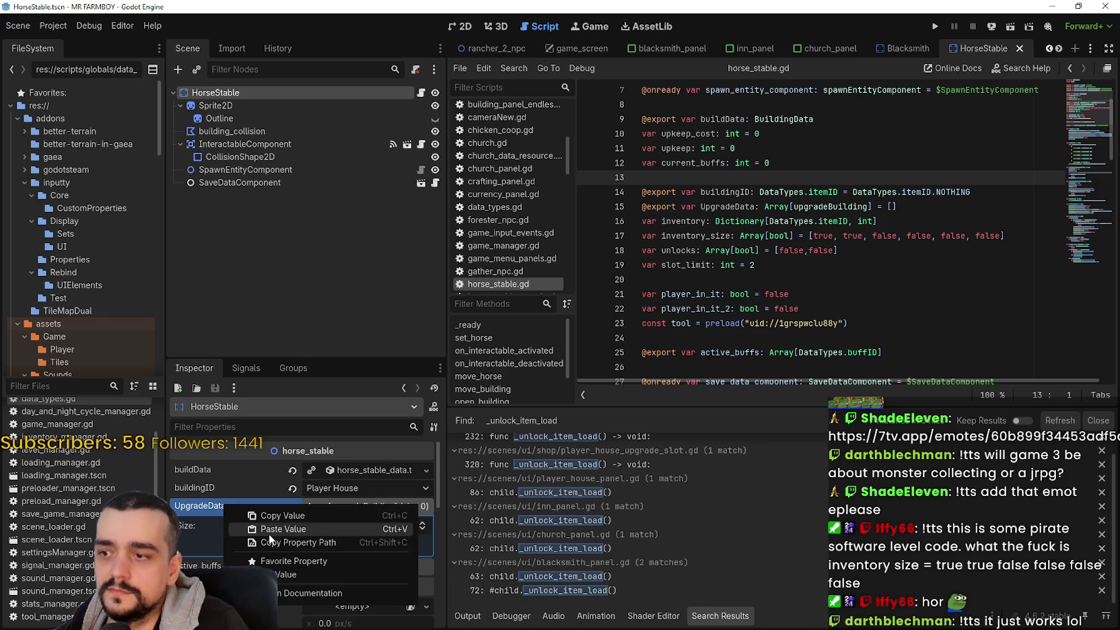
{"action": "left_click", "coordinate": [269, 530]}
Step: Inspect both pasted upgradeBuilding elements and save the HorseStable scene
{"action": "left_click", "coordinate": [335, 500]}
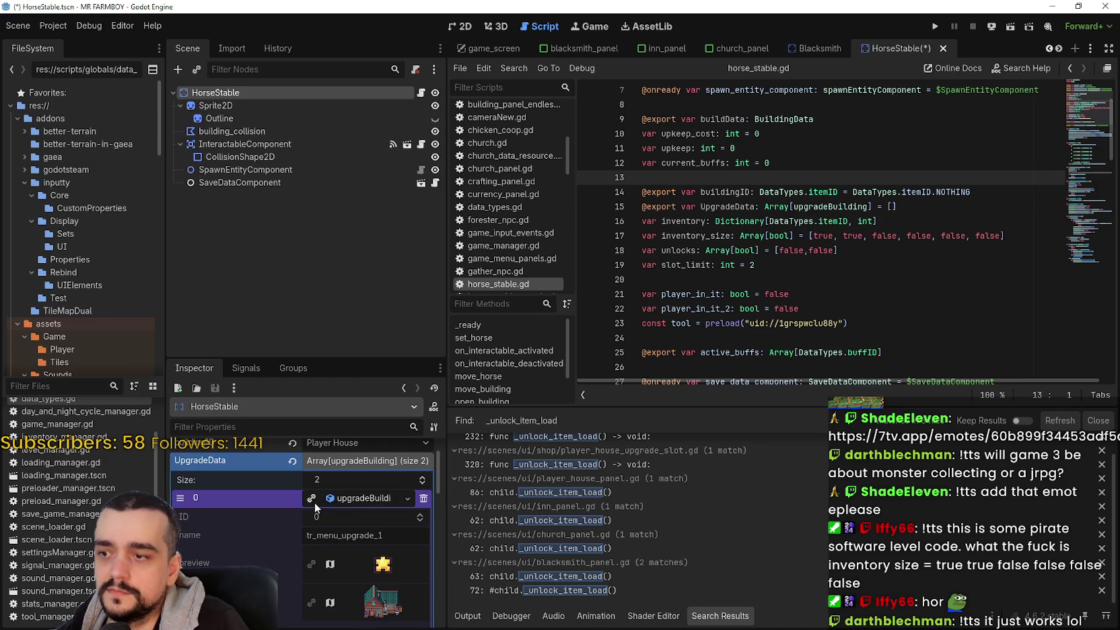
{"action": "scroll", "coordinate": [313, 505], "scroll_direction": "down", "scroll_amount": 3}
{"action": "scroll", "coordinate": [311, 513], "scroll_direction": "down", "scroll_amount": 2}
{"action": "left_click", "coordinate": [330, 534]}
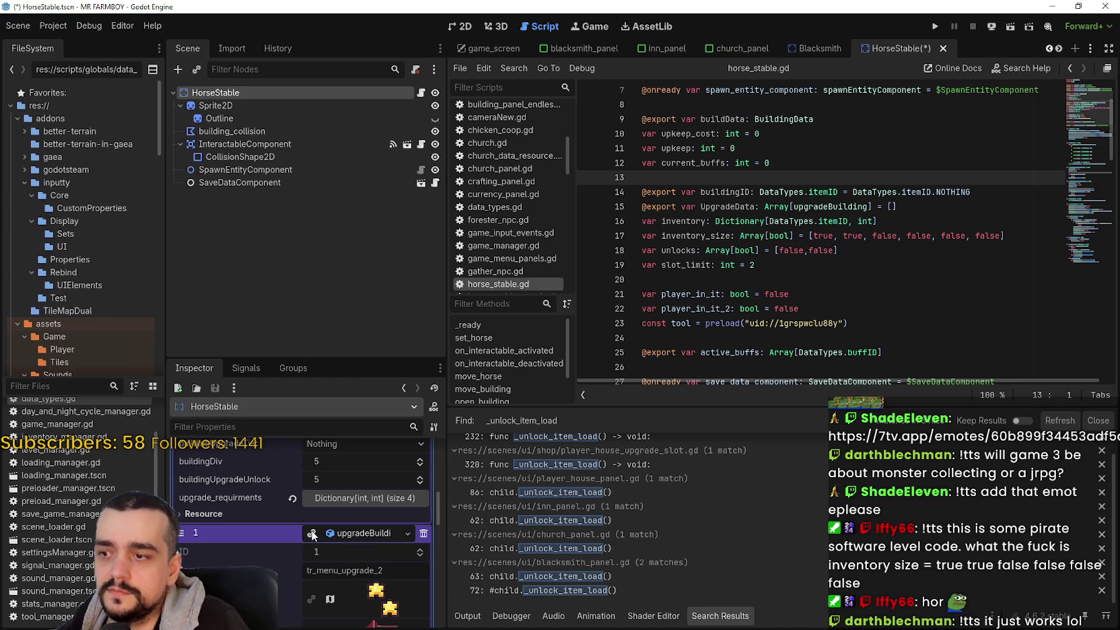
{"action": "scroll", "coordinate": [388, 558], "scroll_direction": "down", "scroll_amount": 4}
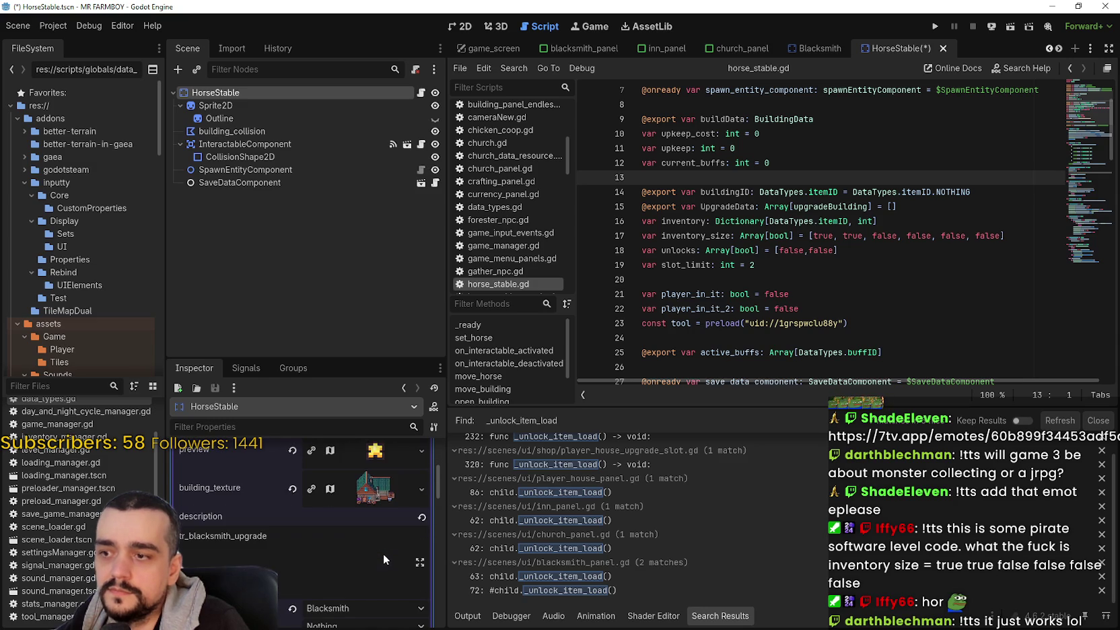
{"action": "scroll", "coordinate": [383, 553], "scroll_direction": "down", "scroll_amount": 3}
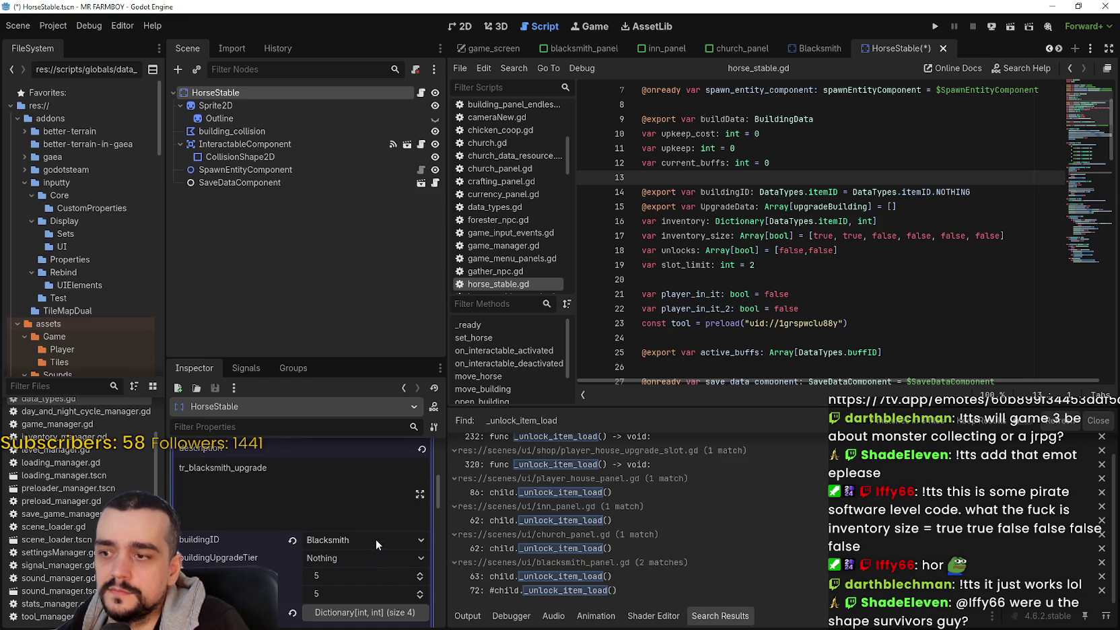
{"action": "scroll", "coordinate": [376, 539], "scroll_direction": "up", "scroll_amount": 1}
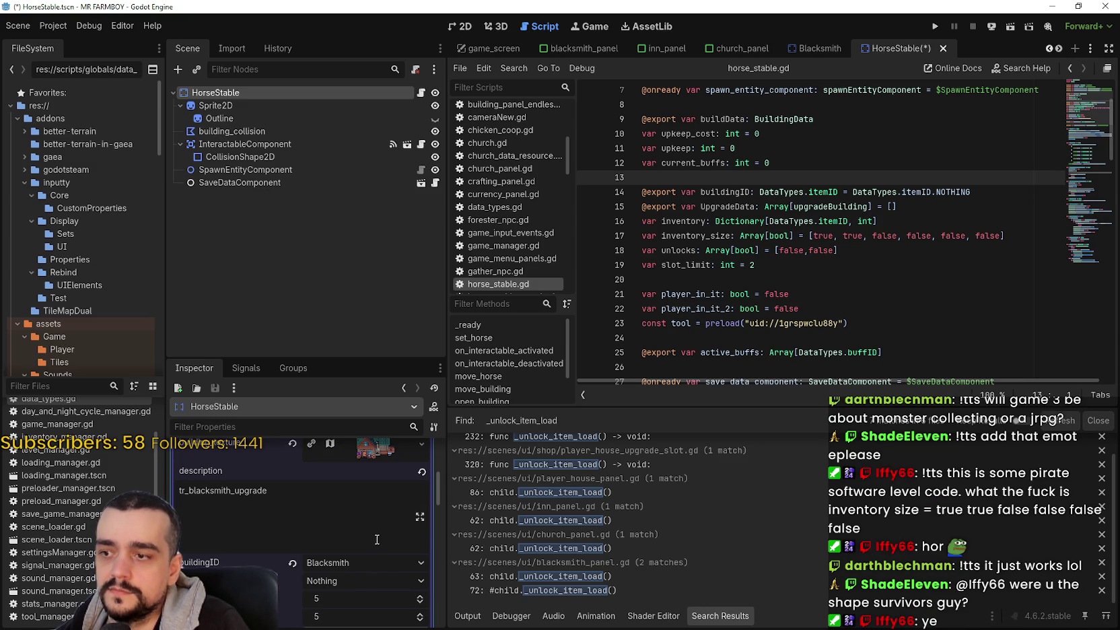
{"action": "key", "text": "ctrl+s"}
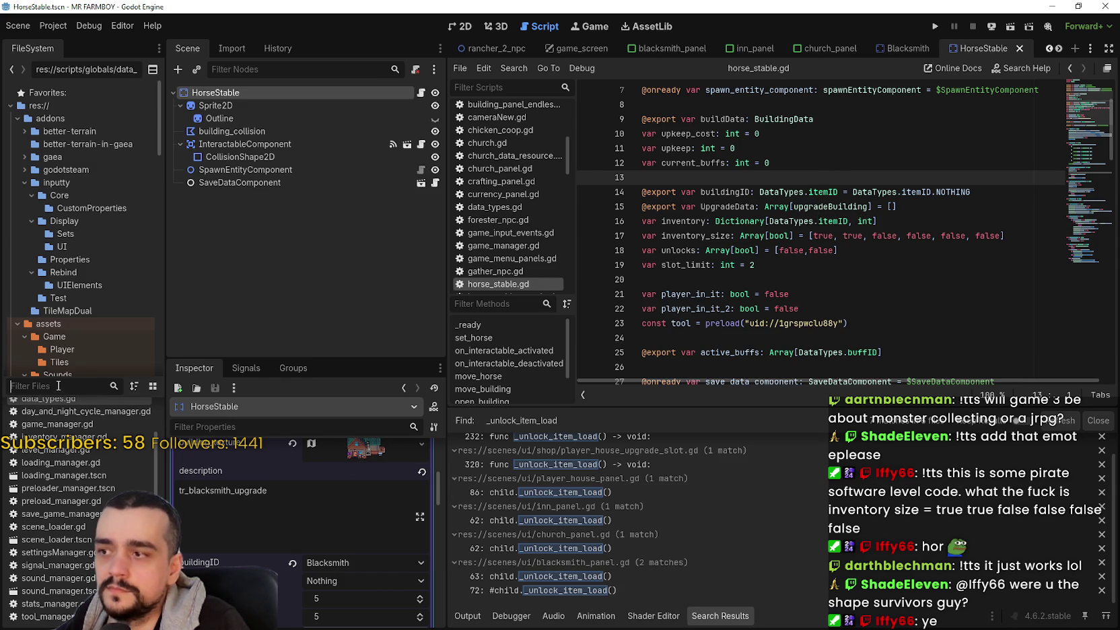
Step: Filter the FileSystem list with 'advan', then switch to the Steam window
{"action": "left_click", "coordinate": [59, 386]}
{"action": "type", "text": "advan"}
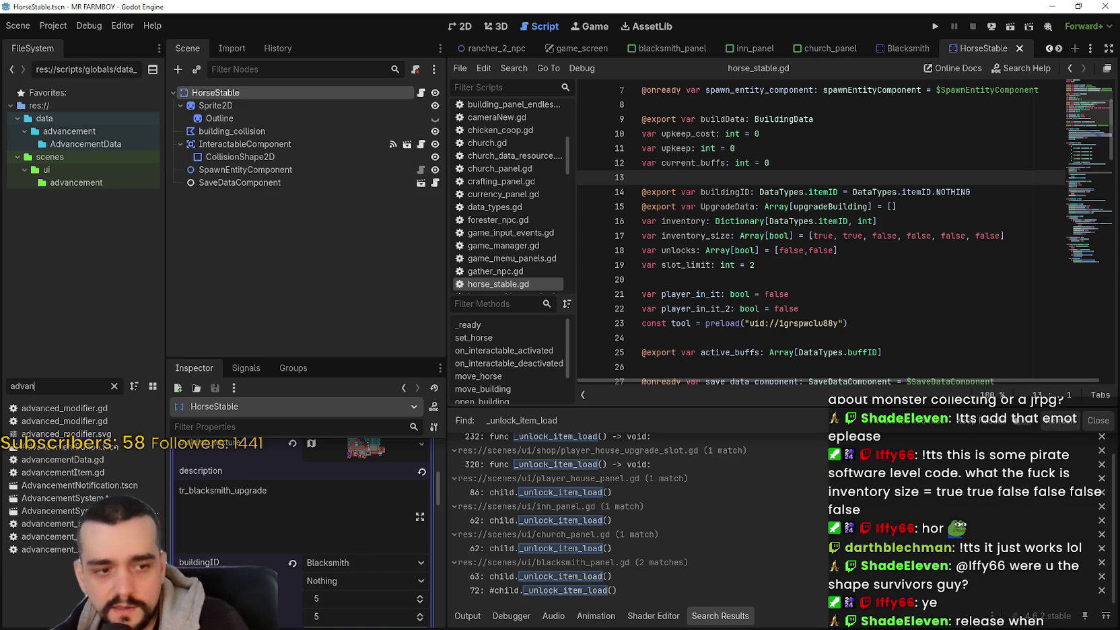
{"action": "key", "text": "alt+Tab"}
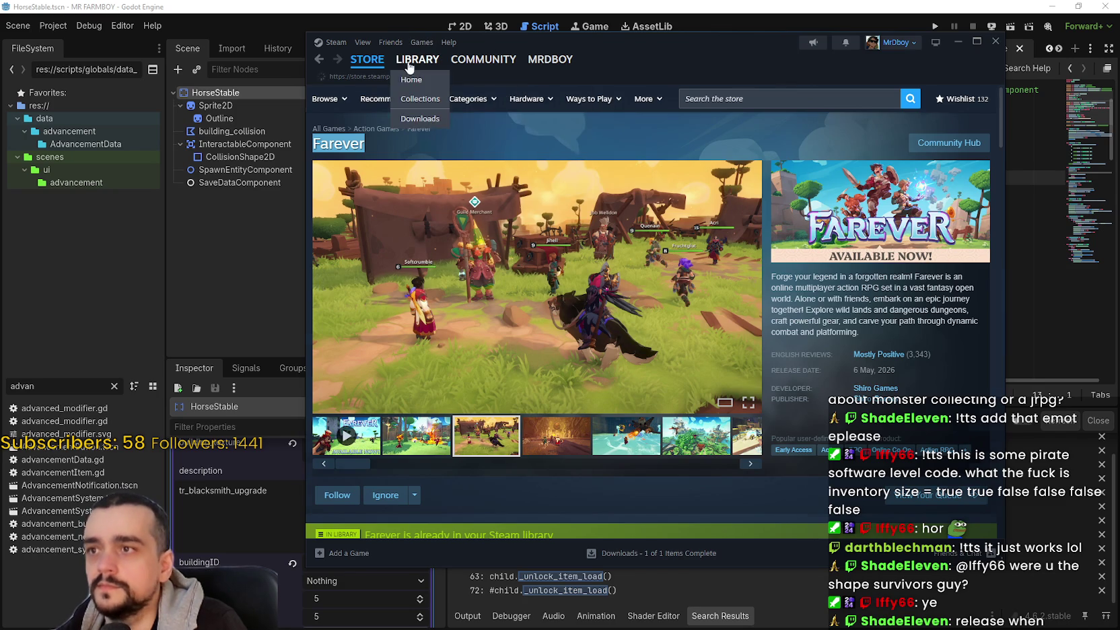
Step: Open the MR FARMBOY achievements list from the Steam library
{"action": "left_click", "coordinate": [408, 67]}
{"action": "left_click", "coordinate": [359, 190]}
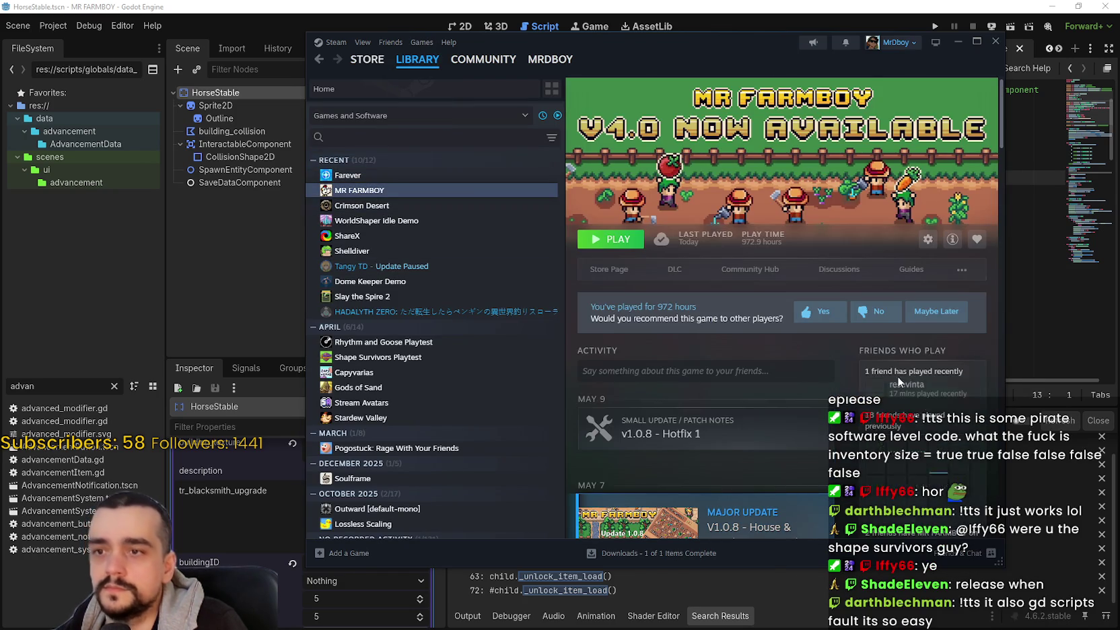
{"action": "scroll", "coordinate": [886, 365], "scroll_direction": "down", "scroll_amount": 5}
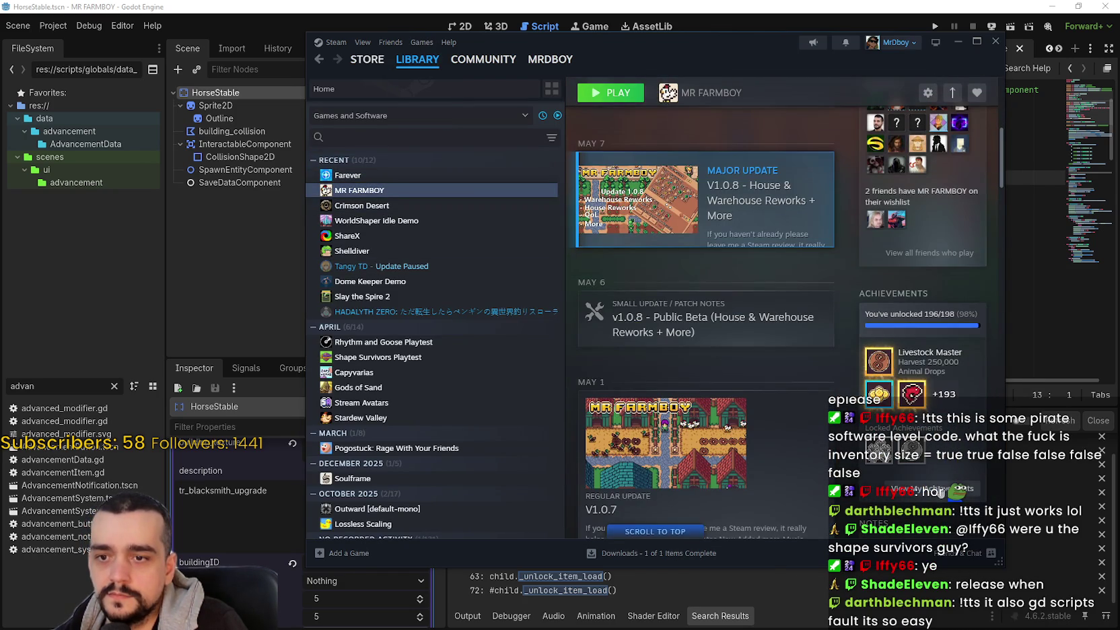
{"action": "left_click", "coordinate": [878, 361]}
Step: Scroll through the MR FARMBOY achievements, 196 of 198 earned
{"action": "scroll", "coordinate": [747, 346], "scroll_direction": "down", "scroll_amount": 5}
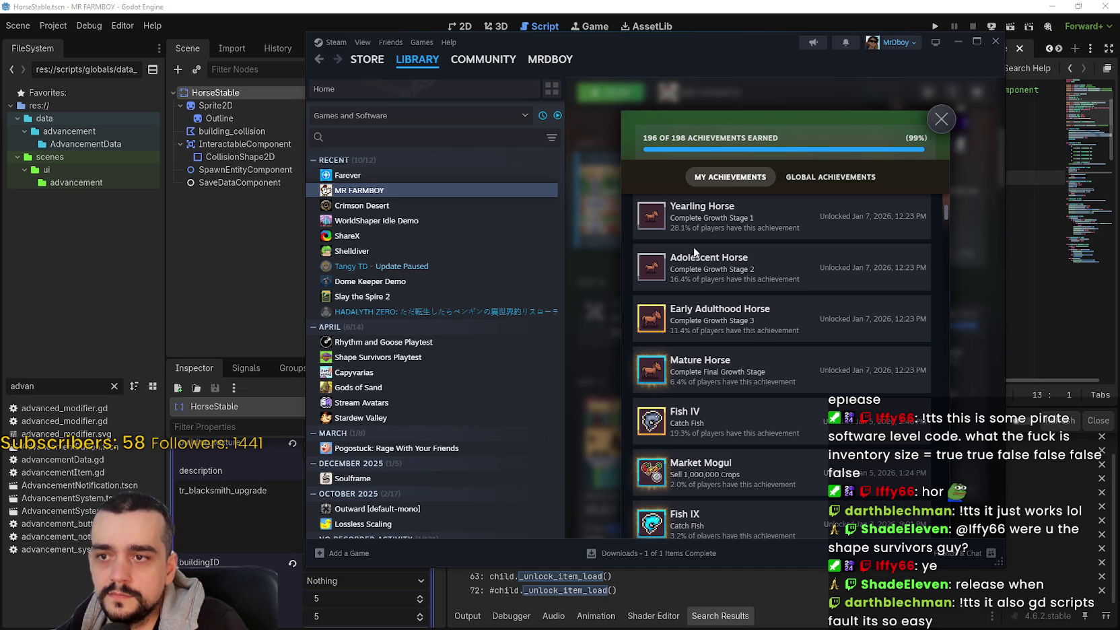
{"action": "scroll", "coordinate": [685, 307], "scroll_direction": "up", "scroll_amount": 3}
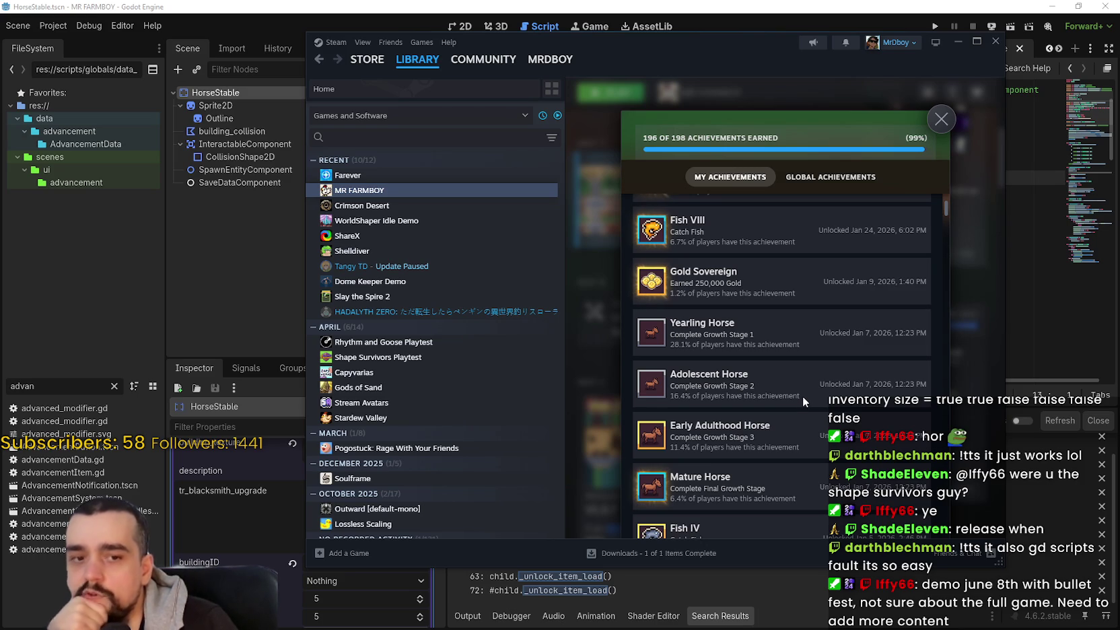
{"action": "scroll", "coordinate": [803, 398], "scroll_direction": "down", "scroll_amount": 1}
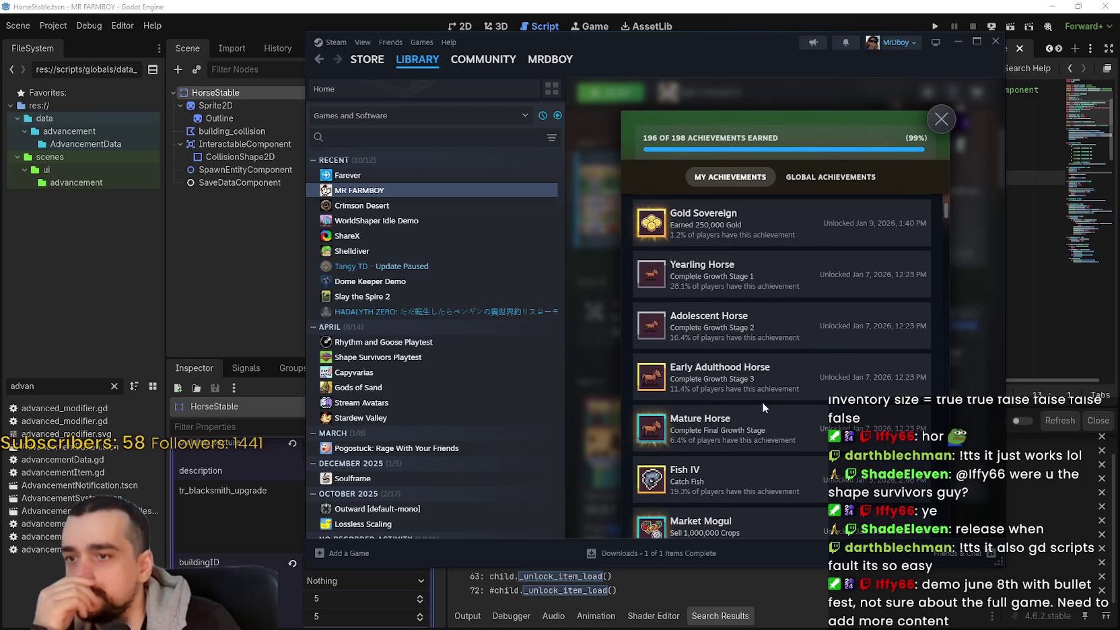
{"action": "scroll", "coordinate": [762, 401], "scroll_direction": "down", "scroll_amount": 5}
{"action": "scroll", "coordinate": [763, 402], "scroll_direction": "down", "scroll_amount": 8}
{"action": "scroll", "coordinate": [762, 400], "scroll_direction": "down", "scroll_amount": 10}
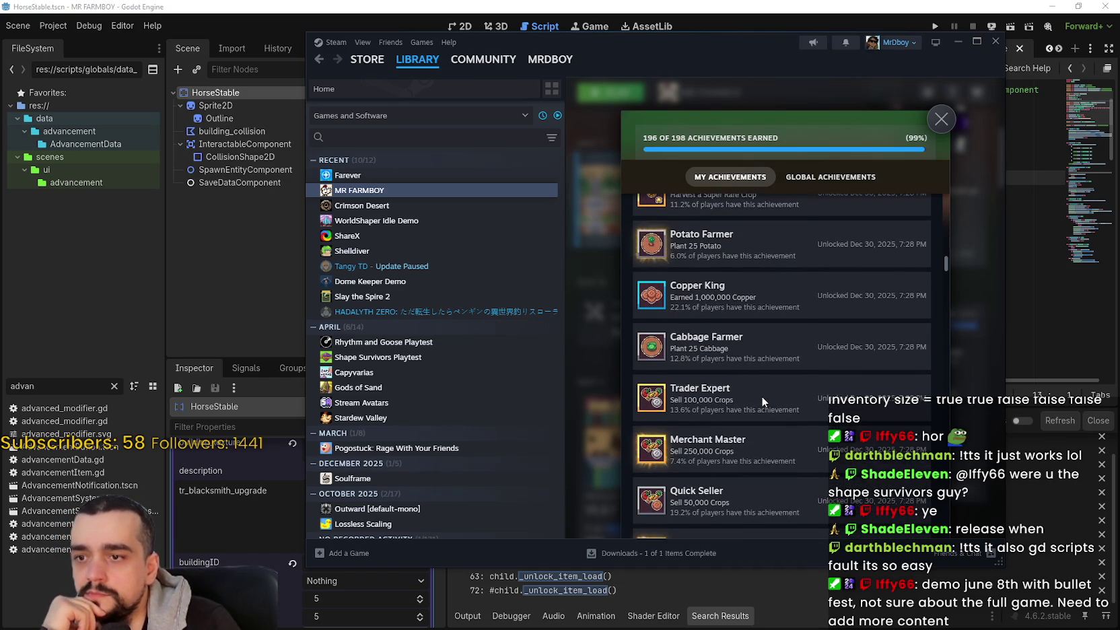
{"action": "scroll", "coordinate": [762, 402], "scroll_direction": "down", "scroll_amount": 8}
{"action": "scroll", "coordinate": [763, 390], "scroll_direction": "down", "scroll_amount": 15}
{"action": "scroll", "coordinate": [770, 385], "scroll_direction": "down", "scroll_amount": 1}
{"action": "left_click_drag", "start_coordinate": [948, 322], "coordinate": [947, 403]}
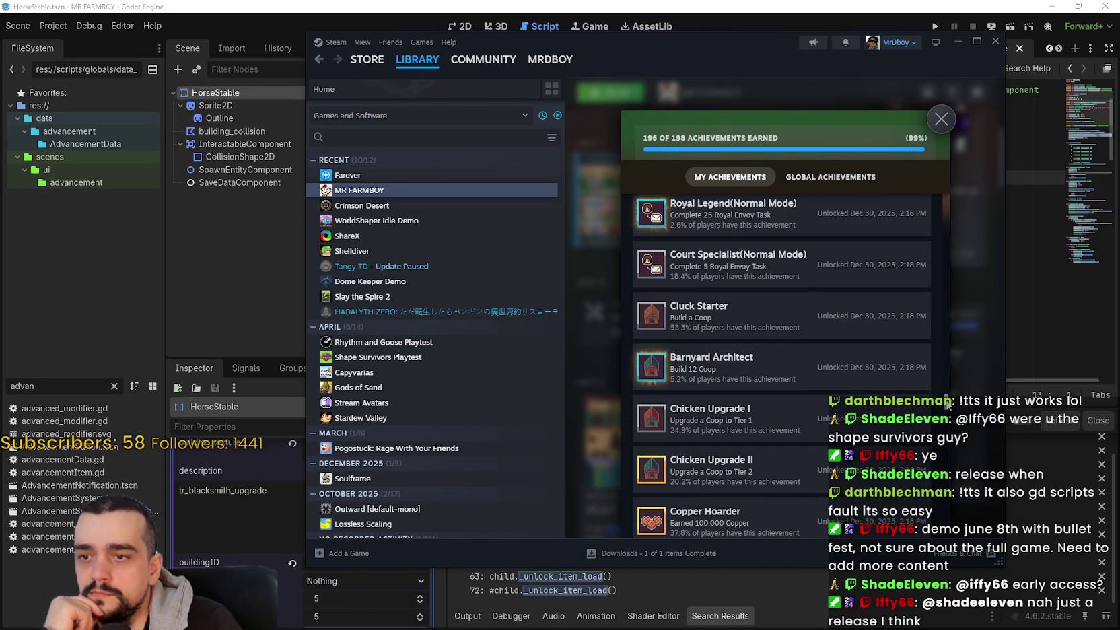
{"action": "left_click_drag", "start_coordinate": [947, 403], "coordinate": [949, 519]}
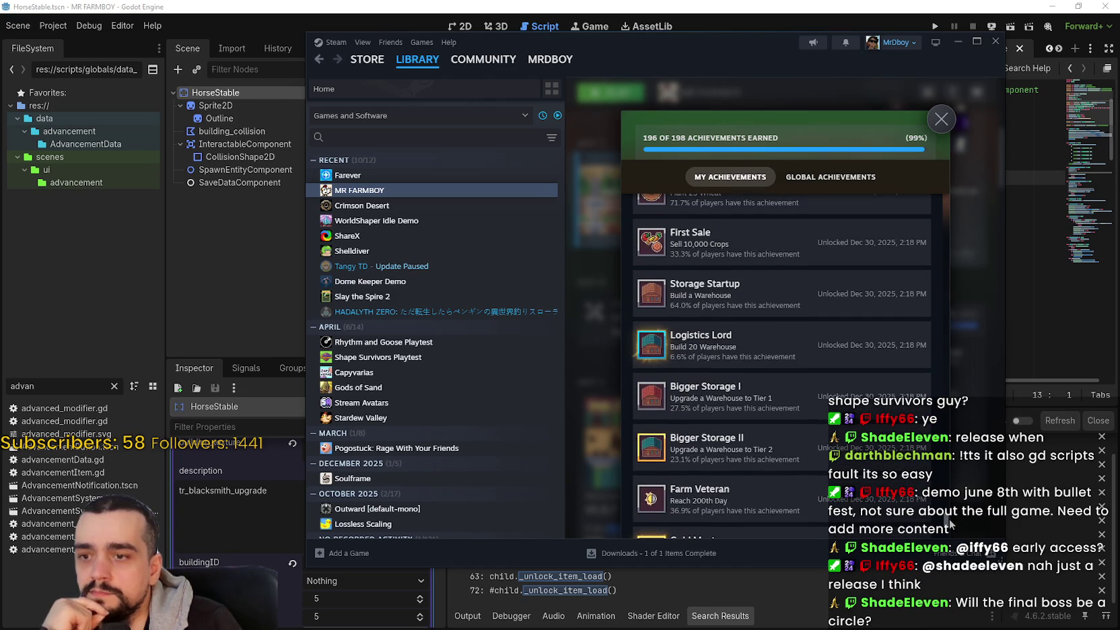
{"action": "left_click_drag", "start_coordinate": [949, 519], "coordinate": [956, 259]}
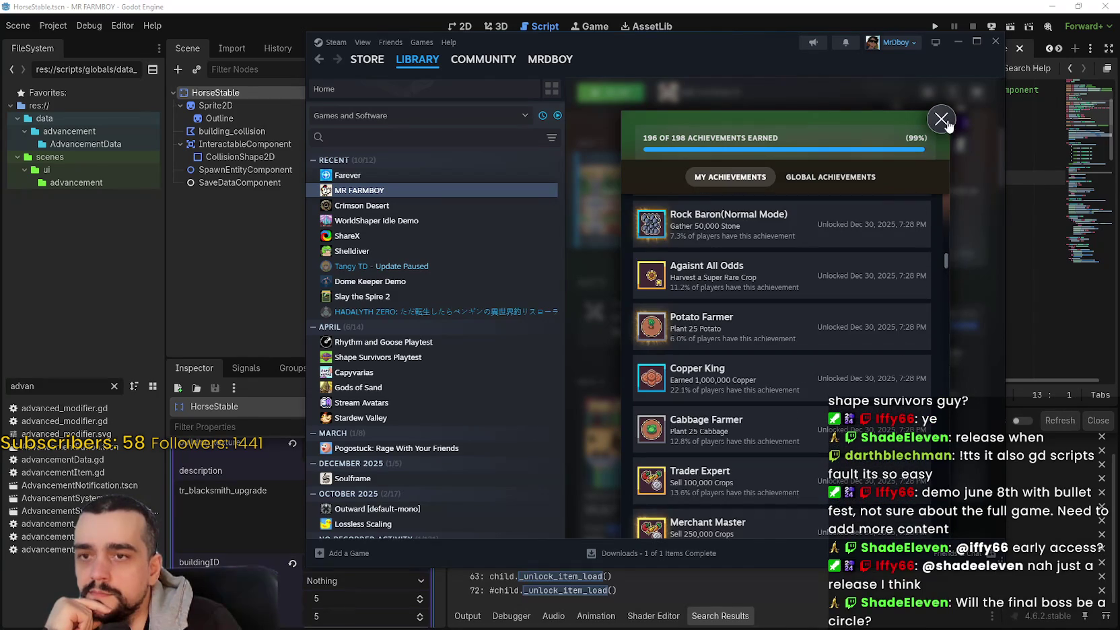
Step: Close the achievements, minimize Steam, and return to the horse_stable.gd script near line 19
{"action": "left_click", "coordinate": [941, 119]}
{"action": "left_click", "coordinate": [952, 42]}
{"action": "left_click", "coordinate": [864, 249]}
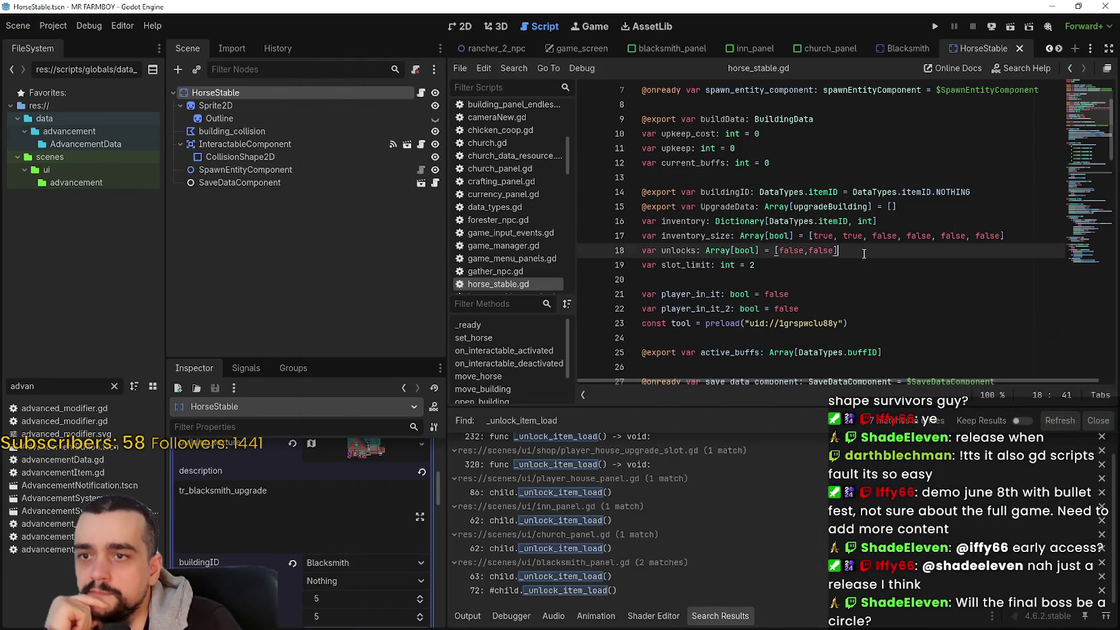
{"action": "left_click", "coordinate": [864, 266]}
{"action": "left_click", "coordinate": [864, 289]}
{"action": "left_click", "coordinate": [859, 267]}
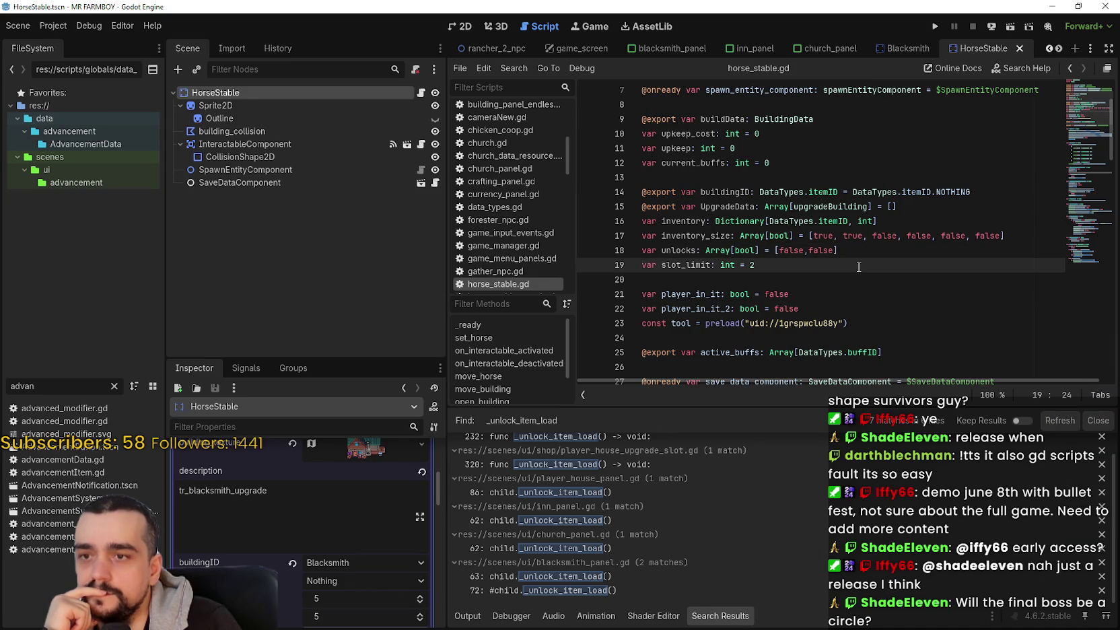
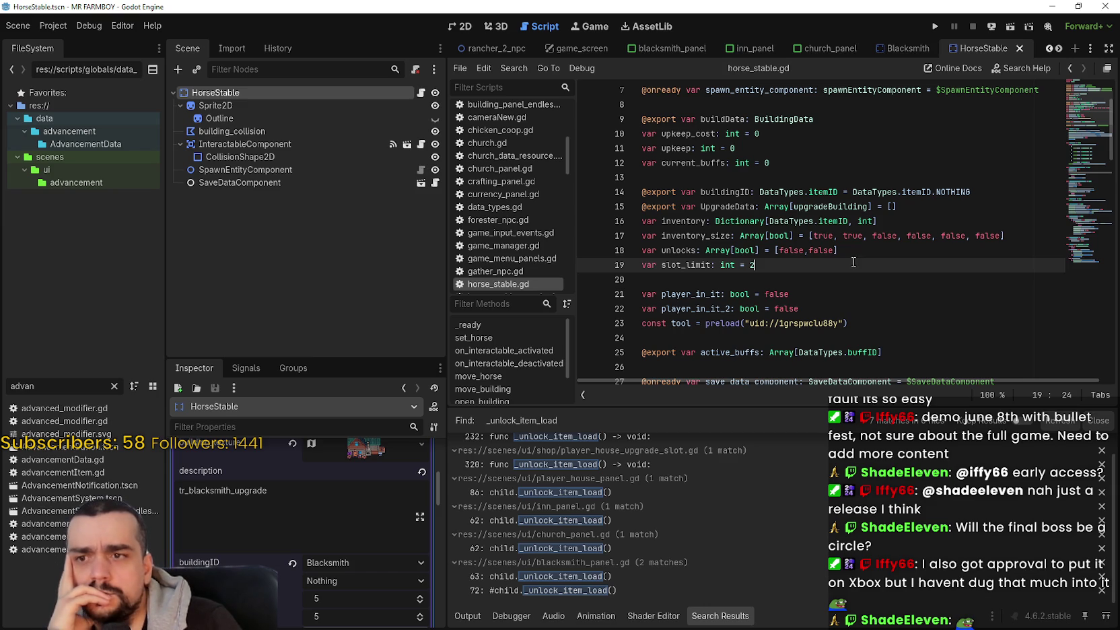
Step: Review the inventory_size, slot_limit, unlocks and UpgradeData declarations in horse_stable.gd
{"action": "left_click", "coordinate": [863, 272]}
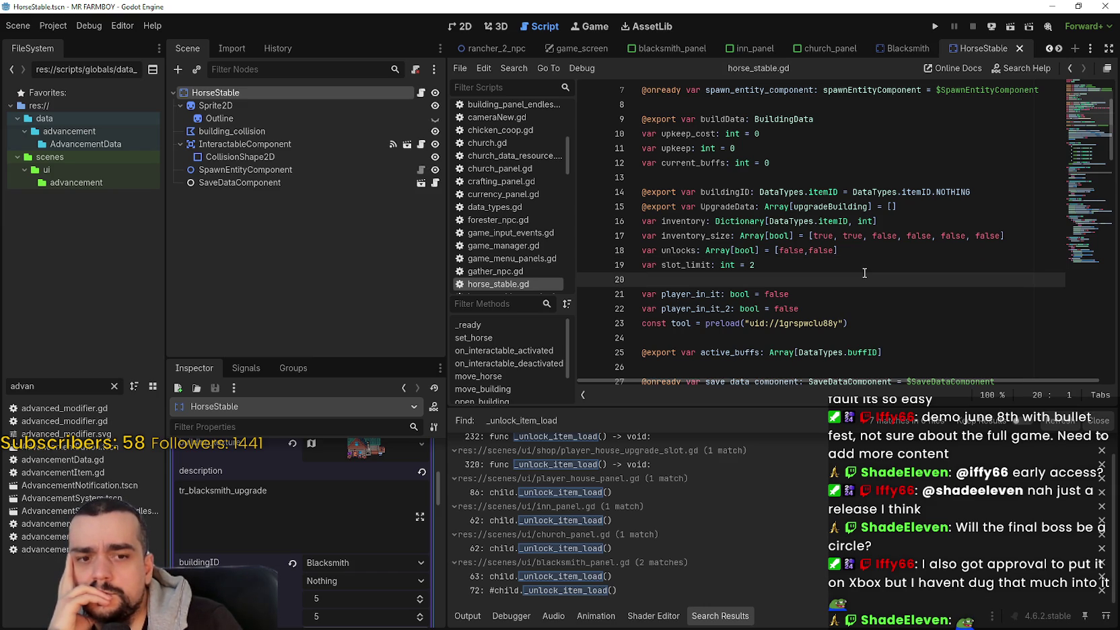
{"action": "left_click", "coordinate": [839, 239]}
{"action": "left_click", "coordinate": [850, 261]}
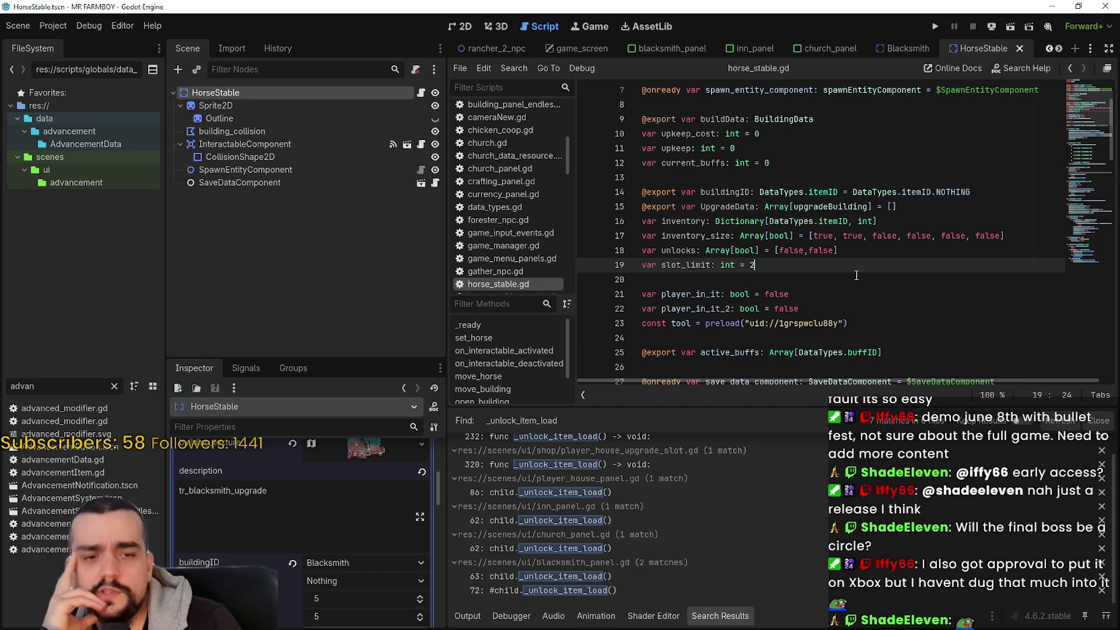
{"action": "left_click", "coordinate": [910, 310]}
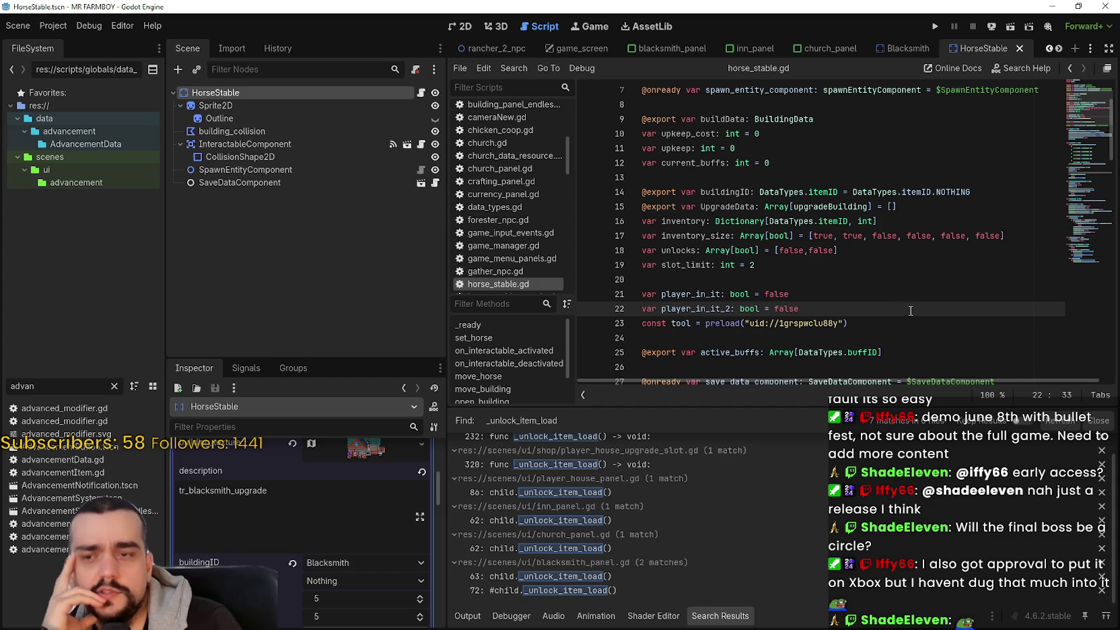
{"action": "left_click", "coordinate": [942, 340]}
{"action": "left_click", "coordinate": [880, 248]}
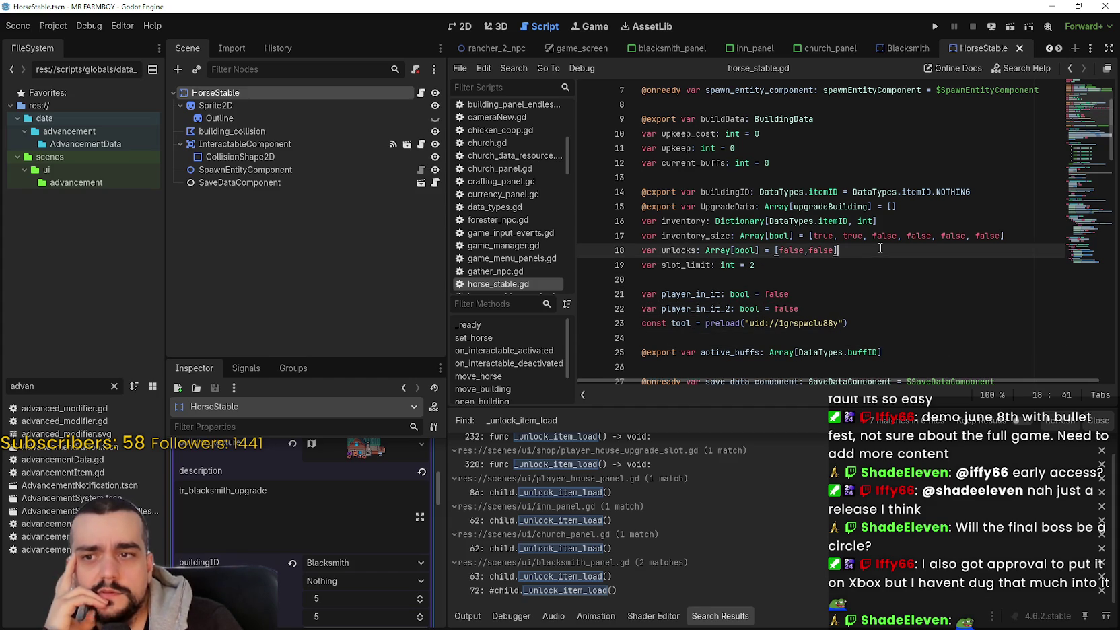
{"action": "left_click", "coordinate": [939, 221]}
{"action": "left_click", "coordinate": [947, 234]}
{"action": "left_click", "coordinate": [941, 208]}
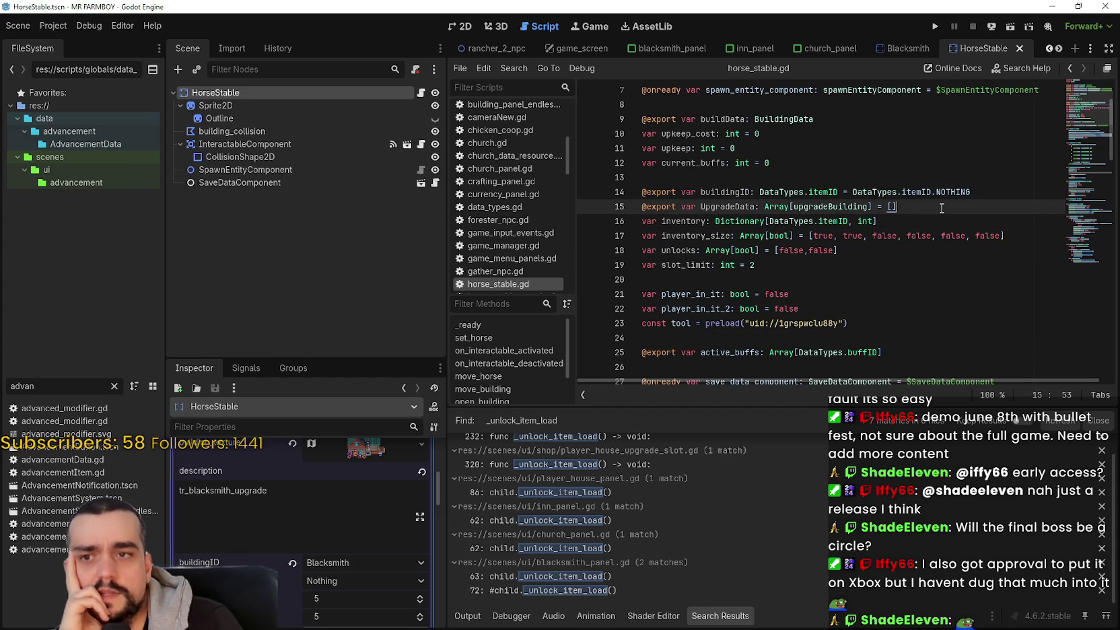
{"action": "left_click", "coordinate": [1020, 180]}
{"action": "left_click", "coordinate": [1006, 195]}
{"action": "left_click", "coordinate": [889, 266]}
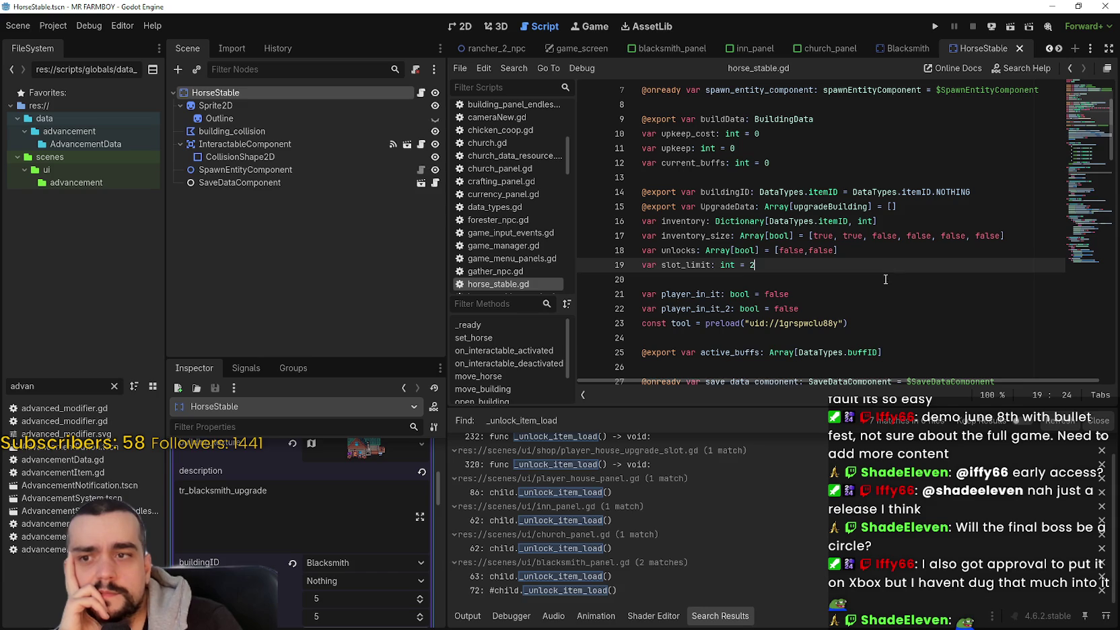
{"action": "left_click", "coordinate": [911, 249]}
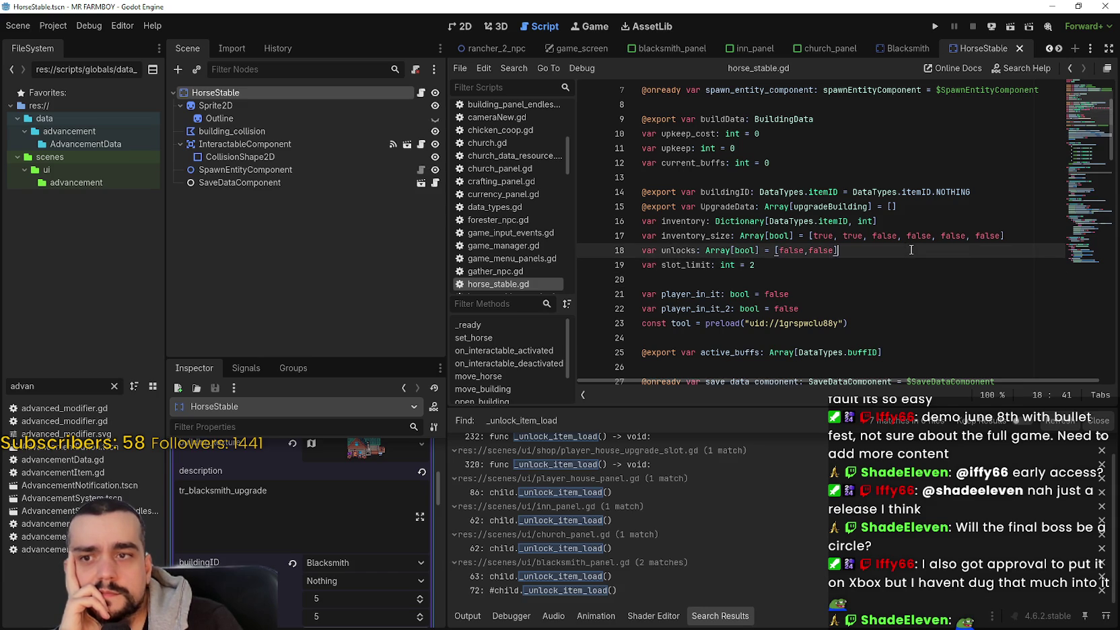
{"action": "left_click", "coordinate": [1016, 236]}
{"action": "left_click", "coordinate": [1006, 207]}
{"action": "left_click", "coordinate": [999, 221]}
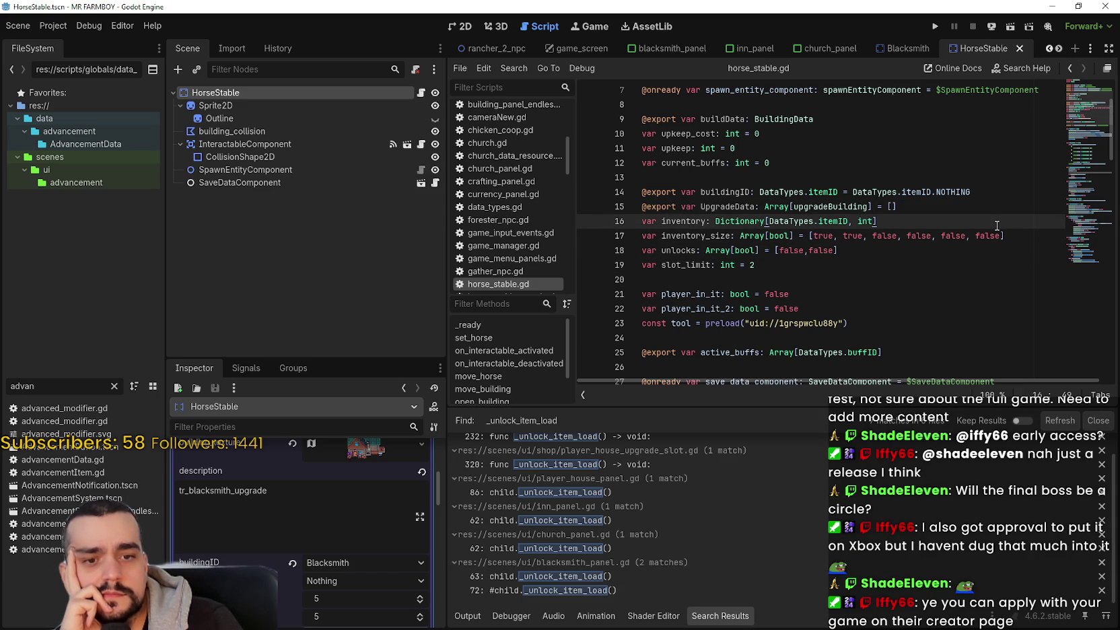
Step: Check the player_in_it and save_data_component lines, then switch to the Brave Xbox Developer page
{"action": "left_click", "coordinate": [1026, 241]}
{"action": "left_click", "coordinate": [1012, 257]}
{"action": "left_click", "coordinate": [976, 282]}
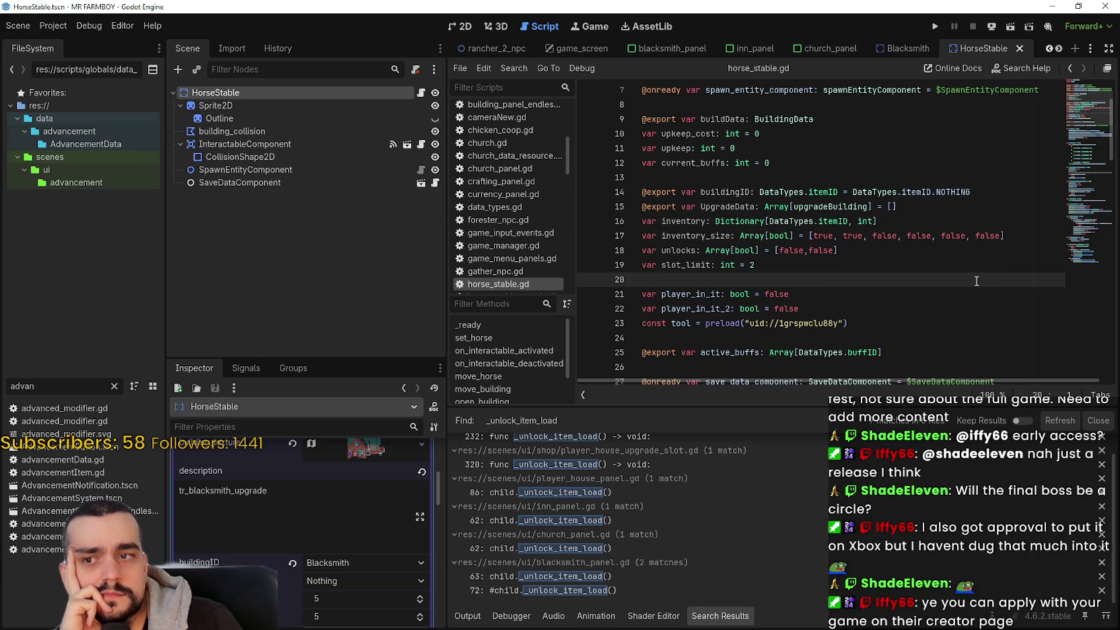
{"action": "left_click", "coordinate": [975, 324]}
{"action": "left_click", "coordinate": [975, 338]}
{"action": "left_click", "coordinate": [940, 300]}
{"action": "left_click", "coordinate": [942, 310]}
{"action": "left_click", "coordinate": [951, 325]}
{"action": "left_click", "coordinate": [952, 338]}
{"action": "left_click", "coordinate": [933, 295]}
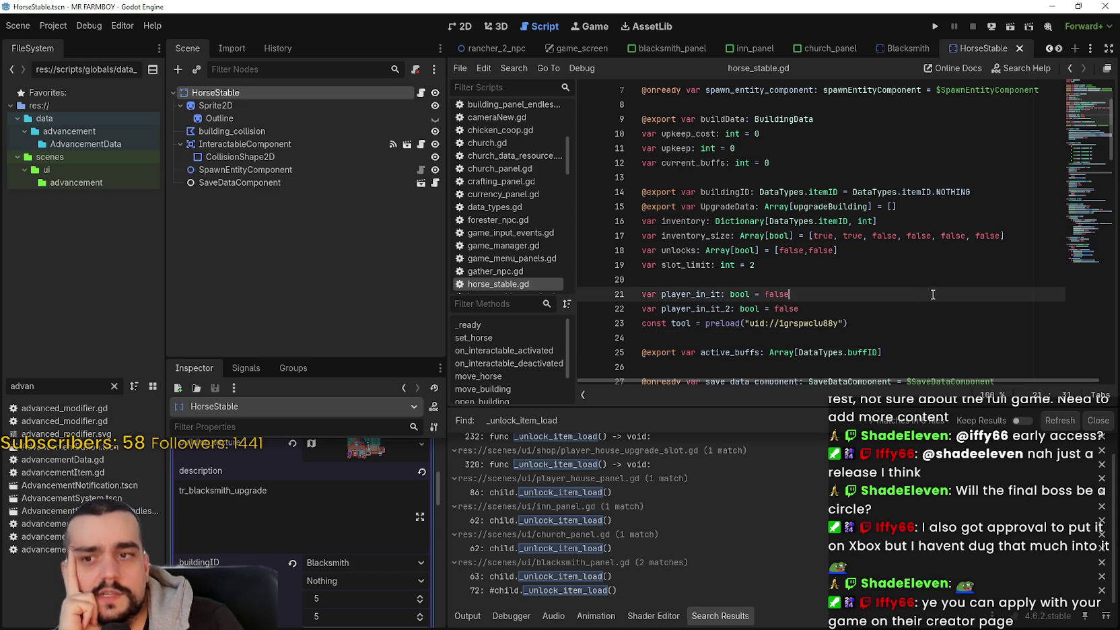
{"action": "scroll", "coordinate": [933, 294], "scroll_direction": "down", "scroll_amount": 1}
{"action": "left_click", "coordinate": [920, 333]}
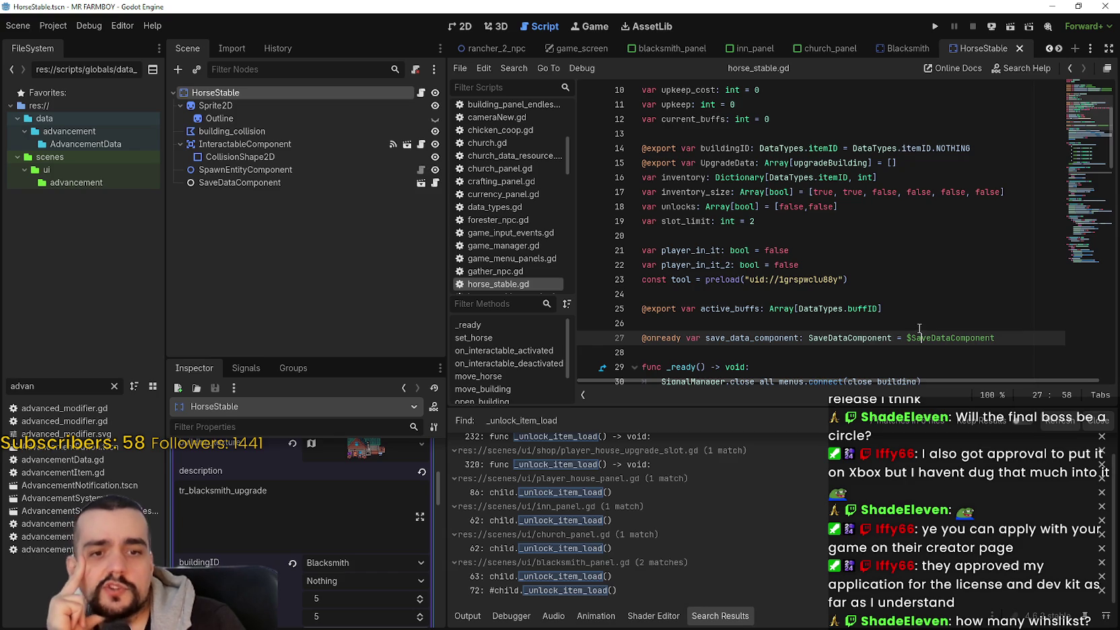
{"action": "left_click", "coordinate": [860, 266]}
{"action": "left_click", "coordinate": [813, 222]}
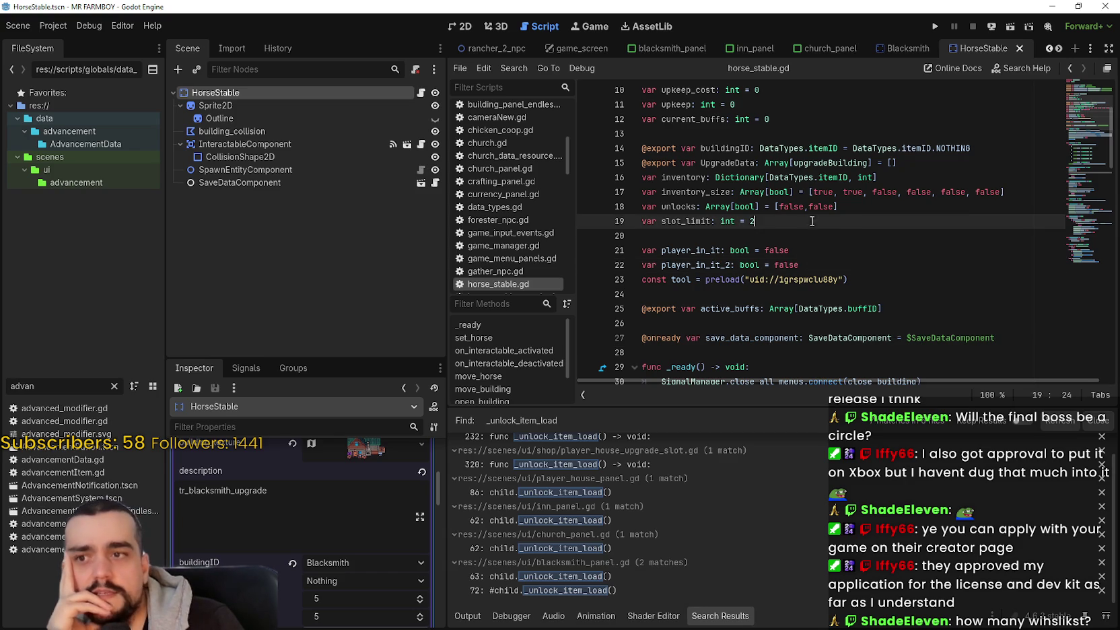
{"action": "left_click", "coordinate": [904, 203]}
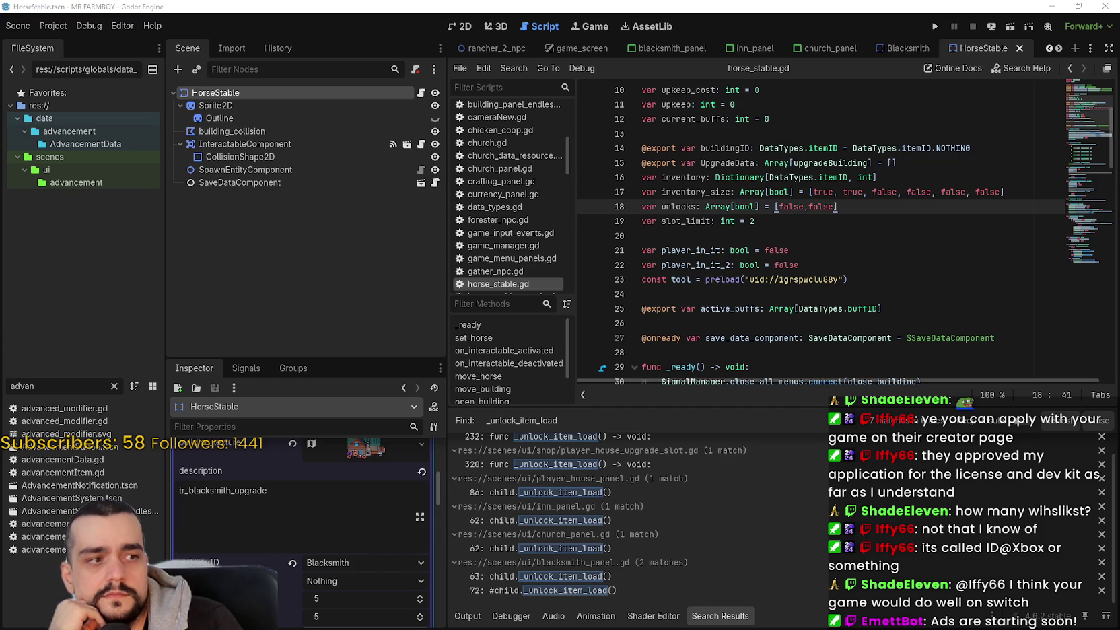
{"action": "key", "text": "alt+Tab"}
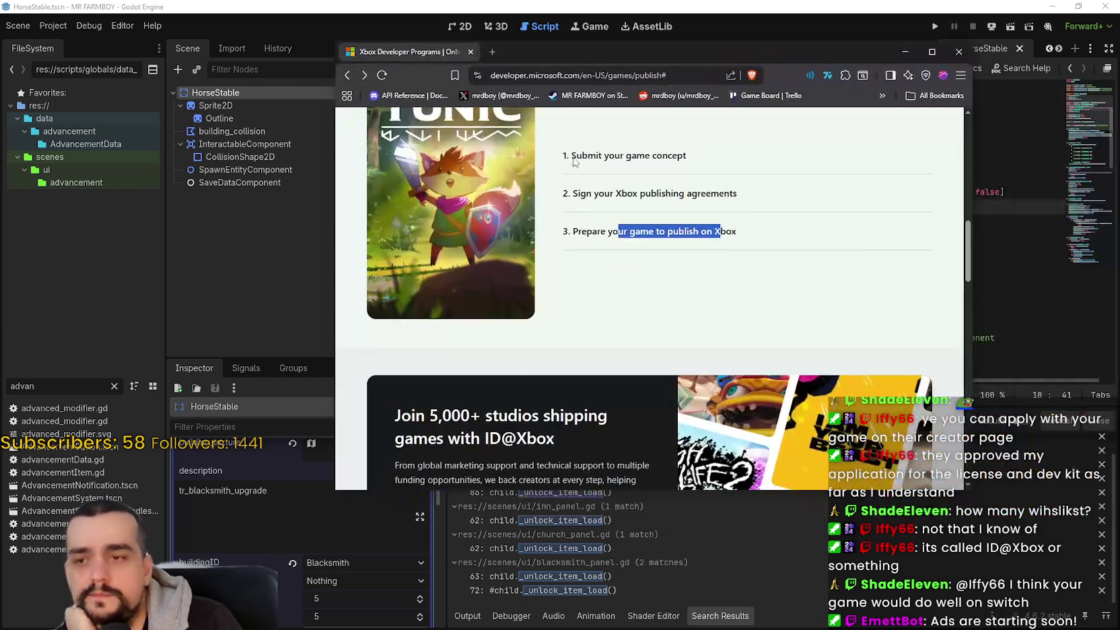
Step: Read the Xbox publishing steps, highlighting the marketing and funding support paragraph
{"action": "scroll", "coordinate": [506, 374], "scroll_direction": "down", "scroll_amount": 3}
{"action": "left_click_drag", "start_coordinate": [395, 291], "coordinate": [615, 321]}
{"action": "scroll", "coordinate": [620, 329], "scroll_direction": "down", "scroll_amount": 1}
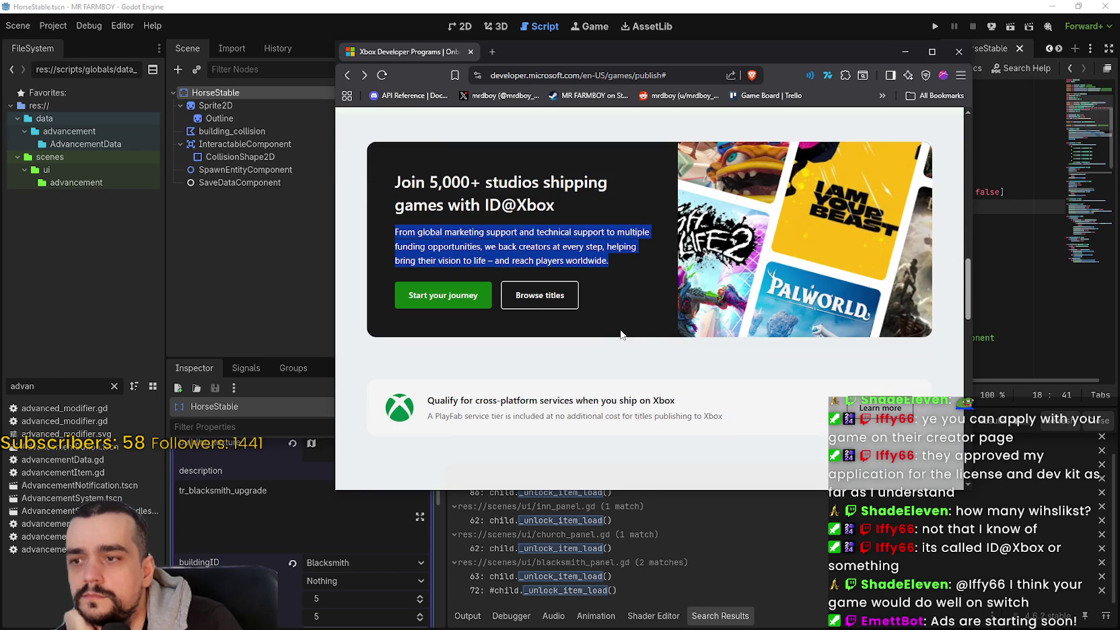
{"action": "scroll", "coordinate": [539, 396], "scroll_direction": "down", "scroll_amount": 1}
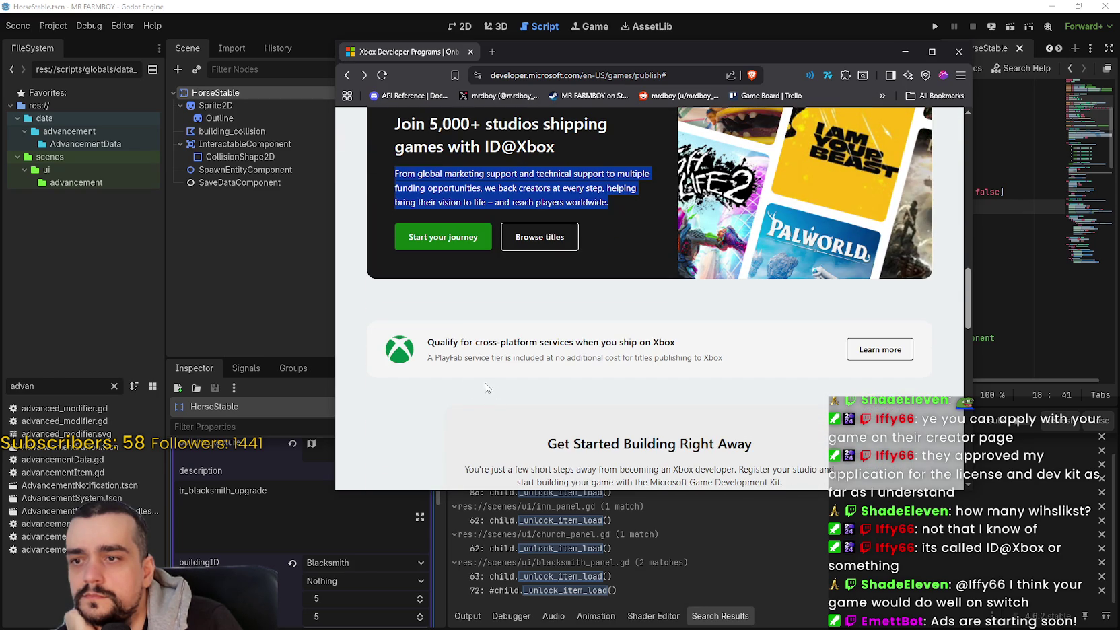
{"action": "scroll", "coordinate": [441, 355], "scroll_direction": "down", "scroll_amount": 1}
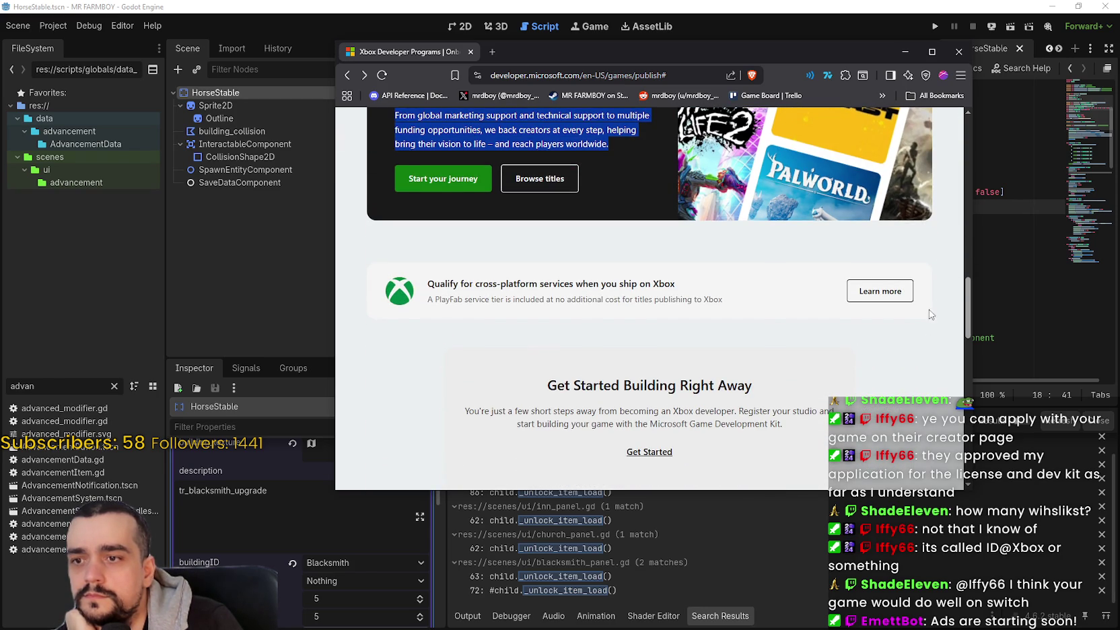
{"action": "left_click_drag", "start_coordinate": [966, 294], "coordinate": [964, 357]}
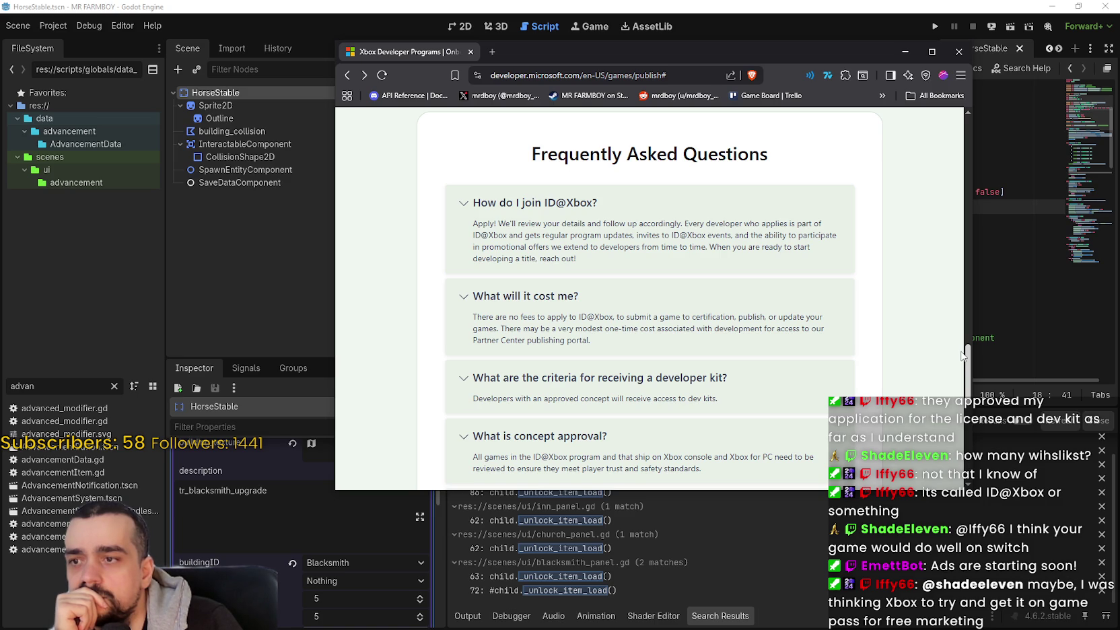
{"action": "left_click_drag", "start_coordinate": [963, 357], "coordinate": [962, 369]}
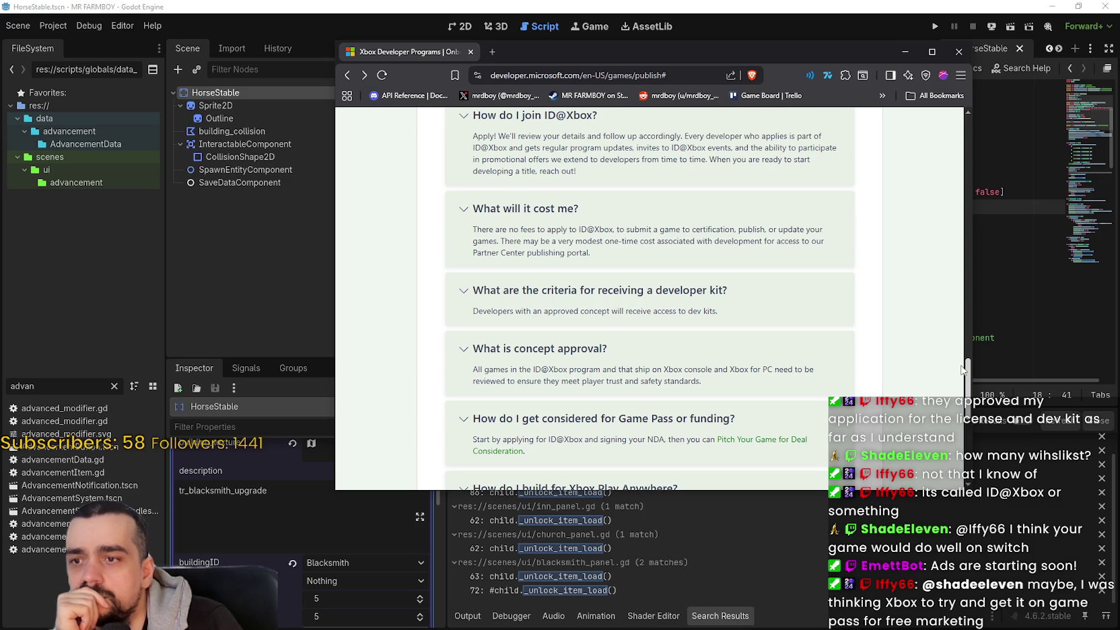
Step: Scroll through the FAQ section and back up the page
{"action": "scroll", "coordinate": [963, 369], "scroll_direction": "down", "scroll_amount": 1}
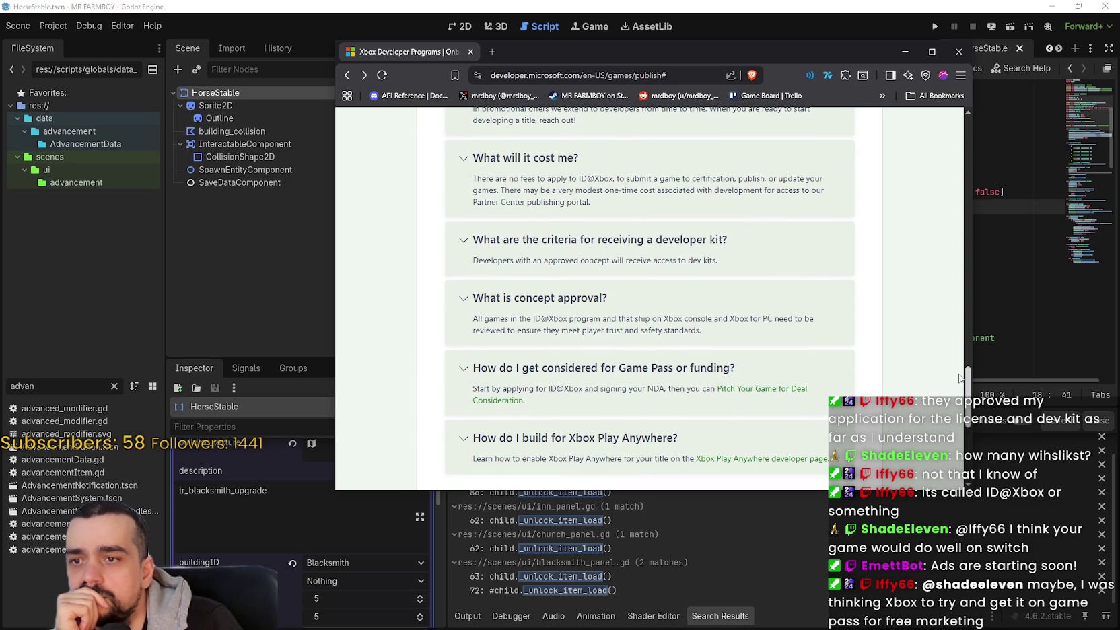
{"action": "scroll", "coordinate": [960, 379], "scroll_direction": "down", "scroll_amount": 2}
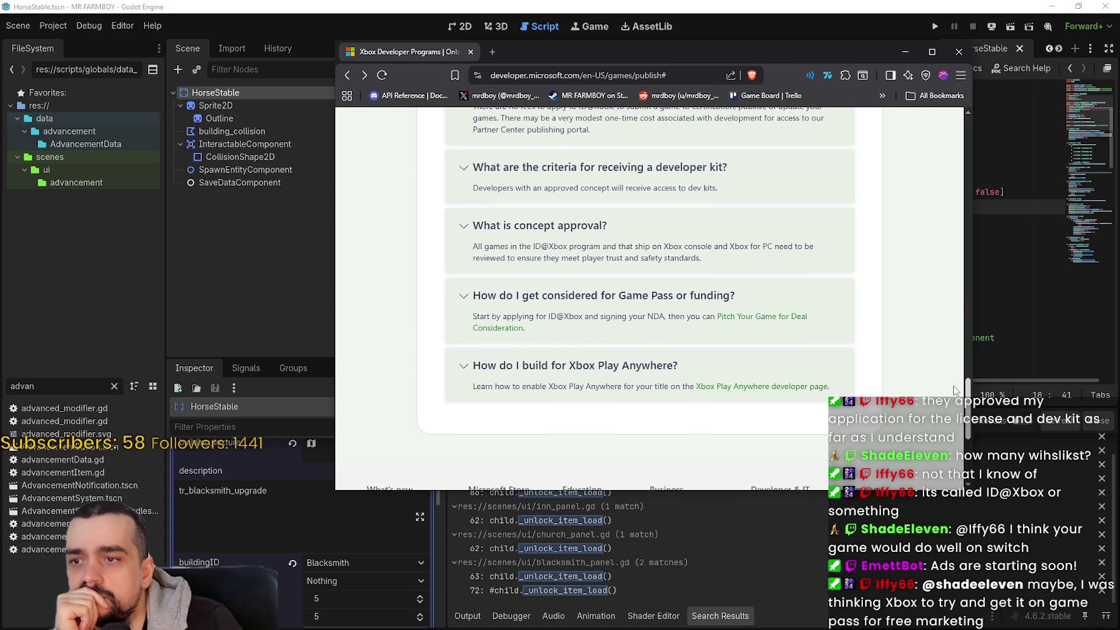
{"action": "scroll", "coordinate": [936, 323], "scroll_direction": "up", "scroll_amount": 15}
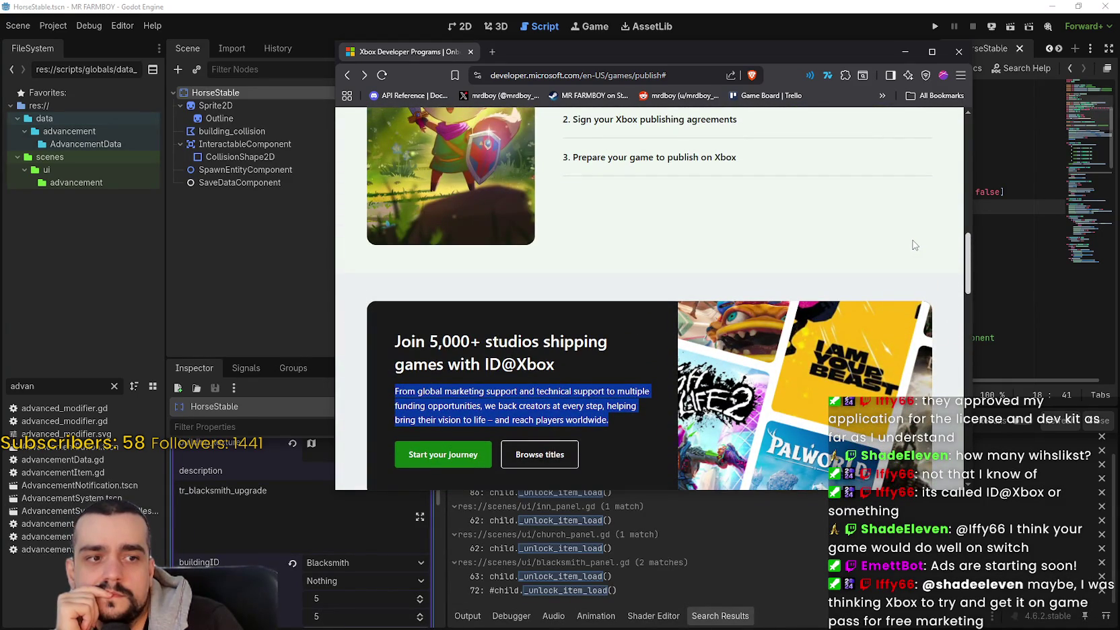
{"action": "scroll", "coordinate": [911, 261], "scroll_direction": "down", "scroll_amount": 1}
{"action": "scroll", "coordinate": [908, 263], "scroll_direction": "up", "scroll_amount": 1}
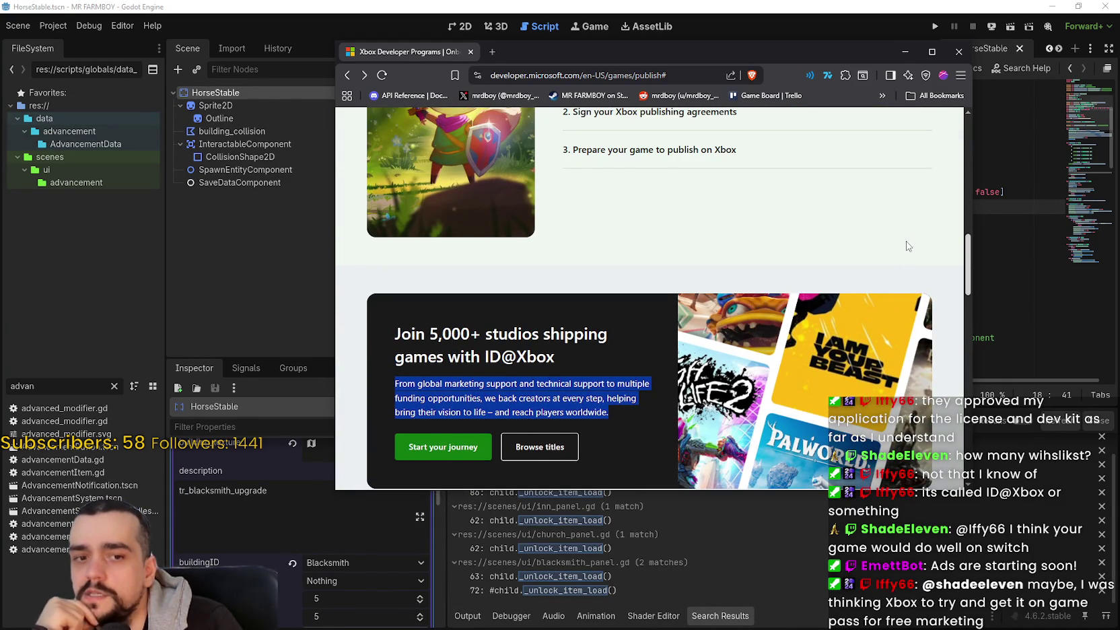
{"action": "scroll", "coordinate": [898, 252], "scroll_direction": "down", "scroll_amount": 5}
{"action": "scroll", "coordinate": [916, 244], "scroll_direction": "up", "scroll_amount": 5}
{"action": "scroll", "coordinate": [915, 233], "scroll_direction": "up", "scroll_amount": 2}
{"action": "scroll", "coordinate": [916, 256], "scroll_direction": "down", "scroll_amount": 6}
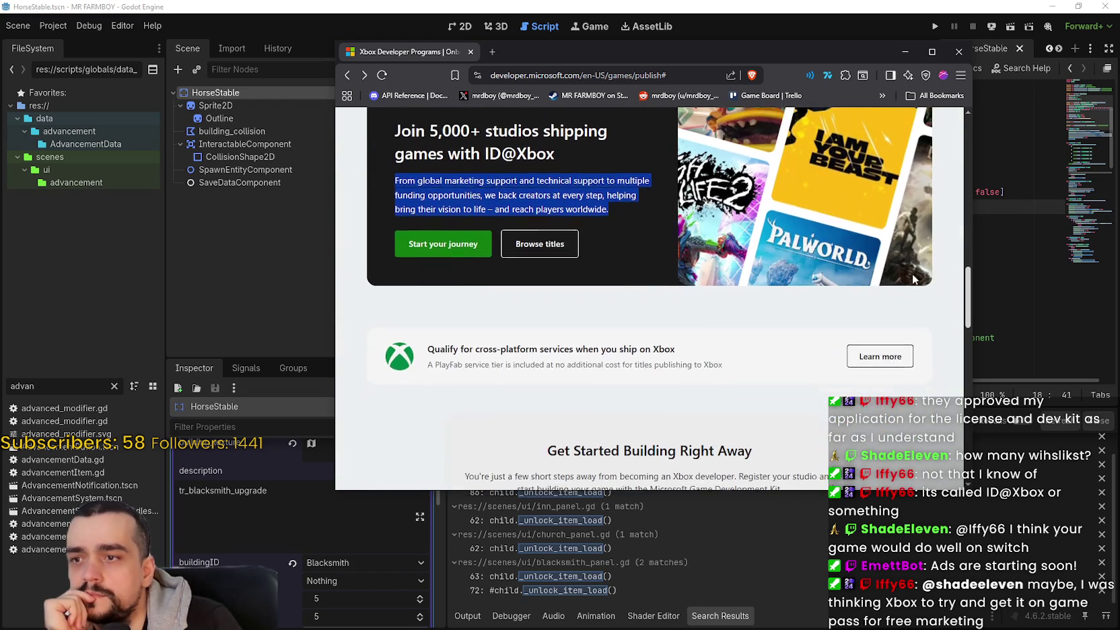
{"action": "scroll", "coordinate": [909, 256], "scroll_direction": "up", "scroll_amount": 4}
{"action": "scroll", "coordinate": [774, 306], "scroll_direction": "up", "scroll_amount": 2}
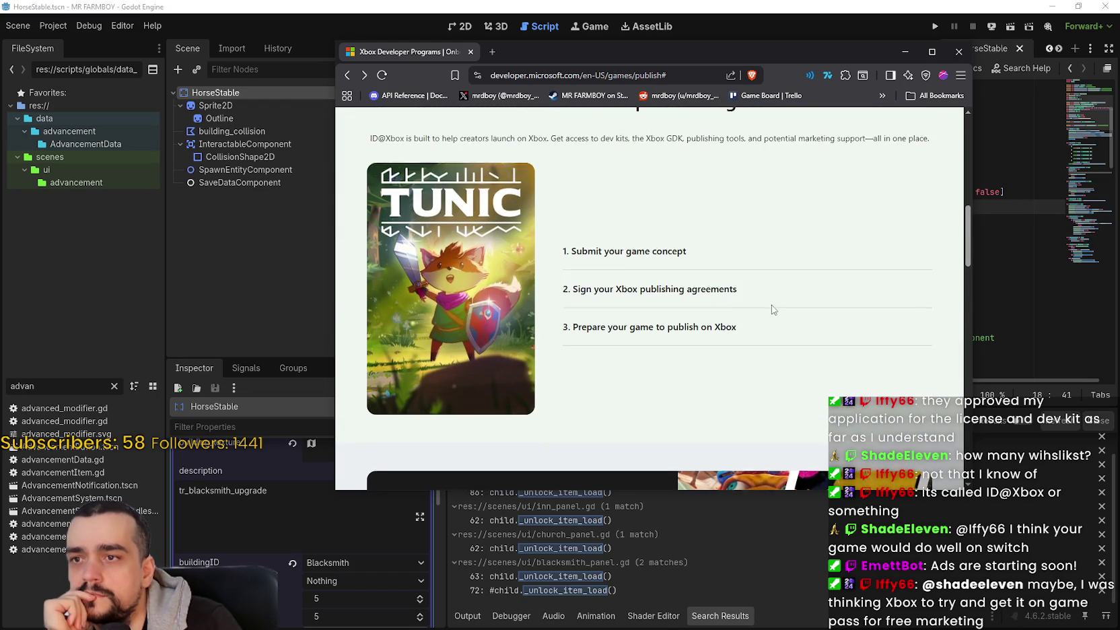
{"action": "scroll", "coordinate": [694, 328], "scroll_direction": "up", "scroll_amount": 8}
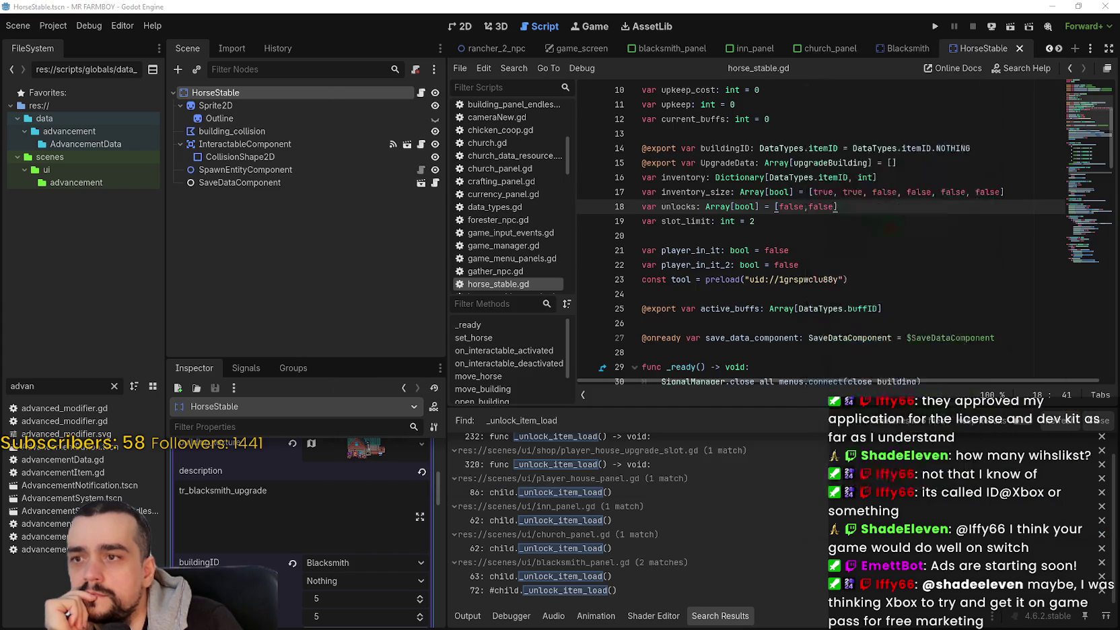
{"action": "key", "text": "alt+Tab"}
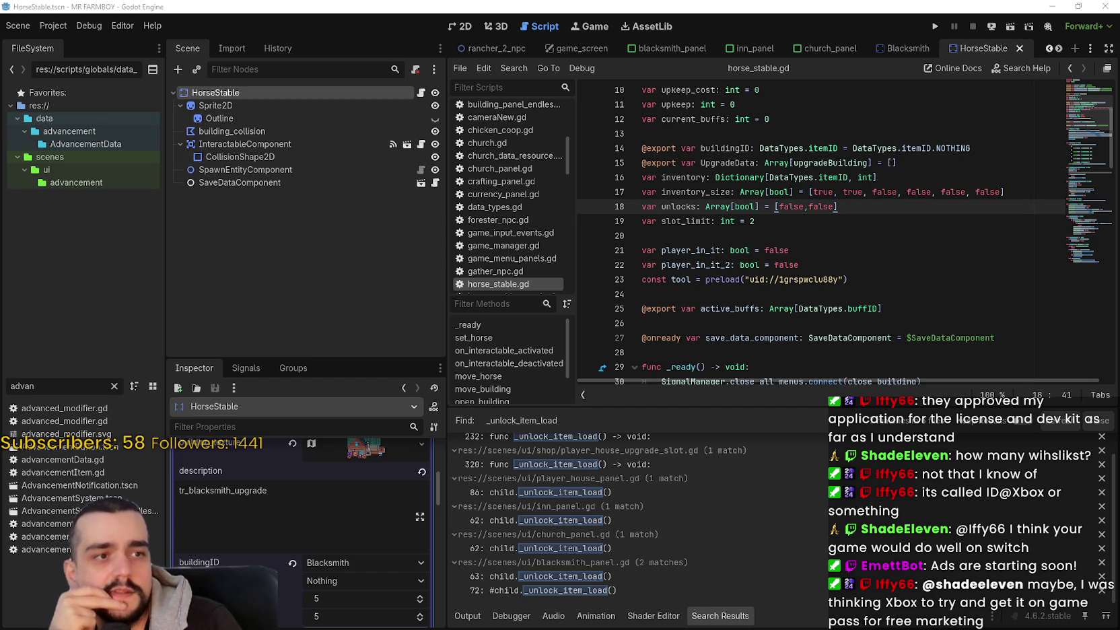
{"action": "left_click", "coordinate": [832, 248]}
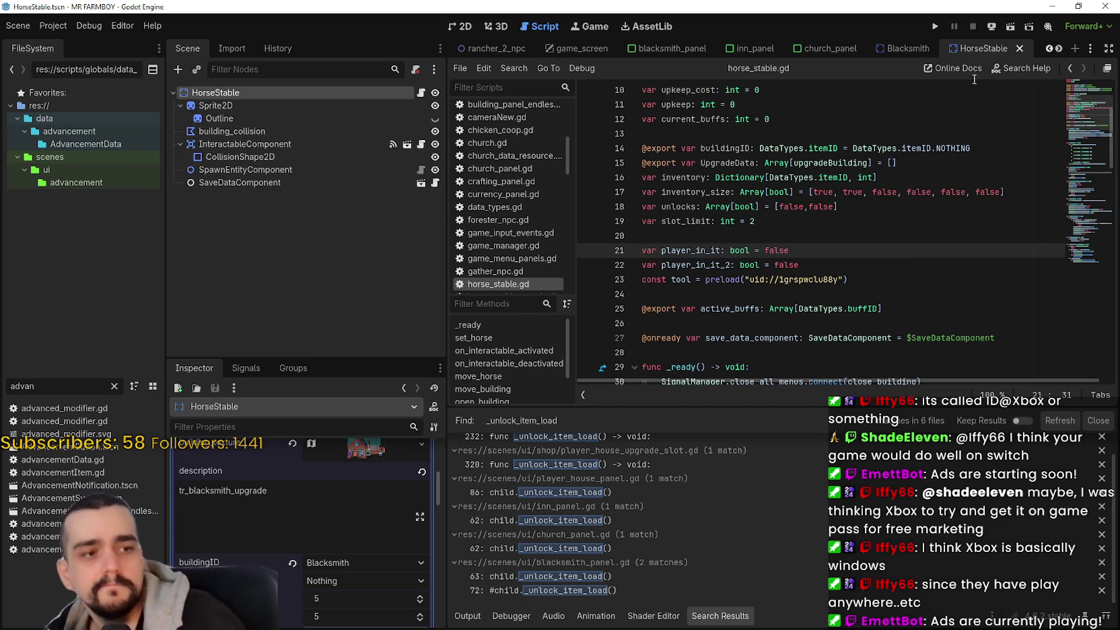
{"action": "left_click", "coordinate": [822, 233]}
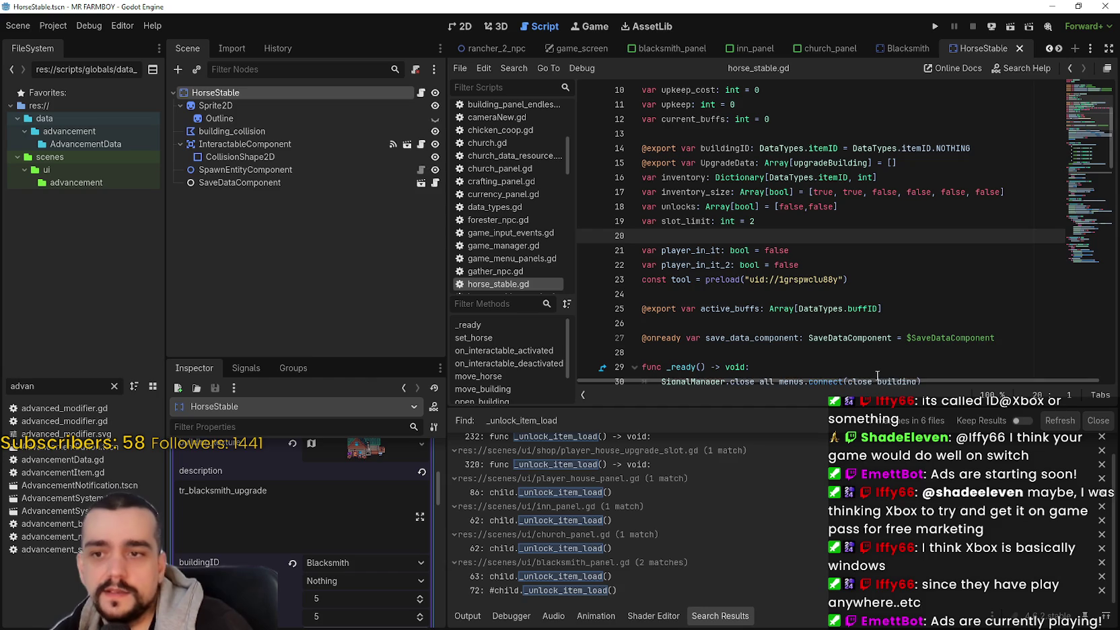
Step: Enlarge the code editor, check the slot_limit declaration, and save the HorseStable scene
{"action": "left_click_drag", "start_coordinate": [863, 407], "coordinate": [857, 520]}
{"action": "scroll", "coordinate": [858, 522], "scroll_direction": "down", "scroll_amount": 3}
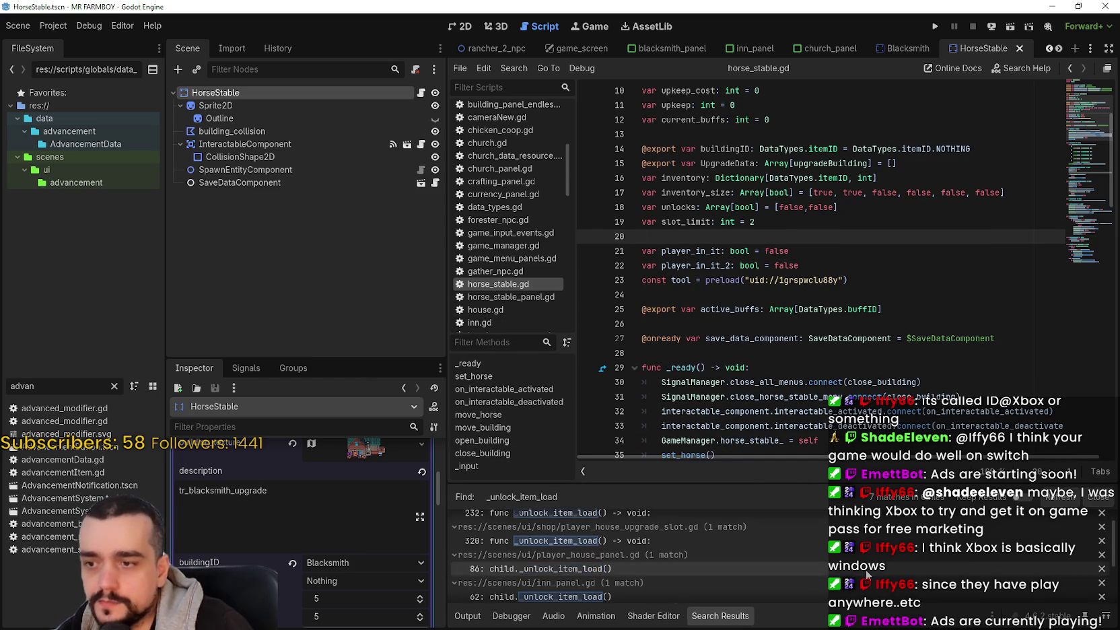
{"action": "left_click", "coordinate": [800, 309]}
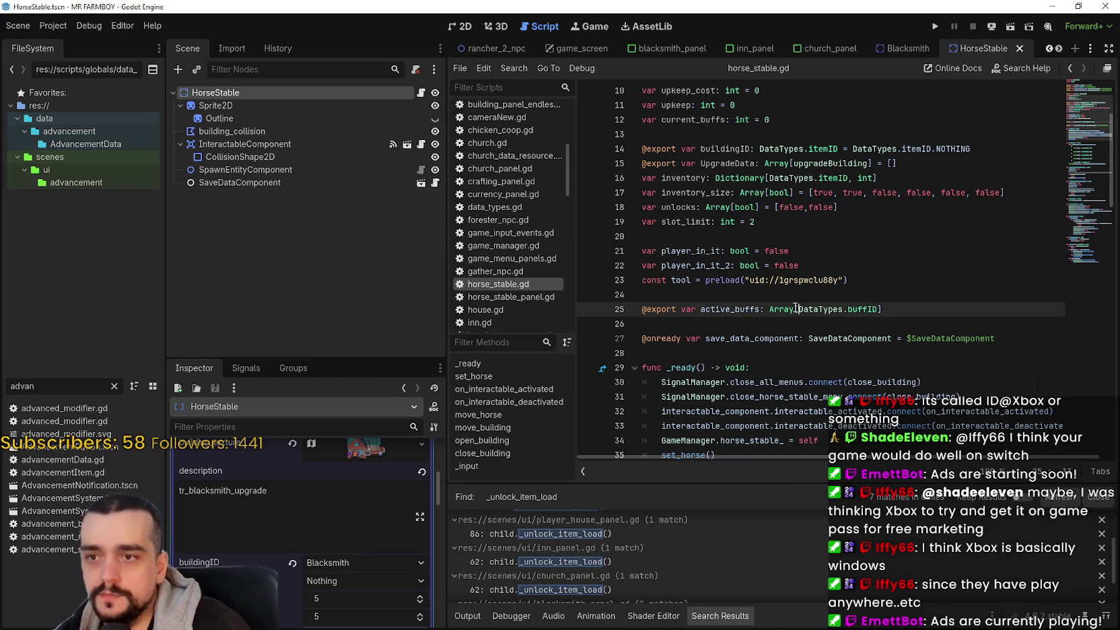
{"action": "left_click", "coordinate": [793, 295]}
{"action": "left_click", "coordinate": [733, 231]}
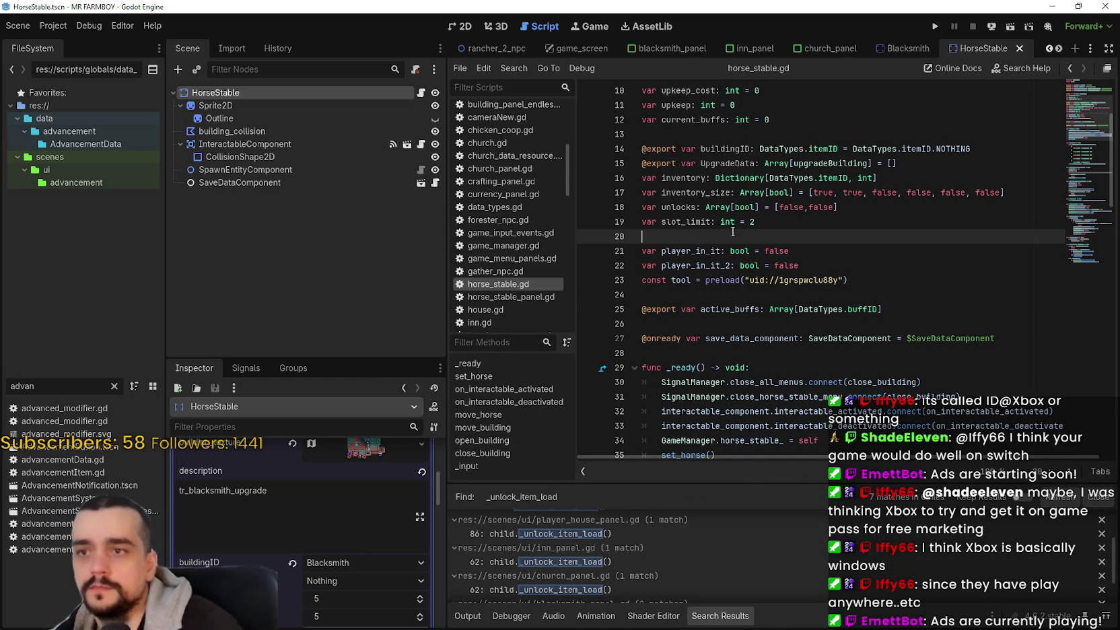
{"action": "left_click", "coordinate": [742, 225]}
{"action": "key", "text": "ctrl+s"}
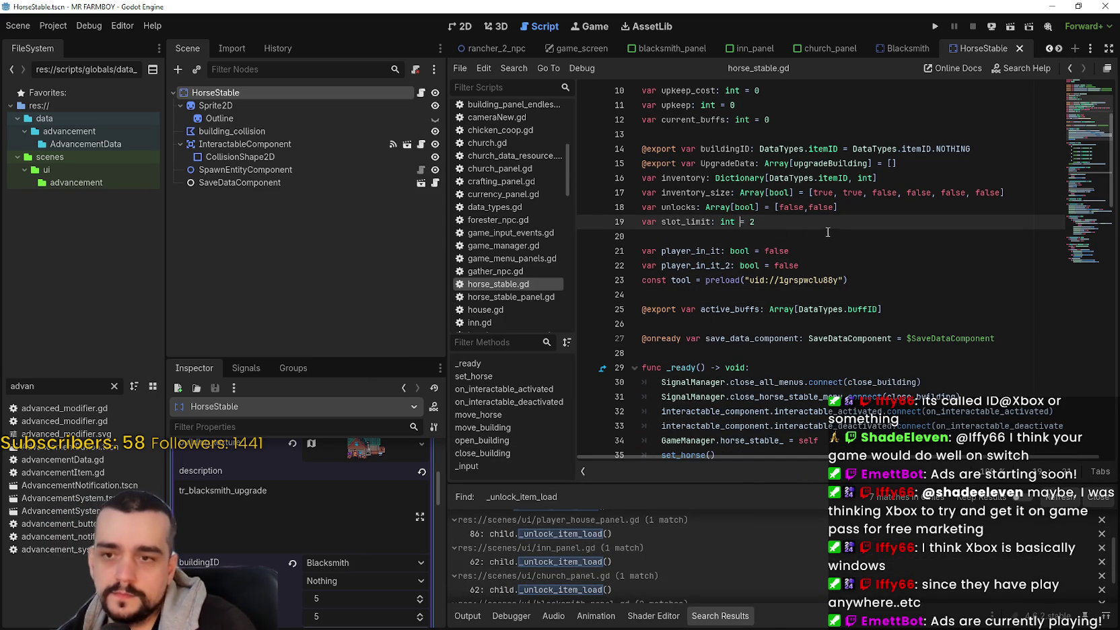
Step: Review the unlocks and save_data_component lines and scroll back to the script's top
{"action": "left_click", "coordinate": [821, 234]}
{"action": "left_click", "coordinate": [870, 209]}
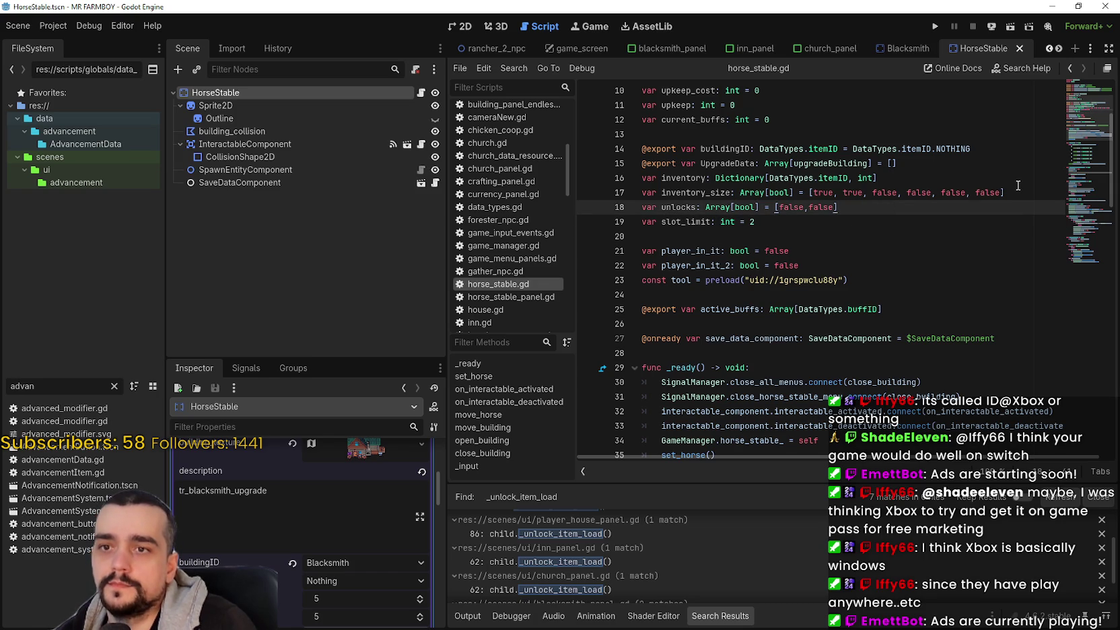
{"action": "scroll", "coordinate": [826, 279], "scroll_direction": "down", "scroll_amount": 2}
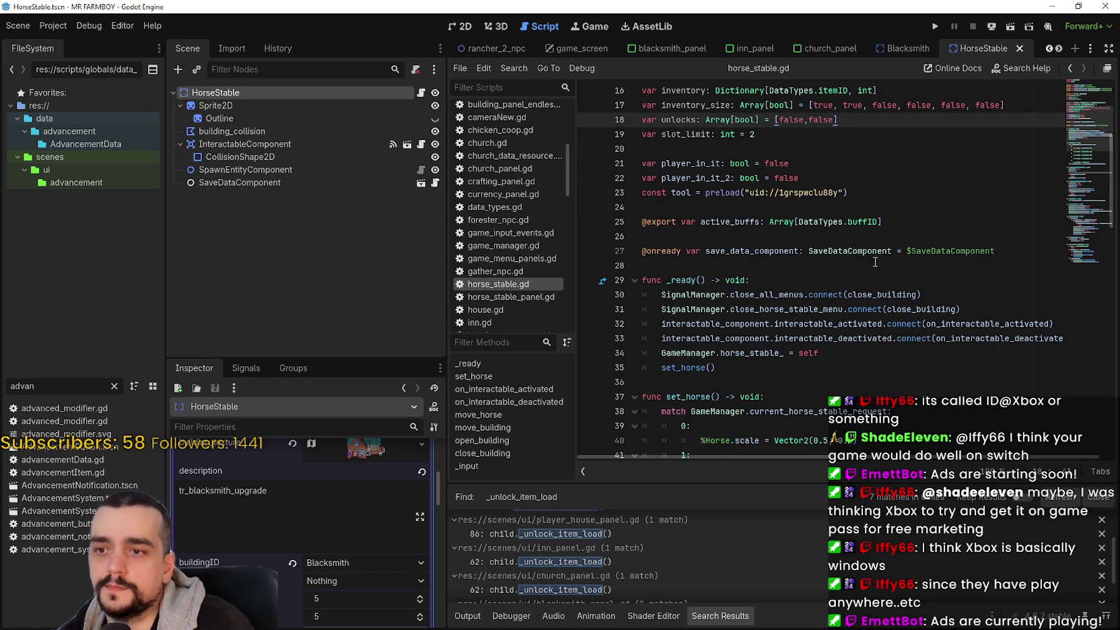
{"action": "left_click", "coordinate": [897, 263]}
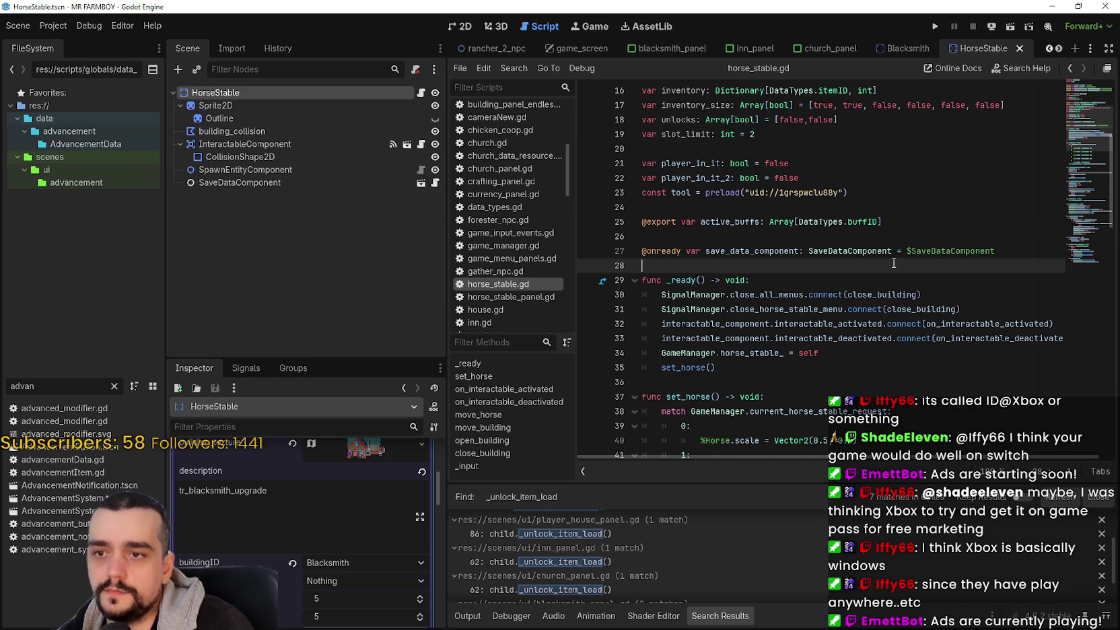
{"action": "scroll", "coordinate": [895, 264], "scroll_direction": "up", "scroll_amount": 2}
{"action": "left_click", "coordinate": [892, 263]}
{"action": "scroll", "coordinate": [886, 252], "scroll_direction": "up", "scroll_amount": 3}
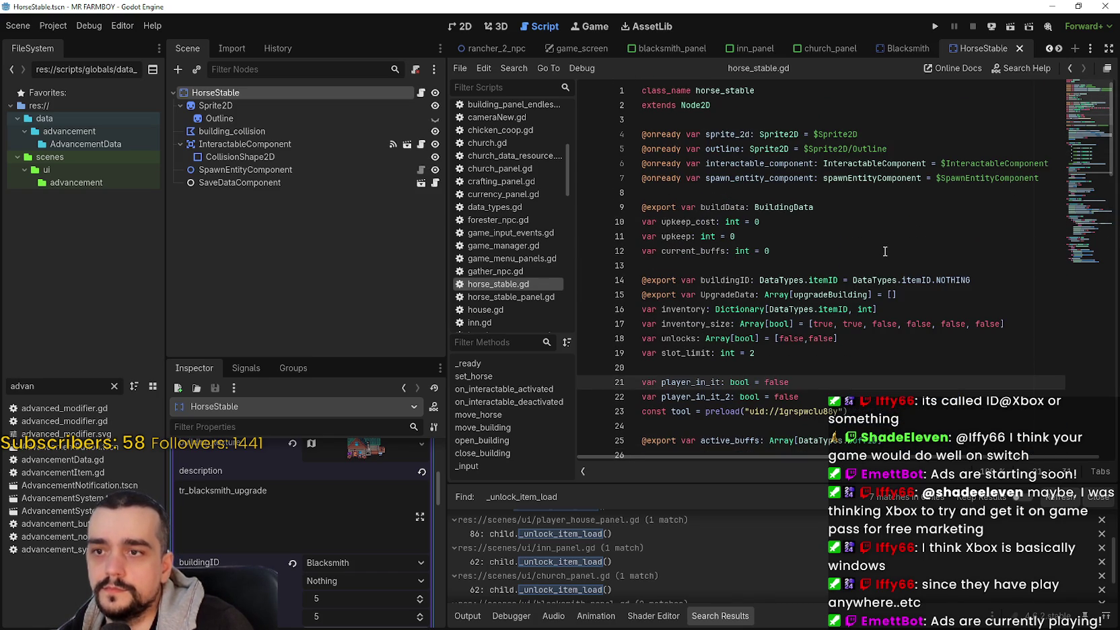
{"action": "left_click", "coordinate": [869, 268]}
{"action": "scroll", "coordinate": [383, 539], "scroll_direction": "down", "scroll_amount": 3}
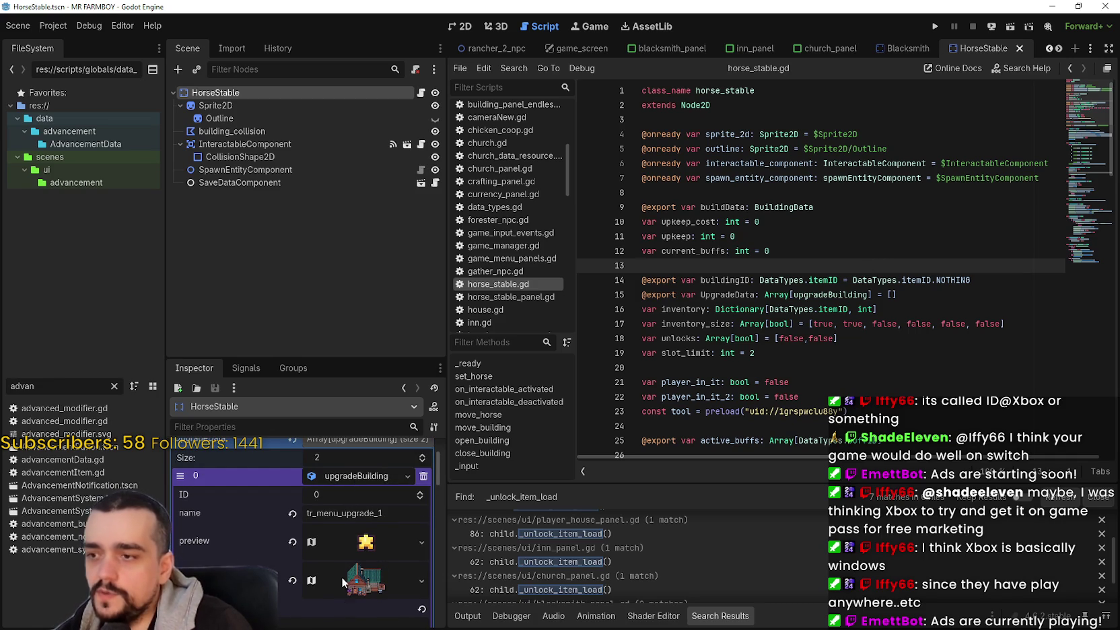
Step: Scroll the Inspector to element 0's building_texture AtlasTexture, region 816, 1920 at 160×128
{"action": "scroll", "coordinate": [342, 577], "scroll_direction": "down", "scroll_amount": 1}
{"action": "scroll", "coordinate": [344, 566], "scroll_direction": "down", "scroll_amount": 1}
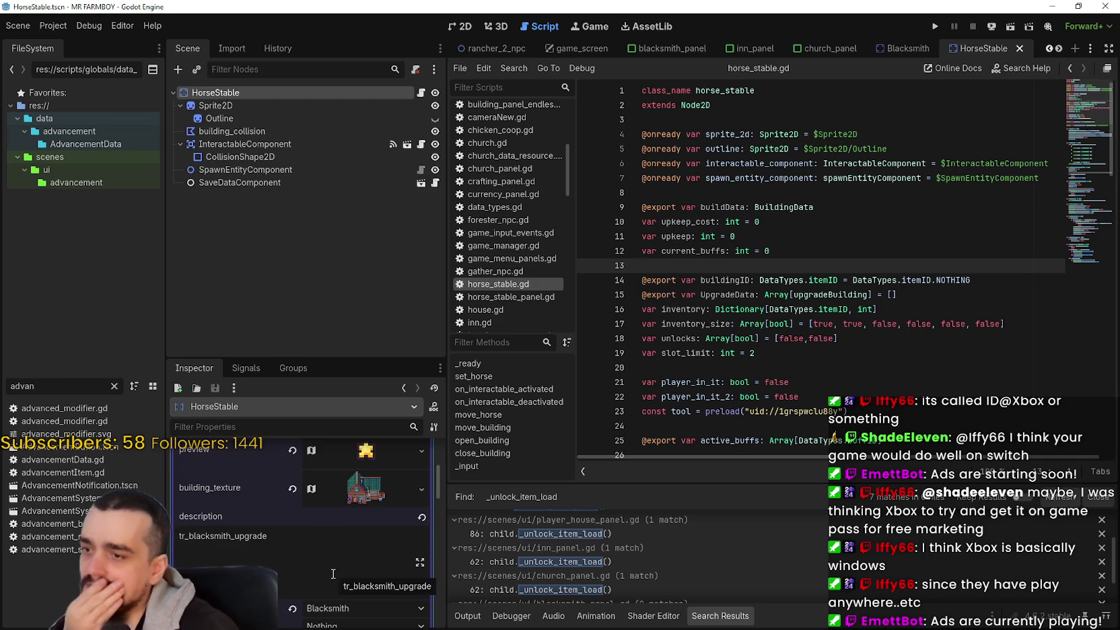
{"action": "mouse_move", "coordinate": [342, 498]}
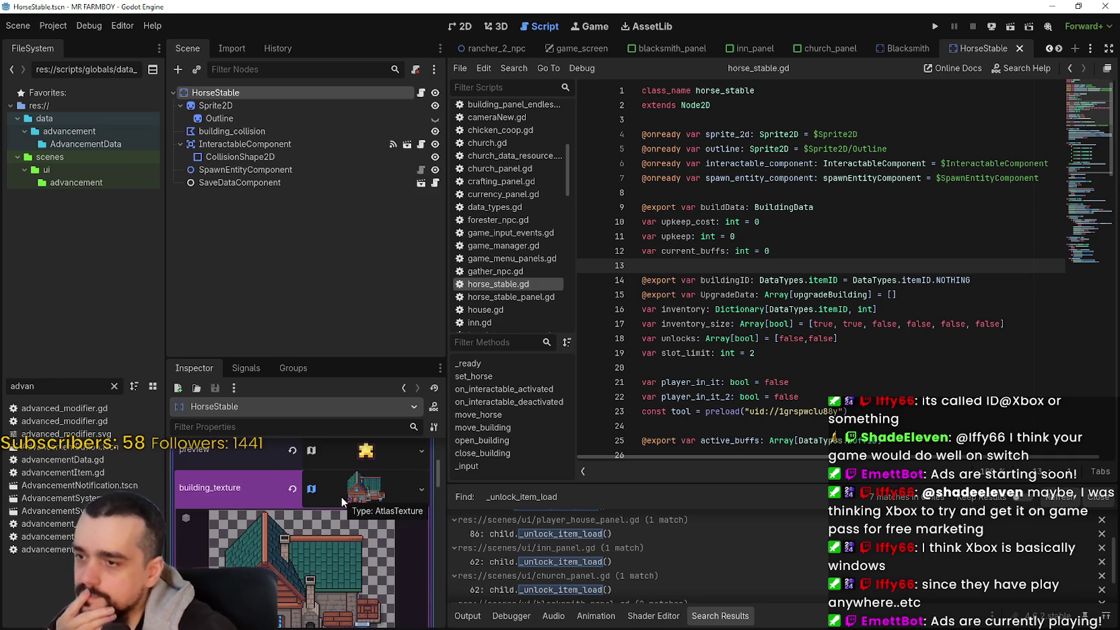
{"action": "scroll", "coordinate": [298, 583], "scroll_direction": "down", "scroll_amount": 4}
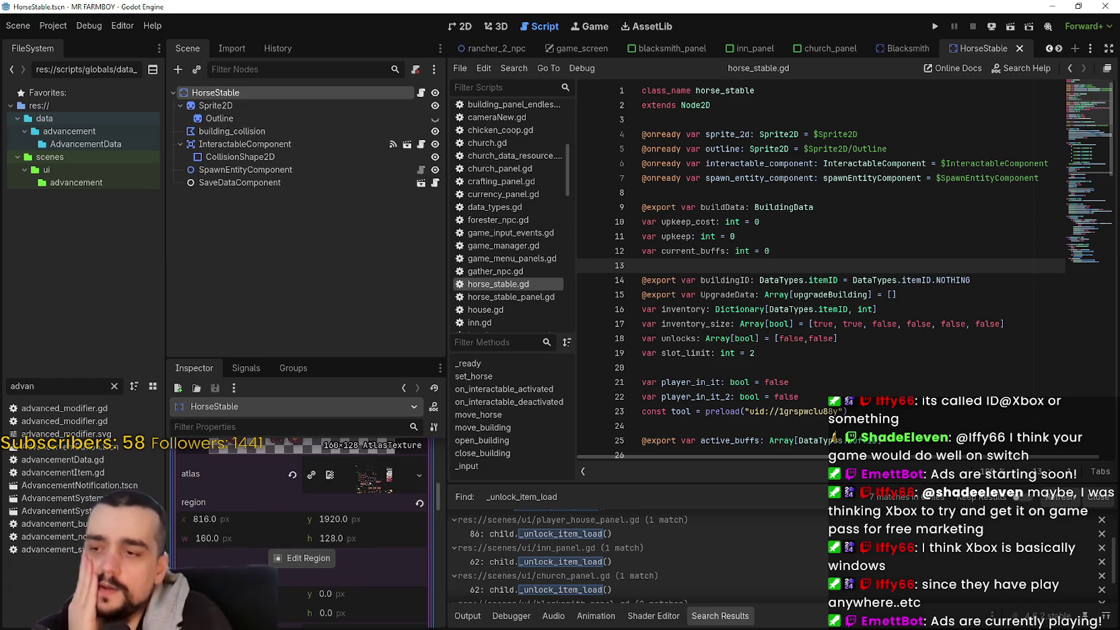
Step: Reframe the first upgrade's atlas region around the teal-roofed house at 864, 1120
{"action": "left_click", "coordinate": [283, 559]}
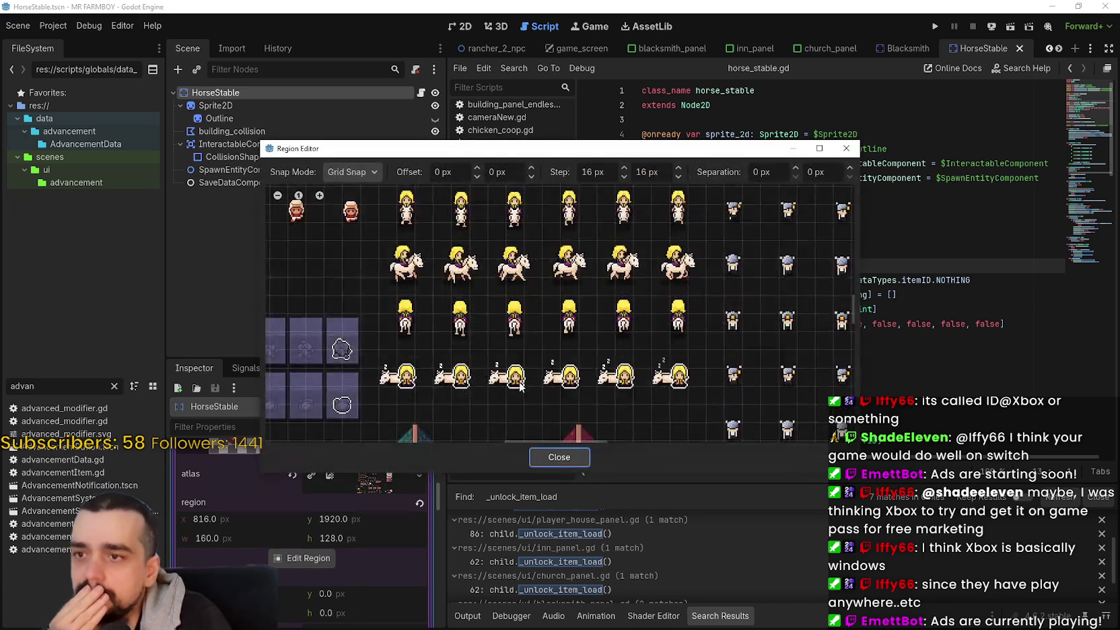
{"action": "scroll", "coordinate": [512, 377], "scroll_direction": "down", "scroll_amount": 5}
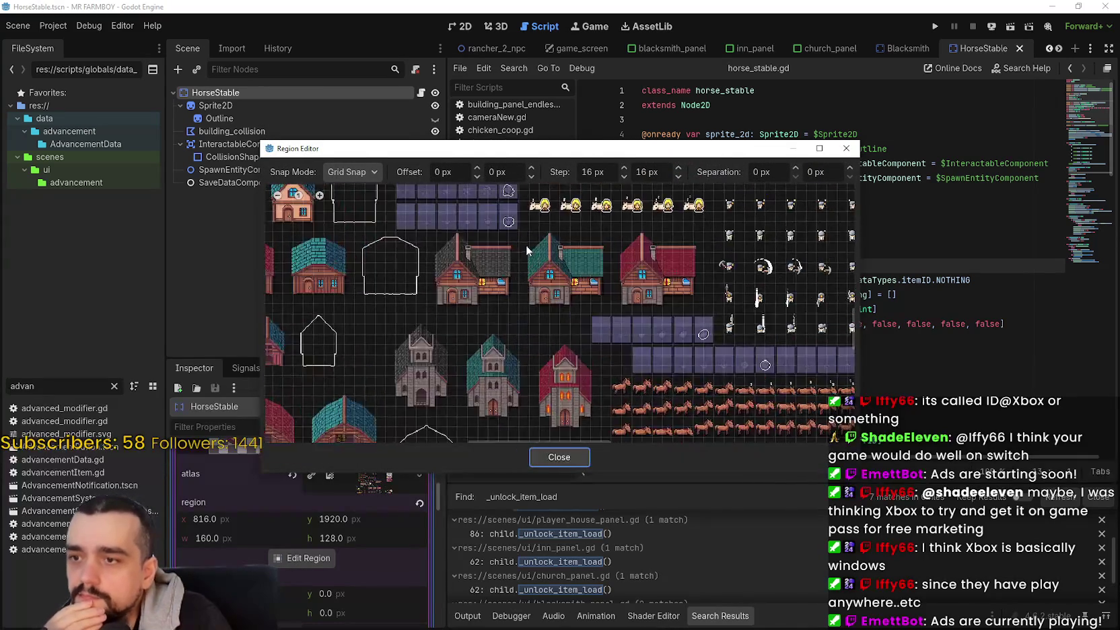
{"action": "scroll", "coordinate": [521, 249], "scroll_direction": "up", "scroll_amount": 2}
{"action": "mouse_move", "coordinate": [522, 350]}
{"action": "left_mouse_down"}
{"action": "mouse_move", "coordinate": [637, 200]}
{"action": "mouse_move", "coordinate": [693, 197]}
{"action": "left_mouse_up"}
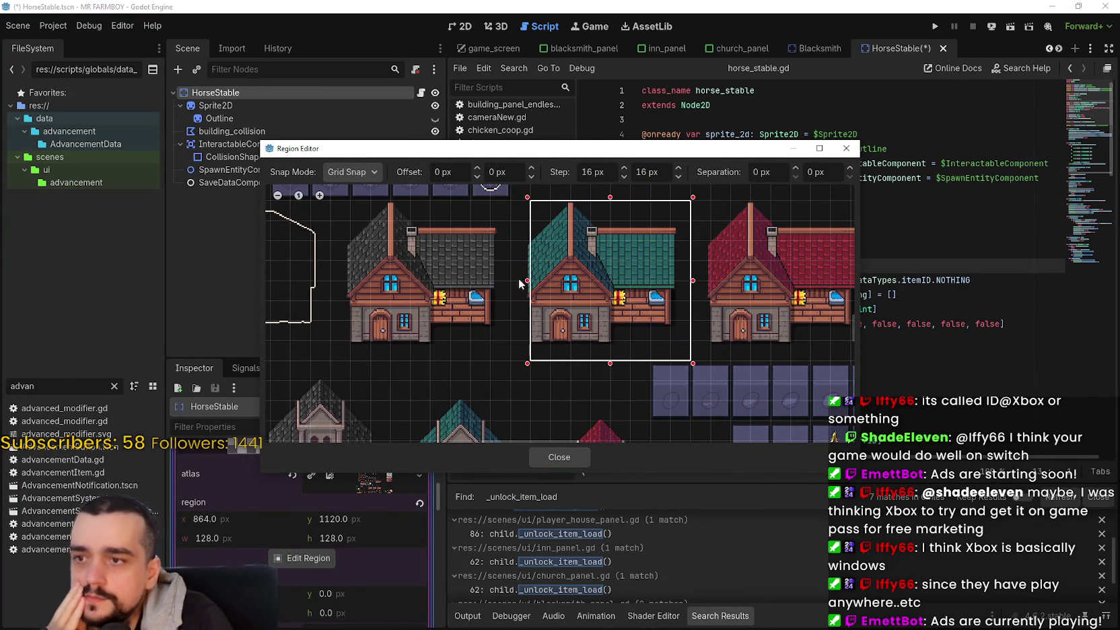
{"action": "scroll", "coordinate": [562, 286], "scroll_direction": "up", "scroll_amount": 1}
{"action": "left_click", "coordinate": [559, 457]}
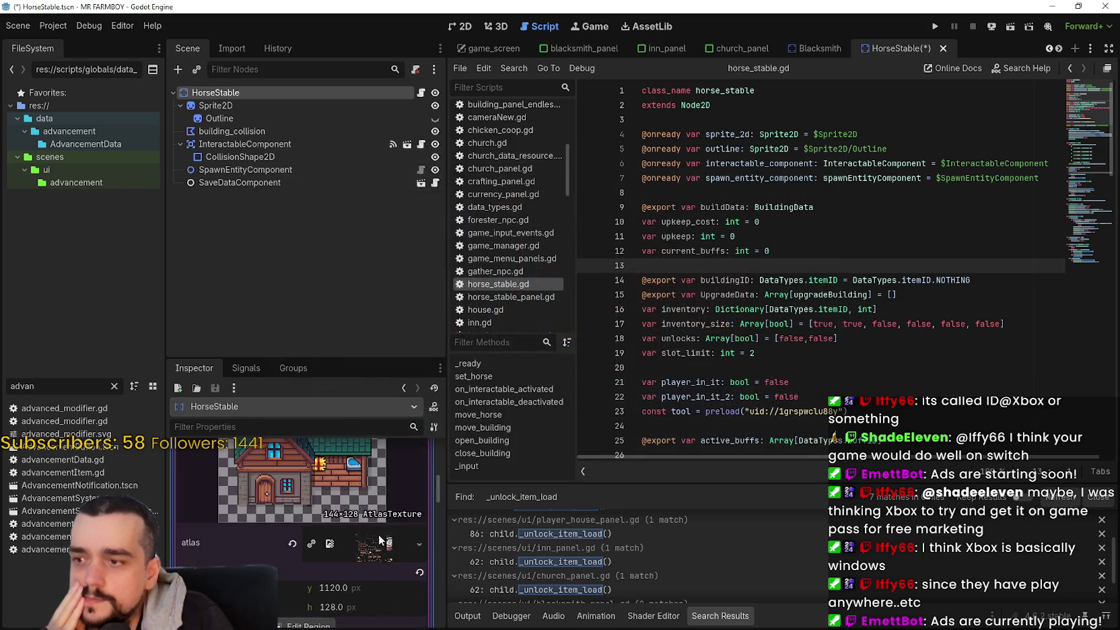
Step: Change the first upgrade's description from tr_blacksmith_upgrade to tr_player_house_upgrade
{"action": "scroll", "coordinate": [381, 539], "scroll_direction": "down", "scroll_amount": 5}
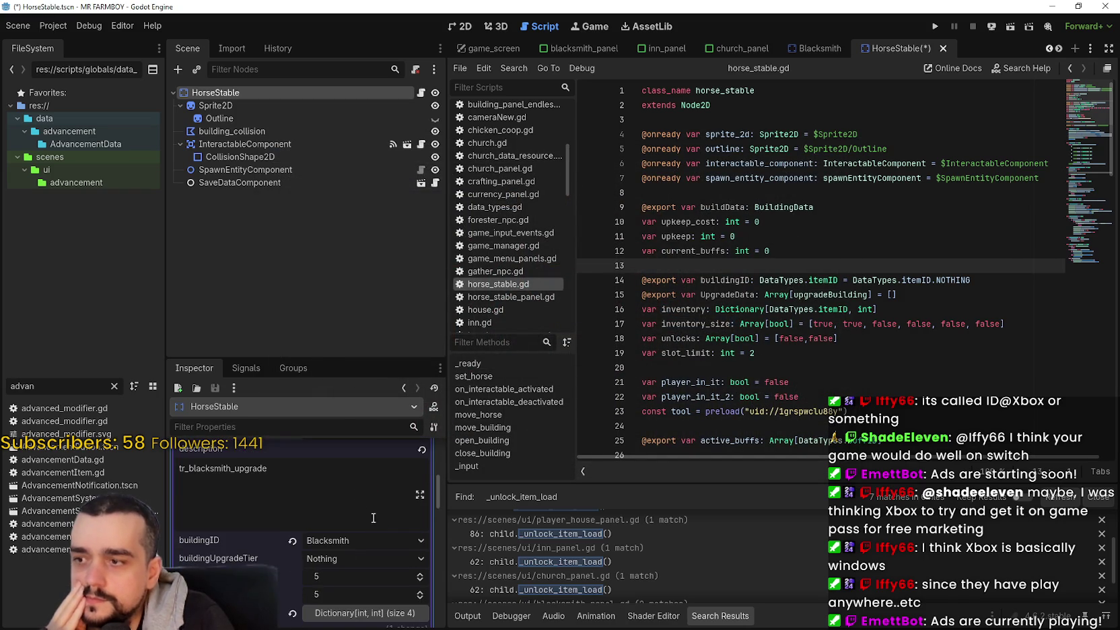
{"action": "left_click", "coordinate": [353, 490]}
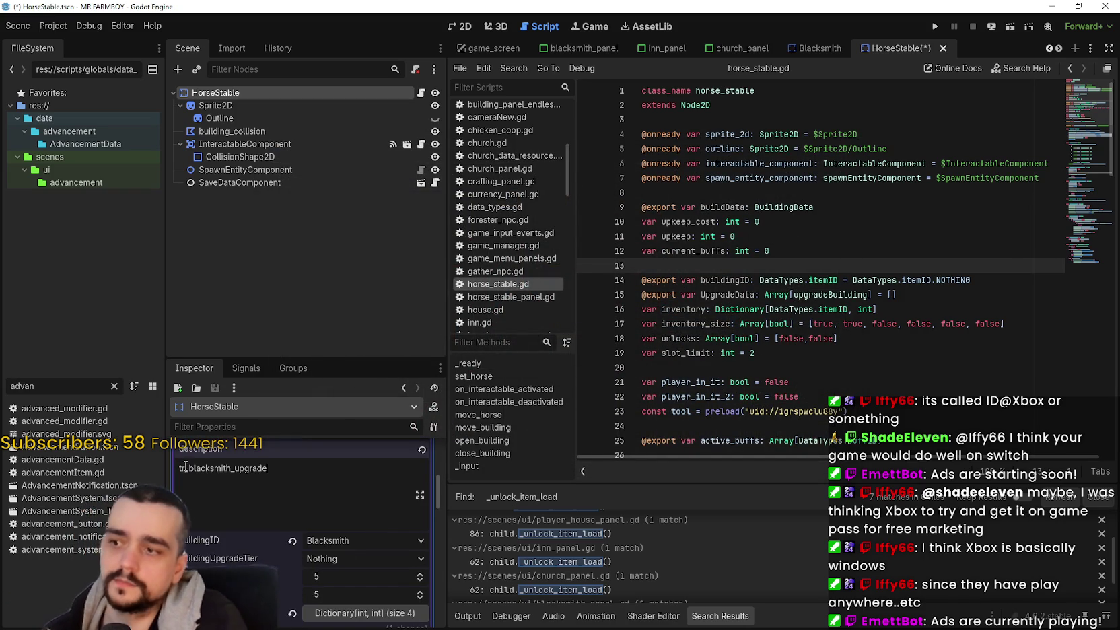
{"action": "left_click_drag", "start_coordinate": [188, 468], "coordinate": [309, 468]}
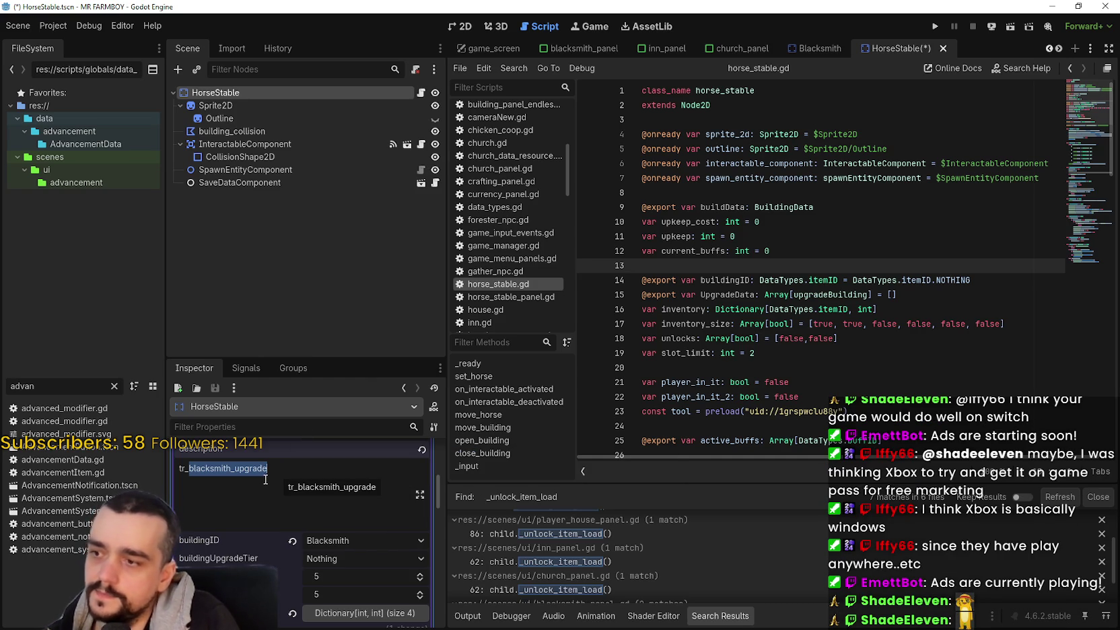
{"action": "left_click", "coordinate": [232, 470]}
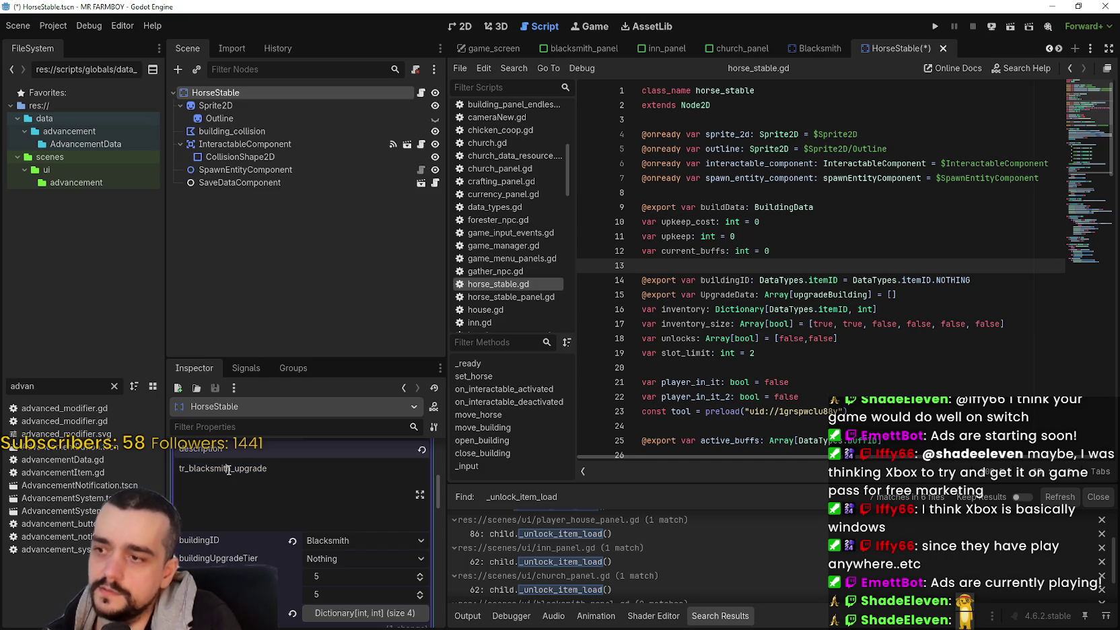
{"action": "left_click_drag", "start_coordinate": [231, 470], "coordinate": [205, 470]}
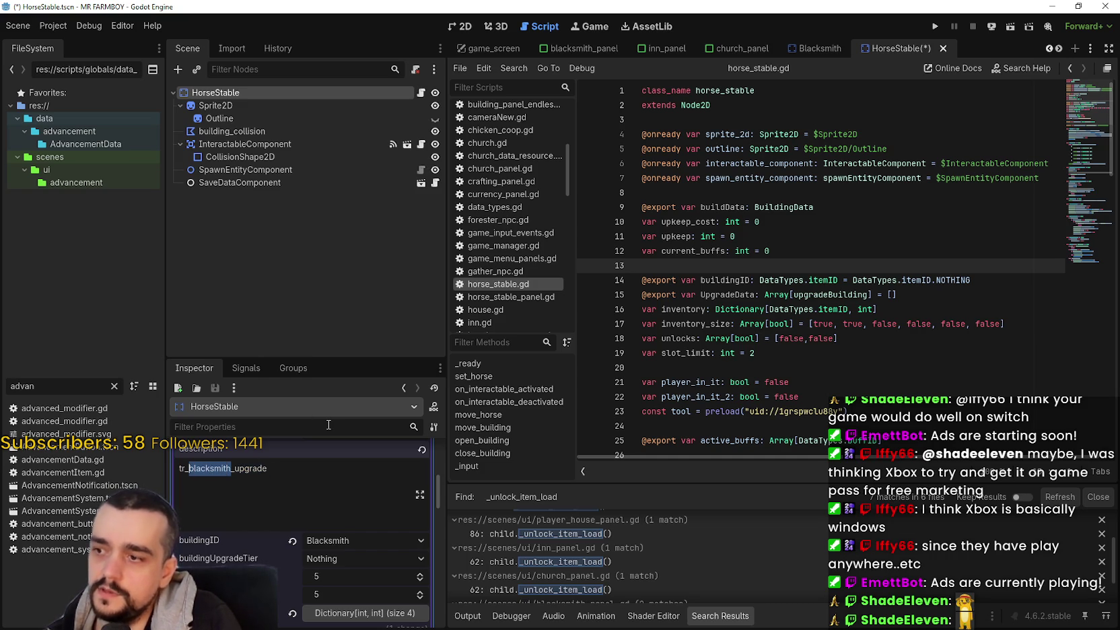
{"action": "key", "text": "BackSpace"}
{"action": "key", "text": "BackSpace"}
{"action": "key", "text": "BackSpace"}
{"action": "type", "text": "player_house"}
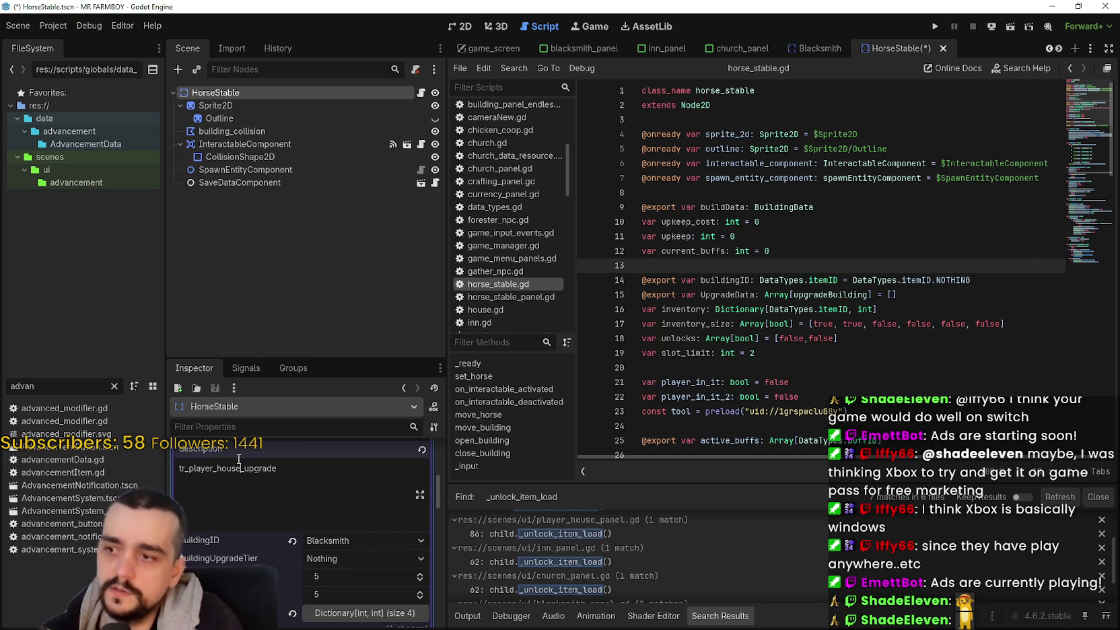
{"action": "key", "text": "ctrl+a"}
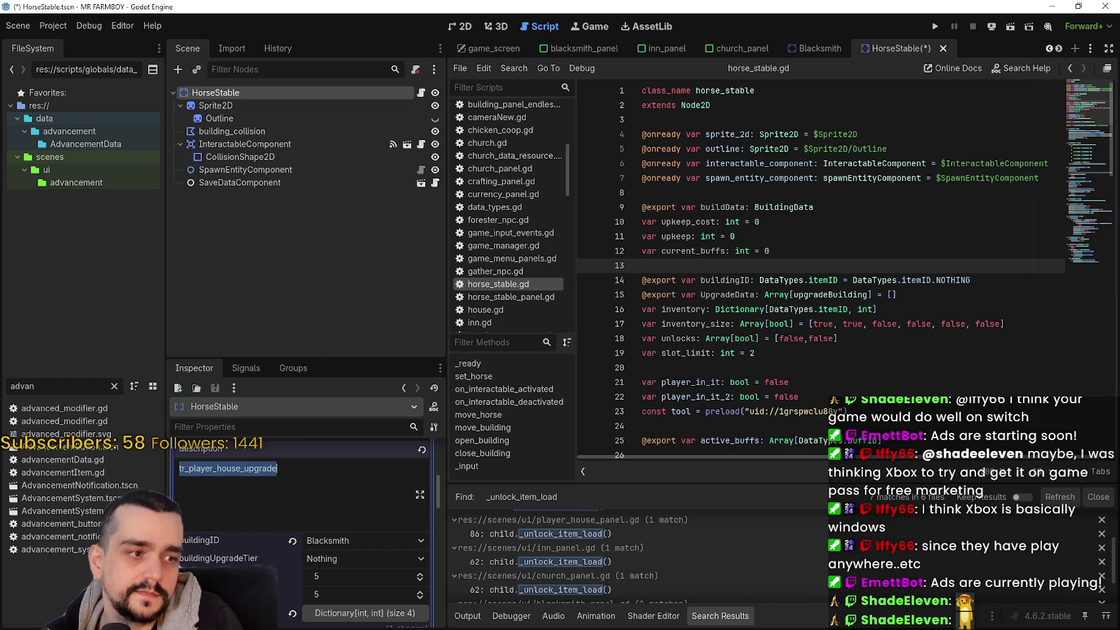
{"action": "key", "text": "alt+Tab"}
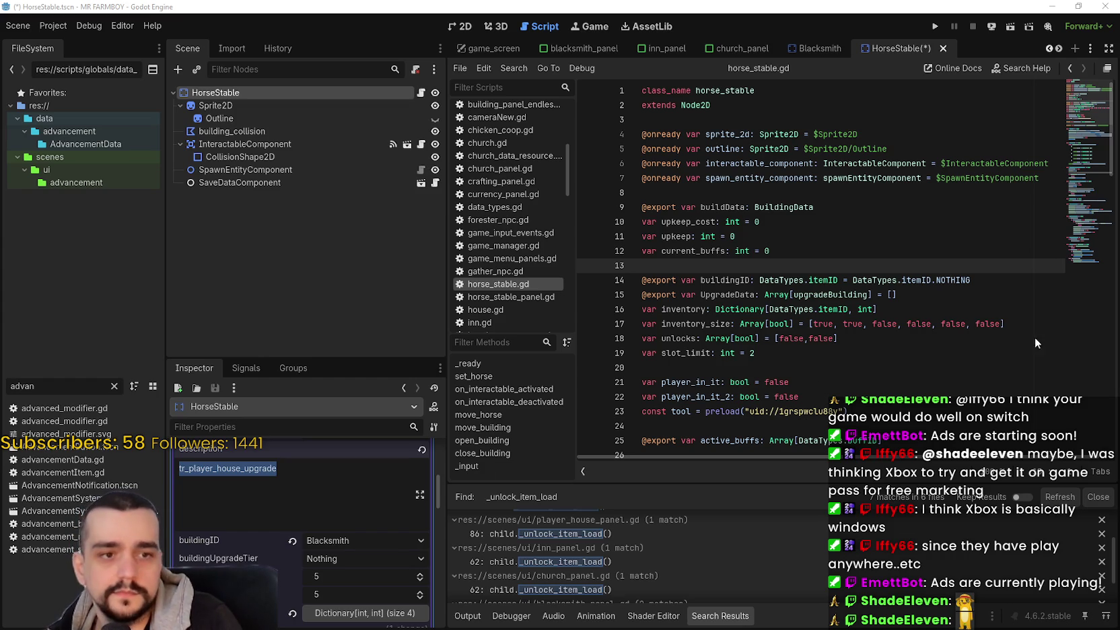
{"action": "left_click", "coordinate": [330, 498]}
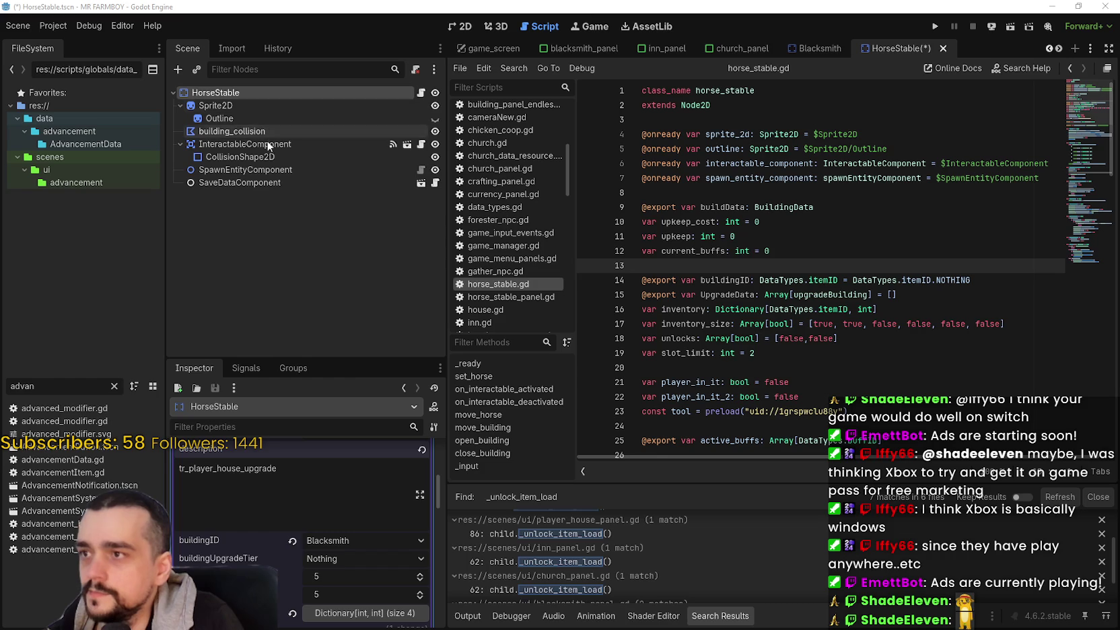
Step: Set the first upgrade's buildingID to Player House
{"action": "left_click", "coordinate": [339, 537]}
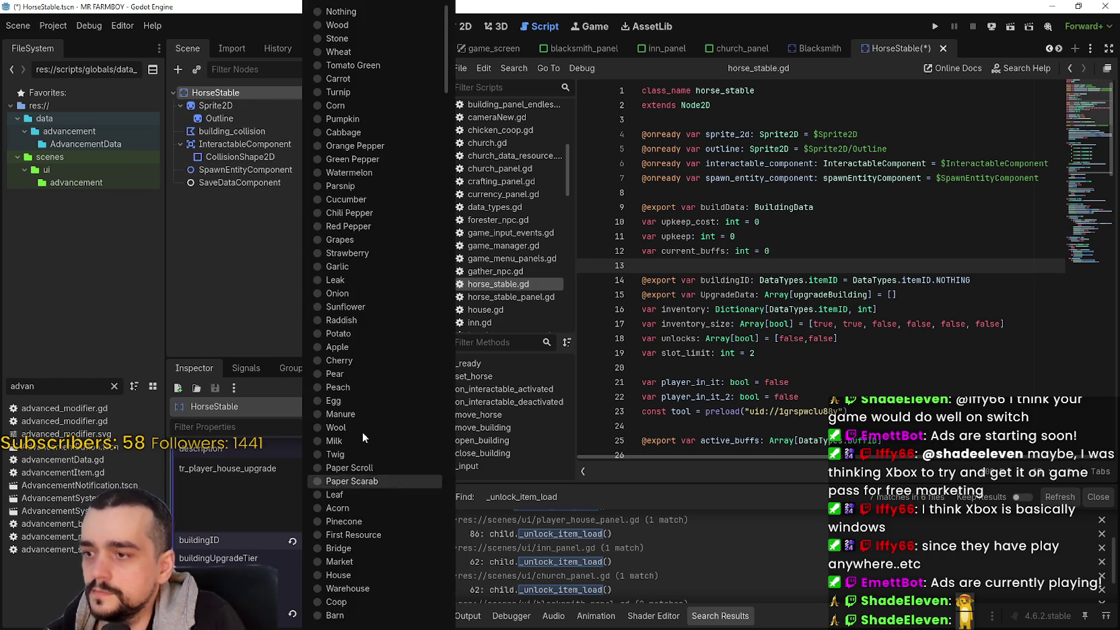
{"action": "scroll", "coordinate": [403, 336], "scroll_direction": "down", "scroll_amount": 15}
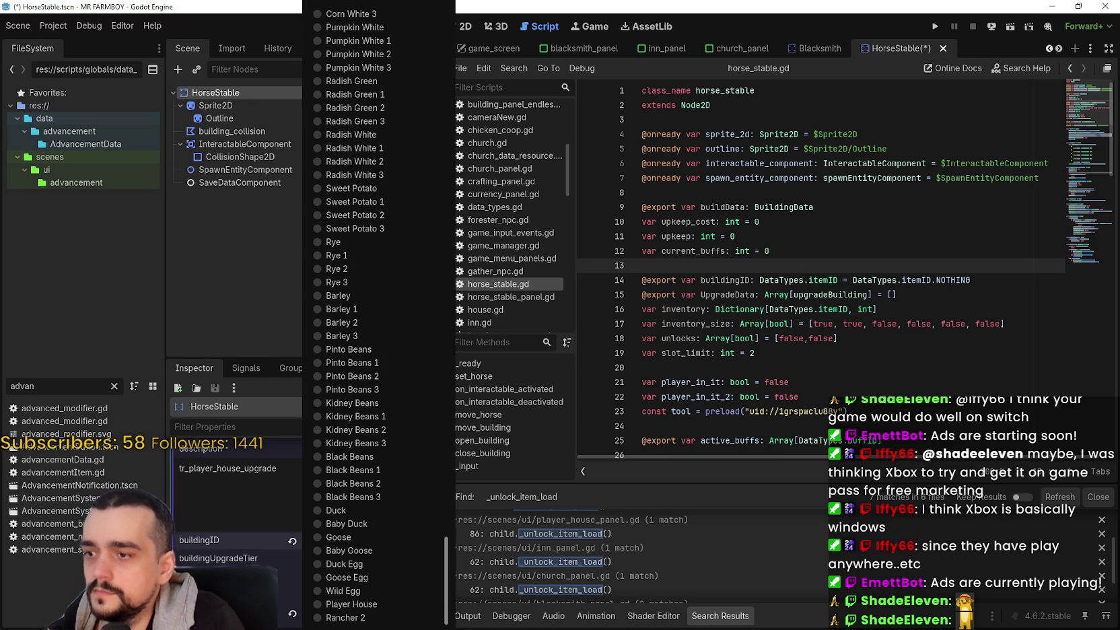
{"action": "left_click", "coordinate": [423, 599]}
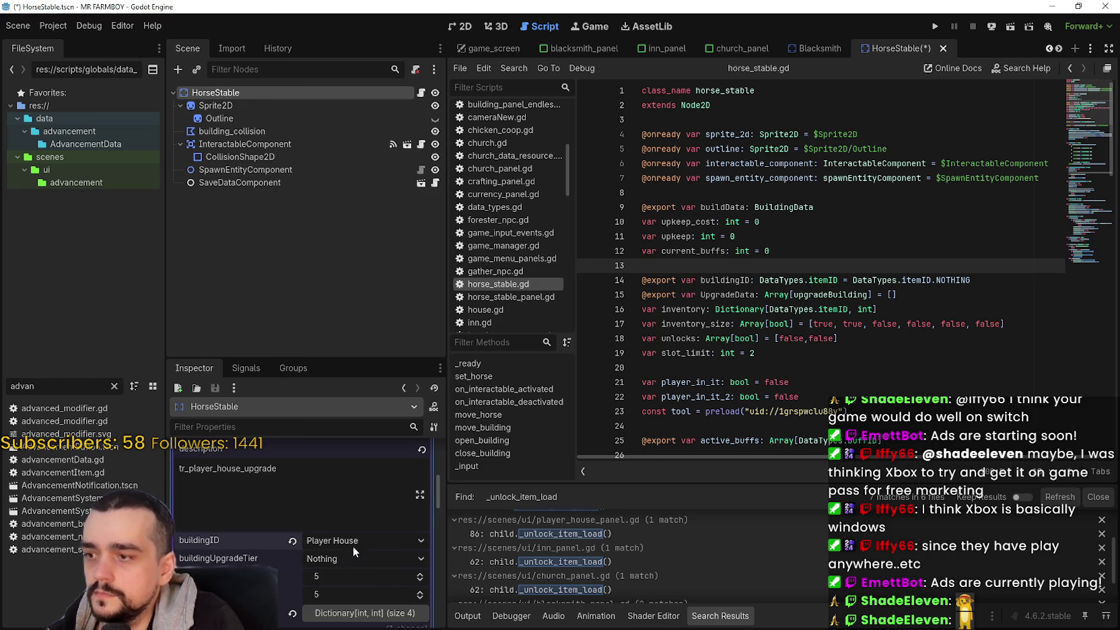
{"action": "scroll", "coordinate": [351, 546], "scroll_direction": "down", "scroll_amount": 2}
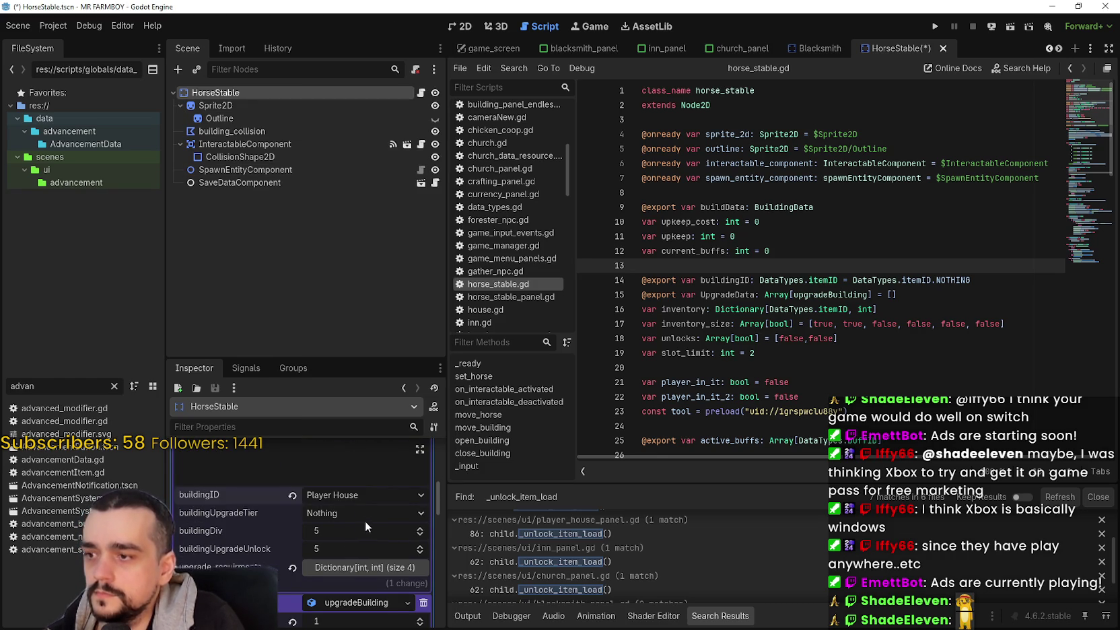
{"action": "scroll", "coordinate": [367, 525], "scroll_direction": "down", "scroll_amount": 2}
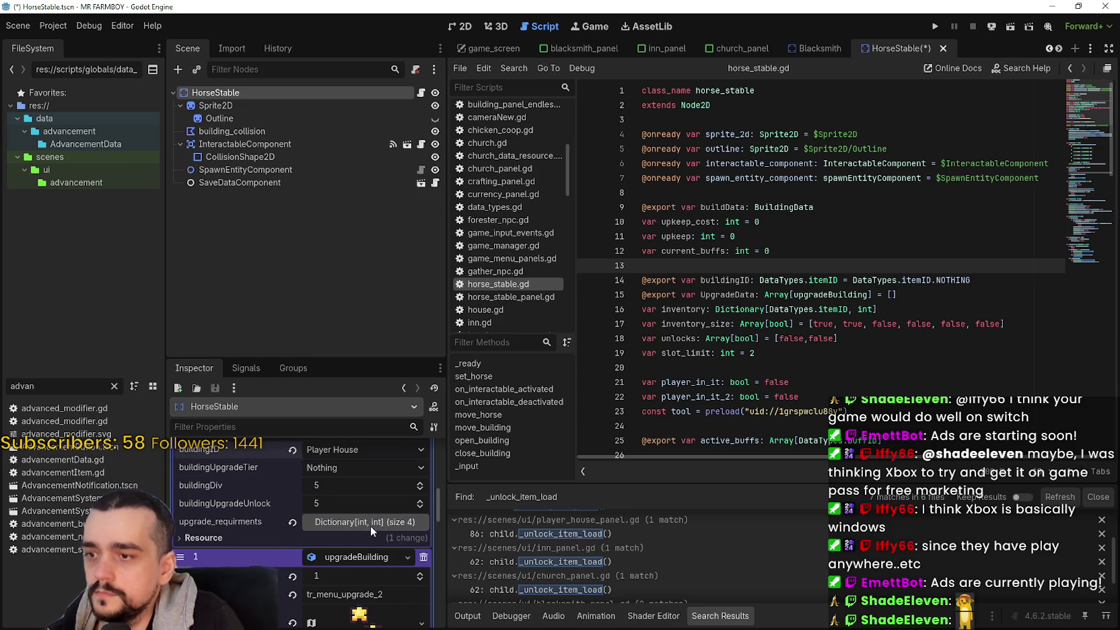
Step: Delete the Duck Egg and Copper requirements, leaving Wood and Stone at 250, and save
{"action": "left_click", "coordinate": [370, 526]}
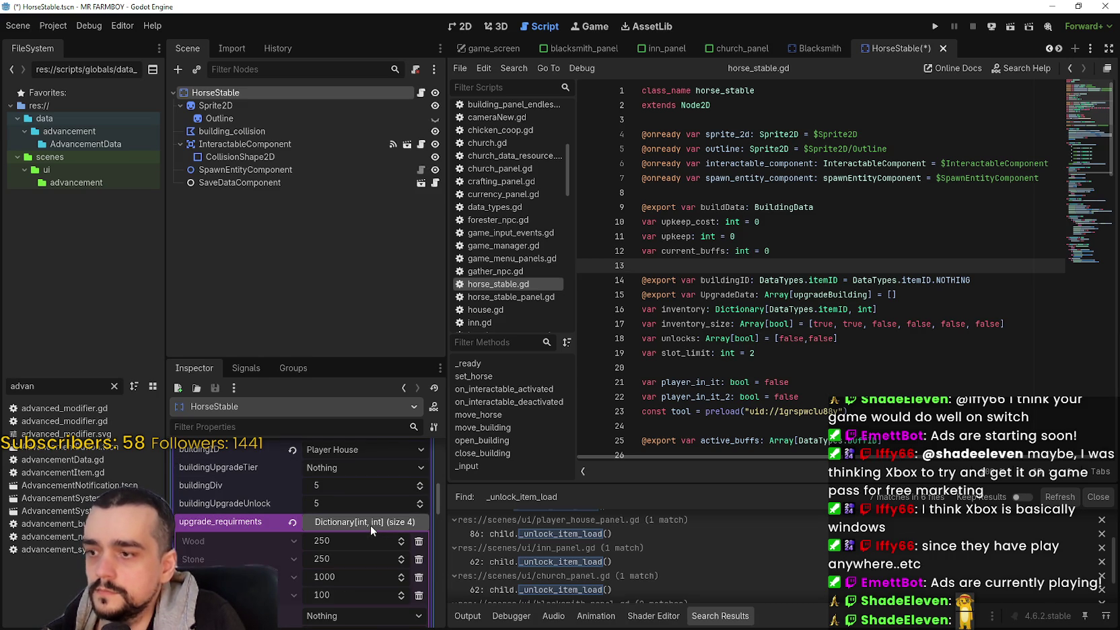
{"action": "scroll", "coordinate": [370, 525], "scroll_direction": "down", "scroll_amount": 2}
{"action": "scroll", "coordinate": [380, 586], "scroll_direction": "down", "scroll_amount": 2}
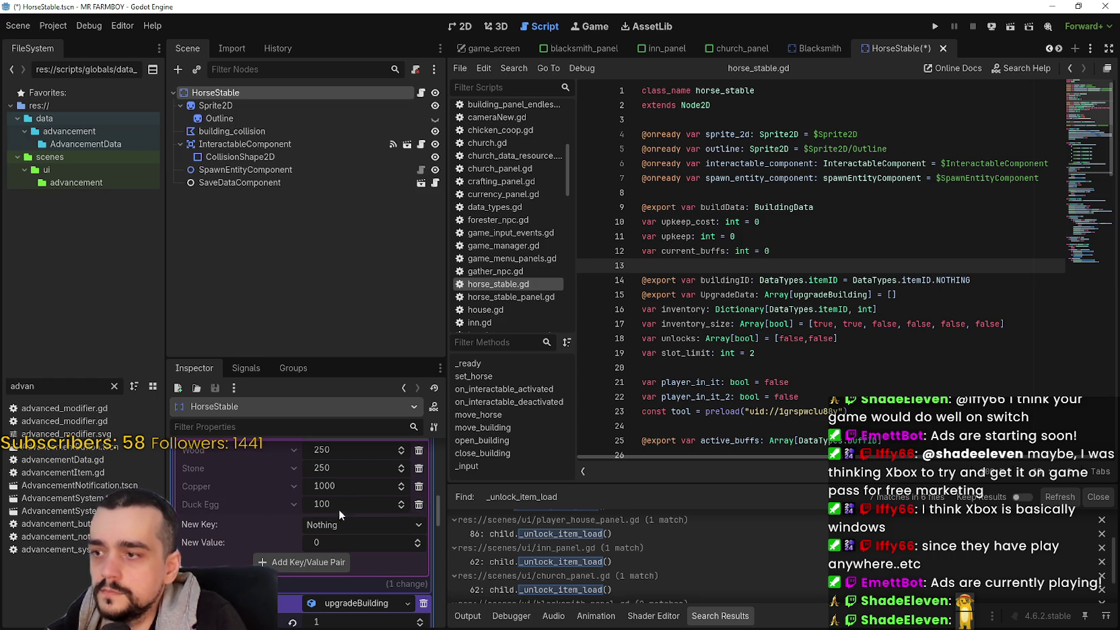
{"action": "left_click", "coordinate": [420, 506]}
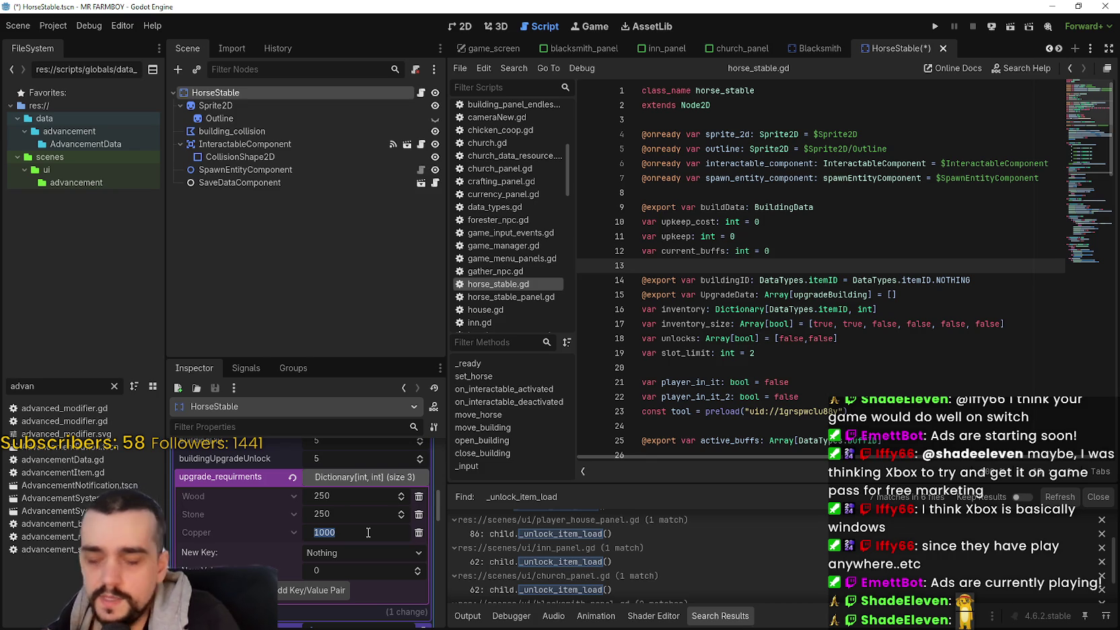
{"action": "type", "text": "100"}
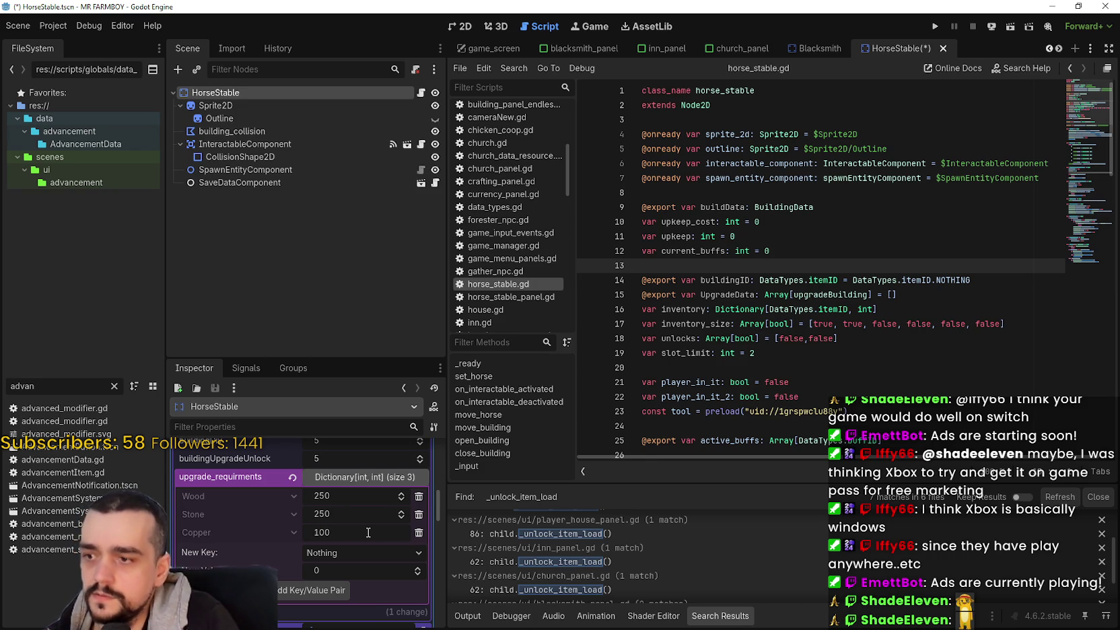
{"action": "key", "text": "BackSpace"}
{"action": "key", "text": "BackSpace"}
{"action": "key", "text": "BackSpace"}
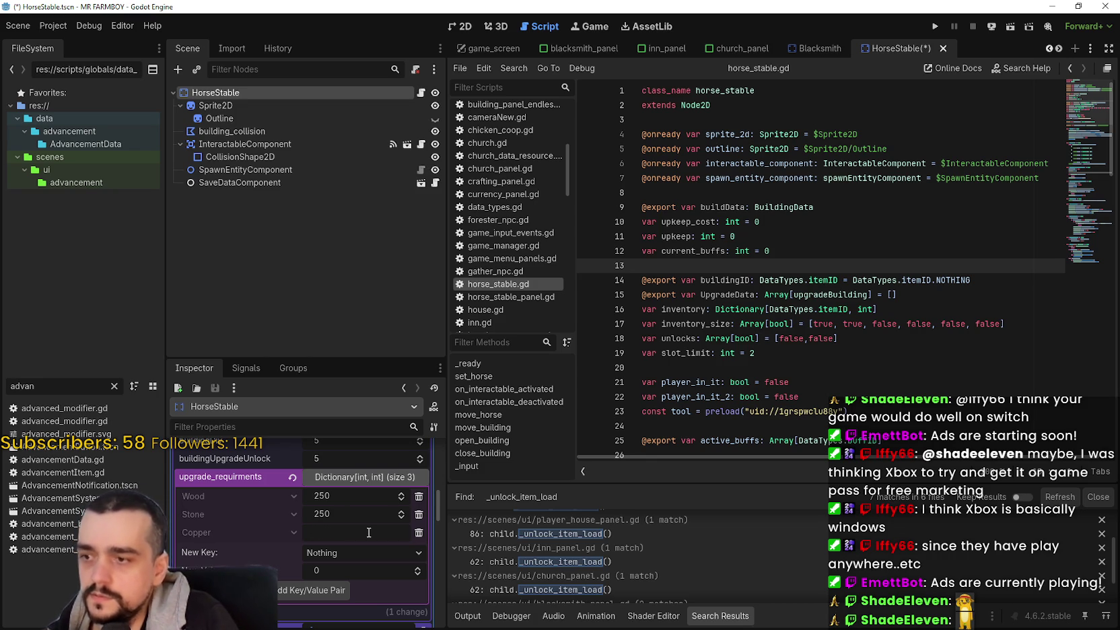
{"action": "left_click", "coordinate": [420, 533]}
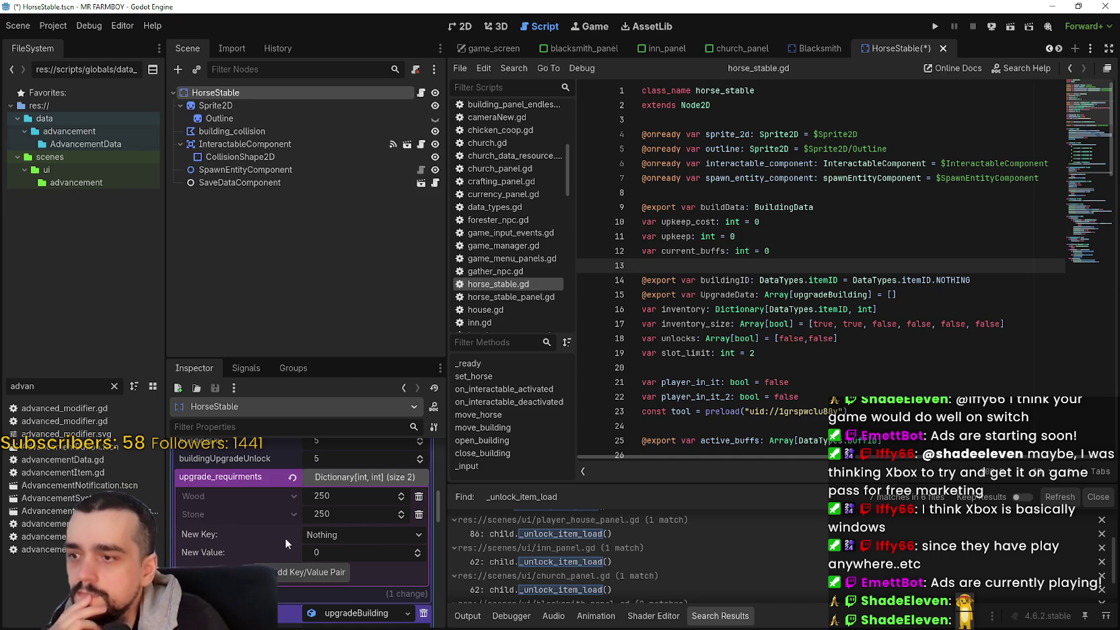
{"action": "key", "text": "ctrl+s"}
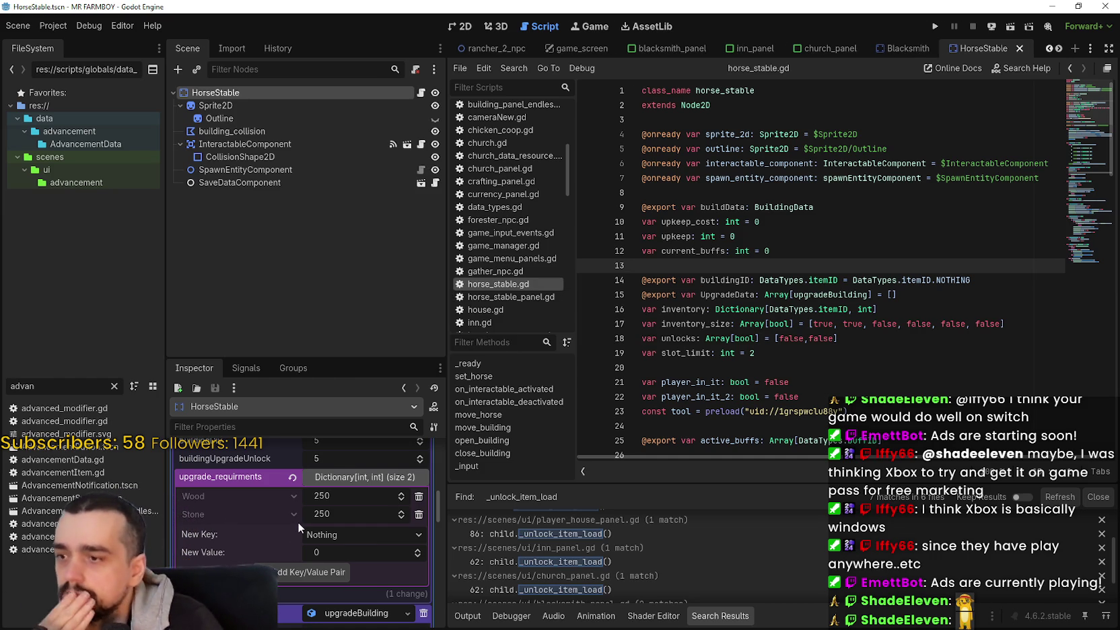
{"action": "scroll", "coordinate": [297, 520], "scroll_direction": "down", "scroll_amount": 2}
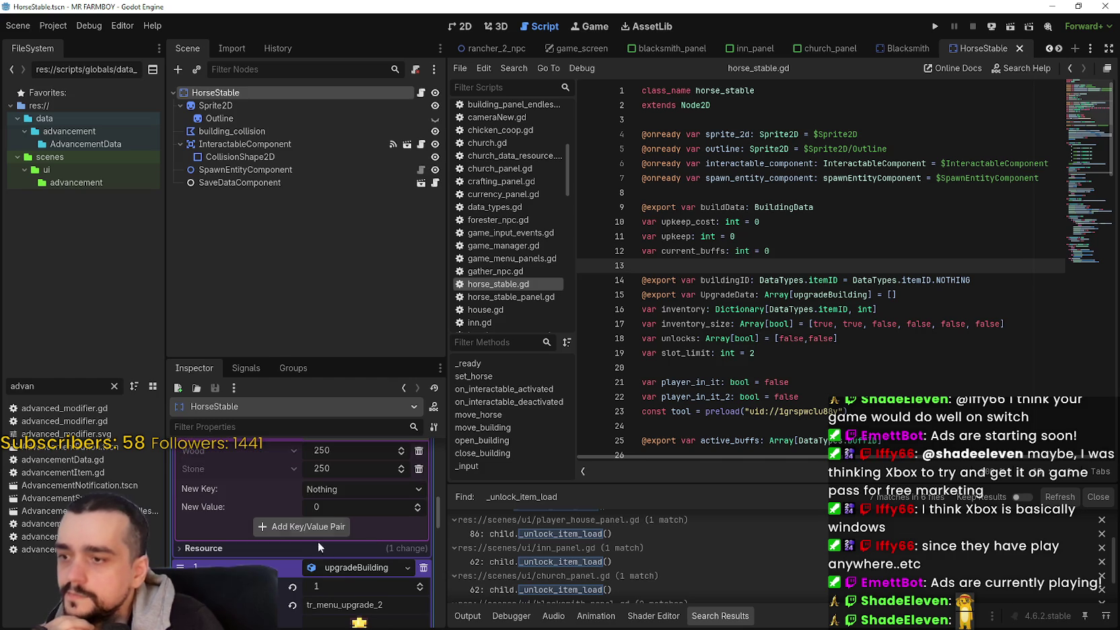
Step: Select the second upgrade's description text and save the scene
{"action": "right_click", "coordinate": [348, 567]}
{"action": "left_click", "coordinate": [333, 569]}
{"action": "scroll", "coordinate": [337, 562], "scroll_direction": "down", "scroll_amount": 5}
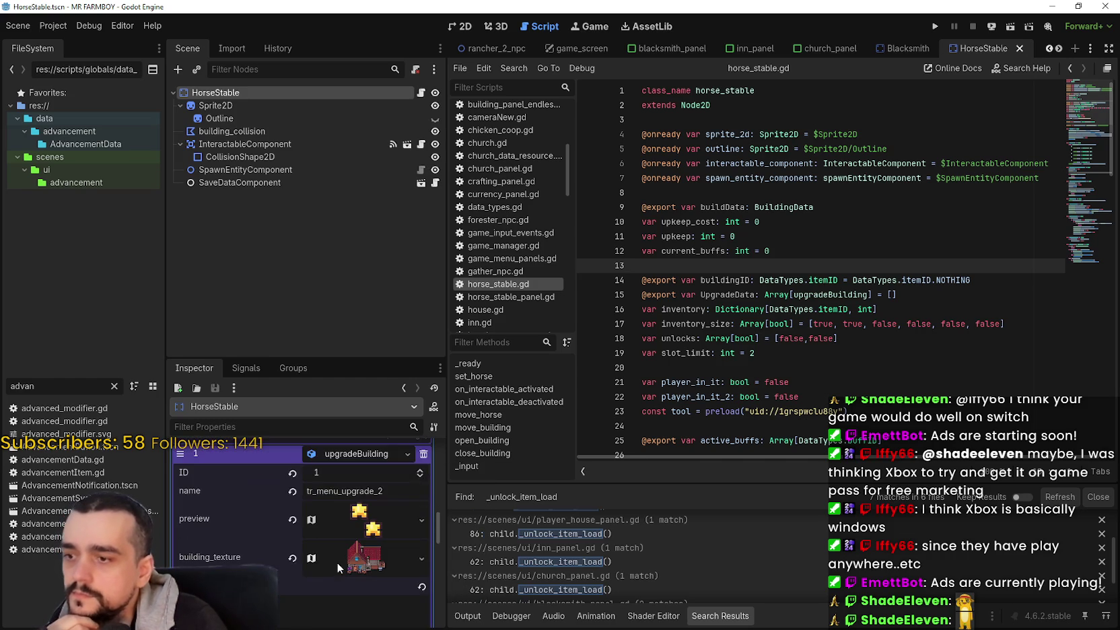
{"action": "scroll", "coordinate": [340, 556], "scroll_direction": "down", "scroll_amount": 4}
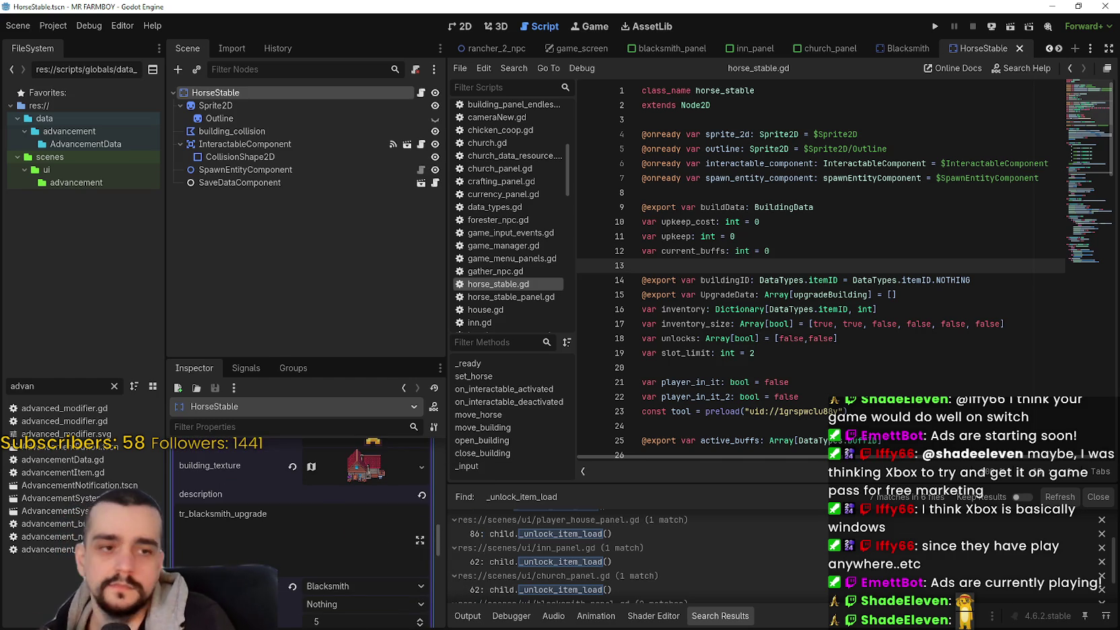
{"action": "double_click", "coordinate": [225, 515]}
{"action": "key", "text": "ctrl+s"}
Step: Frame the red-roofed house as the second upgrade's texture region: 992, 1120 at 144×128
{"action": "left_click", "coordinate": [364, 468]}
{"action": "scroll", "coordinate": [289, 532], "scroll_direction": "down", "scroll_amount": 2}
{"action": "scroll", "coordinate": [274, 534], "scroll_direction": "down", "scroll_amount": 2}
{"action": "left_click", "coordinate": [296, 534]}
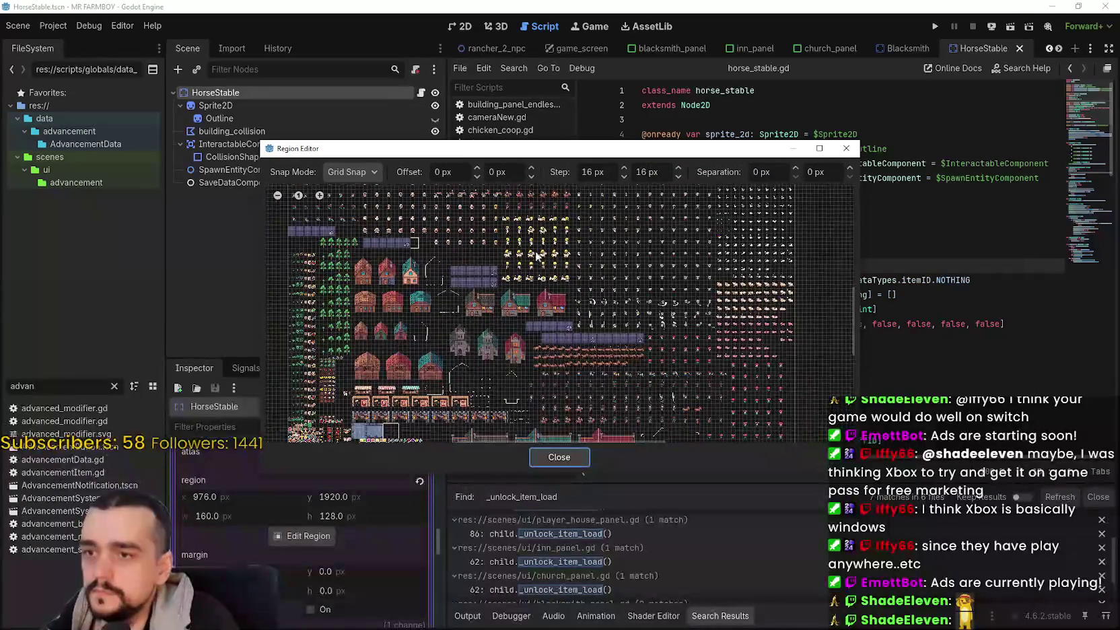
{"action": "scroll", "coordinate": [536, 298], "scroll_direction": "up", "scroll_amount": 4}
{"action": "mouse_move", "coordinate": [534, 363]}
{"action": "left_mouse_down"}
{"action": "mouse_move", "coordinate": [715, 221]}
{"action": "mouse_move", "coordinate": [700, 204]}
{"action": "left_mouse_up"}
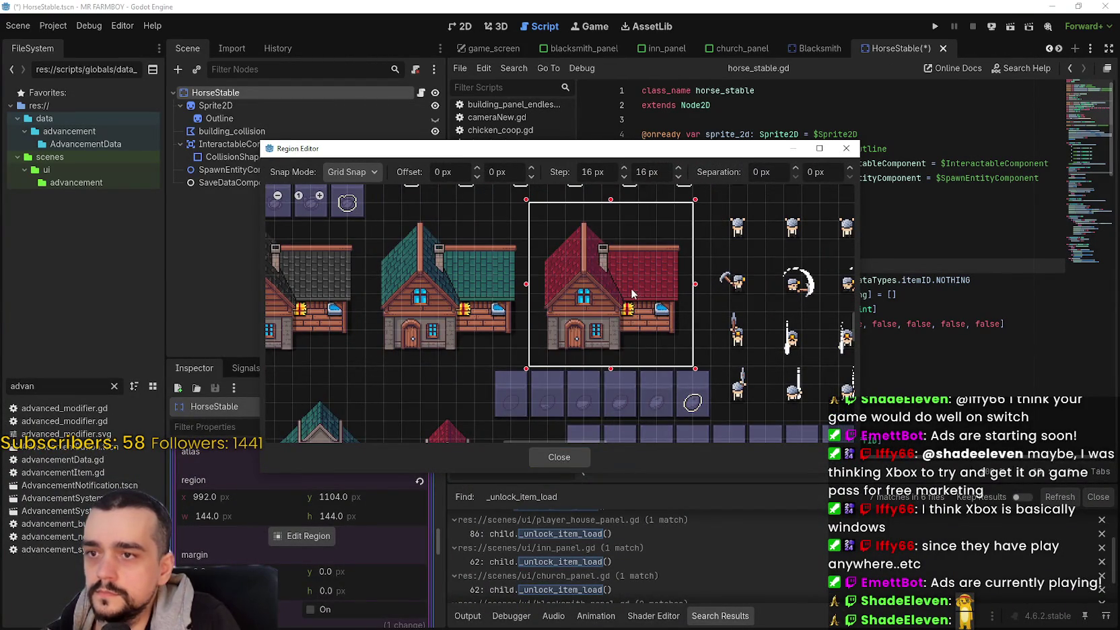
{"action": "scroll", "coordinate": [630, 282], "scroll_direction": "down", "scroll_amount": 1}
{"action": "left_click_drag", "start_coordinate": [615, 216], "coordinate": [615, 229]}
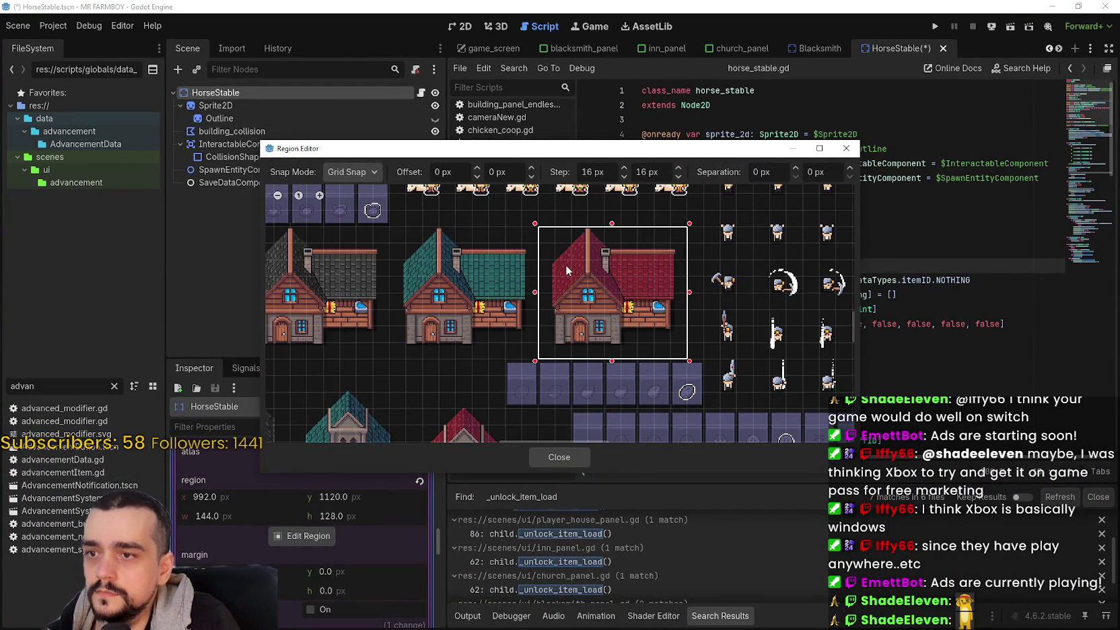
{"action": "scroll", "coordinate": [563, 291], "scroll_direction": "up", "scroll_amount": 2}
{"action": "scroll", "coordinate": [581, 299], "scroll_direction": "down", "scroll_amount": 1}
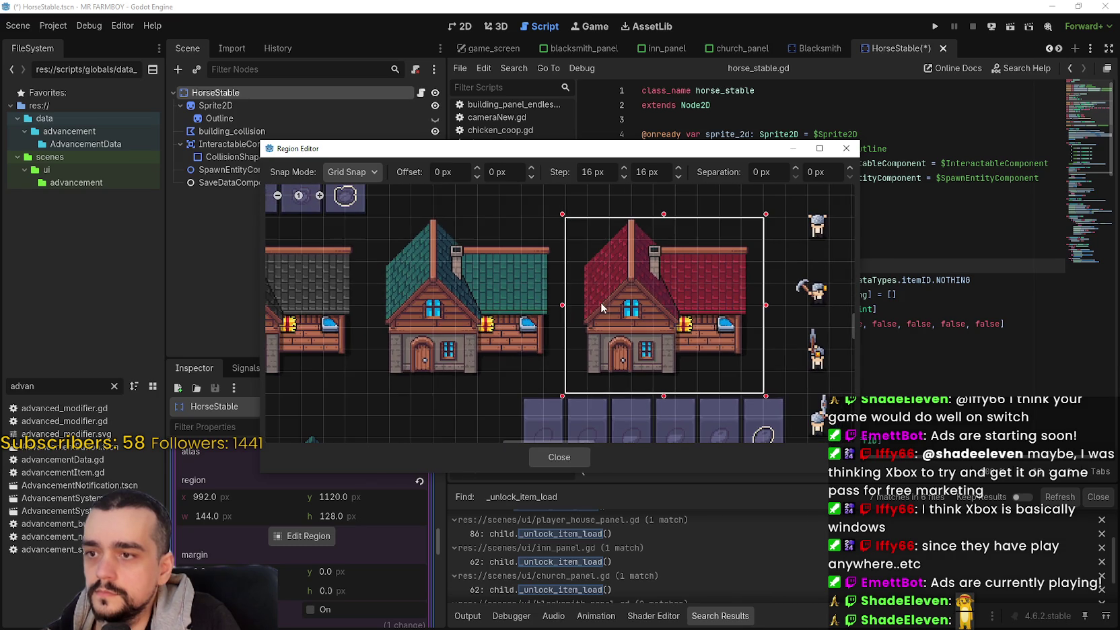
{"action": "left_click", "coordinate": [560, 457]}
{"action": "scroll", "coordinate": [334, 546], "scroll_direction": "up", "scroll_amount": 3}
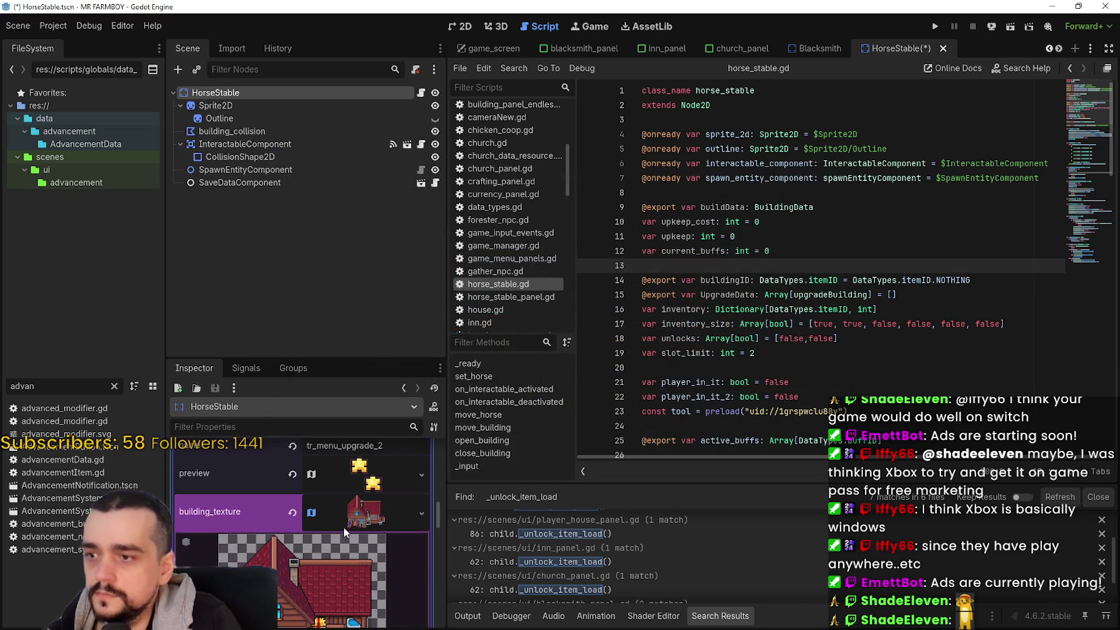
Step: Set the second upgrade's buildingID to Player House and save
{"action": "key", "text": "ctrl+s"}
{"action": "scroll", "coordinate": [348, 541], "scroll_direction": "down", "scroll_amount": 2}
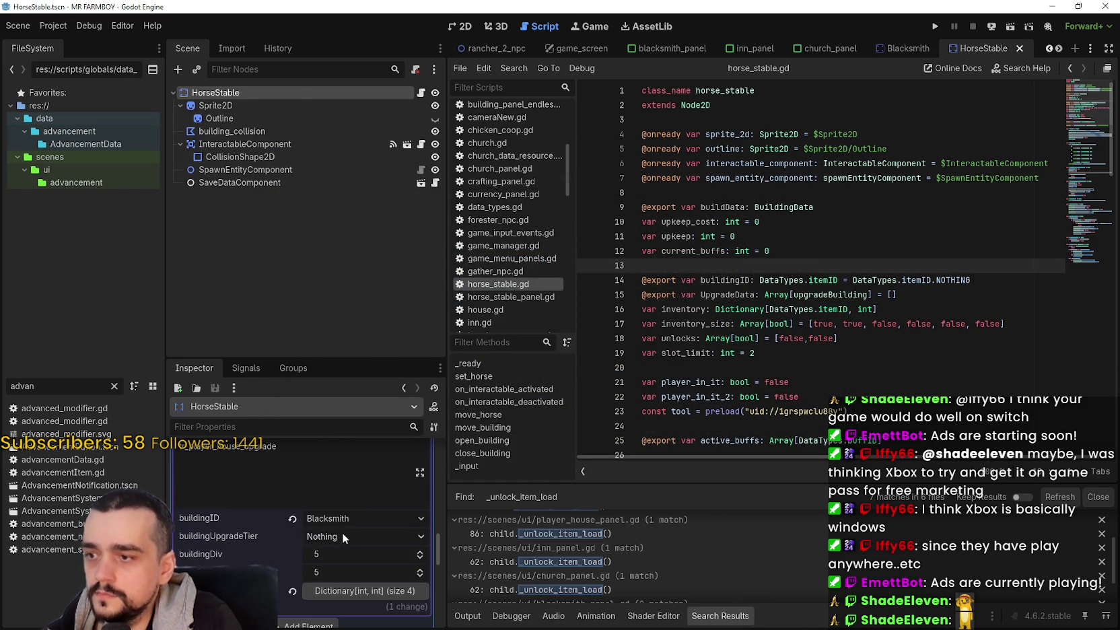
{"action": "left_click", "coordinate": [347, 521]}
{"action": "scroll", "coordinate": [424, 381], "scroll_direction": "down", "scroll_amount": 15}
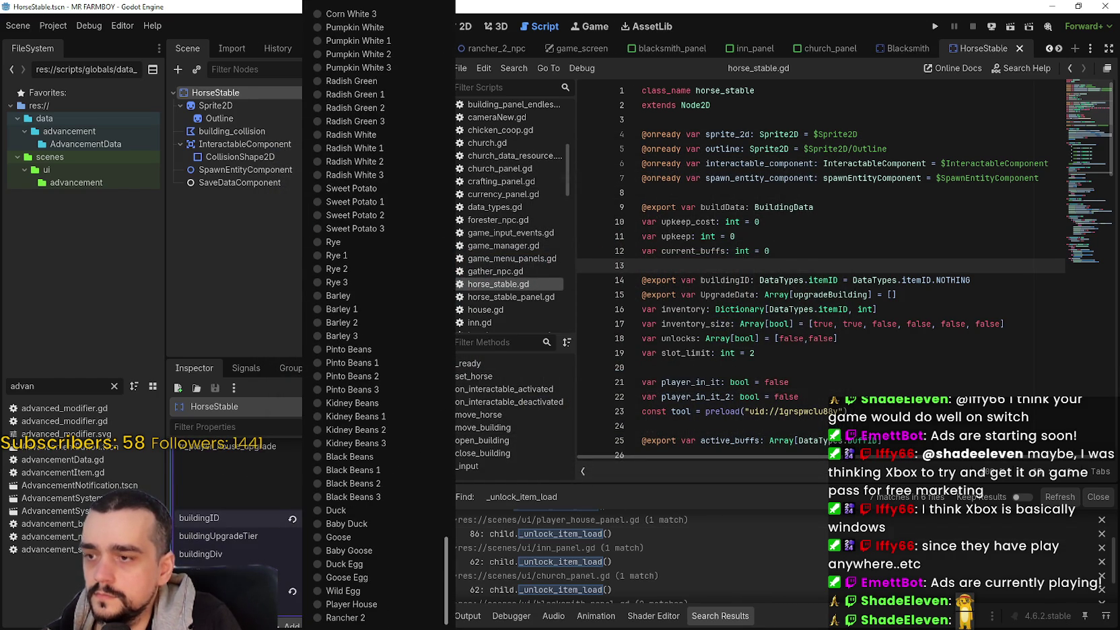
{"action": "left_click", "coordinate": [352, 604]}
{"action": "key", "text": "ctrl+s"}
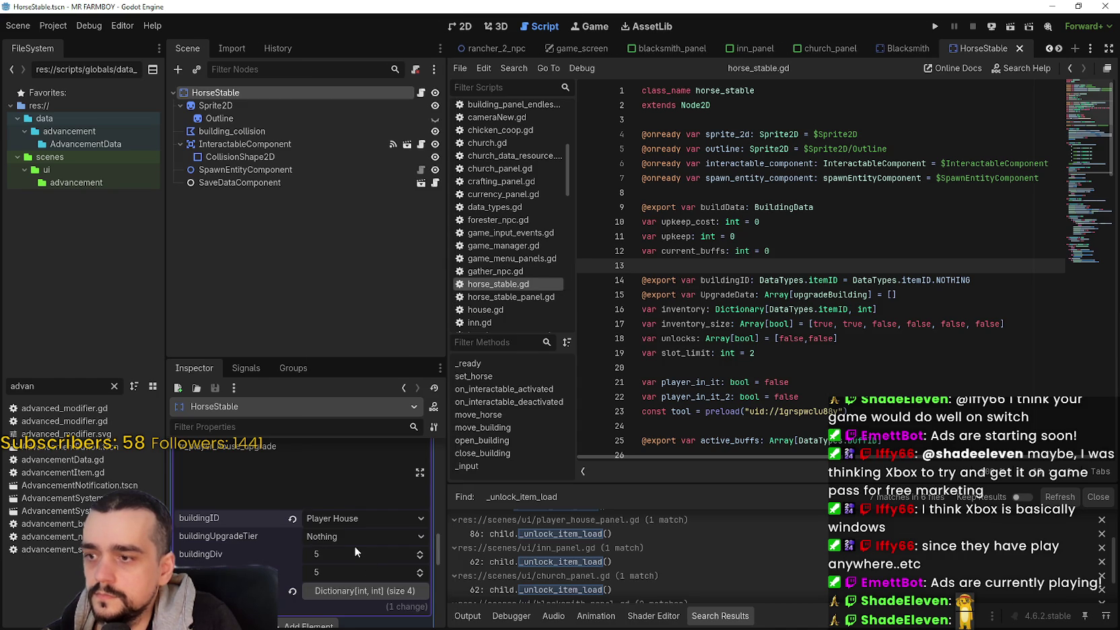
Step: Remove the Goose Egg and Copper requirements from the upgrade and save
{"action": "scroll", "coordinate": [356, 546], "scroll_direction": "down", "scroll_amount": 2}
{"action": "left_click", "coordinate": [354, 551]}
{"action": "scroll", "coordinate": [336, 566], "scroll_direction": "down", "scroll_amount": 2}
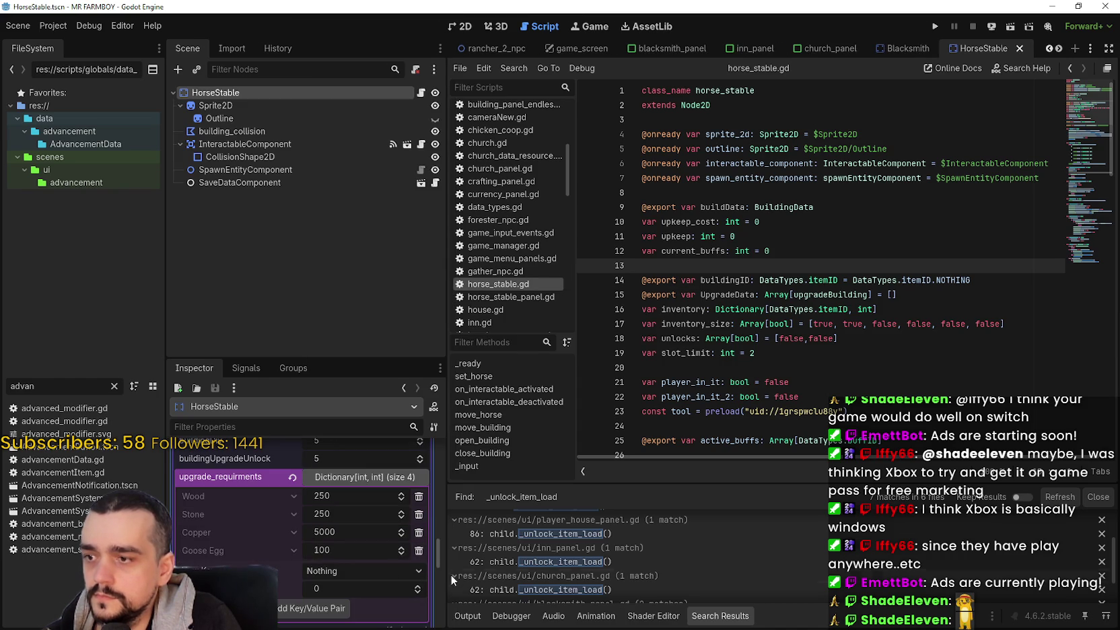
{"action": "left_click", "coordinate": [425, 549]}
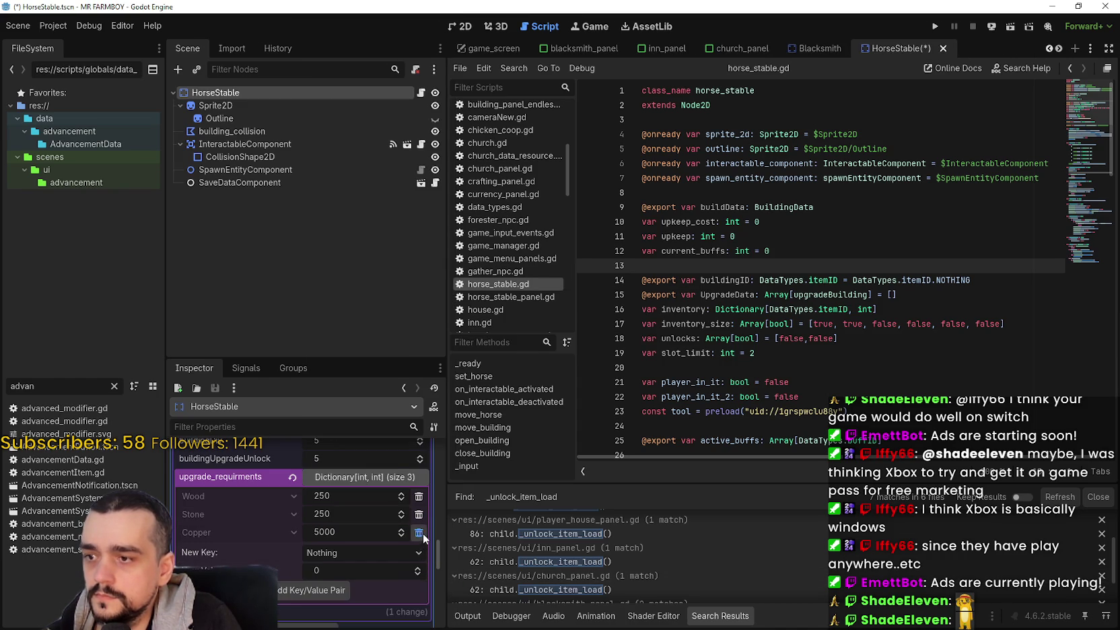
{"action": "left_click", "coordinate": [421, 533]}
{"action": "key", "text": "ctrl+s"}
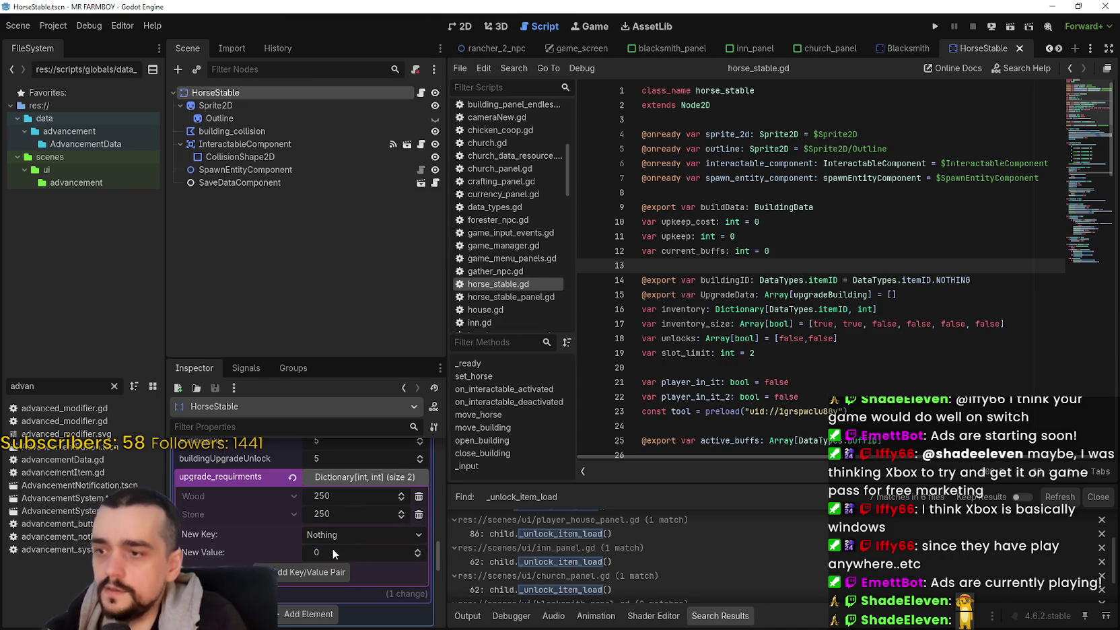
Step: Raise the Wood requirement to 750 and save the HorseStable scene
{"action": "scroll", "coordinate": [330, 549], "scroll_direction": "up", "scroll_amount": 2}
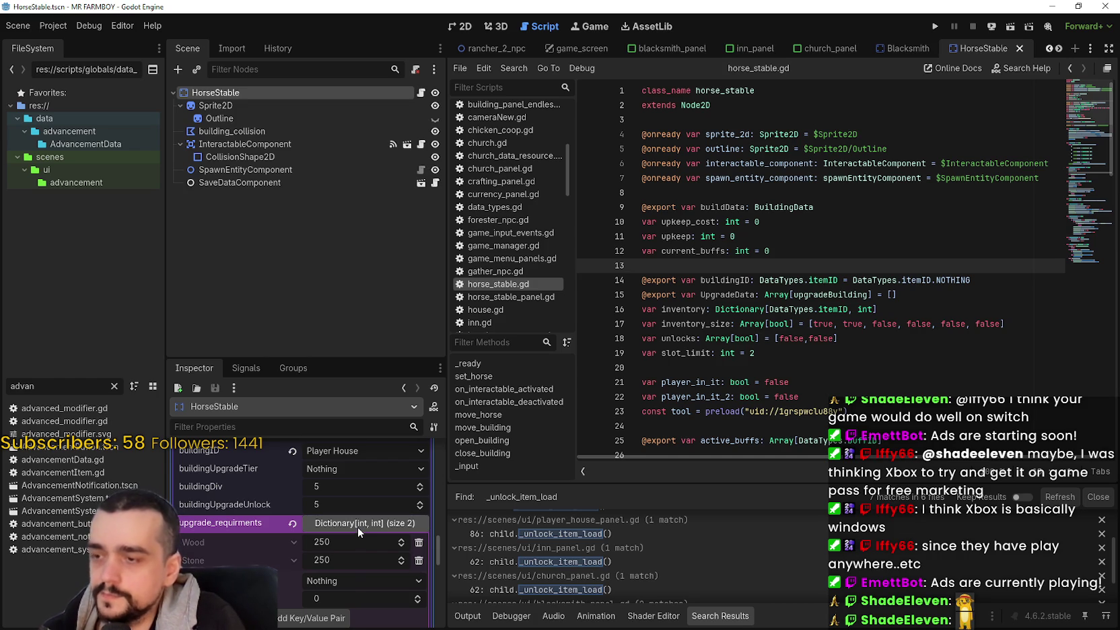
{"action": "scroll", "coordinate": [347, 575], "scroll_direction": "up", "scroll_amount": 3}
{"action": "scroll", "coordinate": [346, 576], "scroll_direction": "down", "scroll_amount": 5}
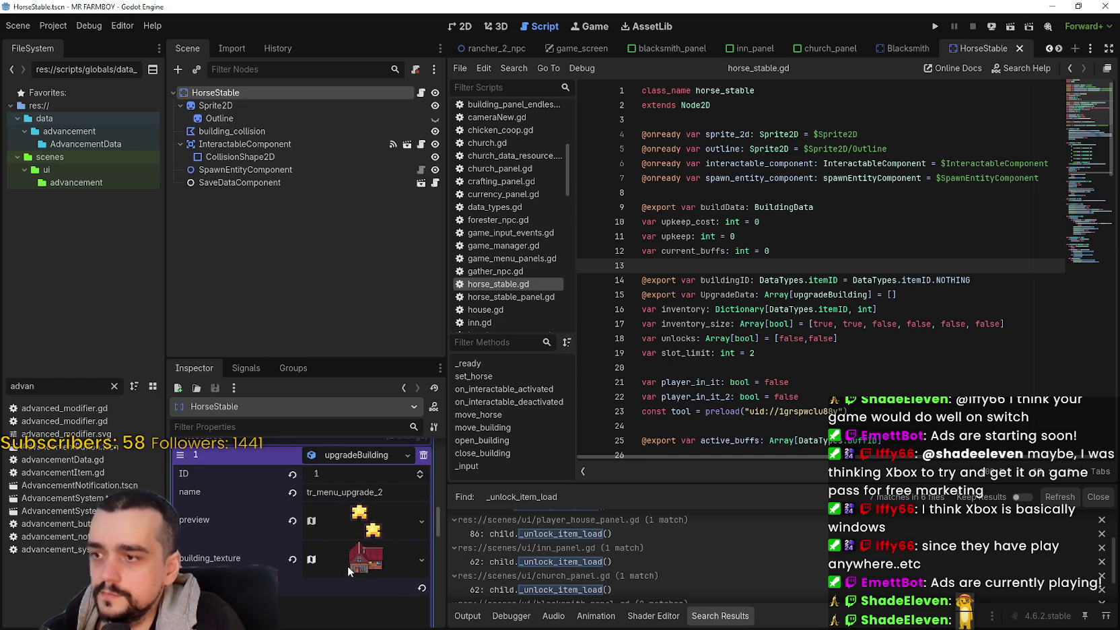
{"action": "scroll", "coordinate": [346, 552], "scroll_direction": "down", "scroll_amount": 1}
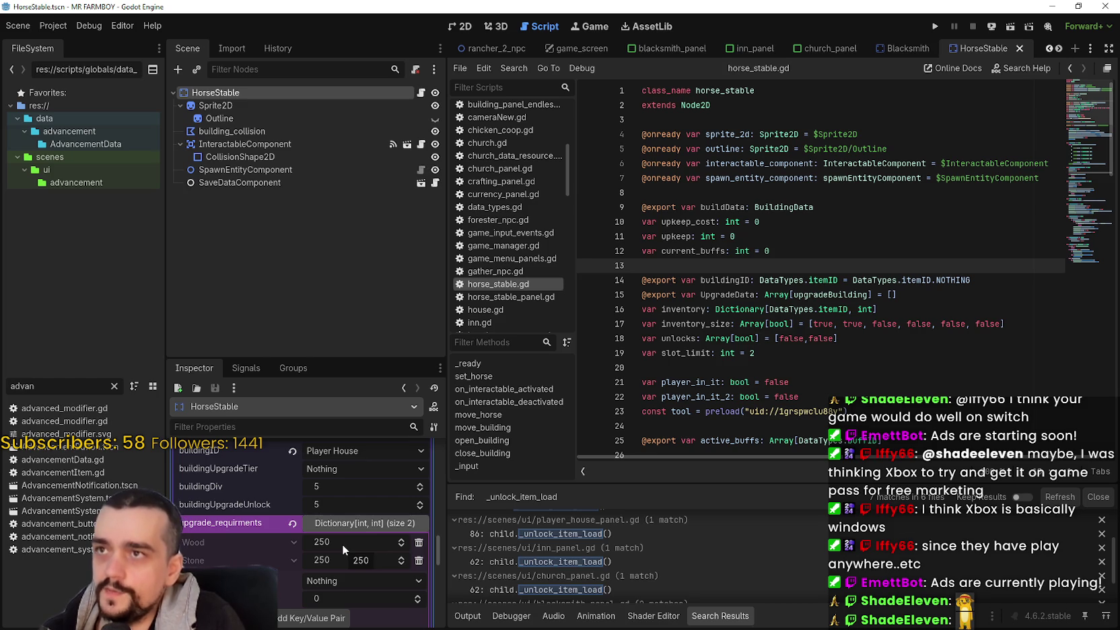
{"action": "left_click", "coordinate": [329, 543]}
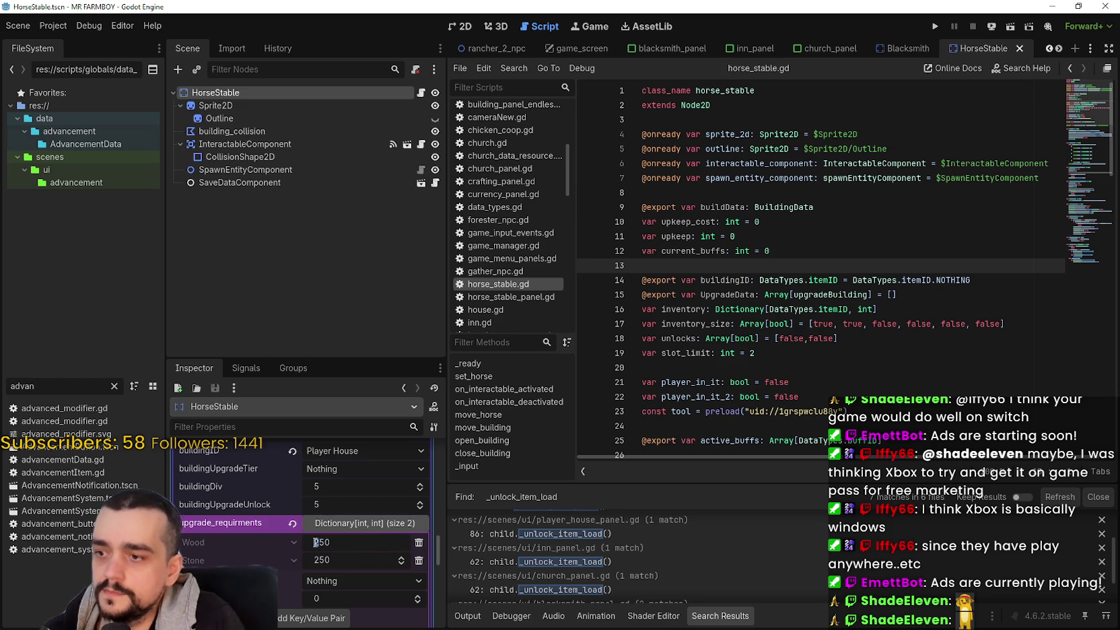
{"action": "type", "text": "7"}
{"action": "left_click", "coordinate": [343, 566]}
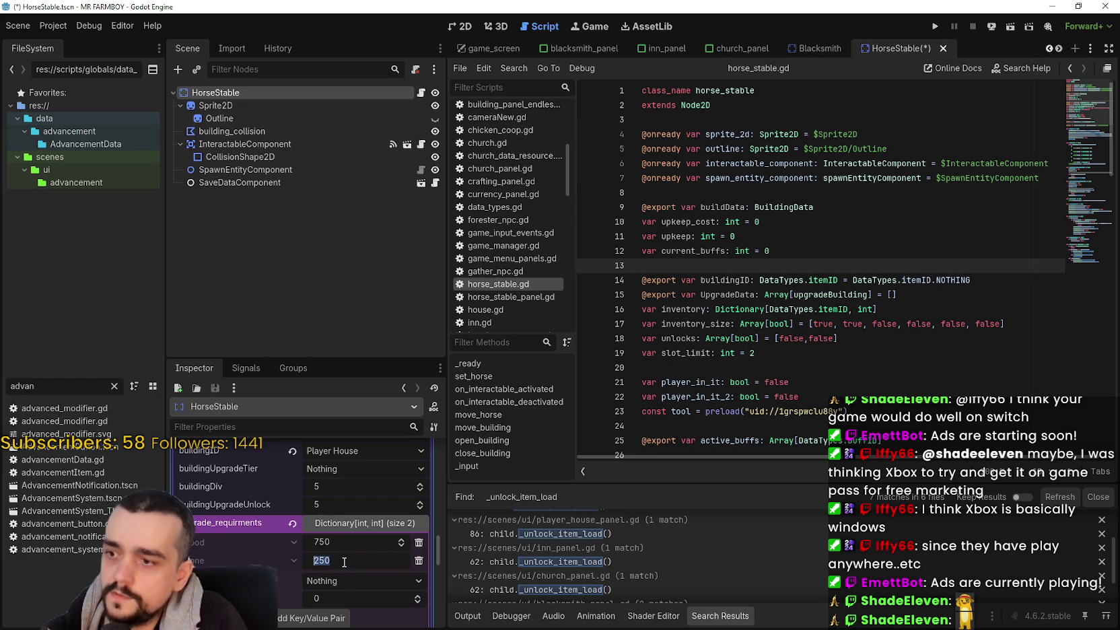
{"action": "type", "text": "750"}
{"action": "key", "text": "ctrl+s"}
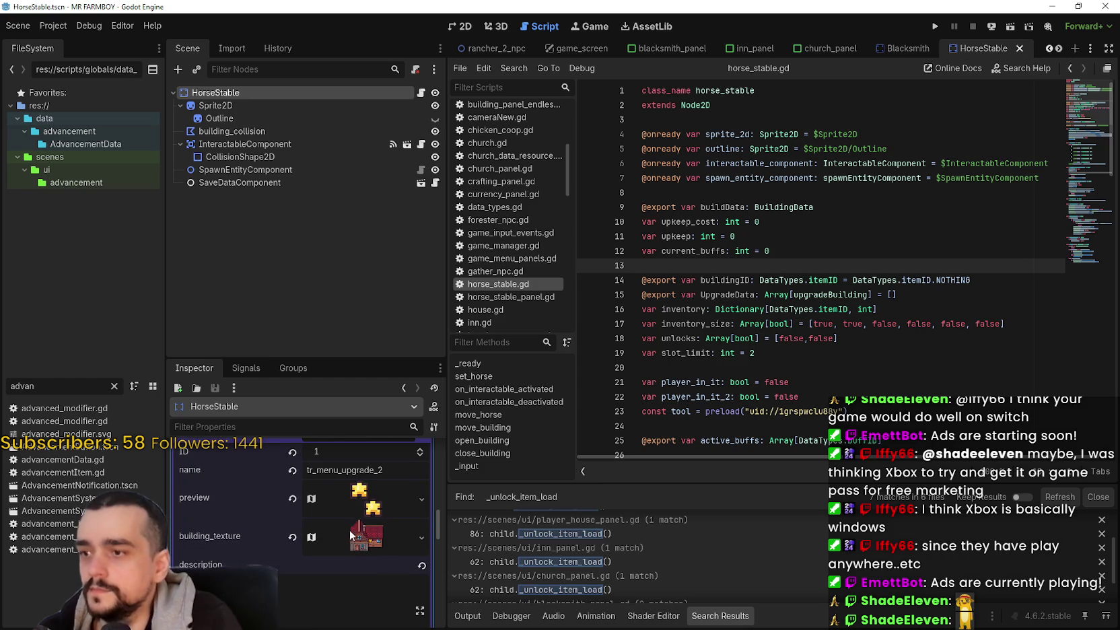
{"action": "scroll", "coordinate": [365, 546], "scroll_direction": "up", "scroll_amount": 5}
{"action": "scroll", "coordinate": [352, 543], "scroll_direction": "down", "scroll_amount": 4}
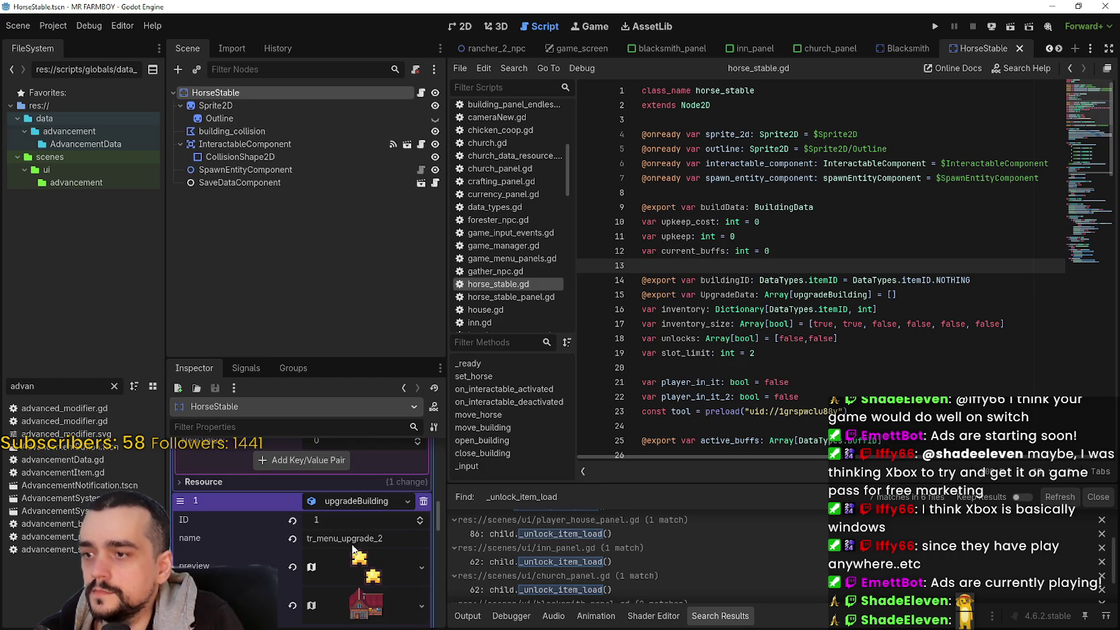
{"action": "scroll", "coordinate": [355, 508], "scroll_direction": "down", "scroll_amount": 5}
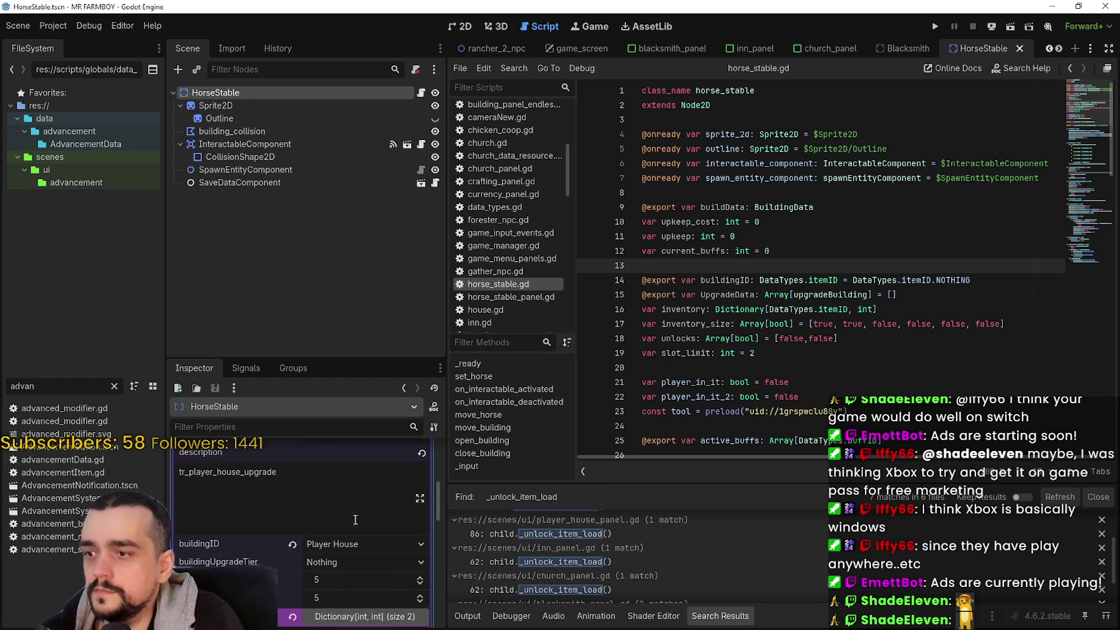
{"action": "scroll", "coordinate": [355, 575], "scroll_direction": "up", "scroll_amount": 5}
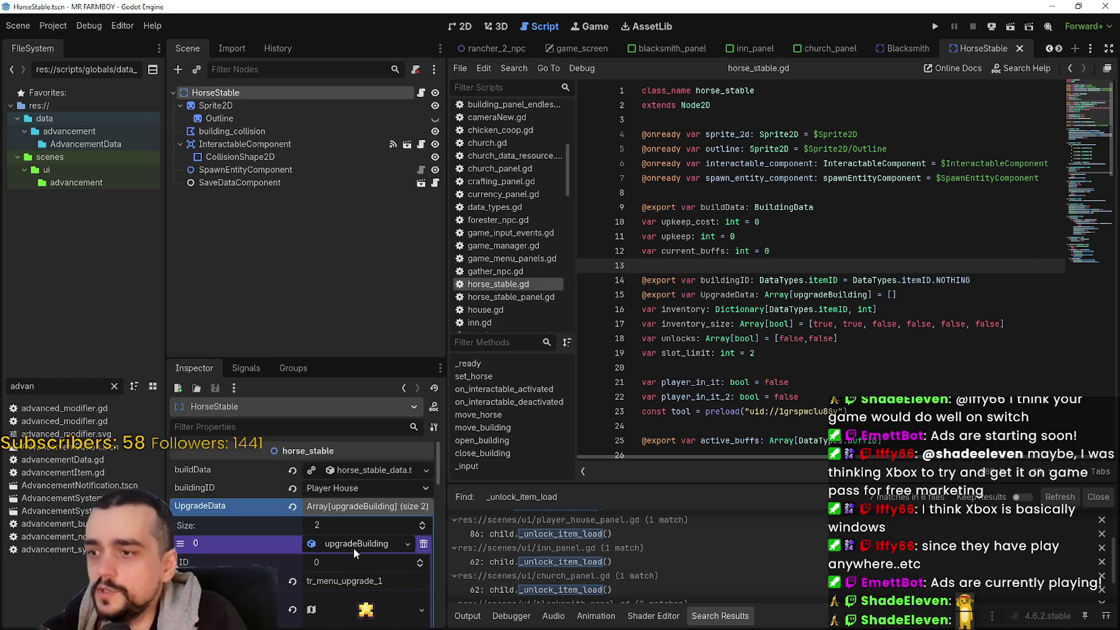
Step: Collapse the first upgrade, save, keep building_type House T, and fold away buildData
{"action": "left_click", "coordinate": [364, 542]}
{"action": "key", "text": "ctrl+s"}
{"action": "left_click", "coordinate": [367, 472]}
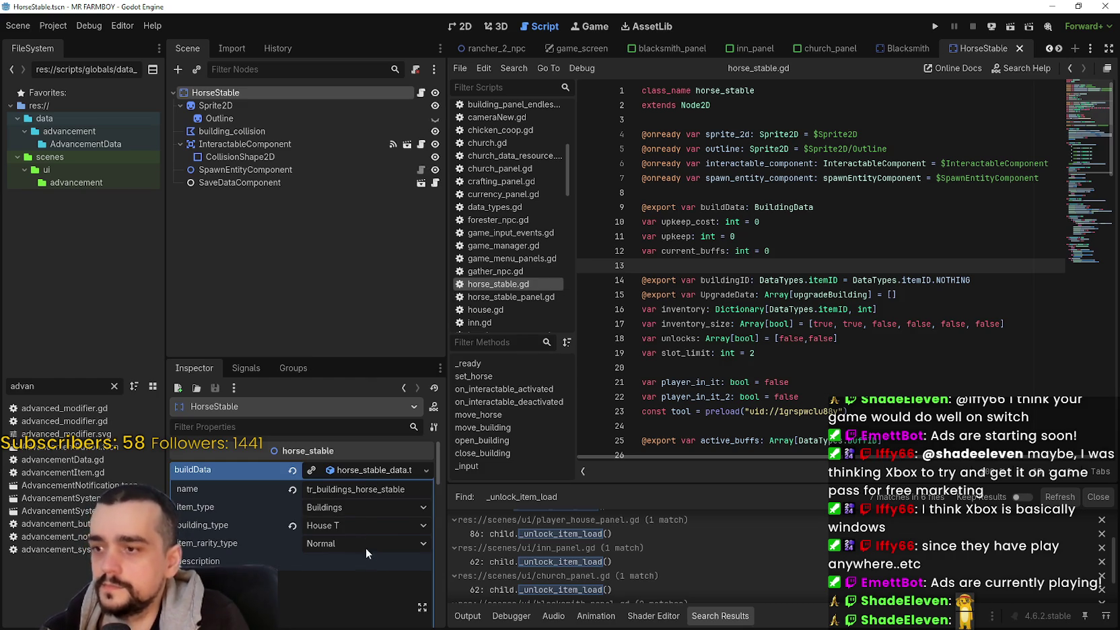
{"action": "left_click", "coordinate": [381, 523]}
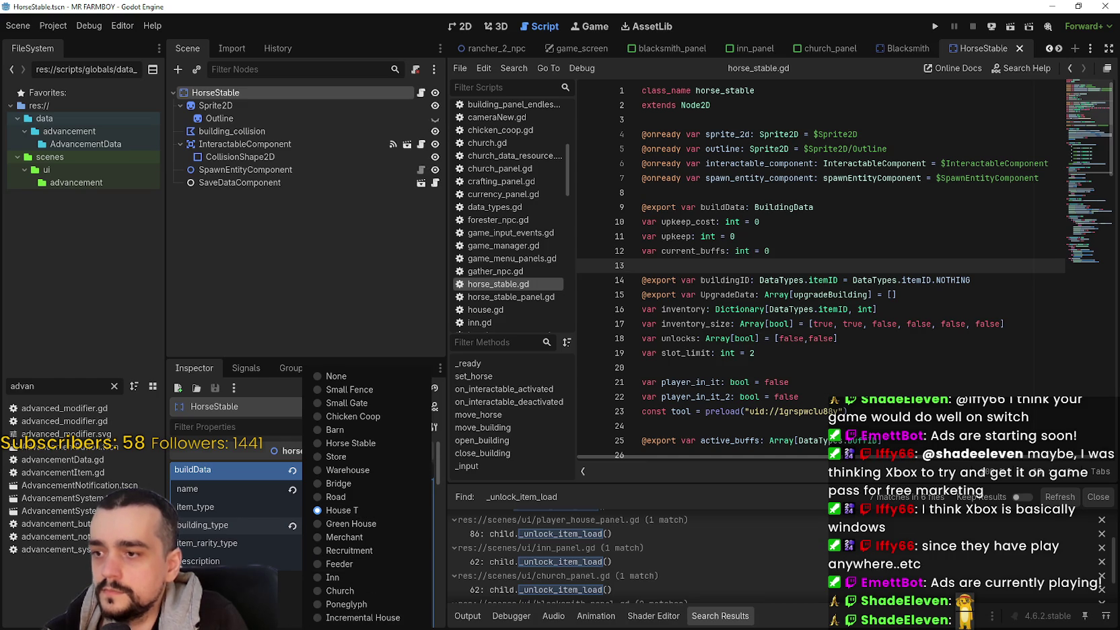
{"action": "key", "text": "Escape"}
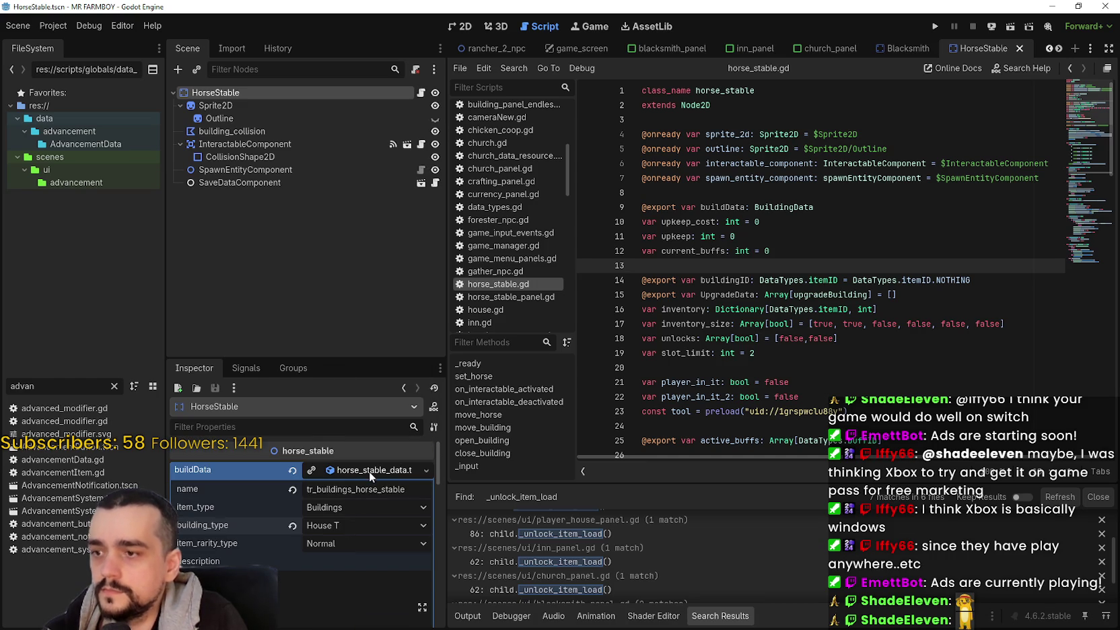
{"action": "left_click", "coordinate": [356, 526]}
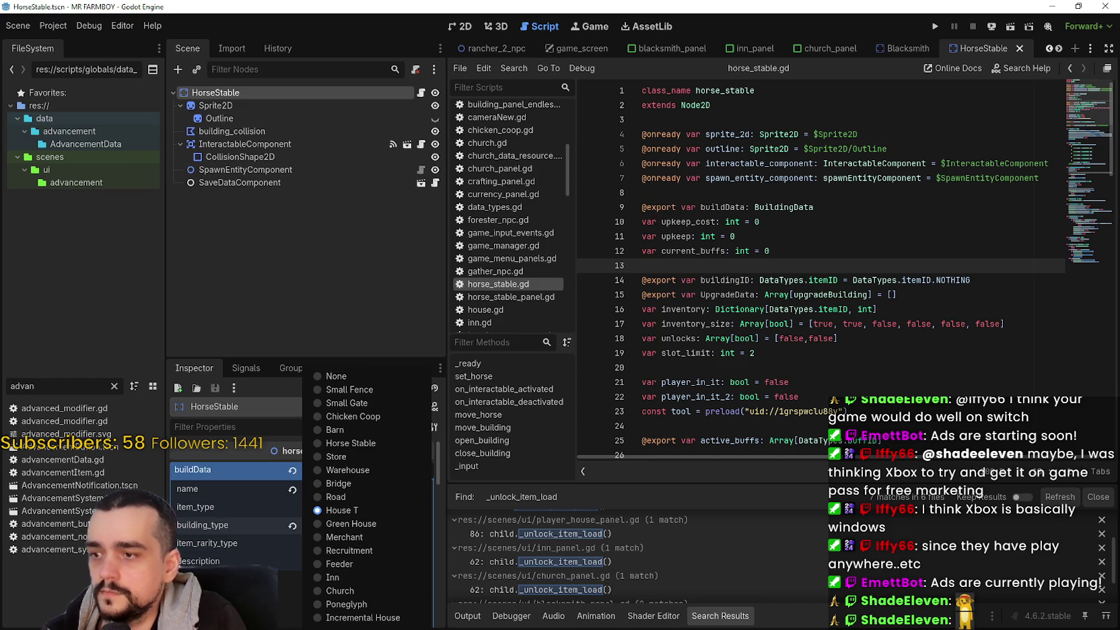
{"action": "left_click", "coordinate": [277, 577]}
{"action": "left_click", "coordinate": [378, 472]}
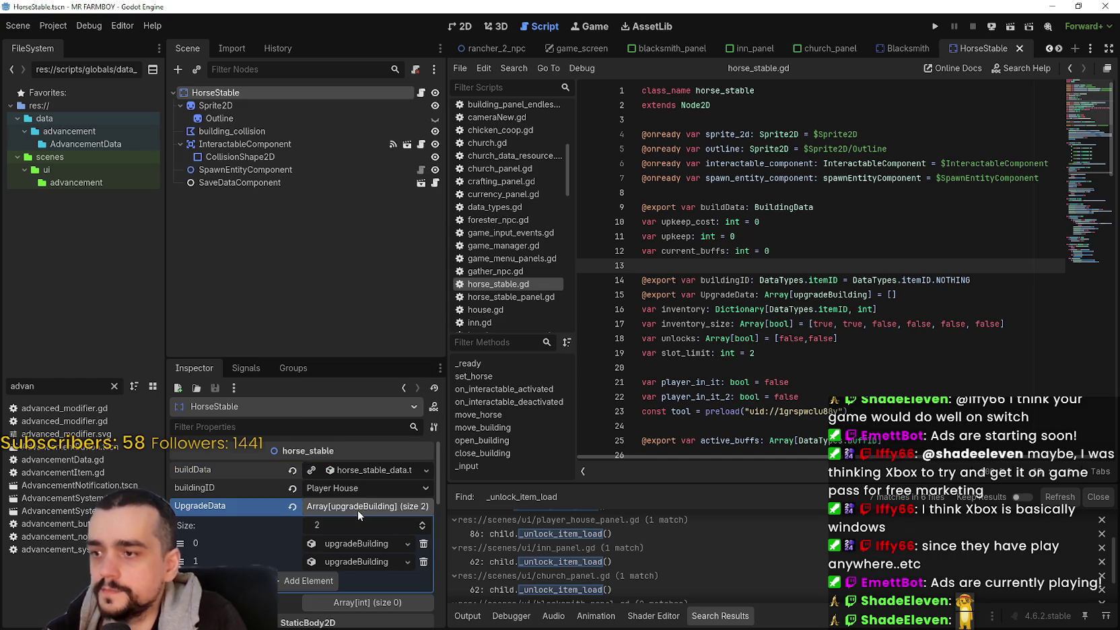
{"action": "left_click", "coordinate": [799, 207]}
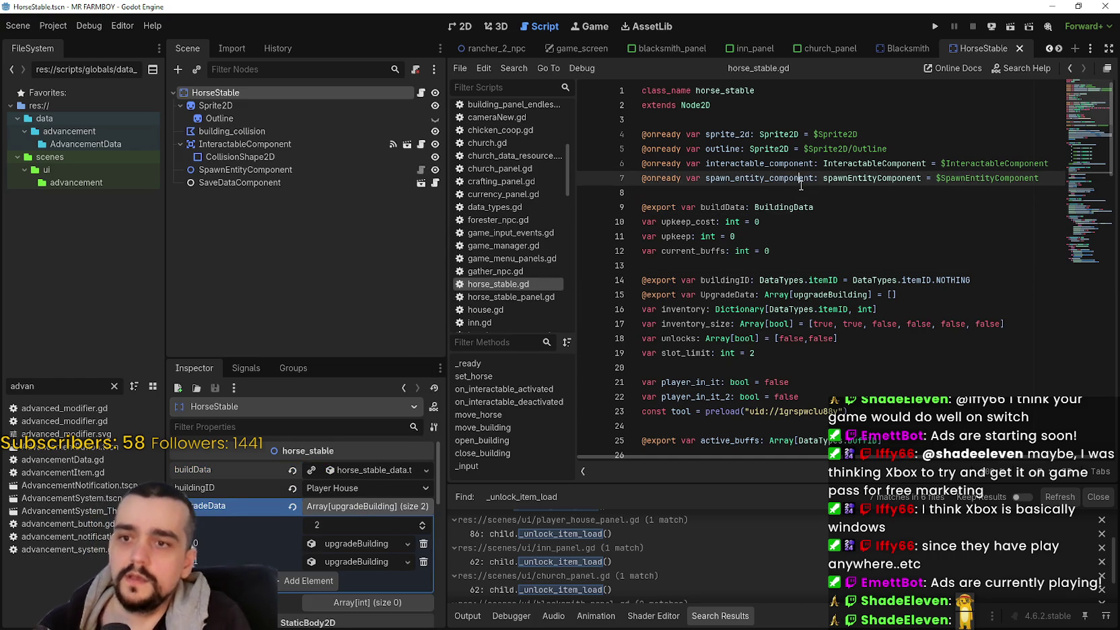
Step: Review horse_stable.gd, placing the caret on blank lines 20 and 13
{"action": "scroll", "coordinate": [774, 243], "scroll_direction": "down", "scroll_amount": 2}
{"action": "left_click", "coordinate": [751, 280]}
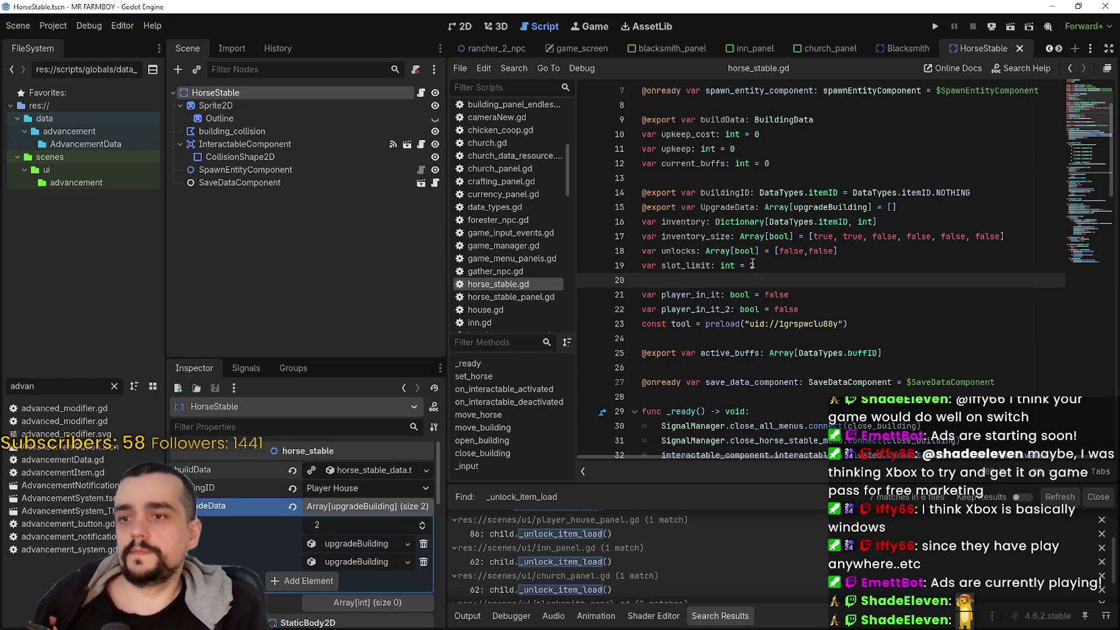
{"action": "mouse_move", "coordinate": [741, 246]}
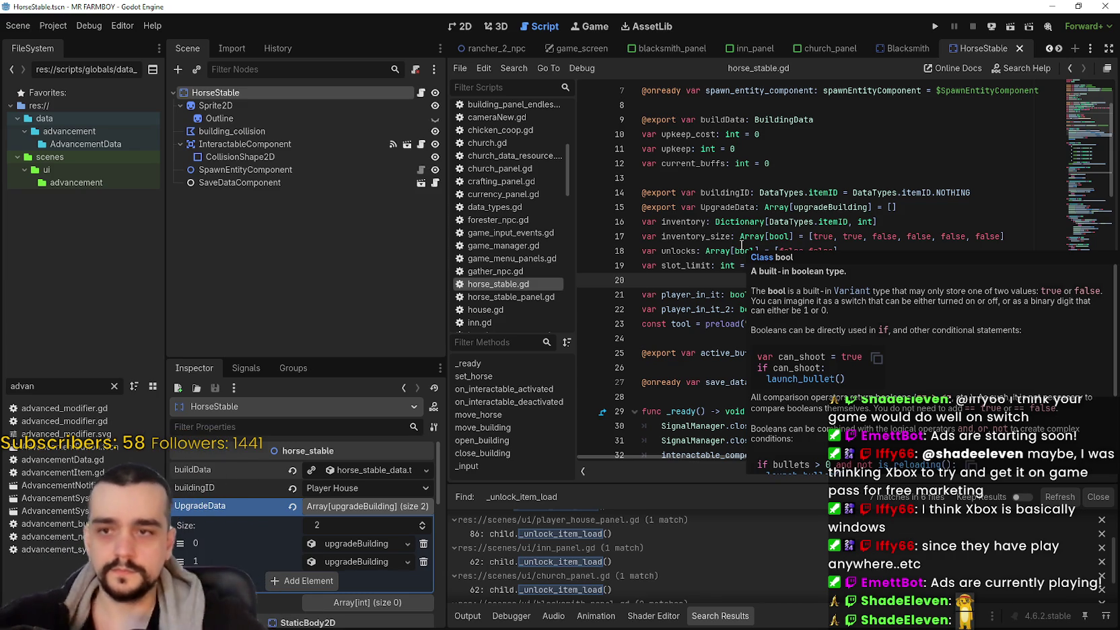
{"action": "type", "text": "2"}
{"action": "left_click", "coordinate": [662, 177]}
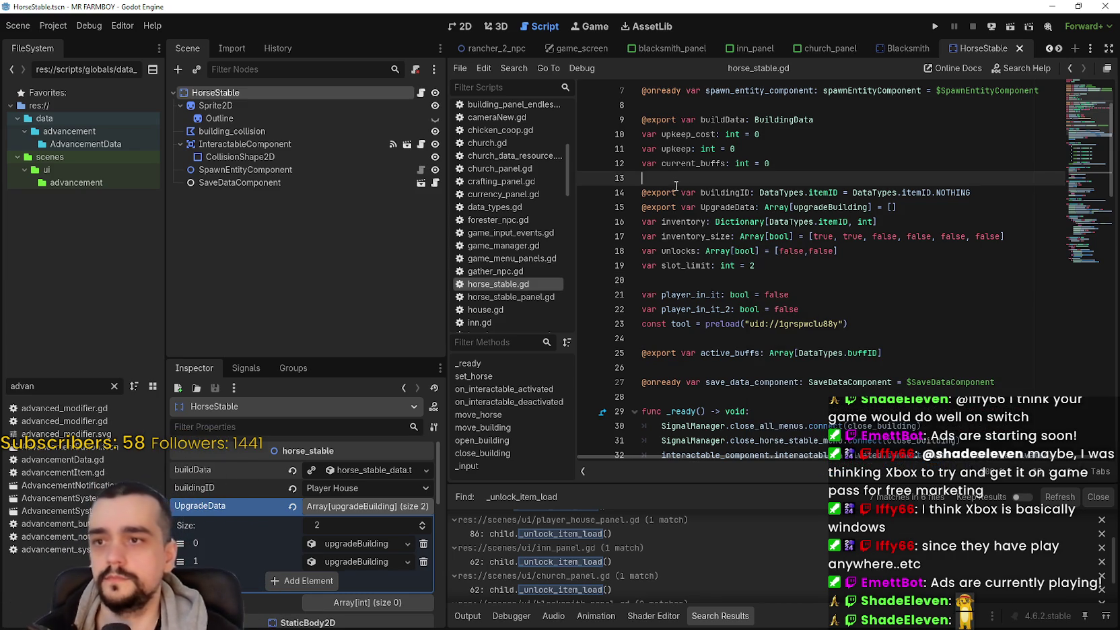
Step: Filter the FileSystem for 'adva' and open the AdvancementSystem scene
{"action": "left_click", "coordinate": [113, 386]}
{"action": "type", "text": "adva"}
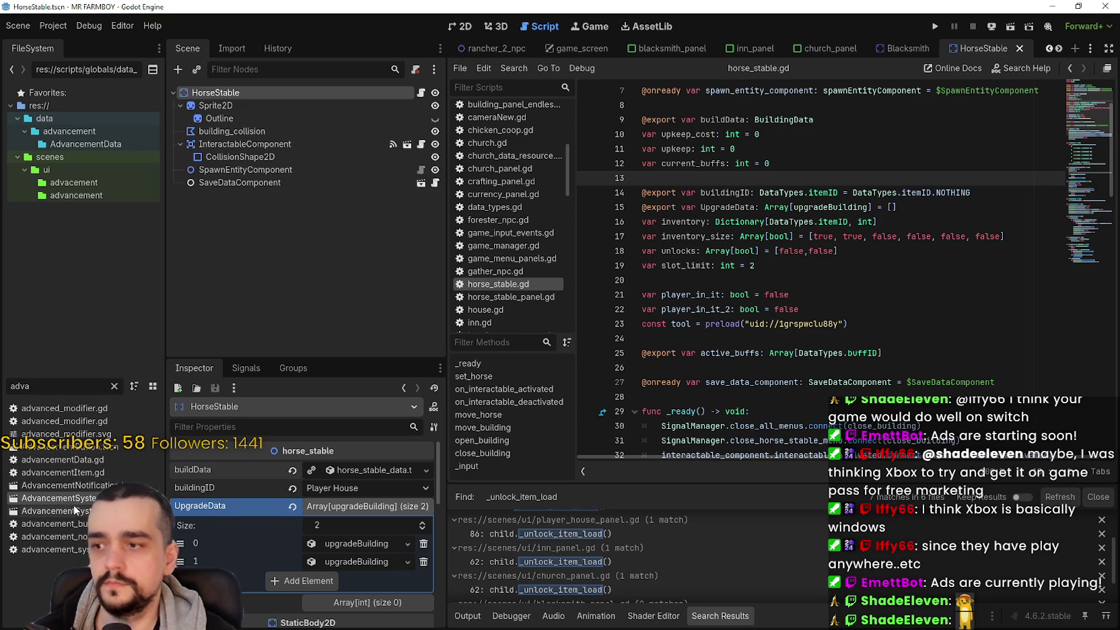
{"action": "double_click", "coordinate": [94, 498]}
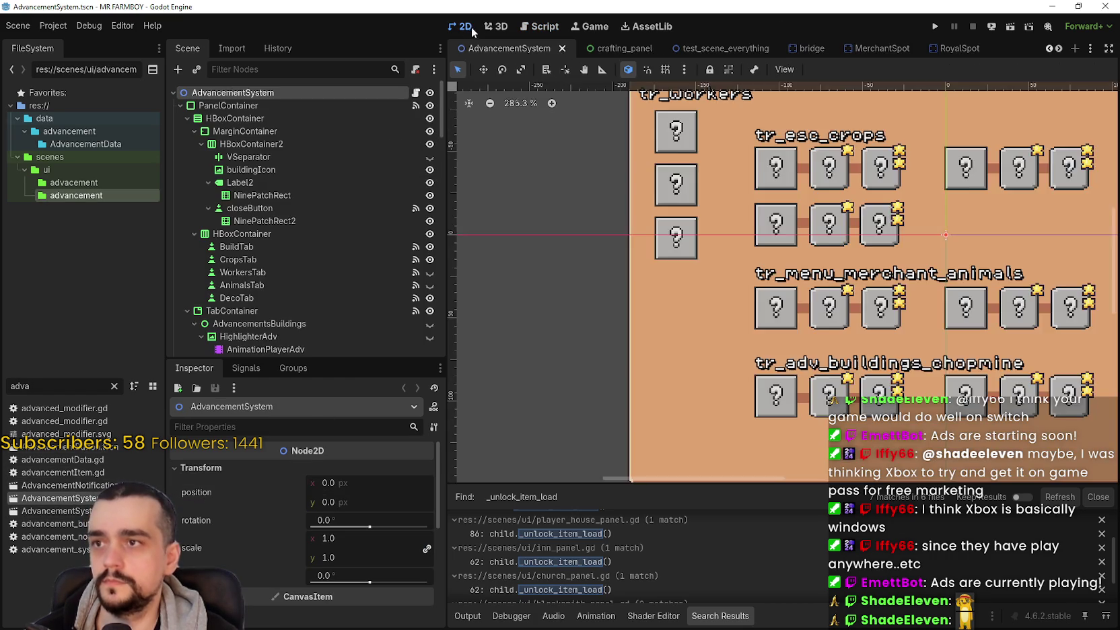
Step: Collapse BuildingAdvancements and AdvancementsWorkers, and make the AdvancementsBuildings tree visible
{"action": "scroll", "coordinate": [402, 295], "scroll_direction": "down", "scroll_amount": 4}
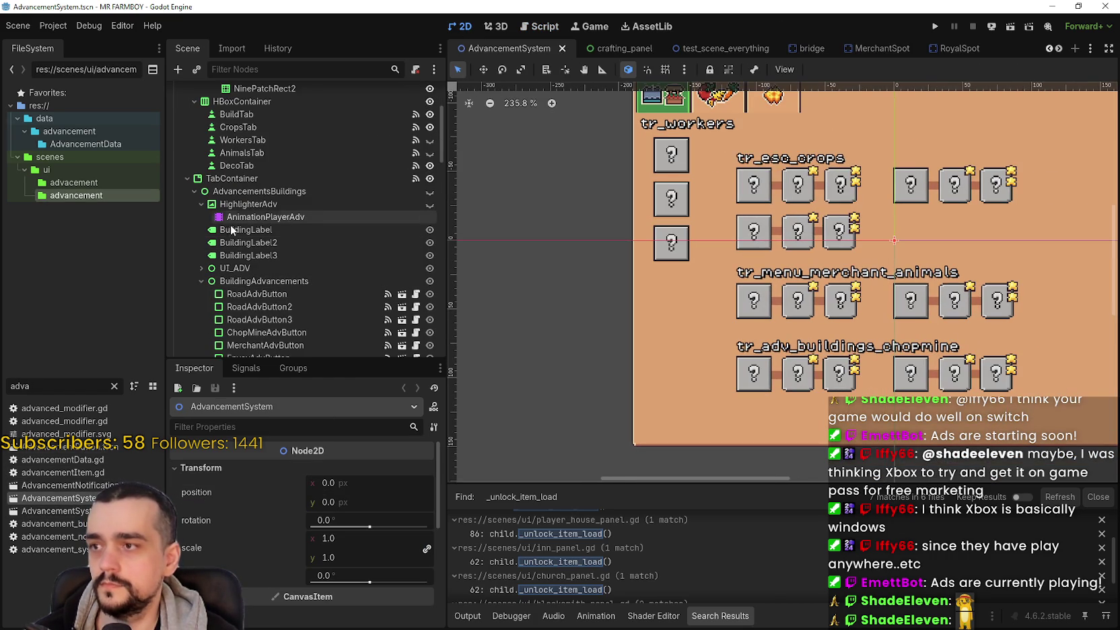
{"action": "left_click", "coordinate": [201, 281]}
{"action": "scroll", "coordinate": [266, 298], "scroll_direction": "down", "scroll_amount": 2}
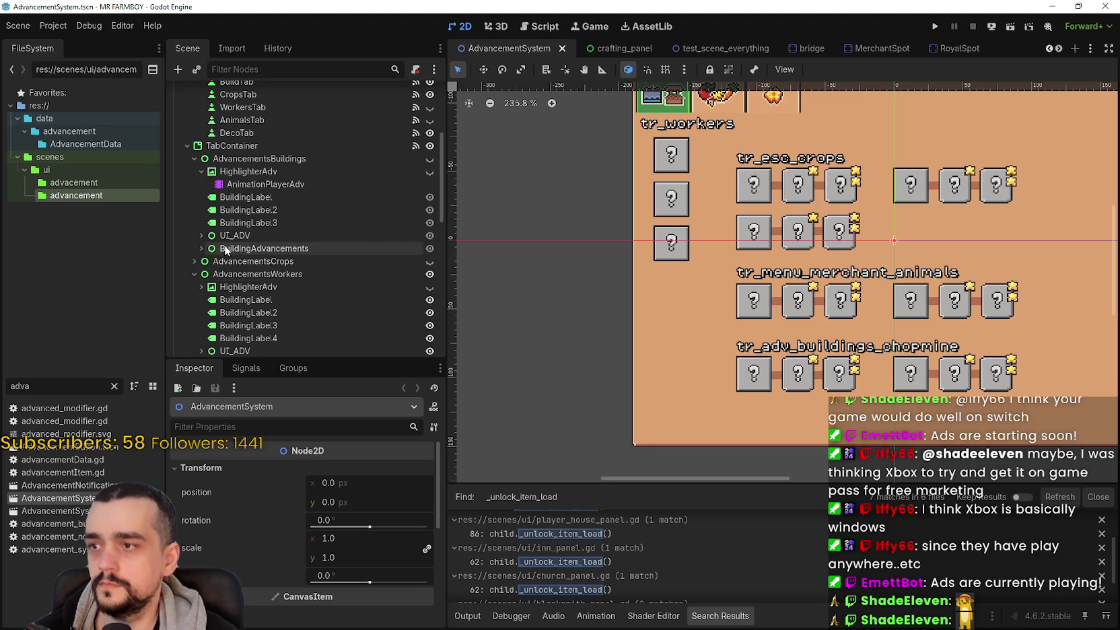
{"action": "left_click", "coordinate": [194, 274]}
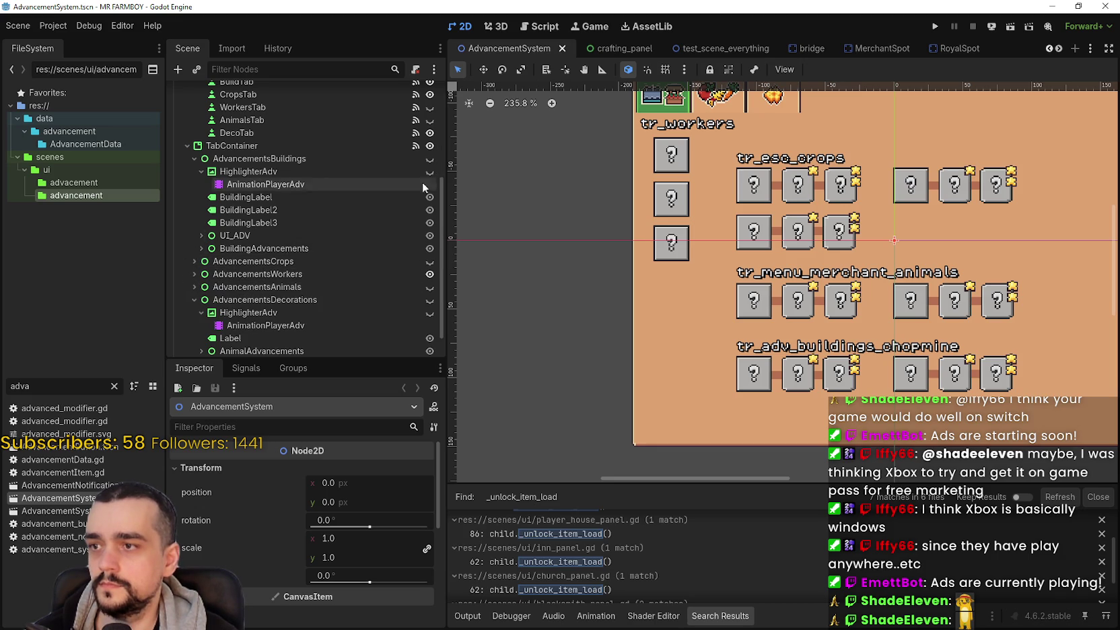
{"action": "left_click", "coordinate": [430, 160]}
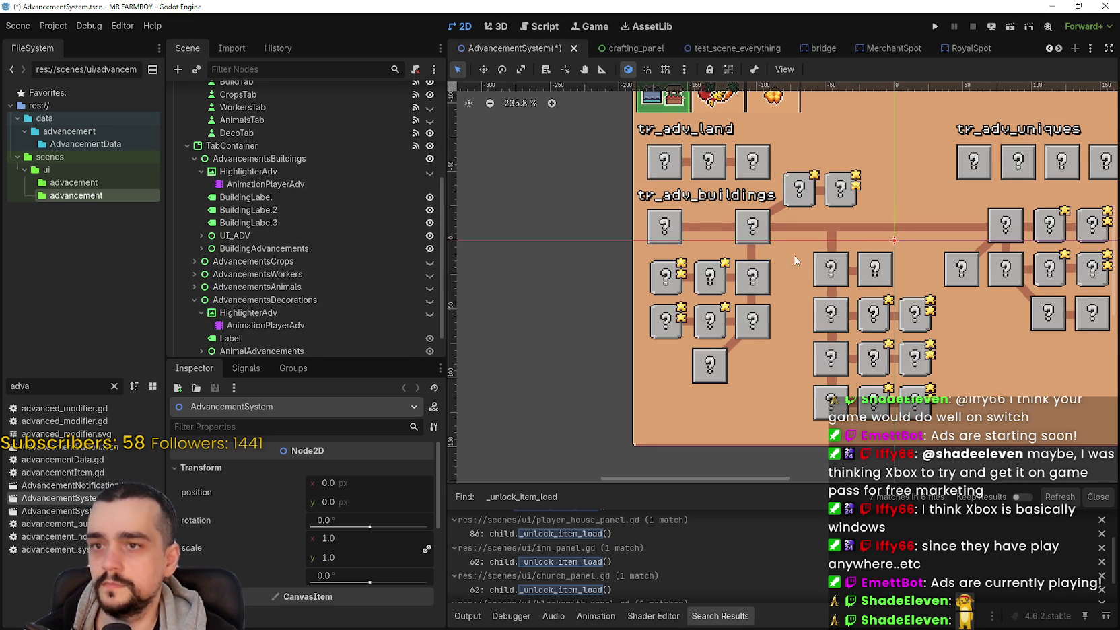
Step: Select the second, then the first Horse Stable upgrade box on the canvas
{"action": "scroll", "coordinate": [802, 293], "scroll_direction": "up", "scroll_amount": 4}
{"action": "left_click", "coordinate": [802, 256]}
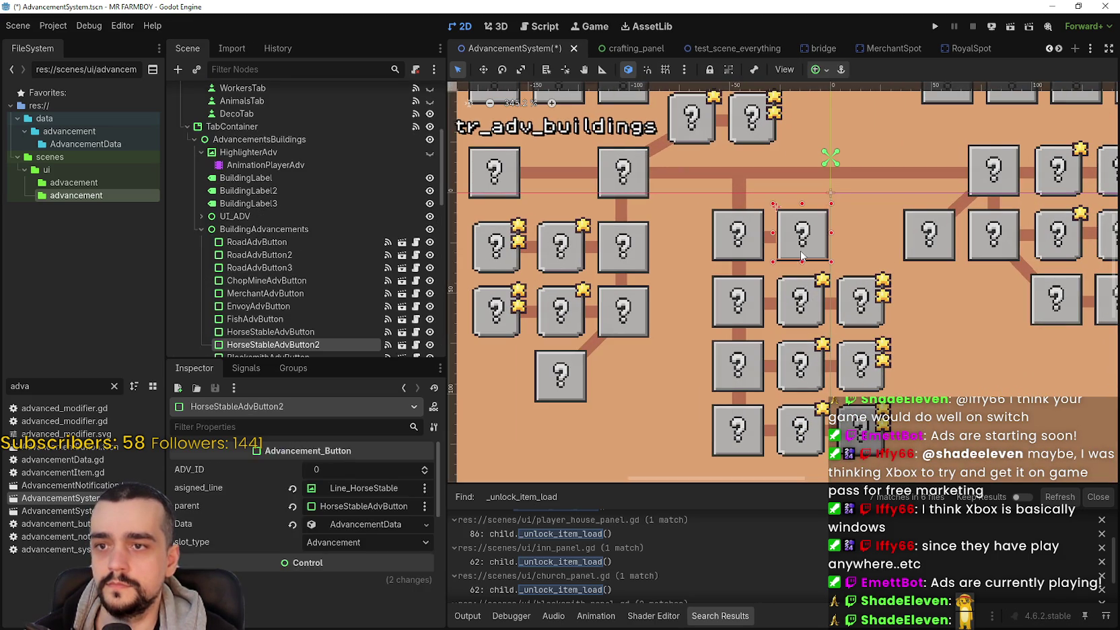
{"action": "scroll", "coordinate": [285, 290], "scroll_direction": "down", "scroll_amount": 3}
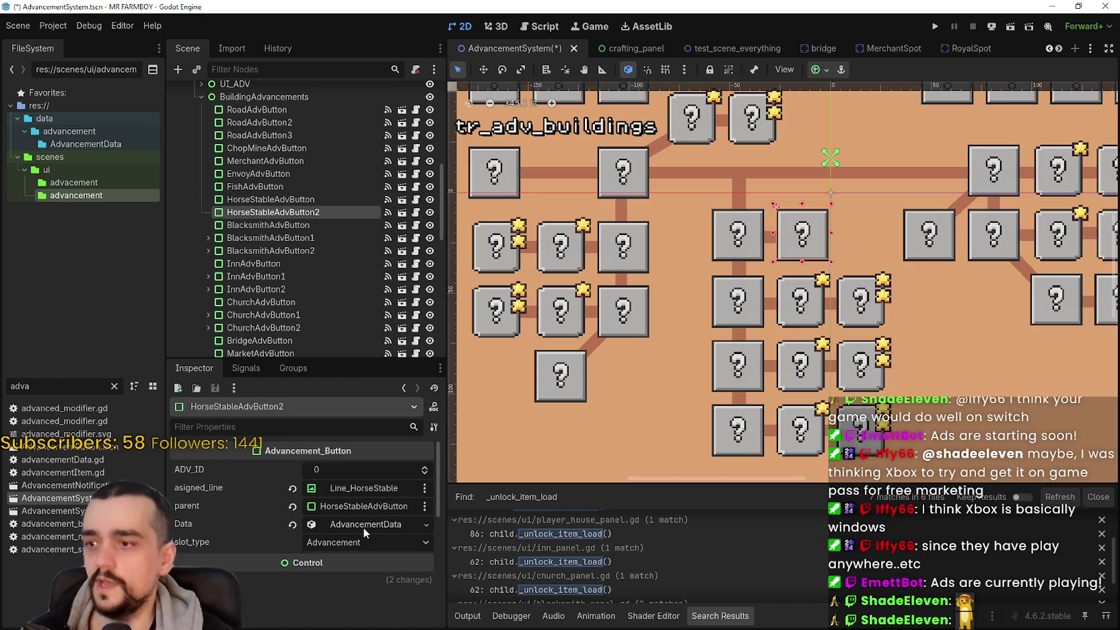
{"action": "left_click", "coordinate": [745, 225]}
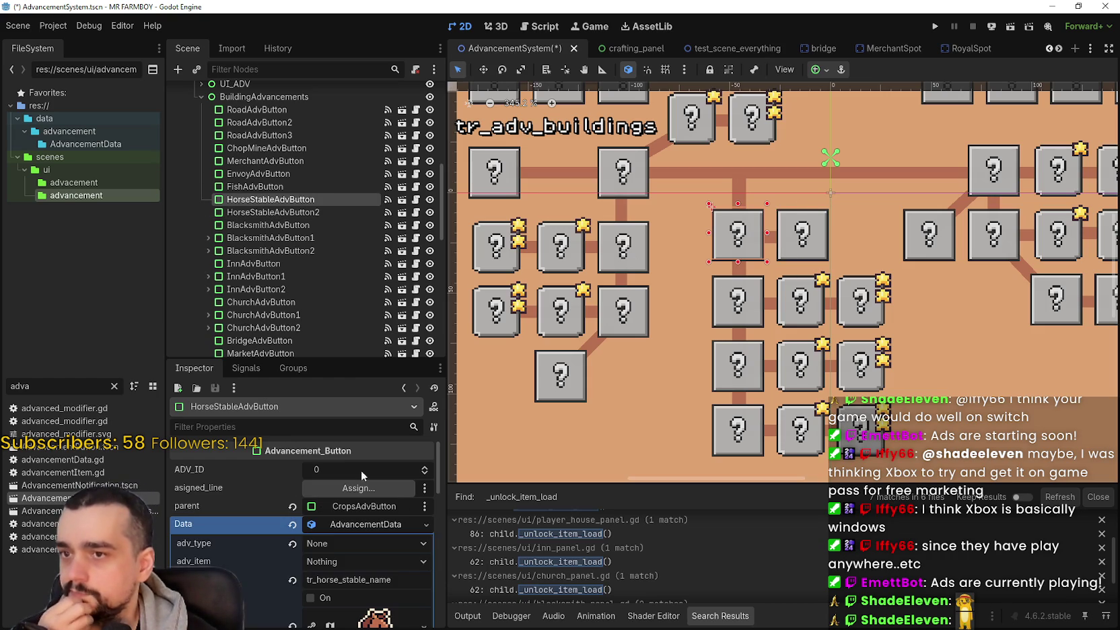
Step: Expand the HorseStableAdvButton's Data > texture AtlasTexture settings in the Inspector
{"action": "scroll", "coordinate": [333, 546], "scroll_direction": "down", "scroll_amount": 2}
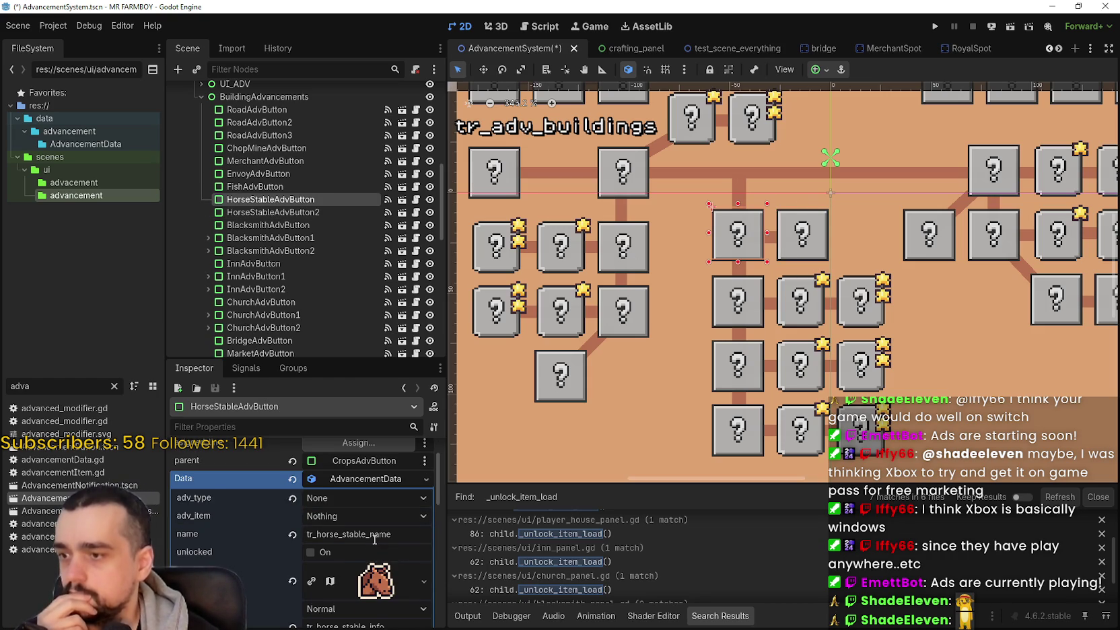
{"action": "scroll", "coordinate": [375, 539], "scroll_direction": "down", "scroll_amount": 2}
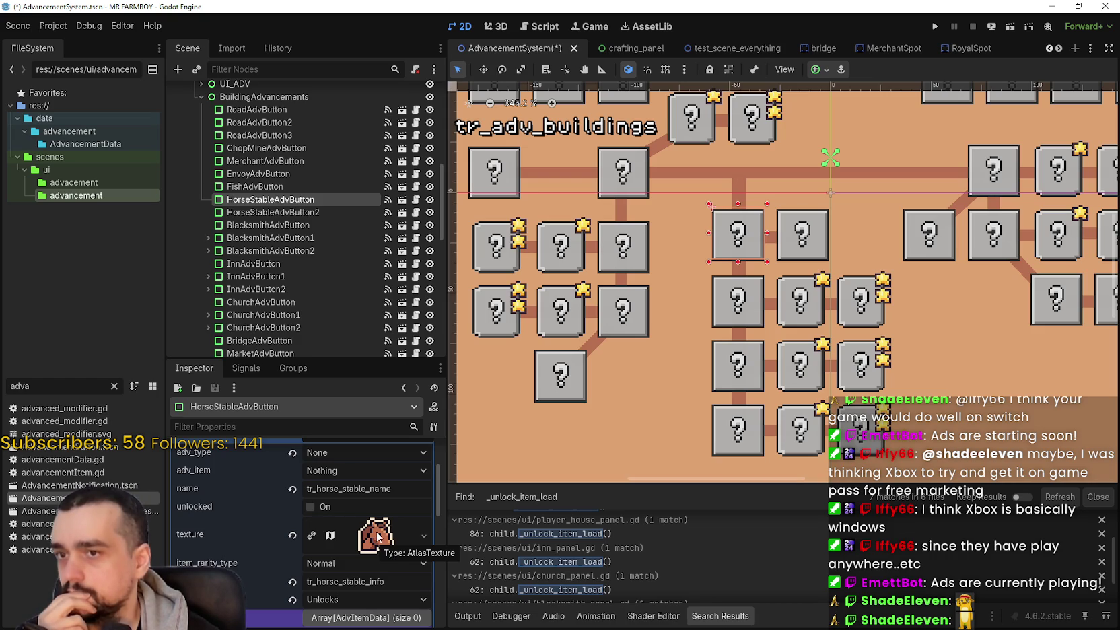
{"action": "scroll", "coordinate": [364, 542], "scroll_direction": "down", "scroll_amount": 1}
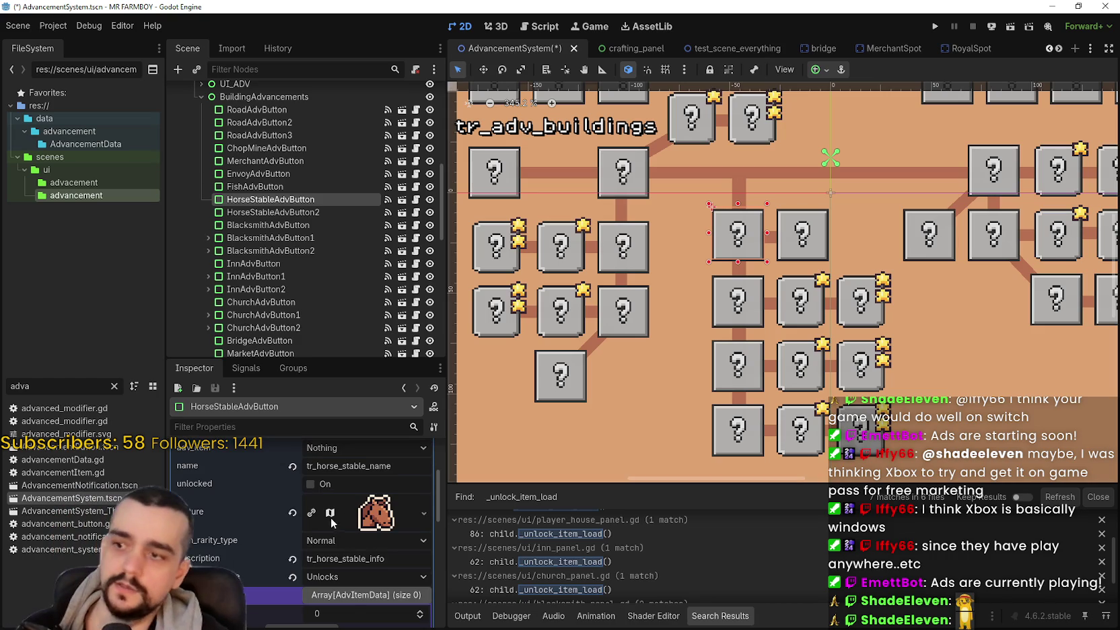
{"action": "left_click", "coordinate": [375, 518]}
{"action": "scroll", "coordinate": [311, 557], "scroll_direction": "down", "scroll_amount": 6}
Step: Change the icon's atlas region to the brown-haired character sprite at 192, 1744, 16×16
{"action": "left_click", "coordinate": [301, 561]}
{"action": "scroll", "coordinate": [406, 366], "scroll_direction": "up", "scroll_amount": 5}
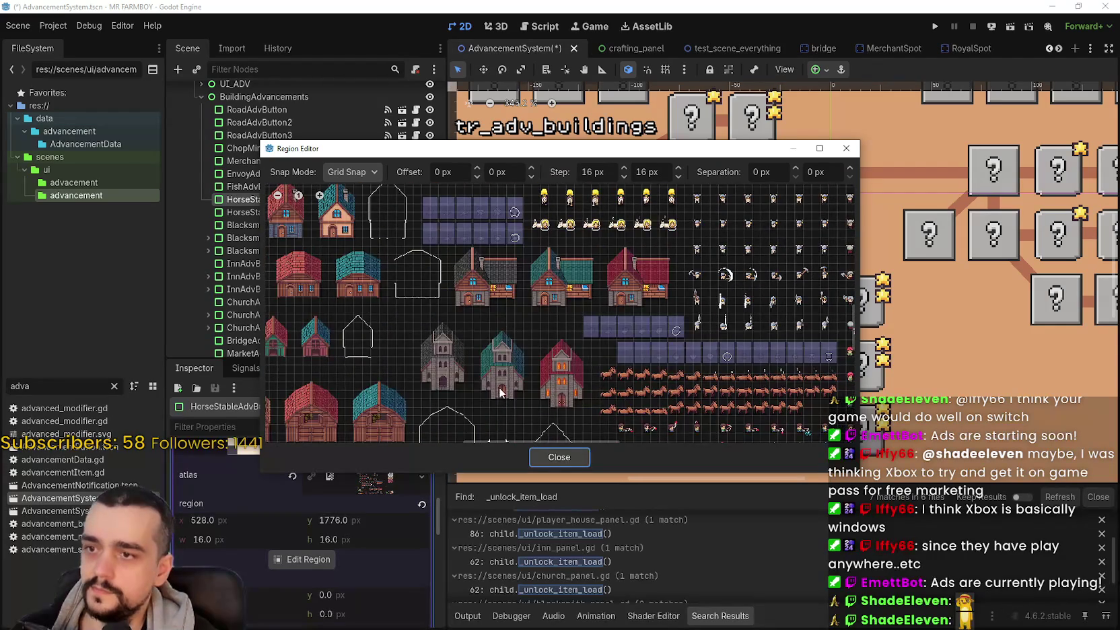
{"action": "scroll", "coordinate": [537, 265], "scroll_direction": "down", "scroll_amount": 4}
{"action": "scroll", "coordinate": [438, 303], "scroll_direction": "up", "scroll_amount": 4}
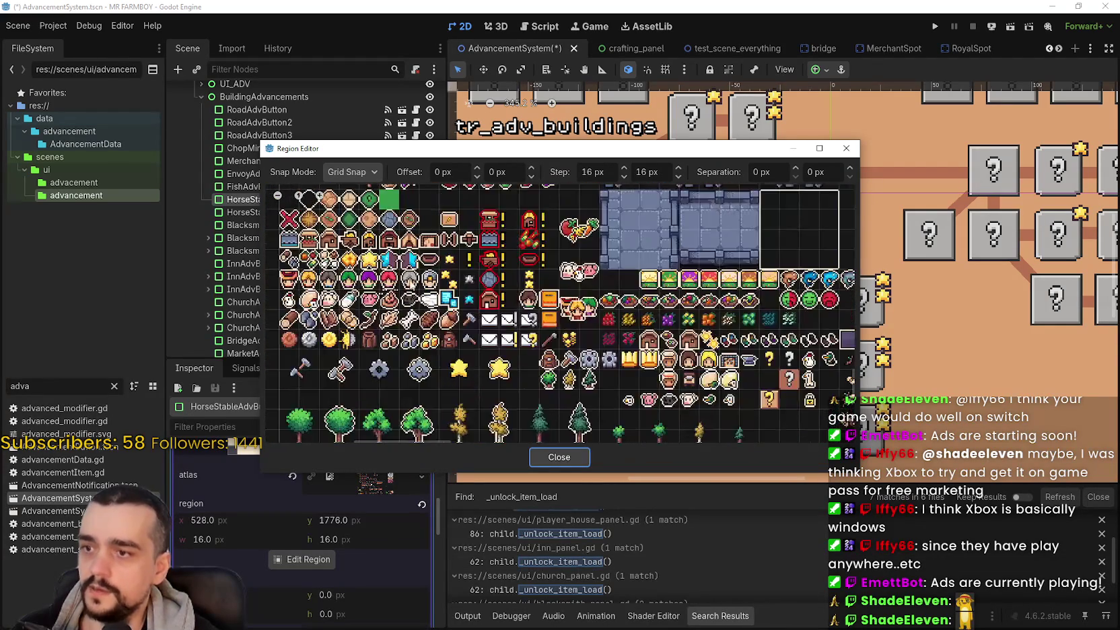
{"action": "scroll", "coordinate": [431, 293], "scroll_direction": "up", "scroll_amount": 2}
{"action": "scroll", "coordinate": [543, 269], "scroll_direction": "up", "scroll_amount": 1}
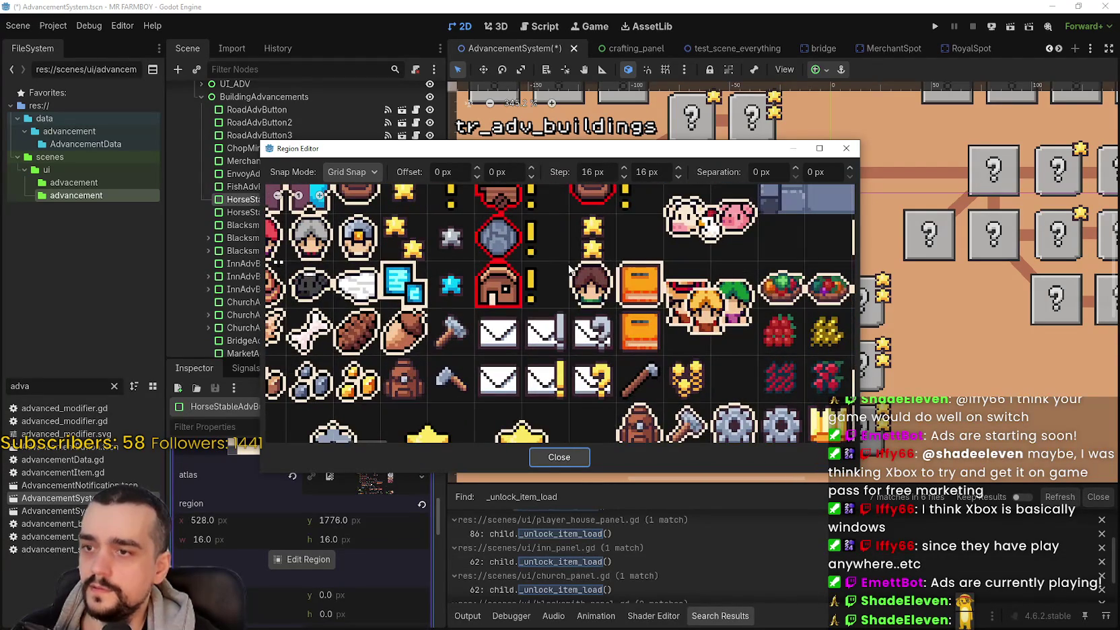
{"action": "left_click_drag", "start_coordinate": [567, 269], "coordinate": [602, 306]}
{"action": "left_click", "coordinate": [561, 458]}
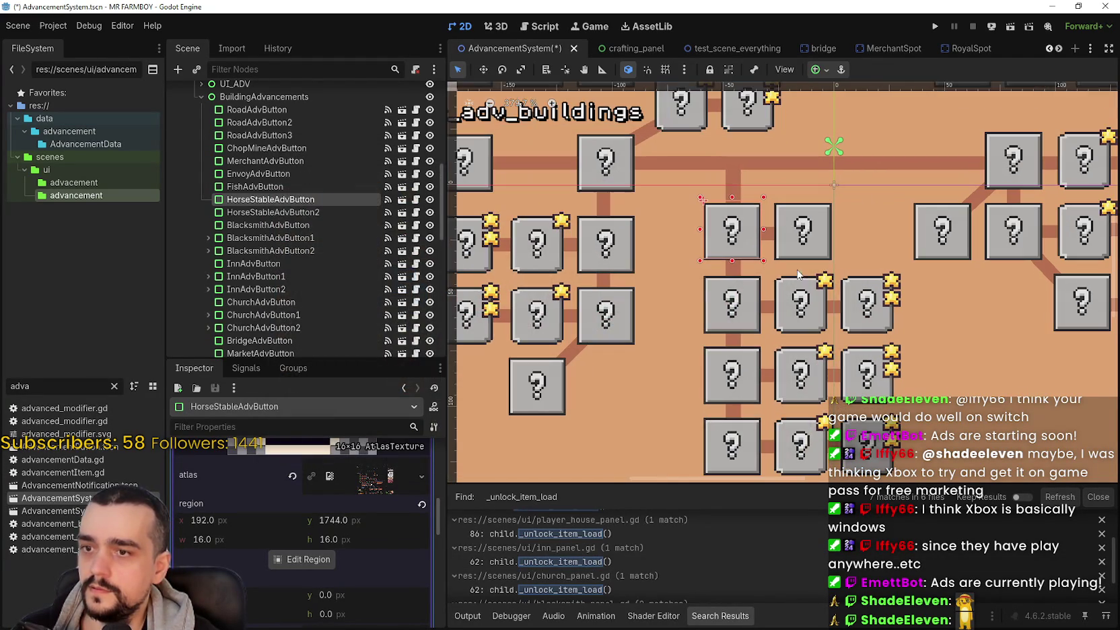
Step: Collapse the icon texture settings and expand the empty requirements list
{"action": "scroll", "coordinate": [380, 497], "scroll_direction": "up", "scroll_amount": 5}
{"action": "left_click", "coordinate": [383, 515]}
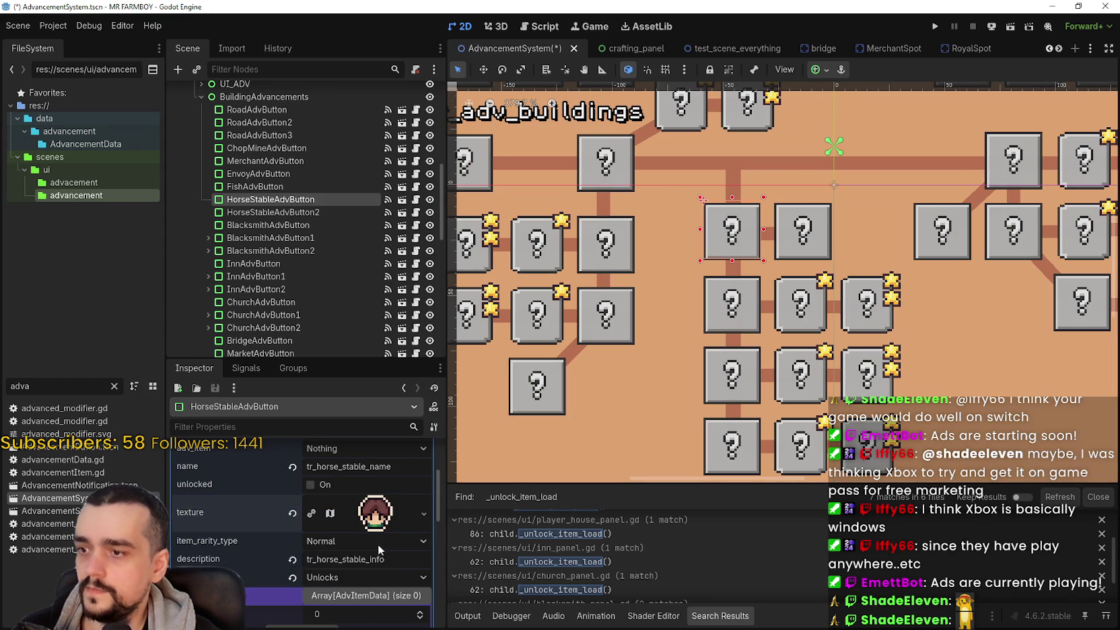
{"action": "scroll", "coordinate": [377, 545], "scroll_direction": "up", "scroll_amount": 1}
{"action": "left_click", "coordinate": [372, 619]}
{"action": "scroll", "coordinate": [372, 573], "scroll_direction": "down", "scroll_amount": 2}
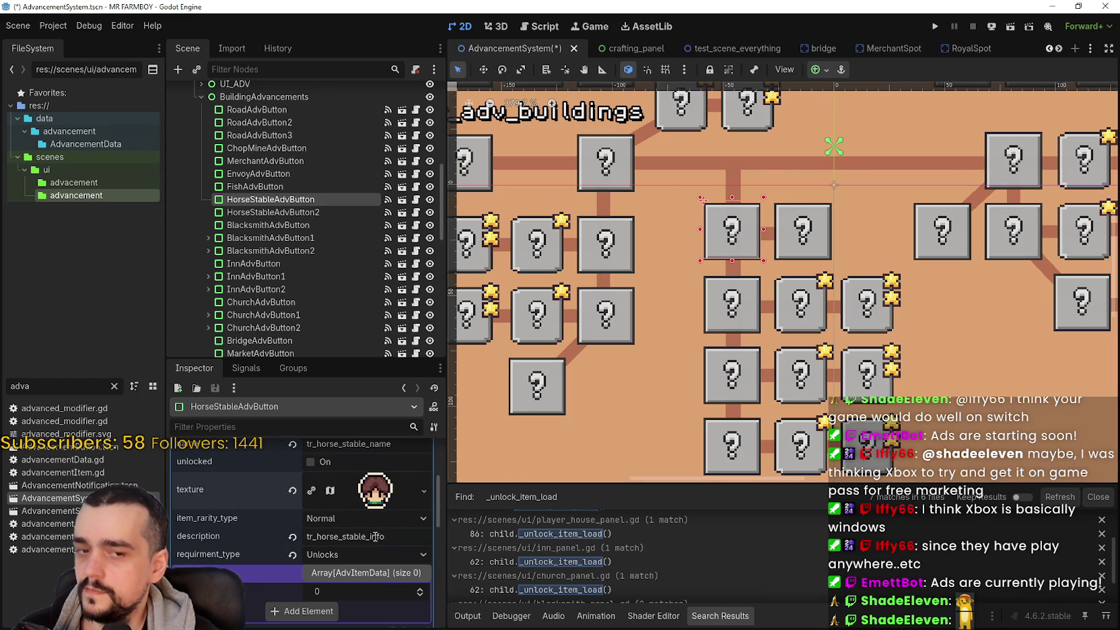
{"action": "scroll", "coordinate": [366, 546], "scroll_direction": "up", "scroll_amount": 3}
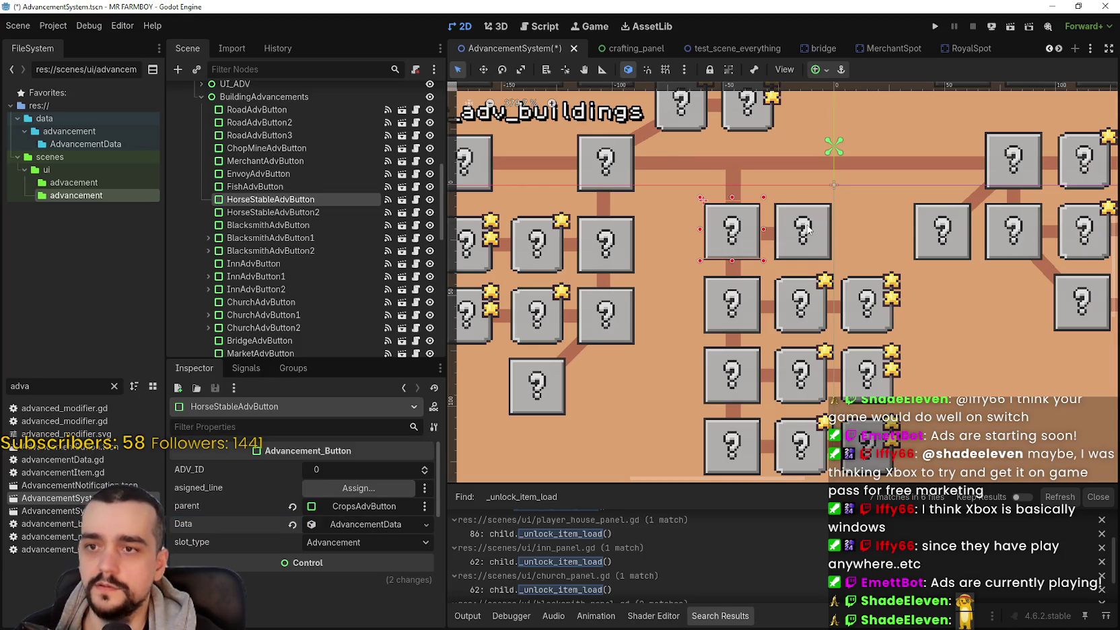
{"action": "left_click", "coordinate": [808, 228]}
{"action": "left_click", "coordinate": [342, 532]}
{"action": "scroll", "coordinate": [362, 545], "scroll_direction": "down", "scroll_amount": 3}
{"action": "left_click", "coordinate": [361, 564]}
{"action": "scroll", "coordinate": [359, 560], "scroll_direction": "down", "scroll_amount": 2}
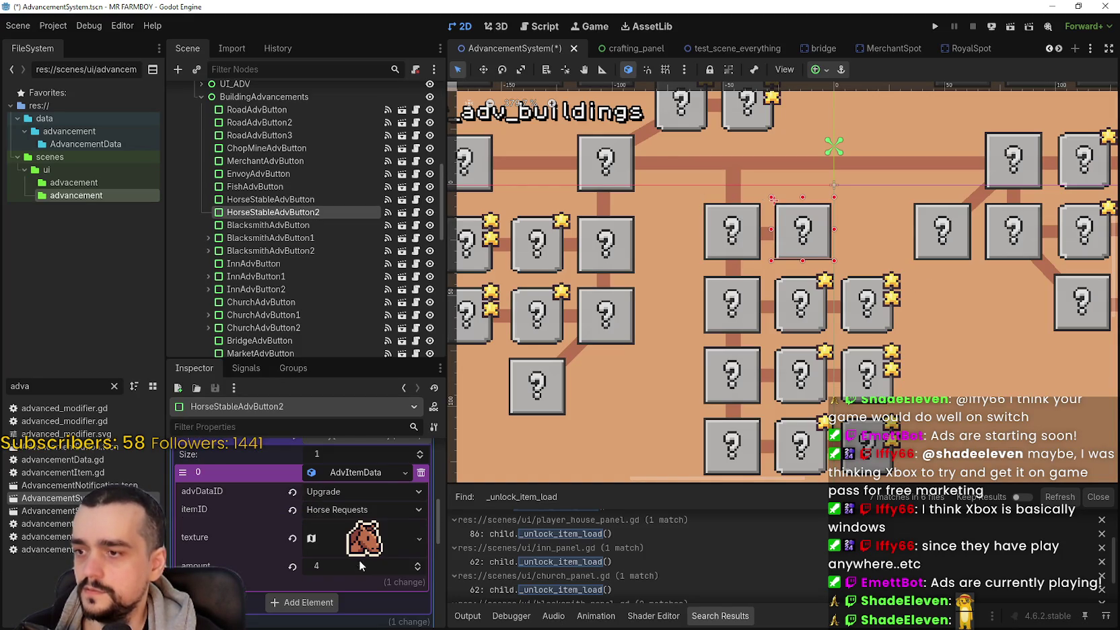
{"action": "scroll", "coordinate": [359, 598], "scroll_direction": "up", "scroll_amount": 3}
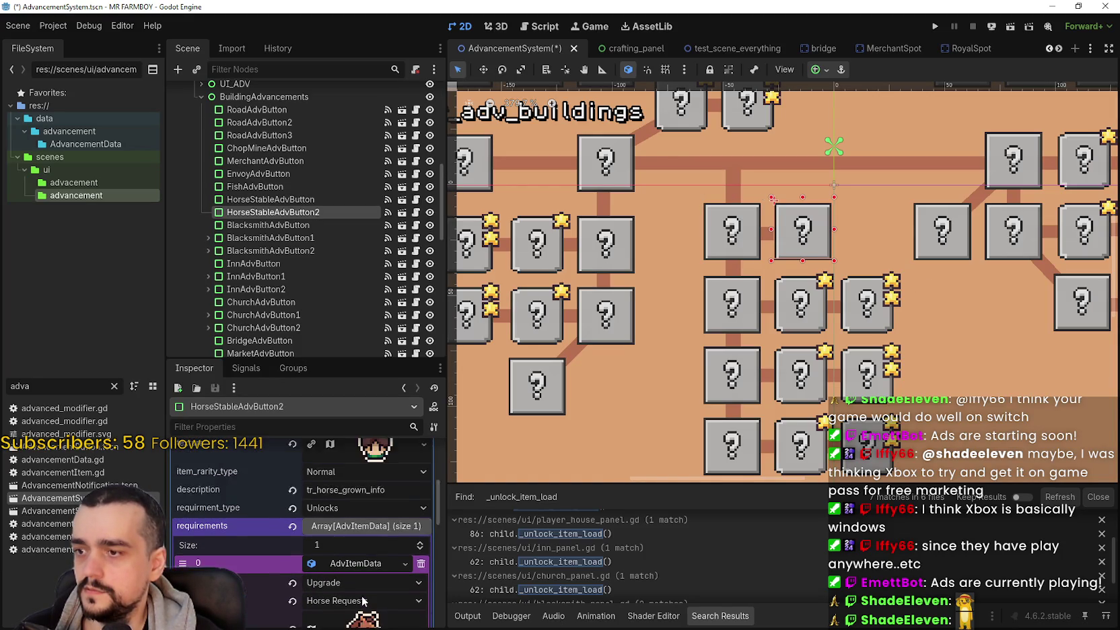
{"action": "left_click", "coordinate": [364, 539]}
{"action": "left_click", "coordinate": [792, 305]}
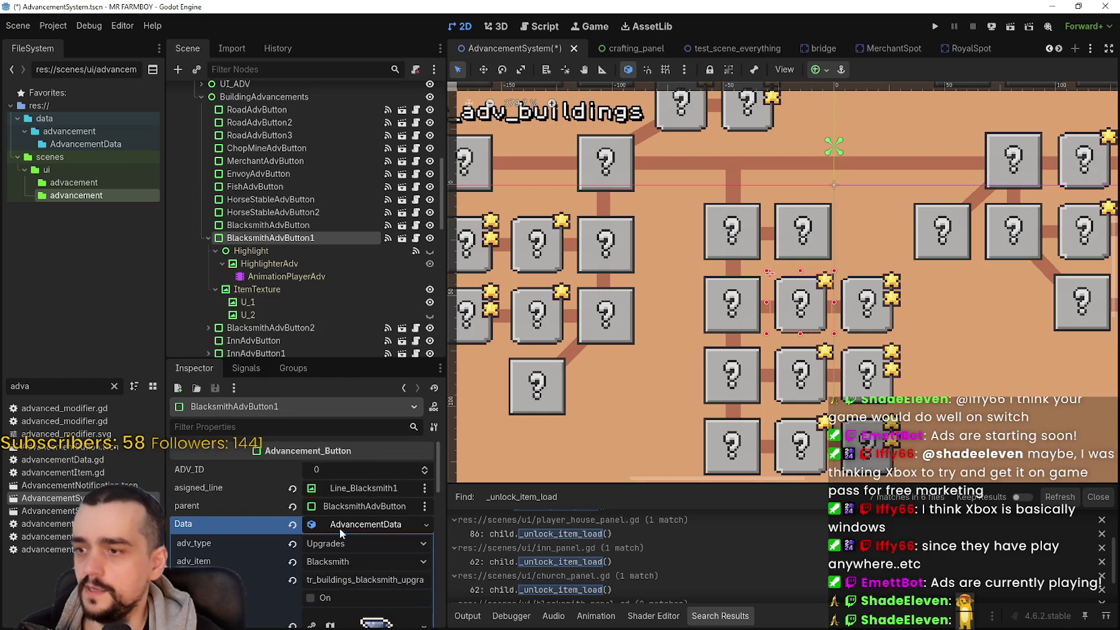
{"action": "left_click", "coordinate": [356, 526]}
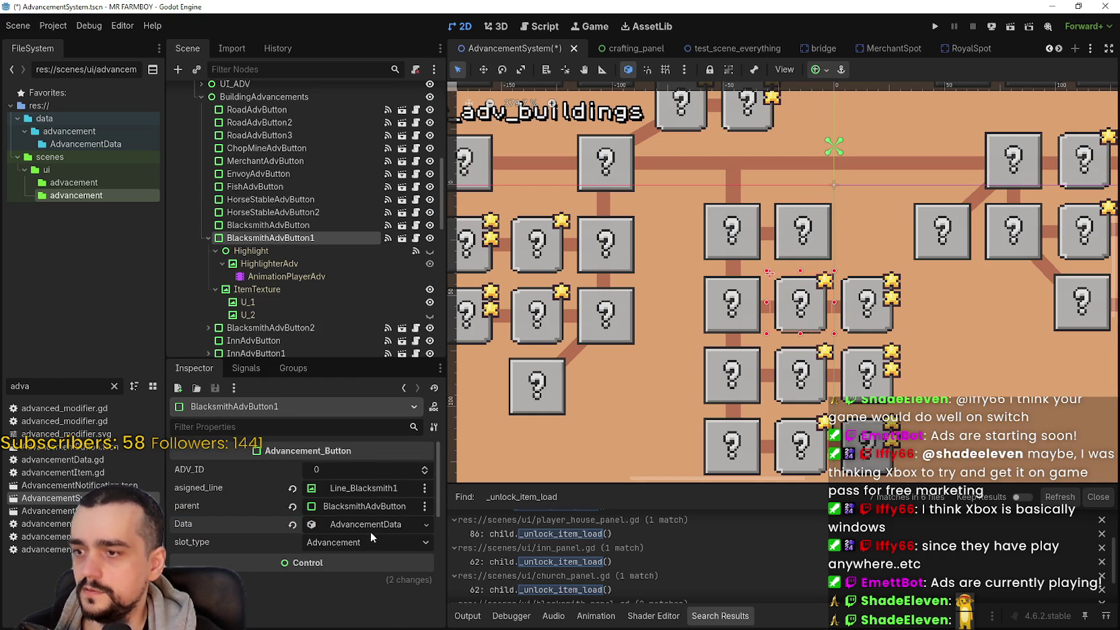
{"action": "left_click", "coordinate": [356, 524]}
{"action": "scroll", "coordinate": [353, 549], "scroll_direction": "down", "scroll_amount": 2}
{"action": "left_click", "coordinate": [359, 563]}
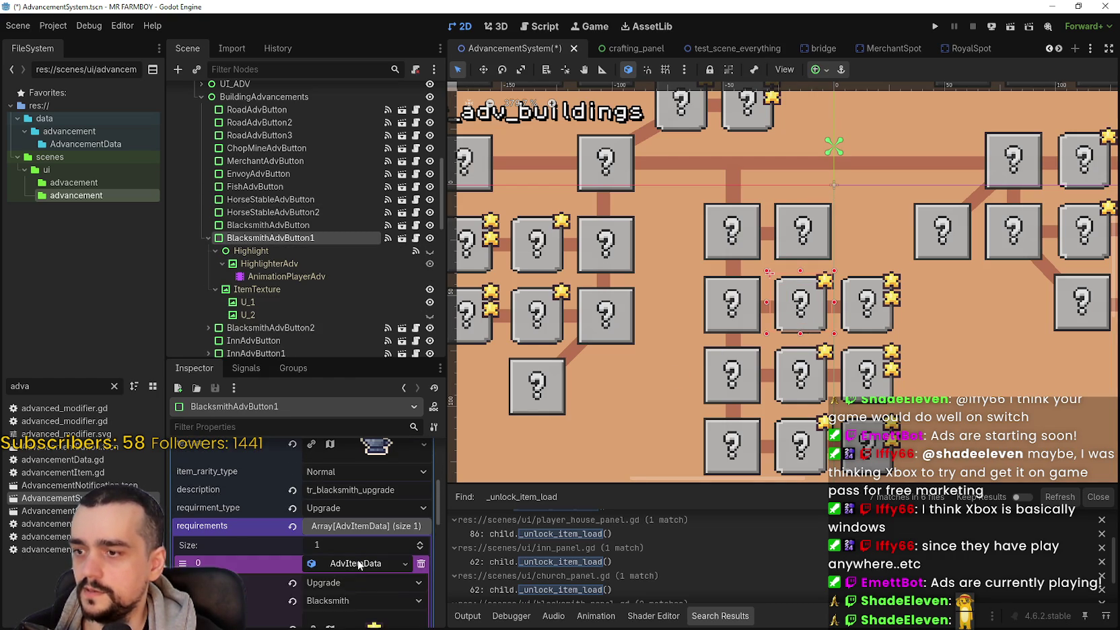
{"action": "scroll", "coordinate": [357, 569], "scroll_direction": "down", "scroll_amount": 2}
{"action": "scroll", "coordinate": [368, 582], "scroll_direction": "up", "scroll_amount": 1}
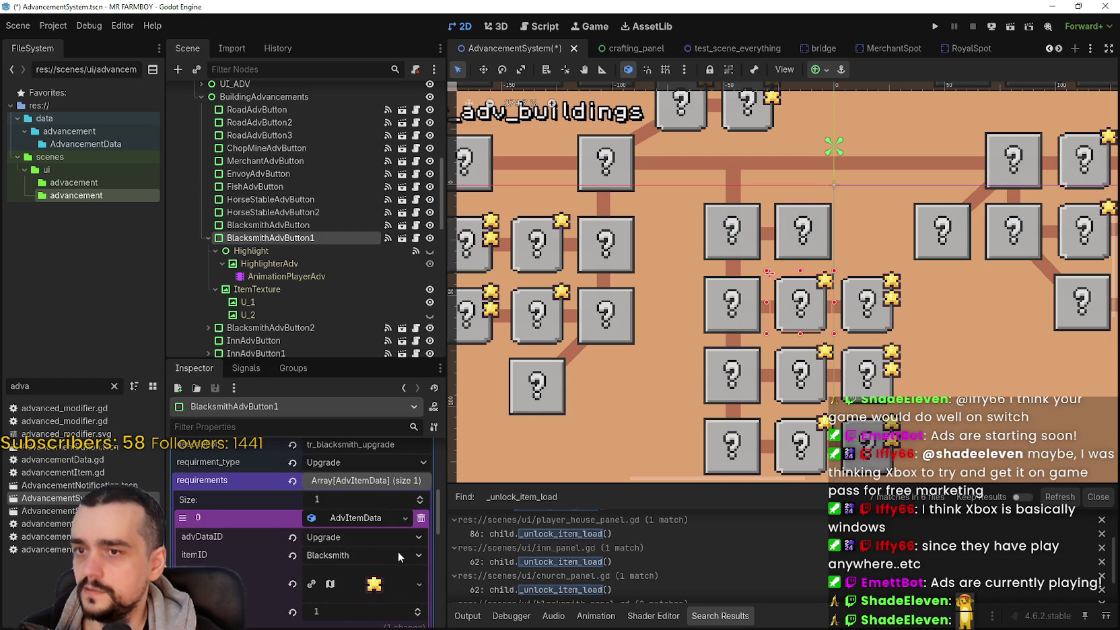
{"action": "scroll", "coordinate": [370, 534], "scroll_direction": "down", "scroll_amount": 1}
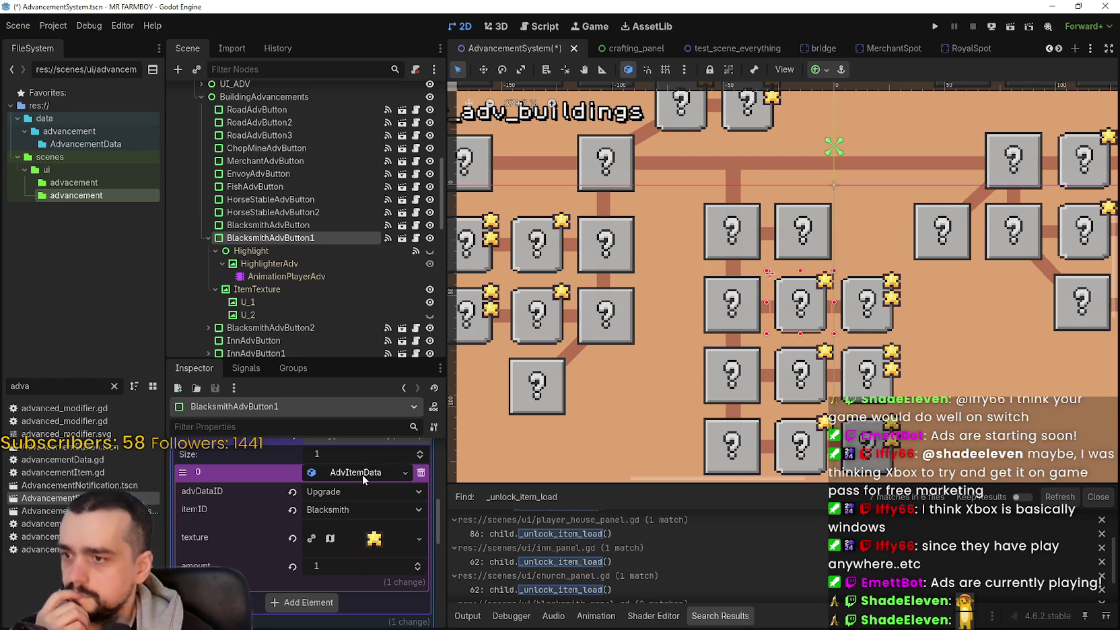
{"action": "scroll", "coordinate": [366, 580], "scroll_direction": "up", "scroll_amount": 3}
{"action": "left_click", "coordinate": [365, 586]}
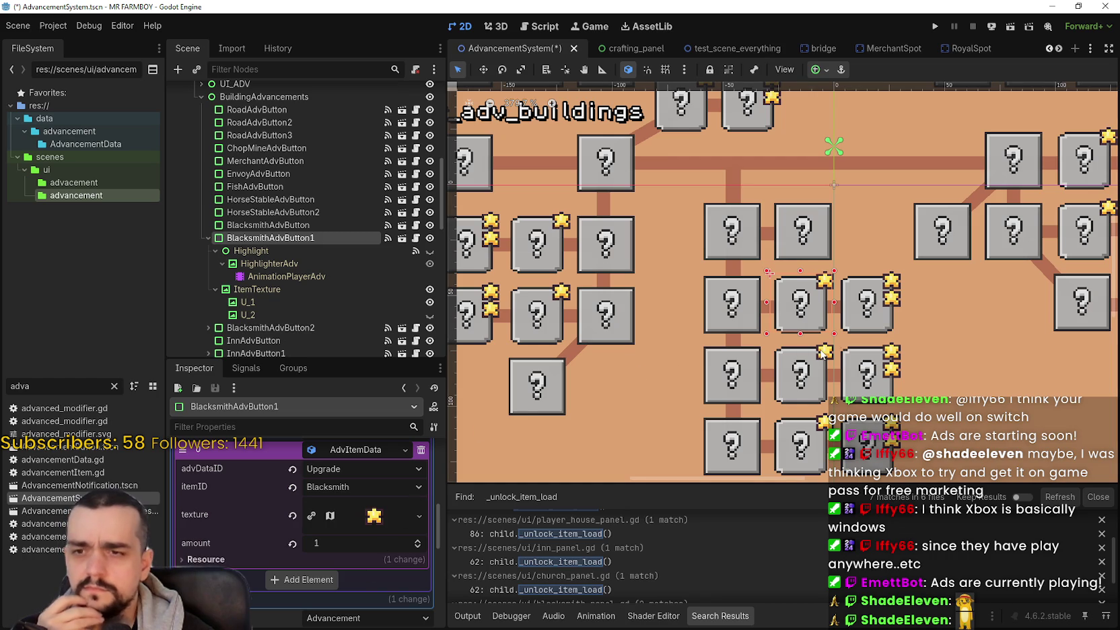
{"action": "left_click", "coordinate": [856, 332]}
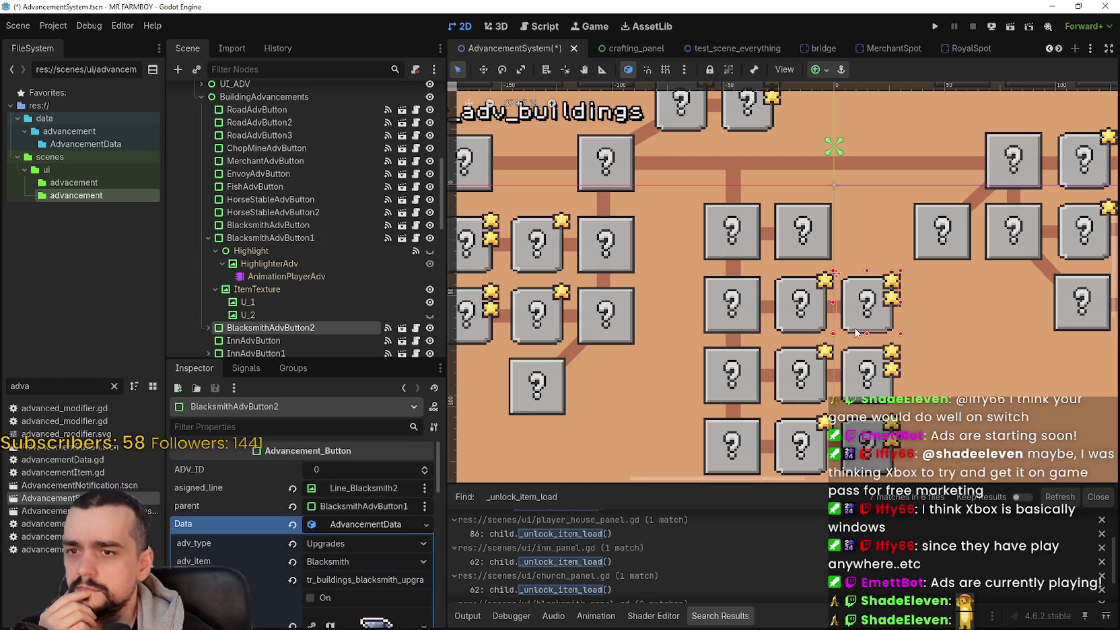
{"action": "scroll", "coordinate": [370, 497], "scroll_direction": "up", "scroll_amount": 2}
{"action": "scroll", "coordinate": [365, 502], "scroll_direction": "down", "scroll_amount": 2}
{"action": "left_click", "coordinate": [353, 541]}
{"action": "scroll", "coordinate": [377, 552], "scroll_direction": "down", "scroll_amount": 2}
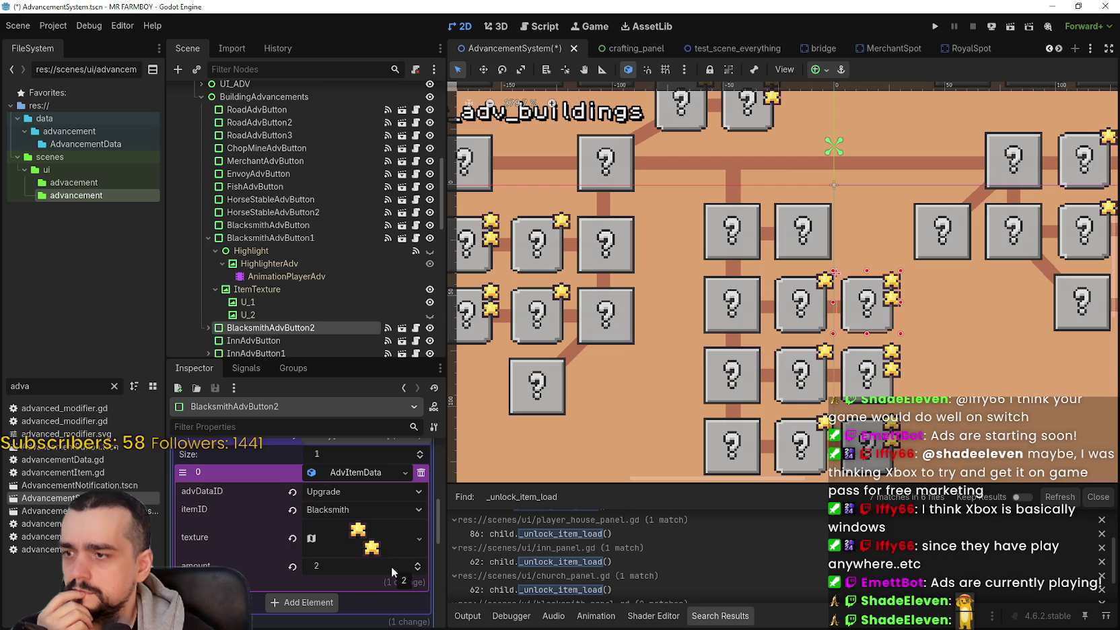
{"action": "scroll", "coordinate": [392, 565], "scroll_direction": "up", "scroll_amount": 5}
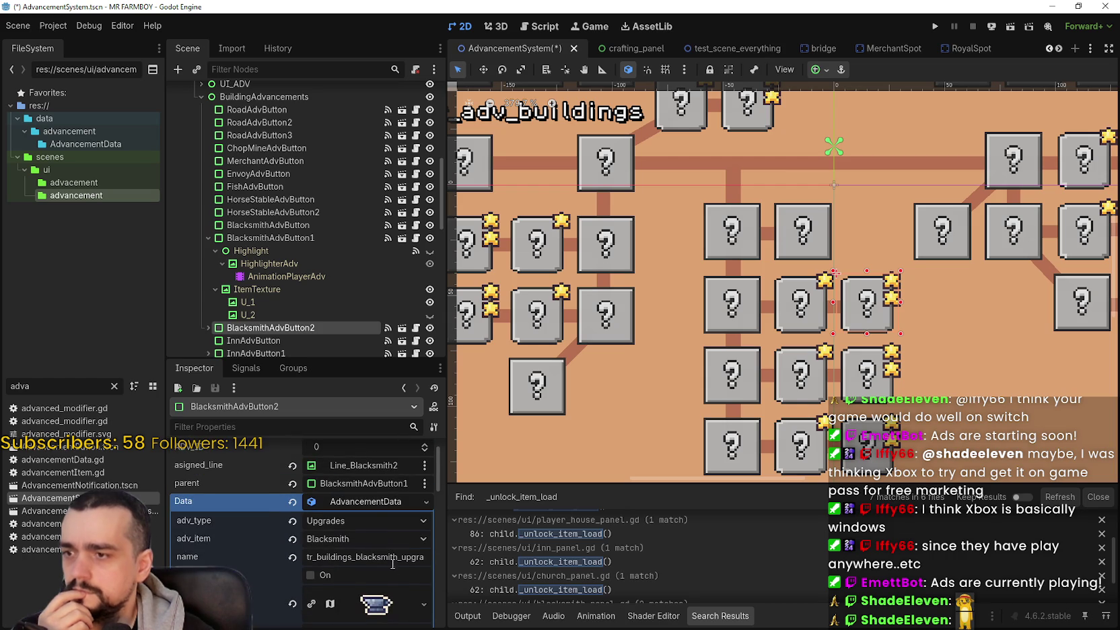
{"action": "scroll", "coordinate": [393, 559], "scroll_direction": "down", "scroll_amount": 4}
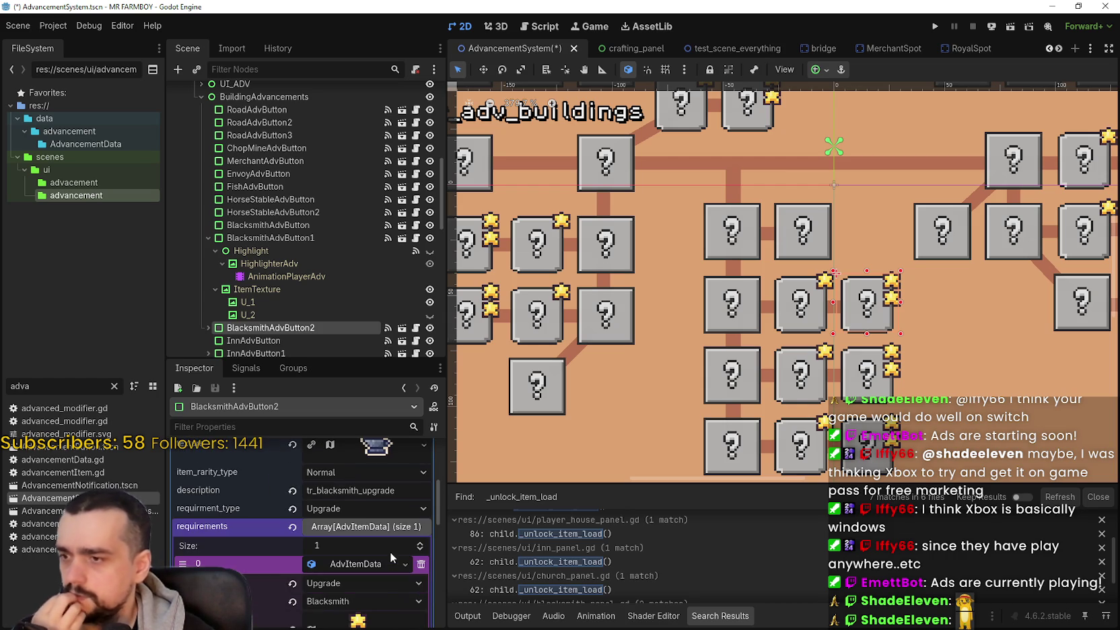
{"action": "scroll", "coordinate": [389, 551], "scroll_direction": "up", "scroll_amount": 3}
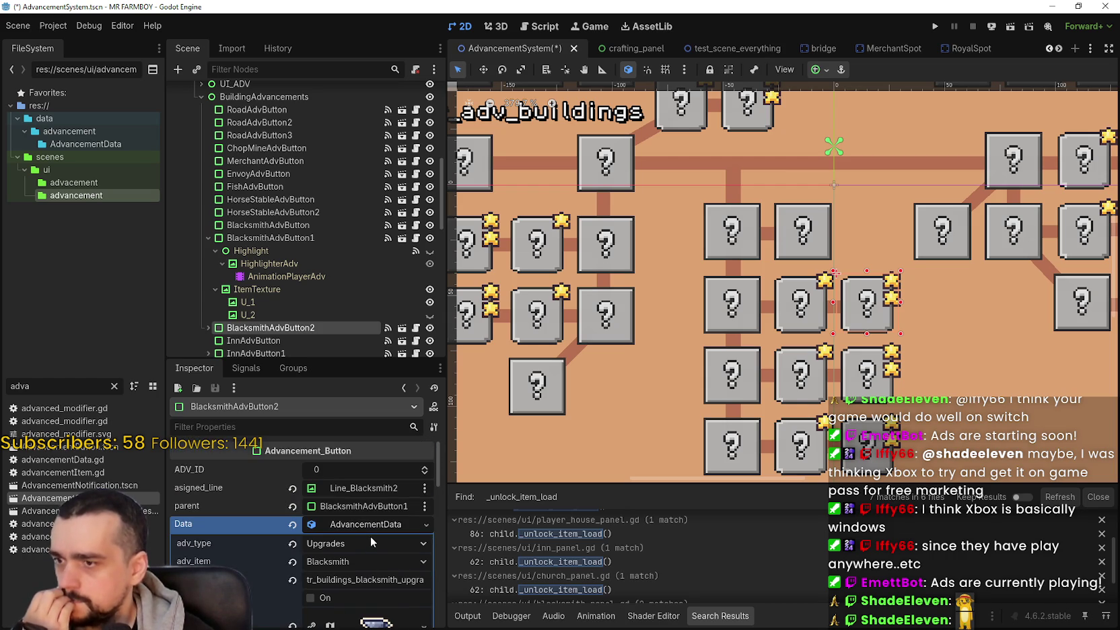
{"action": "scroll", "coordinate": [370, 539], "scroll_direction": "down", "scroll_amount": 4}
{"action": "scroll", "coordinate": [372, 532], "scroll_direction": "down", "scroll_amount": 1}
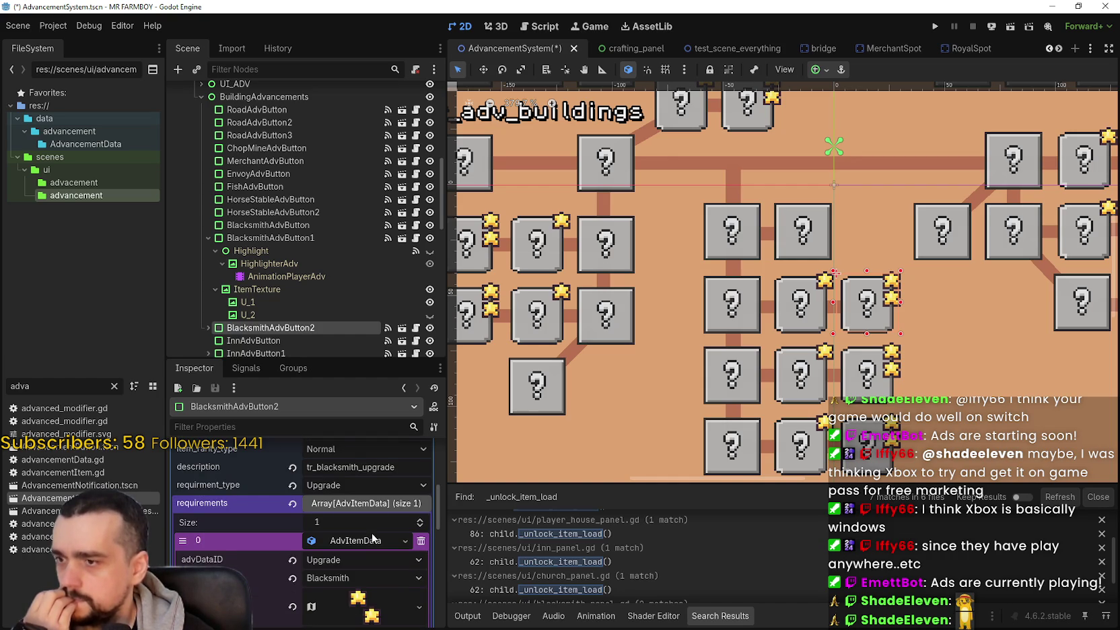
{"action": "scroll", "coordinate": [372, 536], "scroll_direction": "up", "scroll_amount": 3}
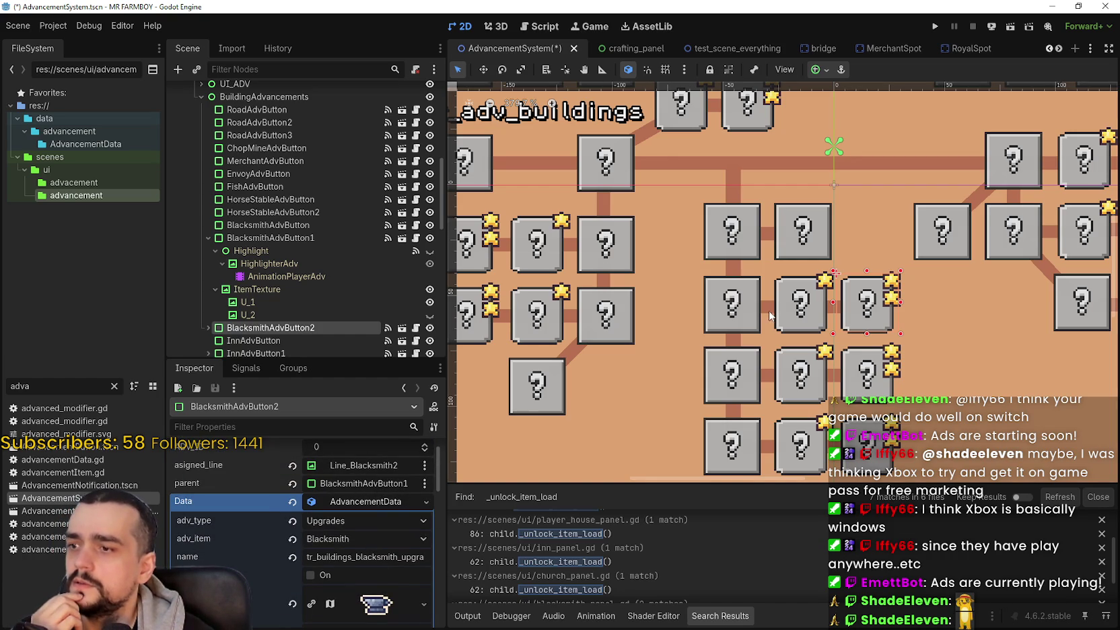
{"action": "left_click", "coordinate": [385, 501]}
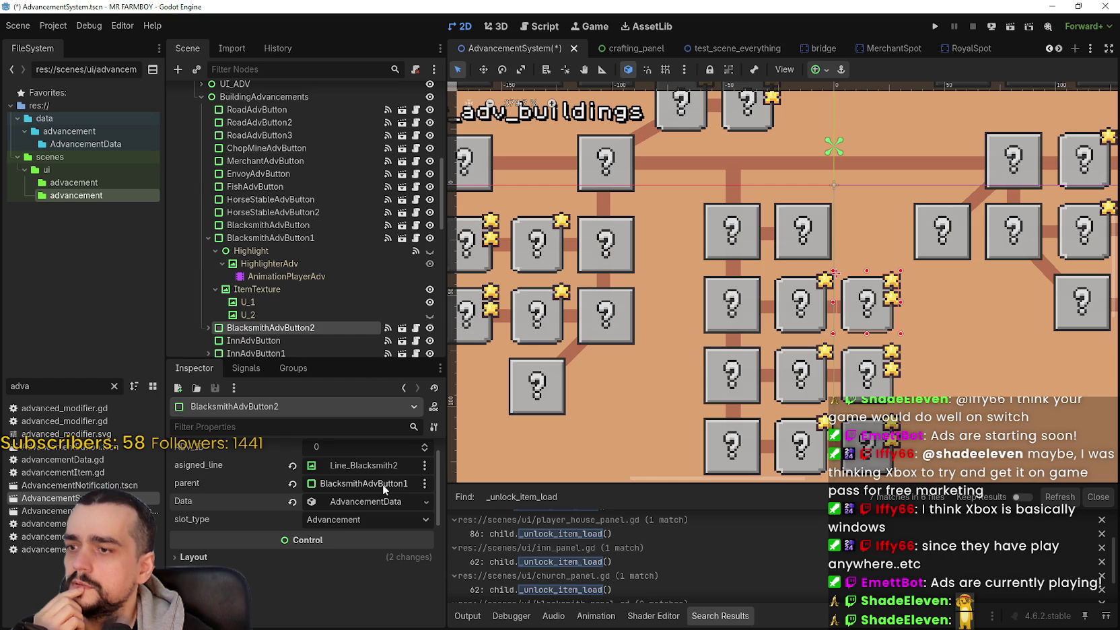
{"action": "left_click", "coordinate": [787, 336]}
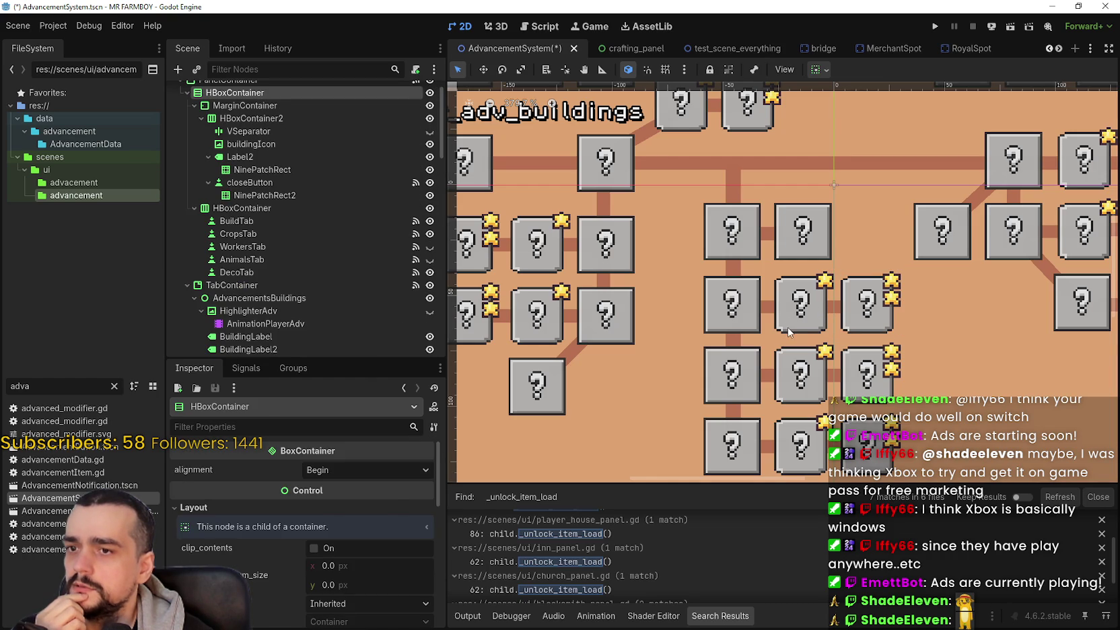
{"action": "left_click", "coordinate": [788, 331]}
{"action": "scroll", "coordinate": [370, 525], "scroll_direction": "up", "scroll_amount": 5}
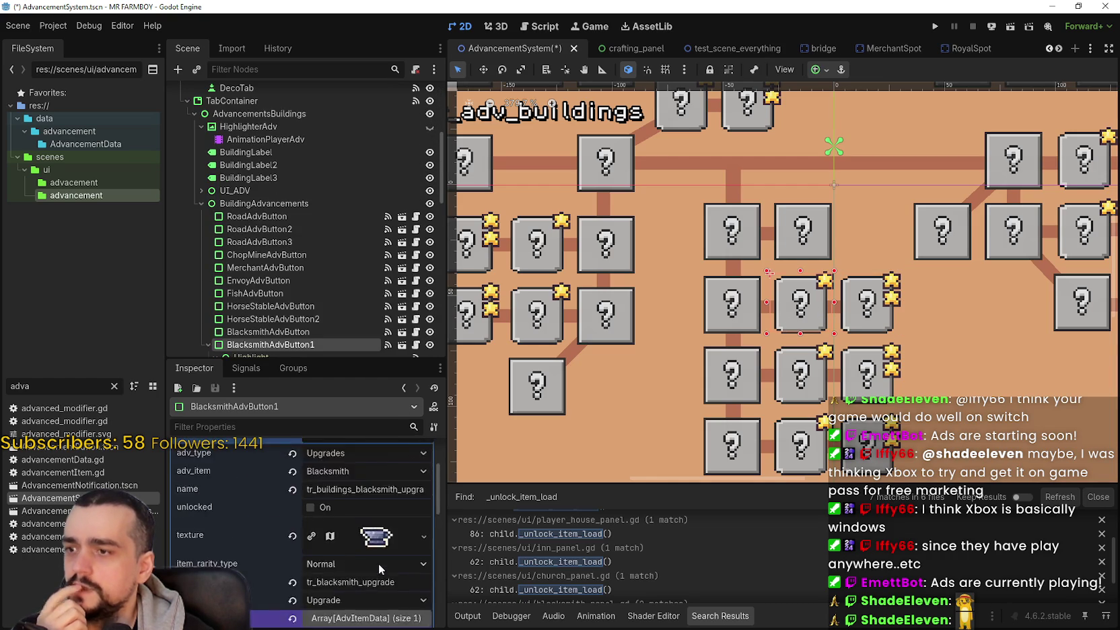
{"action": "scroll", "coordinate": [379, 564], "scroll_direction": "up", "scroll_amount": 2}
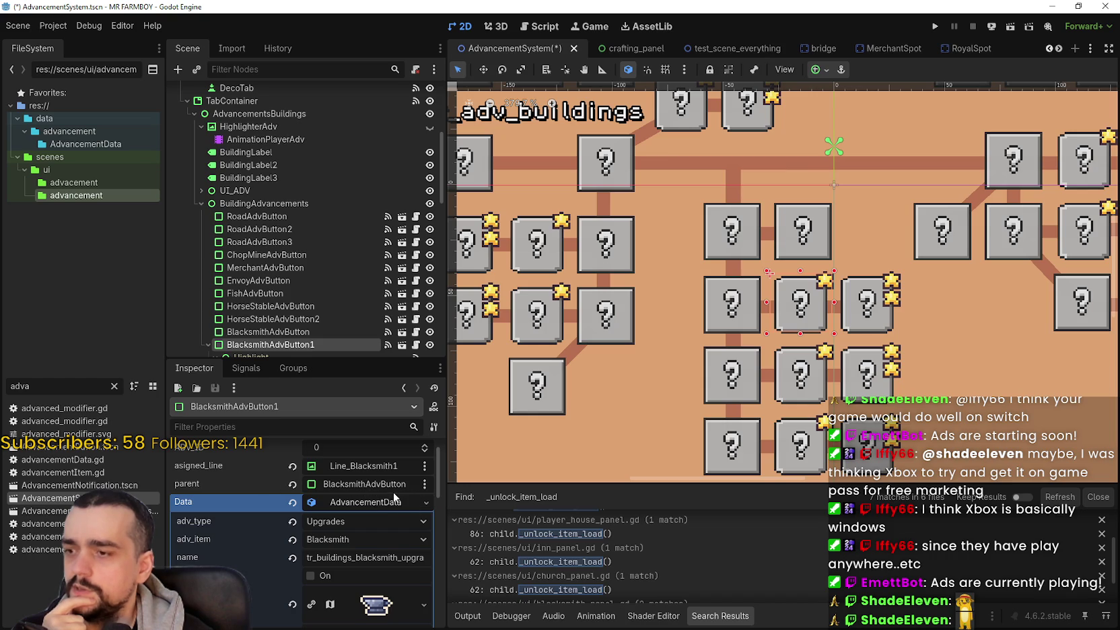
{"action": "left_click", "coordinate": [725, 325]}
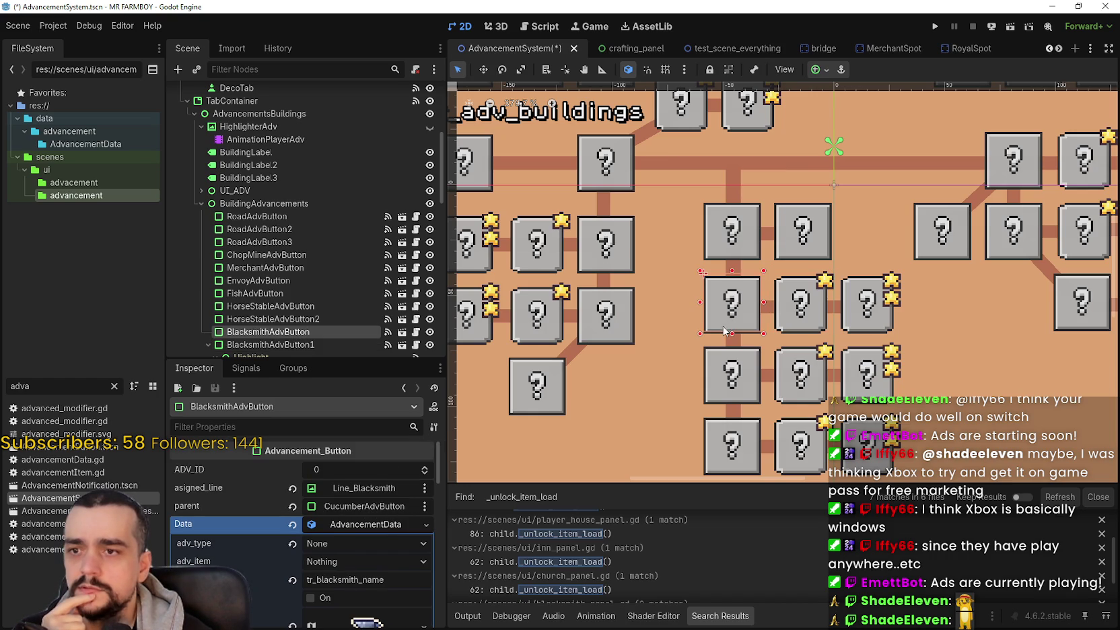
Step: Inspect the requirement entries of InnAdvButton and BlacksmithAdvButton
{"action": "left_click", "coordinate": [745, 388]}
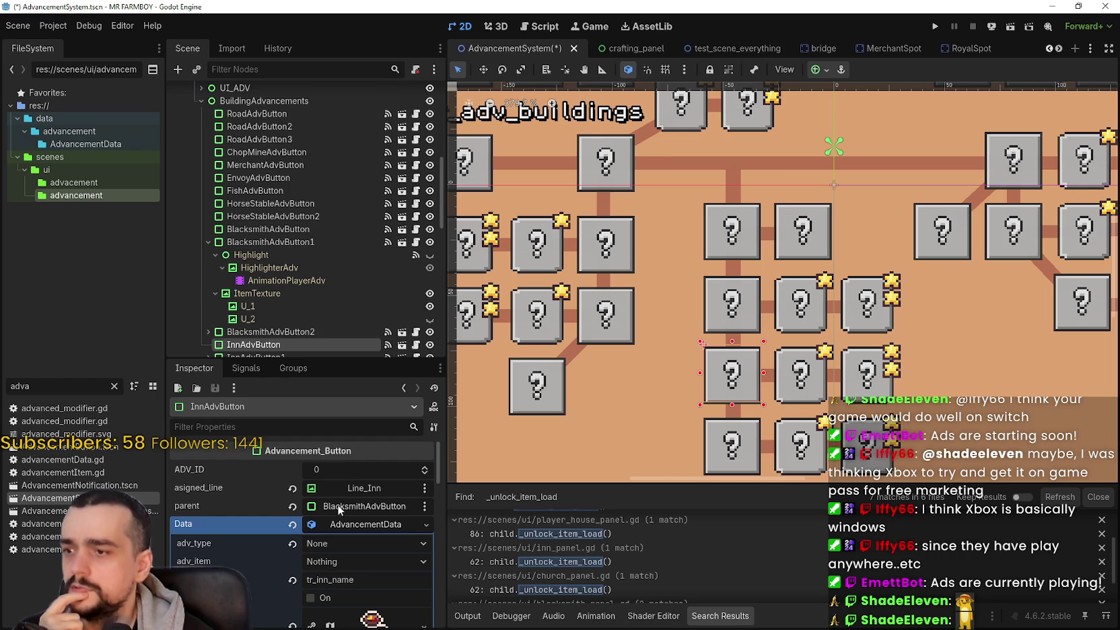
{"action": "scroll", "coordinate": [347, 510], "scroll_direction": "down", "scroll_amount": 5}
{"action": "left_click", "coordinate": [386, 587]}
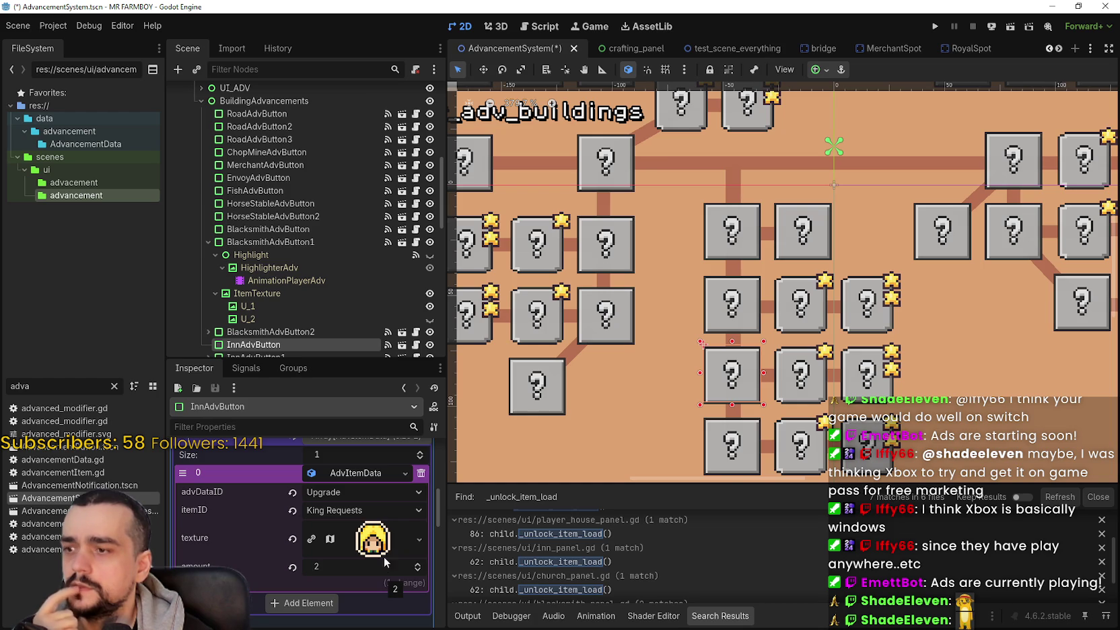
{"action": "left_click", "coordinate": [747, 315]}
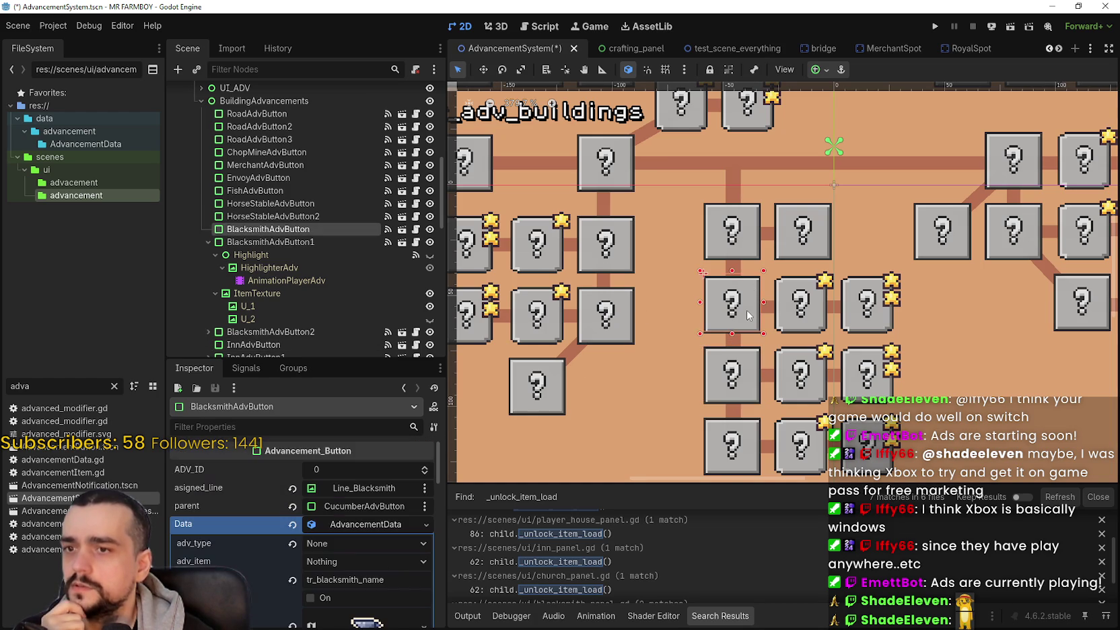
{"action": "scroll", "coordinate": [356, 530], "scroll_direction": "down", "scroll_amount": 5}
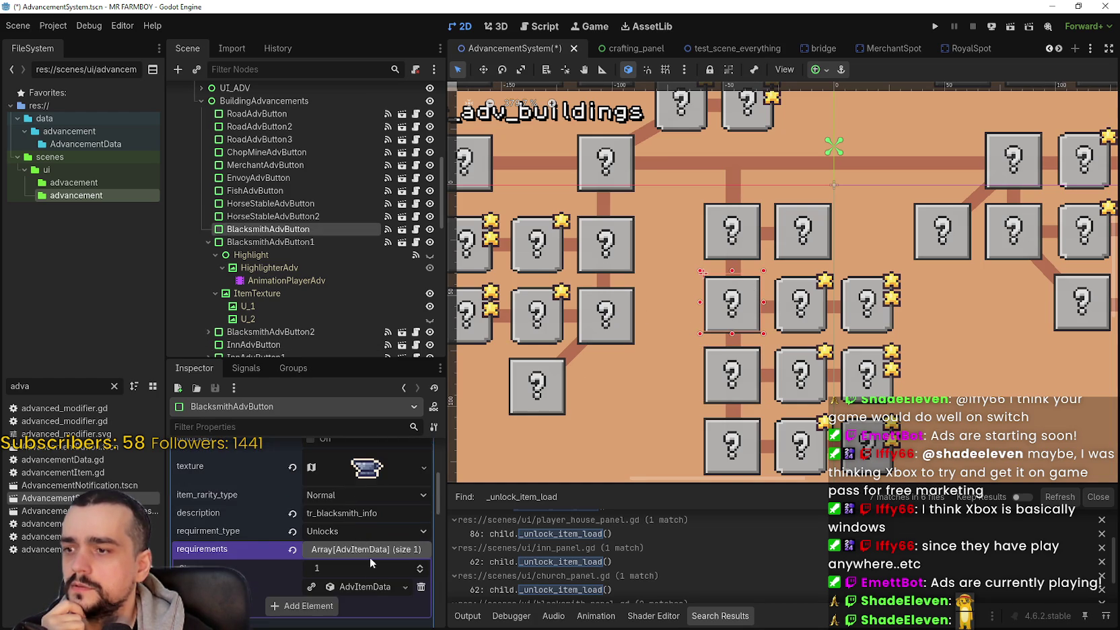
{"action": "left_click", "coordinate": [366, 586]}
{"action": "scroll", "coordinate": [380, 596], "scroll_direction": "down", "scroll_amount": 2}
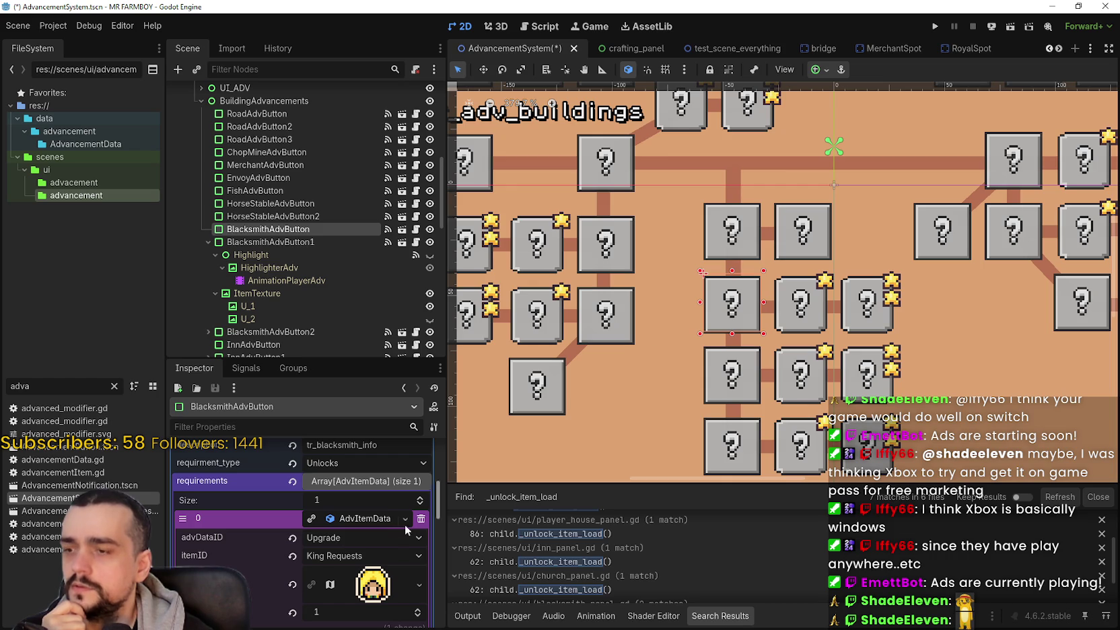
Step: Check BlacksmithAdvButton's King Requests requirement entry
{"action": "left_click", "coordinate": [797, 333]}
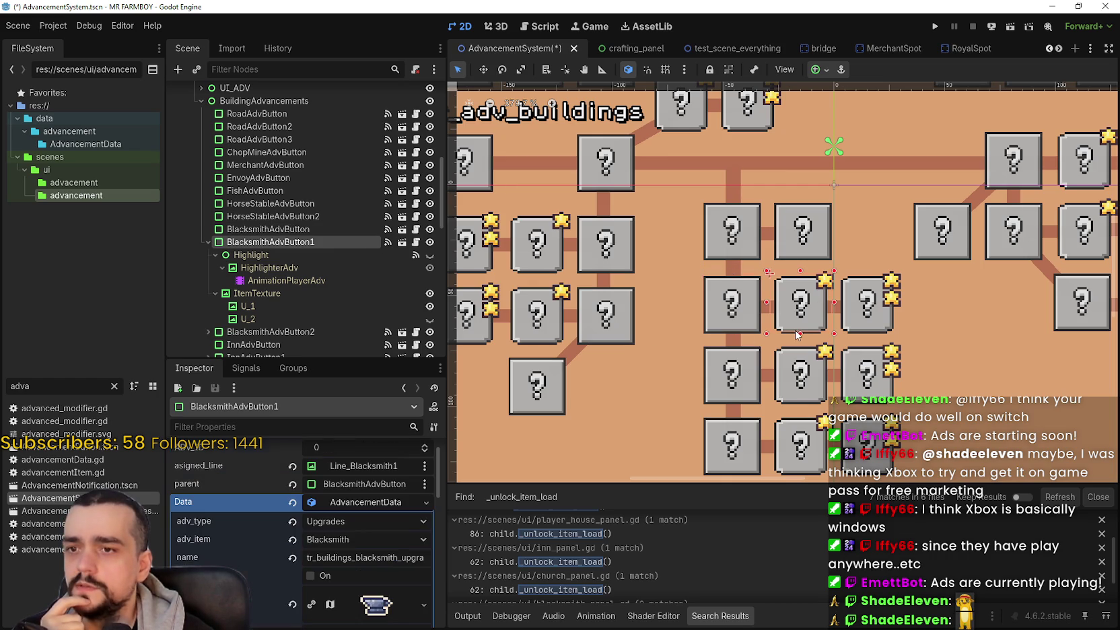
{"action": "left_click", "coordinate": [718, 327]}
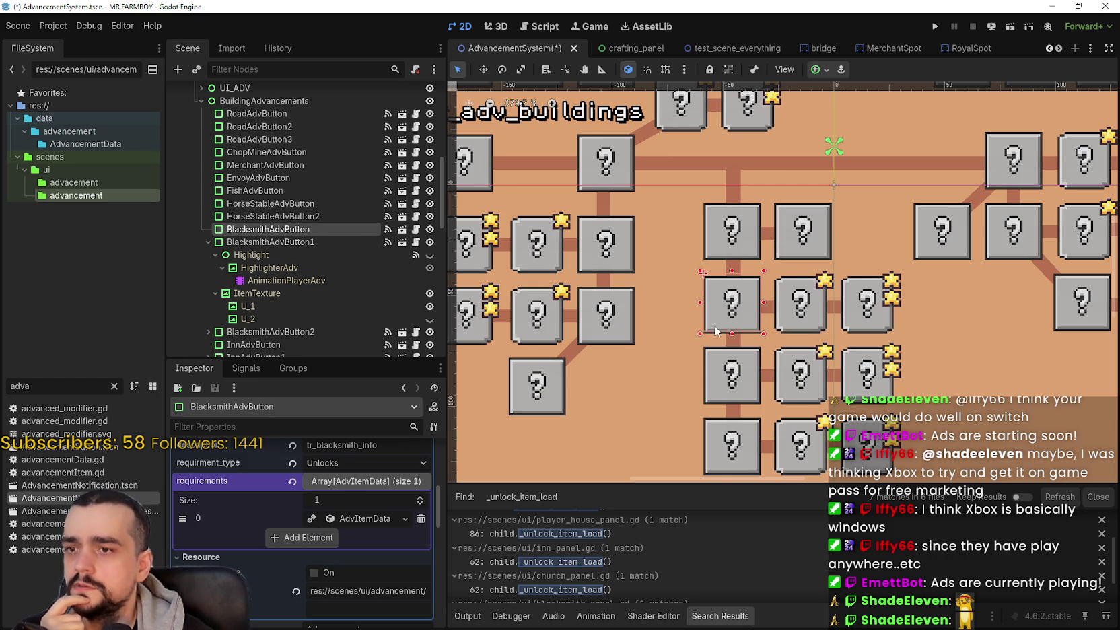
{"action": "left_click", "coordinate": [364, 516]}
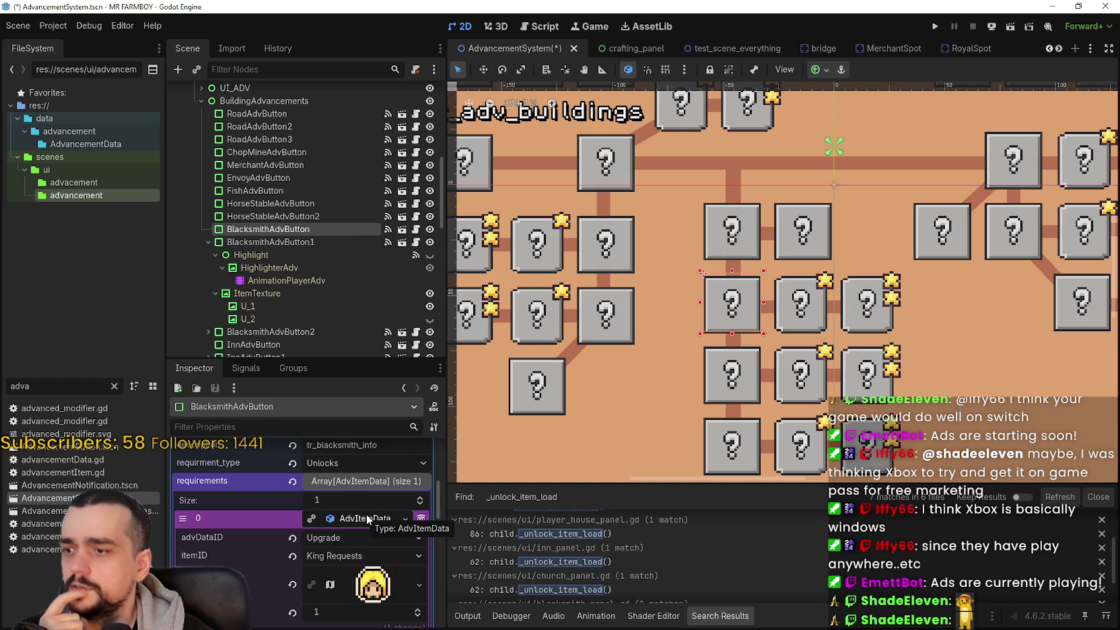
{"action": "scroll", "coordinate": [360, 538], "scroll_direction": "down", "scroll_amount": 2}
{"action": "scroll", "coordinate": [346, 525], "scroll_direction": "up", "scroll_amount": 2}
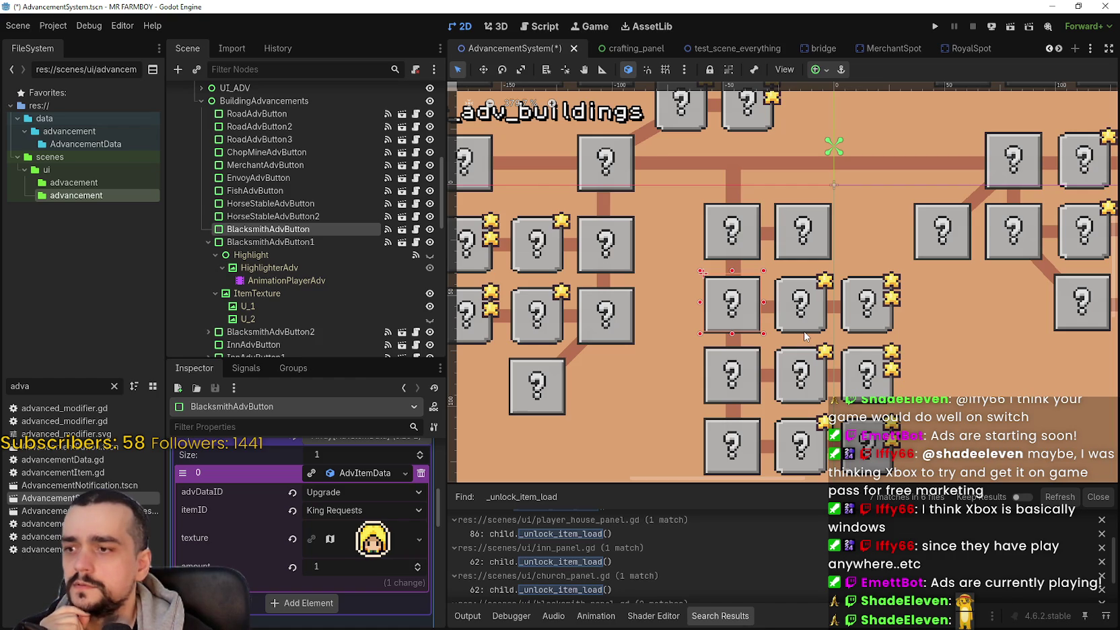
{"action": "scroll", "coordinate": [334, 523], "scroll_direction": "up", "scroll_amount": 5}
{"action": "scroll", "coordinate": [333, 523], "scroll_direction": "down", "scroll_amount": 5}
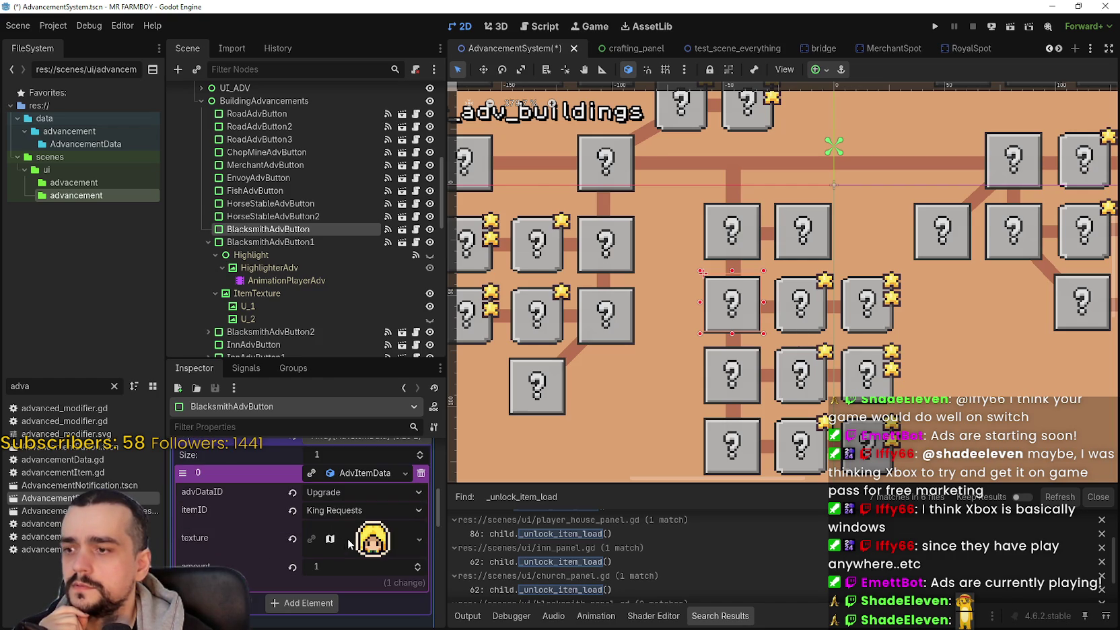
Step: Review the requirement entries of BlacksmithAdvButton1 and BlacksmithAdvButton2
{"action": "left_click", "coordinate": [799, 330]}
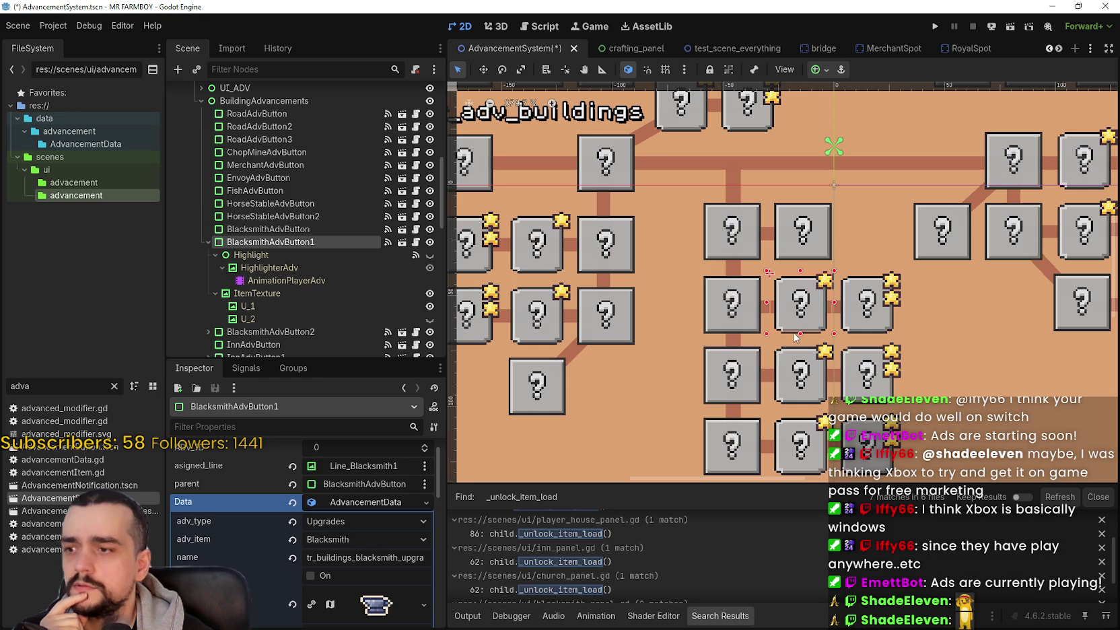
{"action": "scroll", "coordinate": [371, 532], "scroll_direction": "down", "scroll_amount": 3}
{"action": "left_click", "coordinate": [367, 531]}
{"action": "left_click", "coordinate": [370, 567]}
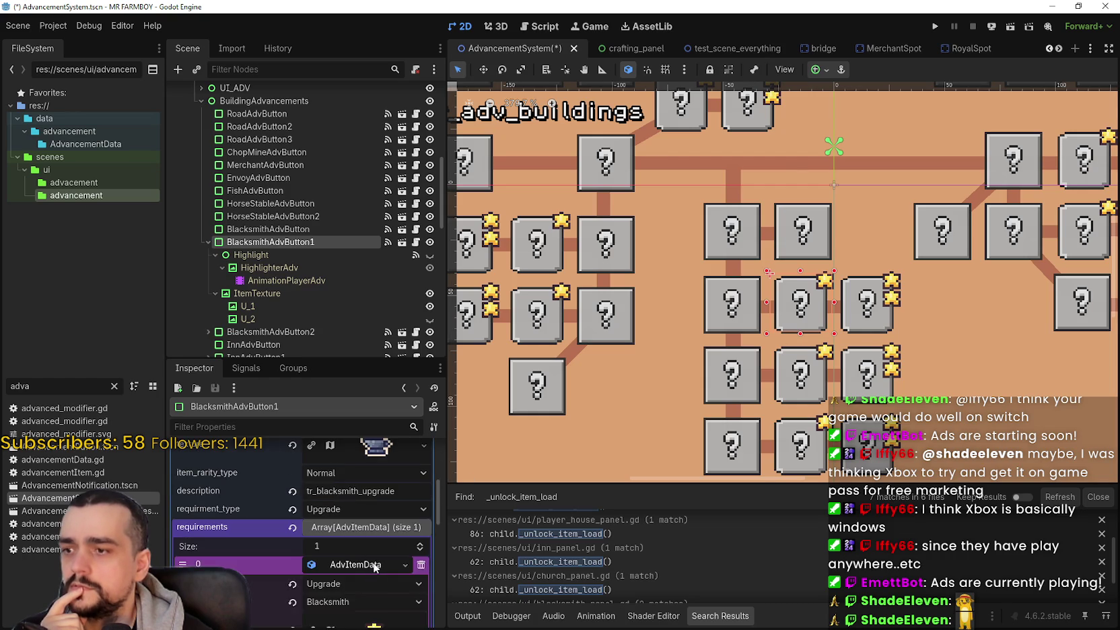
{"action": "scroll", "coordinate": [375, 563], "scroll_direction": "down", "scroll_amount": 2}
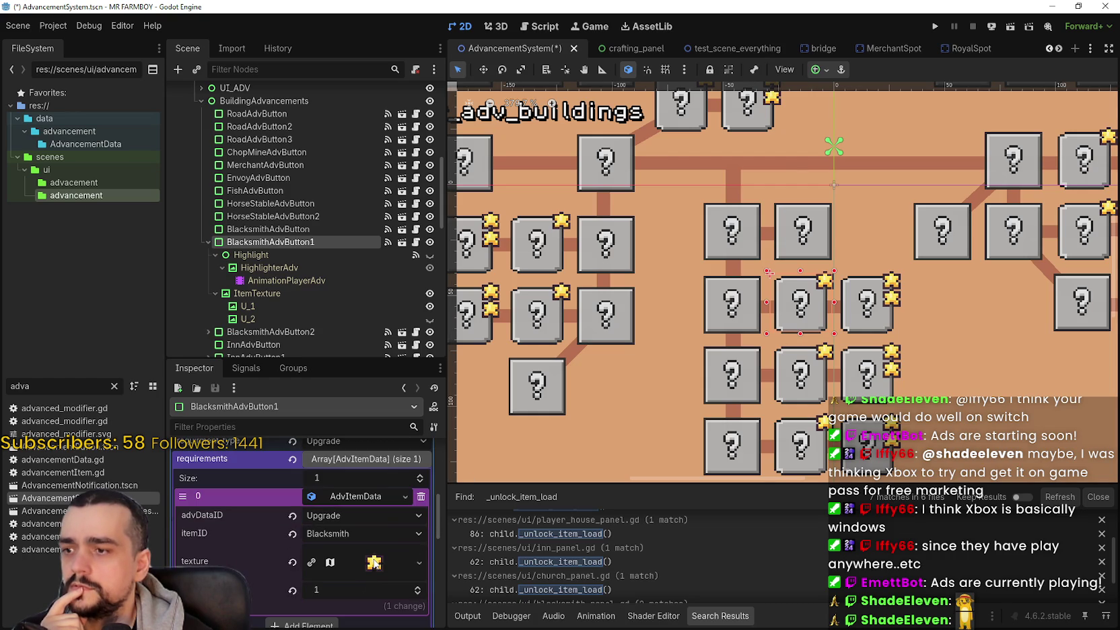
{"action": "left_click", "coordinate": [868, 332]}
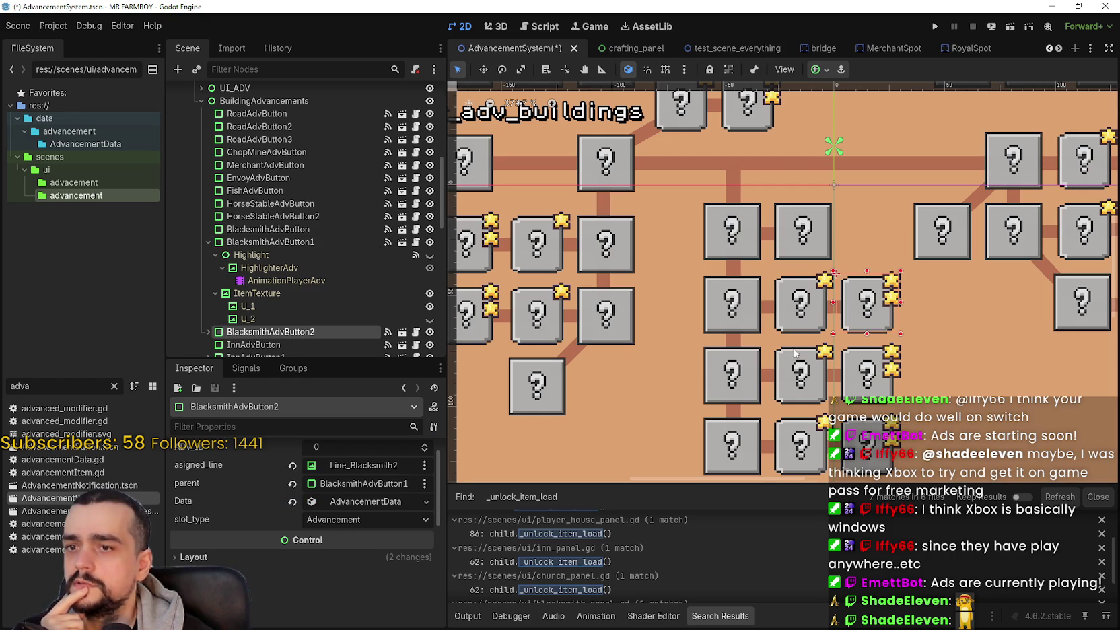
{"action": "left_click", "coordinate": [380, 501]}
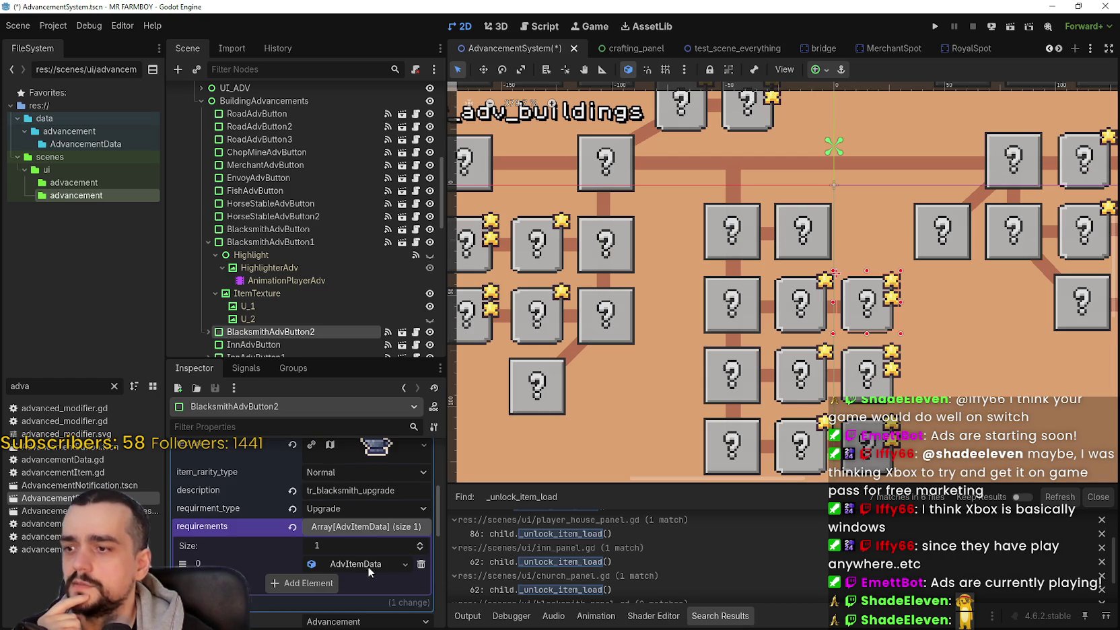
{"action": "left_click", "coordinate": [370, 564]}
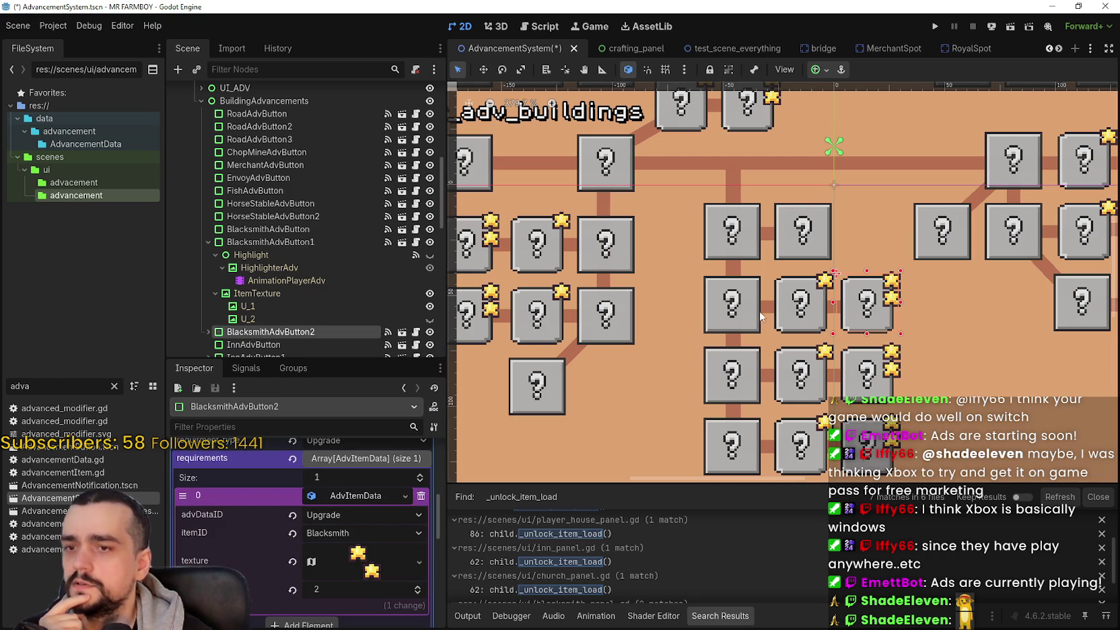
Step: Recheck BlacksmithAdvButton's King Requests entry and collapse its requirements
{"action": "left_click", "coordinate": [725, 334]}
{"action": "left_click", "coordinate": [356, 565]}
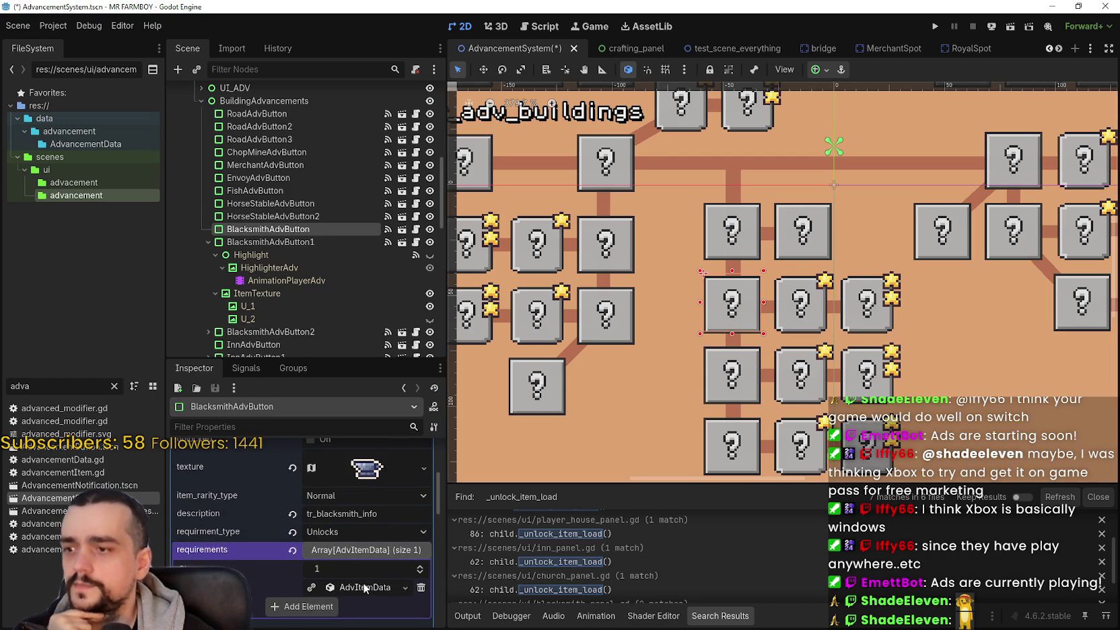
{"action": "left_click", "coordinate": [363, 588]}
{"action": "left_click", "coordinate": [364, 541]}
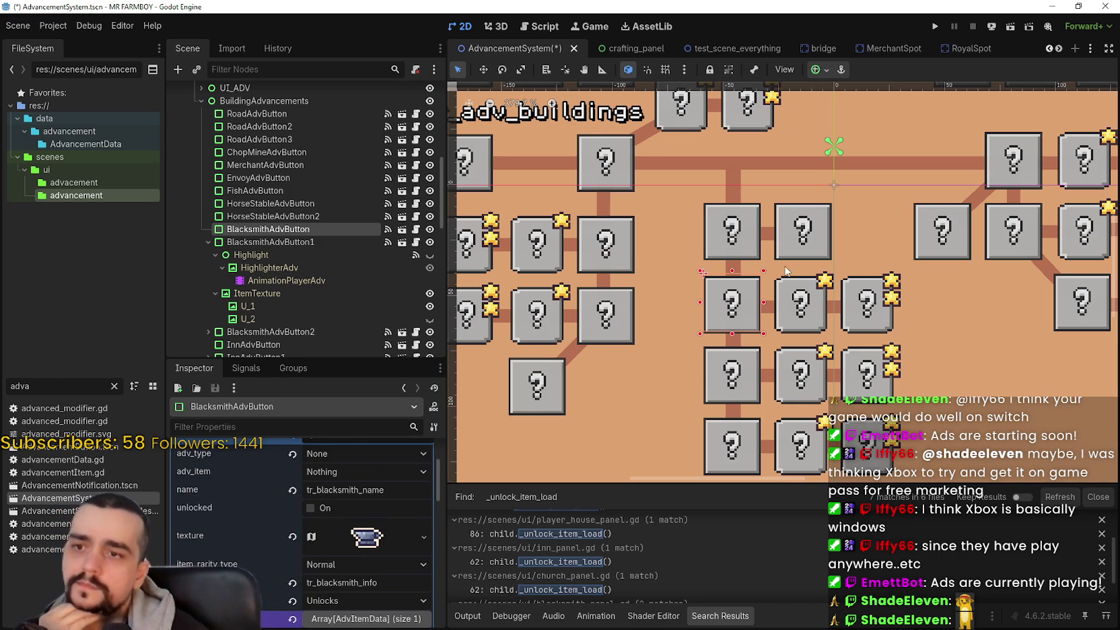
Step: Select BlacksmithAdvButton1 and BlacksmithAdvButton2 and duplicate them
{"action": "scroll", "coordinate": [793, 269], "scroll_direction": "down", "scroll_amount": 1}
{"action": "scroll", "coordinate": [852, 331], "scroll_direction": "down", "scroll_amount": 4}
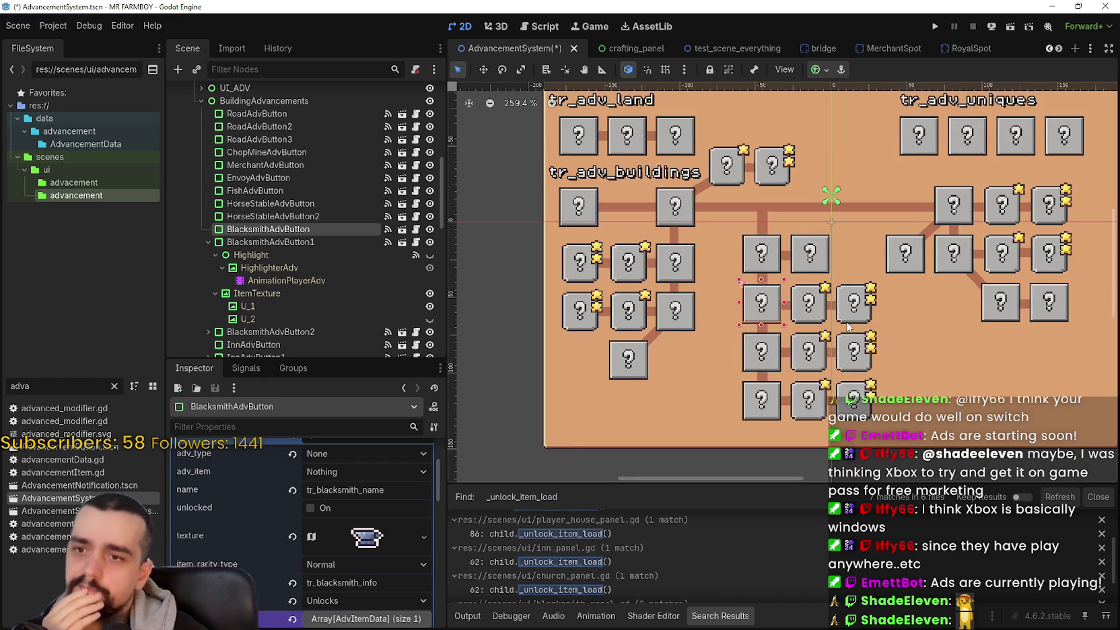
{"action": "scroll", "coordinate": [862, 305], "scroll_direction": "up", "scroll_amount": 3}
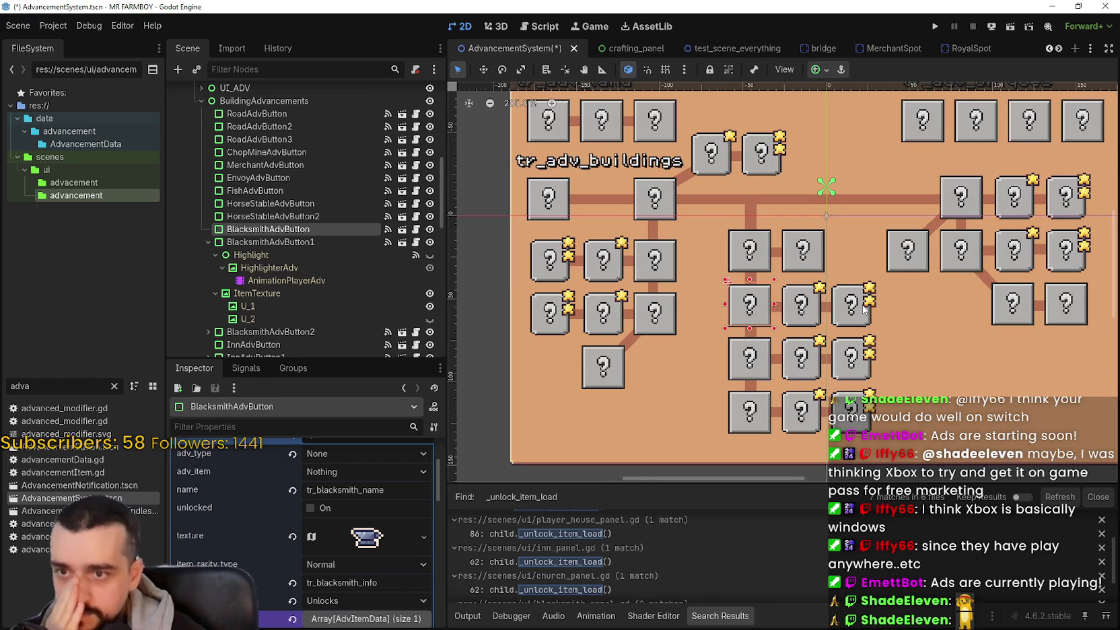
{"action": "scroll", "coordinate": [865, 309], "scroll_direction": "right", "scroll_amount": 2}
{"action": "left_click", "coordinate": [753, 262]}
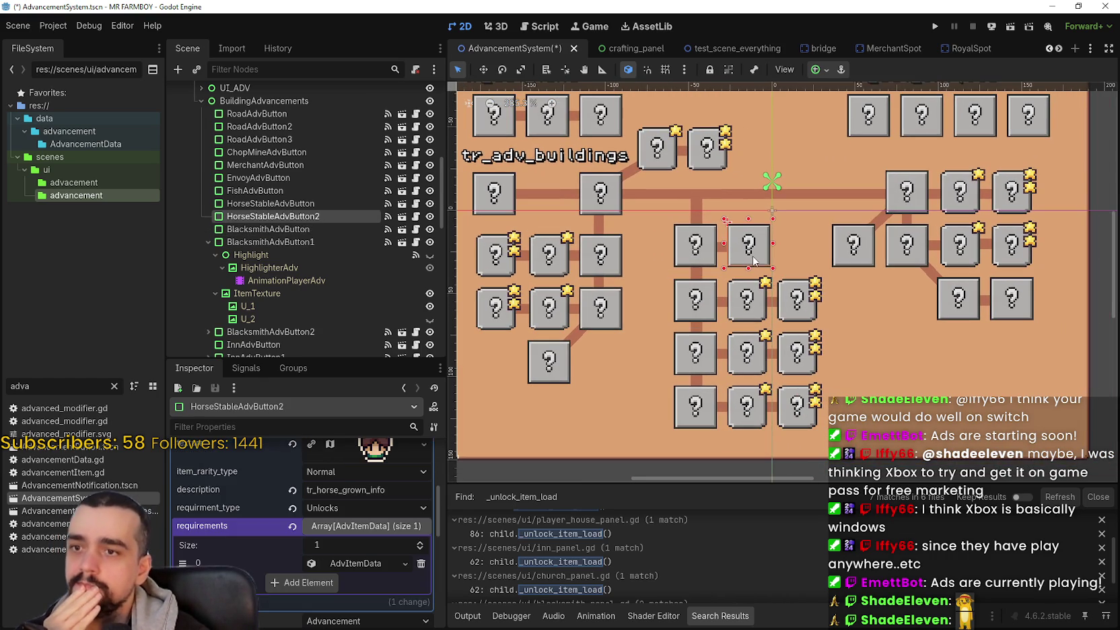
{"action": "scroll", "coordinate": [626, 368], "scroll_direction": "down", "scroll_amount": 1}
{"action": "left_click", "coordinate": [243, 242]}
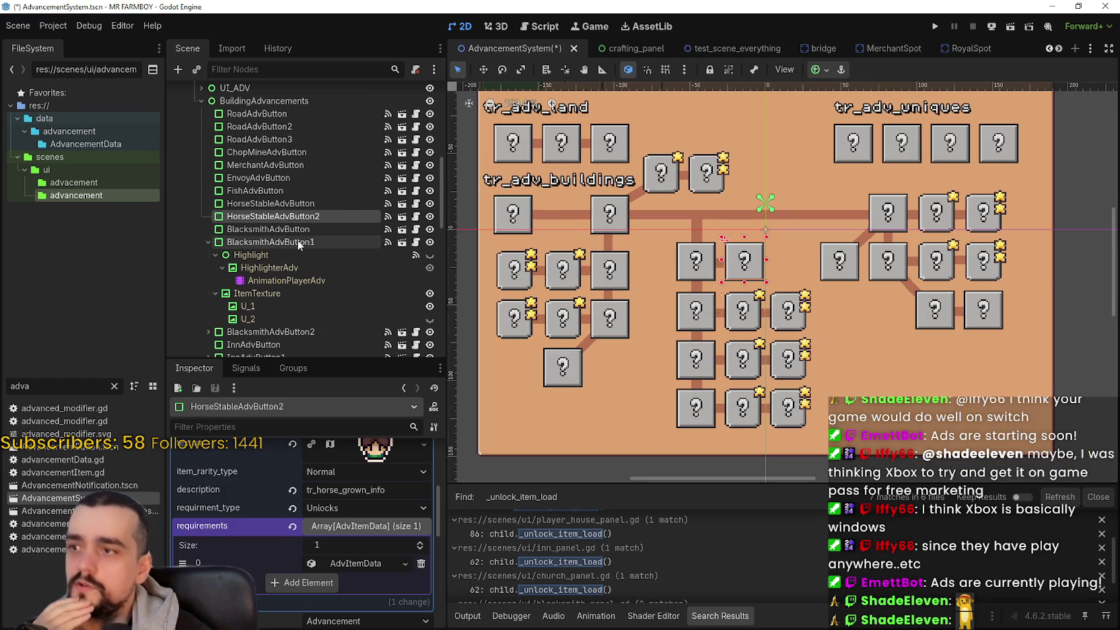
{"action": "left_click", "coordinate": [208, 241]}
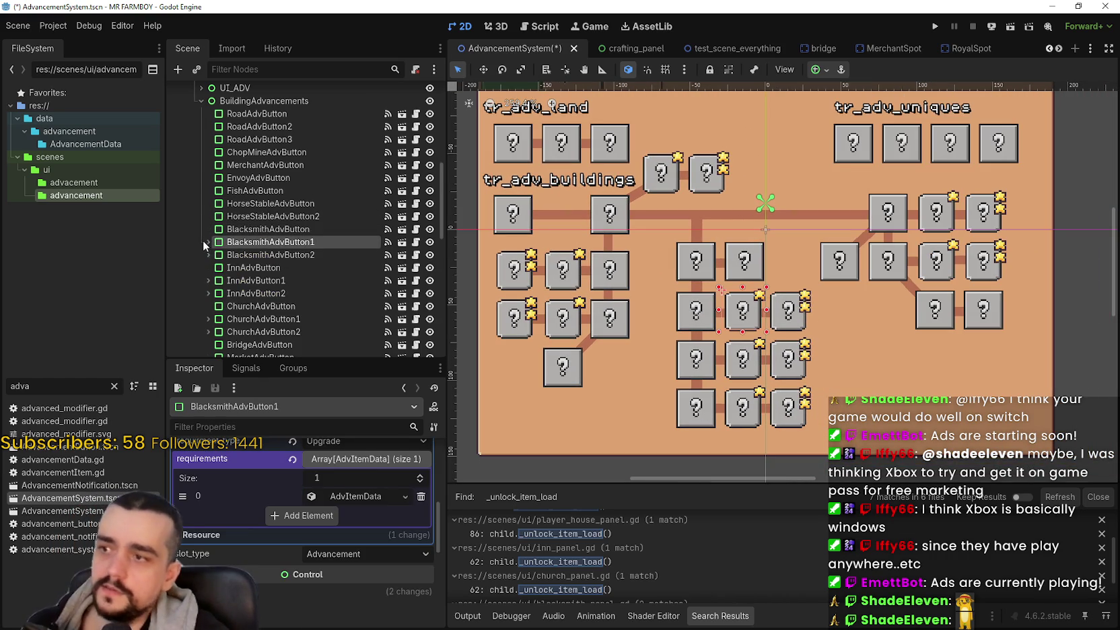
{"action": "left_click", "coordinate": [295, 254], "text": "ctrl"}
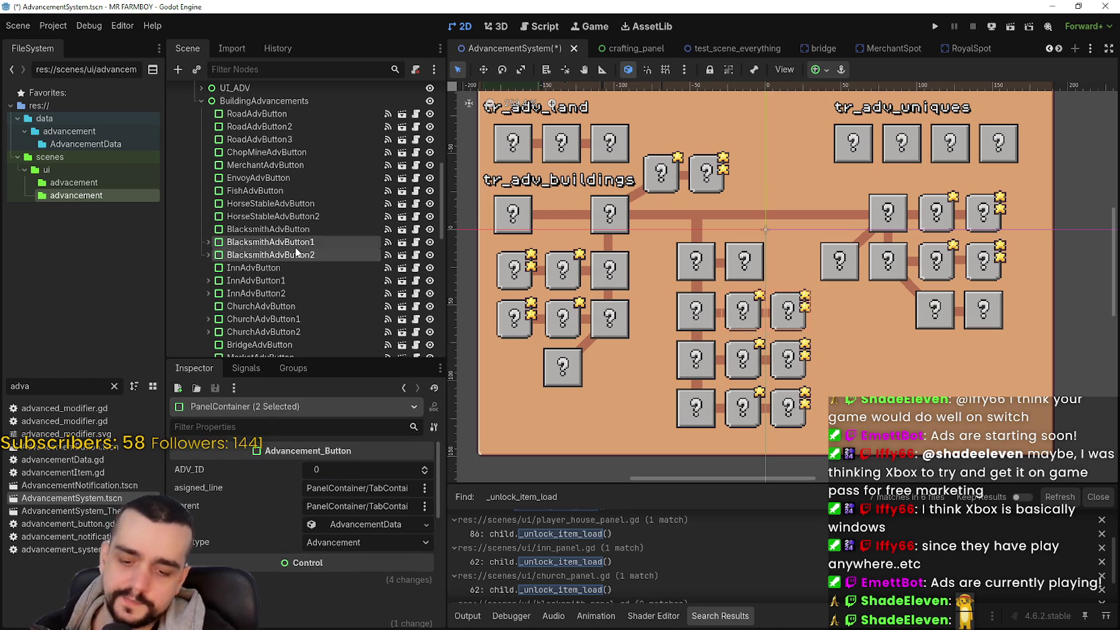
{"action": "key", "text": "ctrl+d"}
Step: Collapse the copies' children and nudge BlacksmithAdvButton3 and 4 upward with the Move tool
{"action": "left_click", "coordinate": [208, 267]}
{"action": "left_click", "coordinate": [208, 279]}
{"action": "left_click", "coordinate": [486, 73]}
{"action": "scroll", "coordinate": [642, 239], "scroll_direction": "up", "scroll_amount": 5}
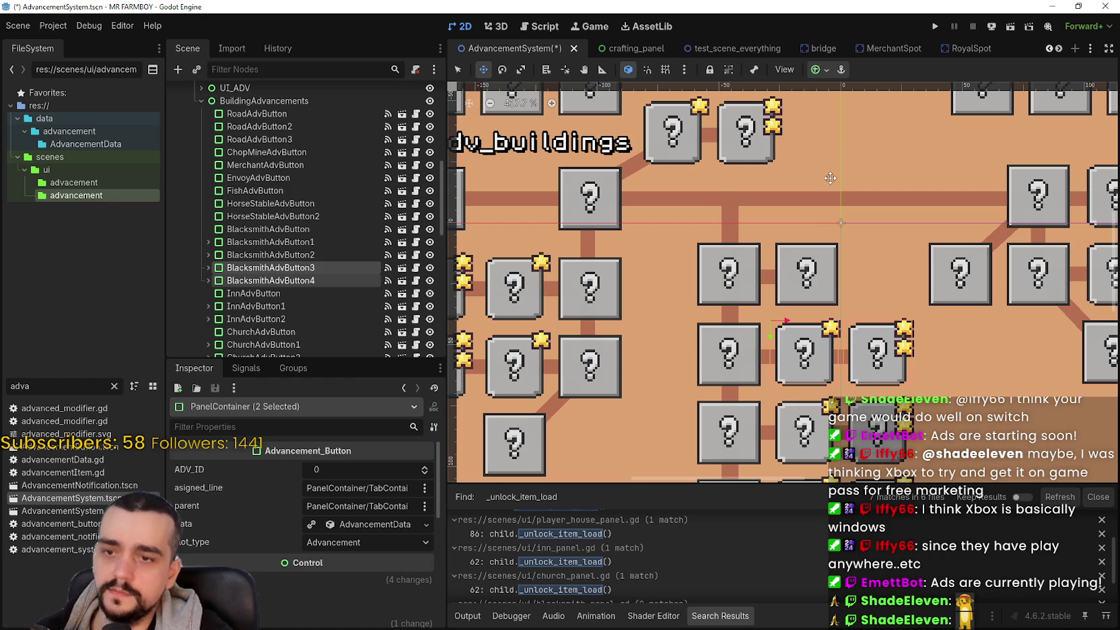
{"action": "key", "text": "Up"}
{"action": "key", "text": "Up"}
{"action": "key", "text": "Up"}
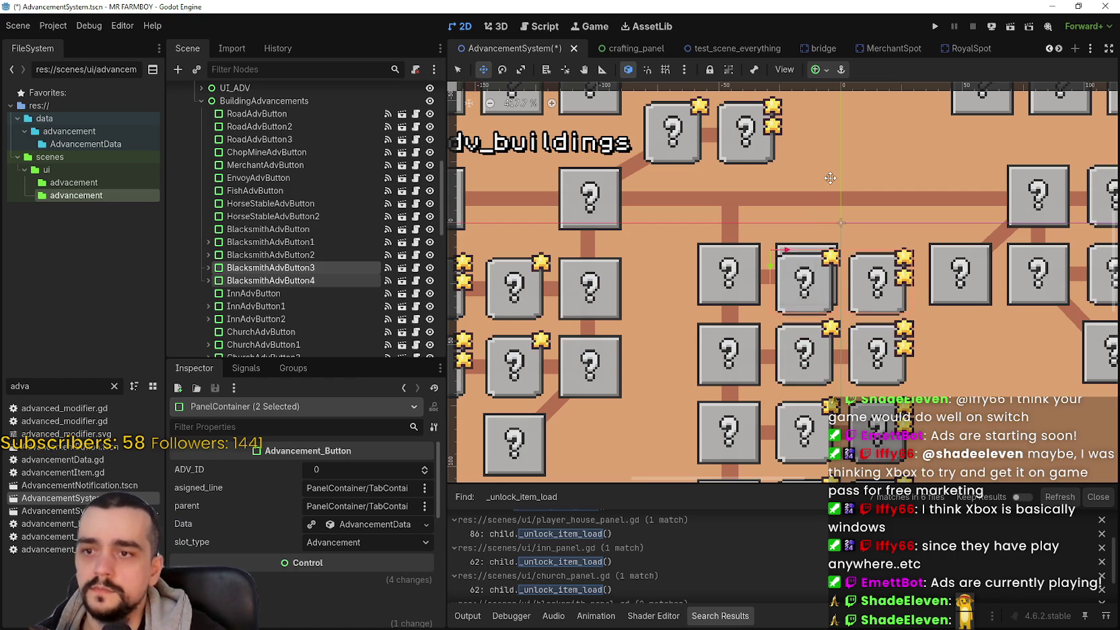
{"action": "scroll", "coordinate": [853, 290], "scroll_direction": "up", "scroll_amount": 8}
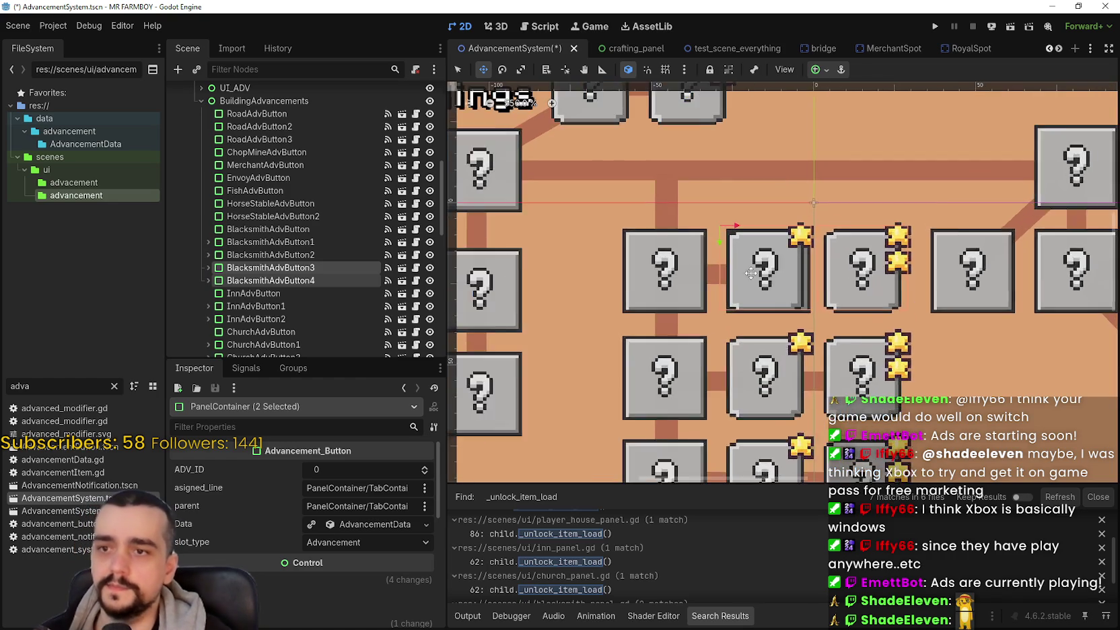
{"action": "key", "text": "Down"}
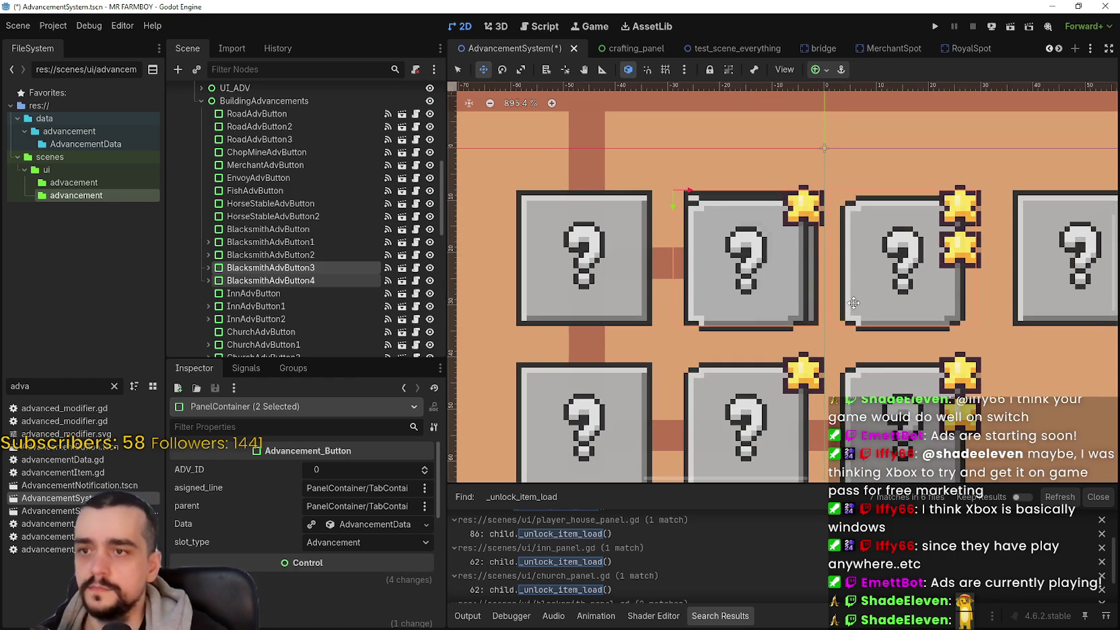
{"action": "key", "text": "Up"}
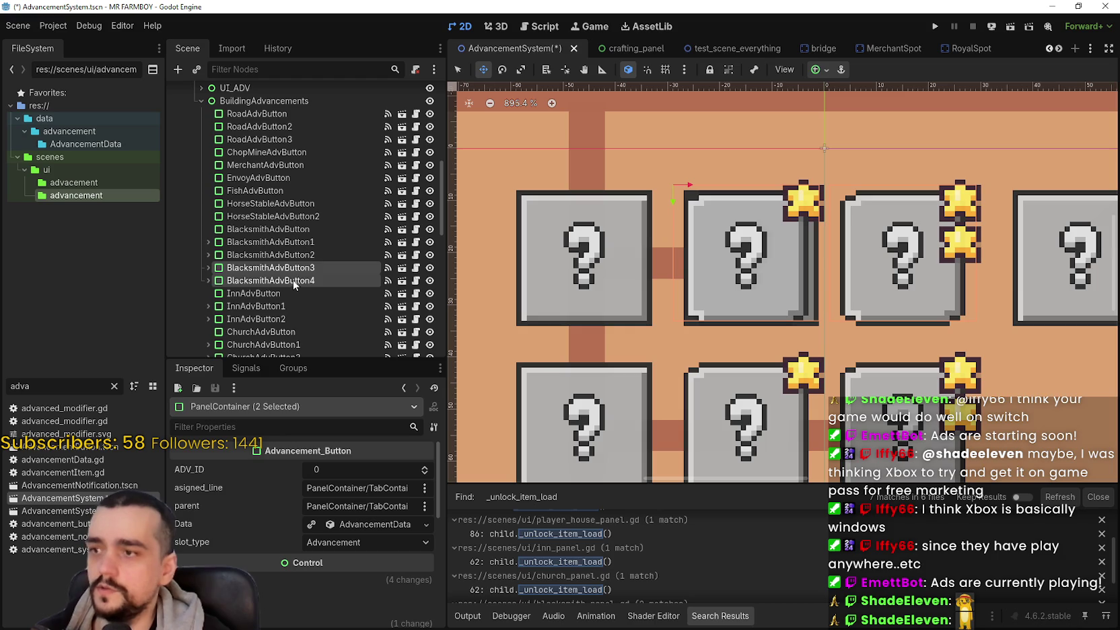
Step: Drag both copies to sit right after HorseStableAdvButton2 in the Scene tree
{"action": "left_click", "coordinate": [294, 273]}
{"action": "left_click", "coordinate": [265, 278]}
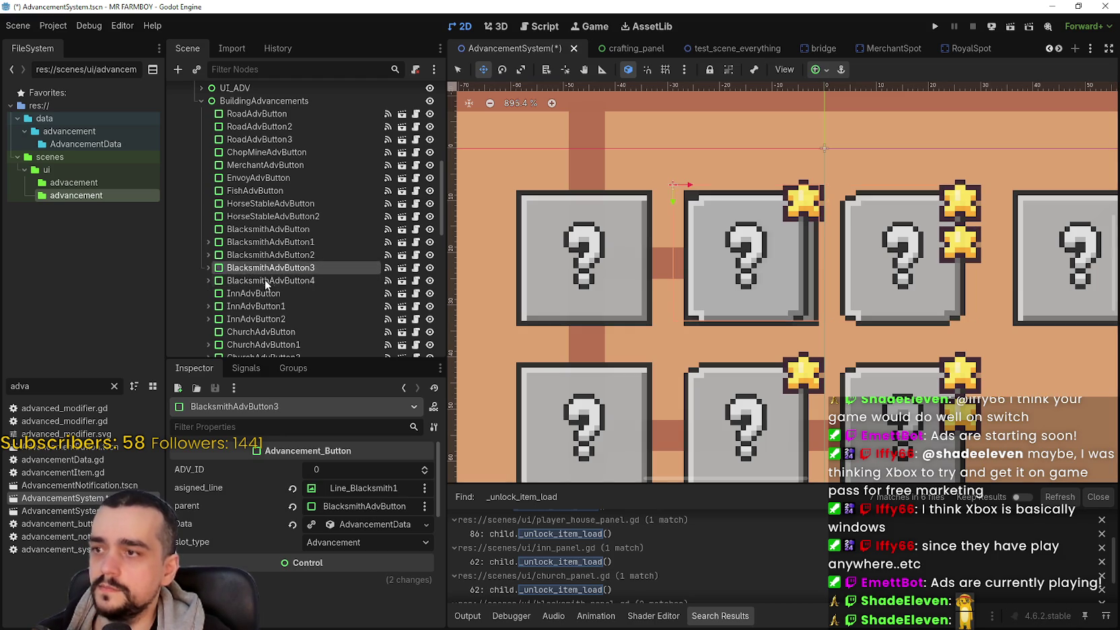
{"action": "left_click", "coordinate": [269, 267], "text": "ctrl"}
{"action": "left_click_drag", "start_coordinate": [272, 270], "coordinate": [281, 230]}
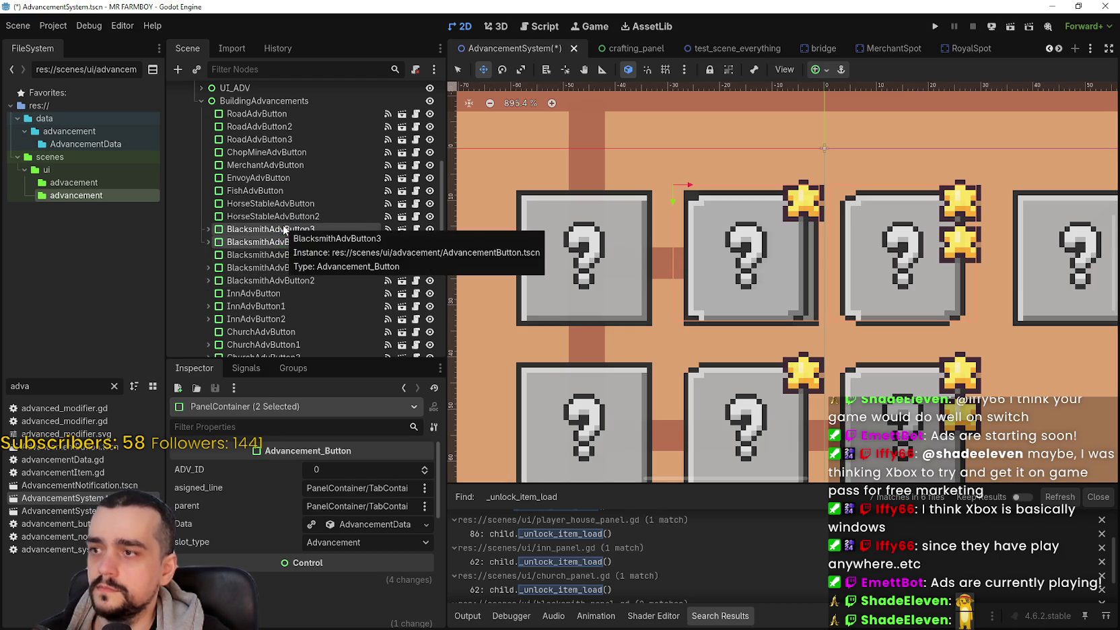
{"action": "left_click", "coordinate": [332, 230]}
Step: Rename BlacksmithAdvButton3 to HorseStableAdvButton1
{"action": "left_click", "coordinate": [322, 230]}
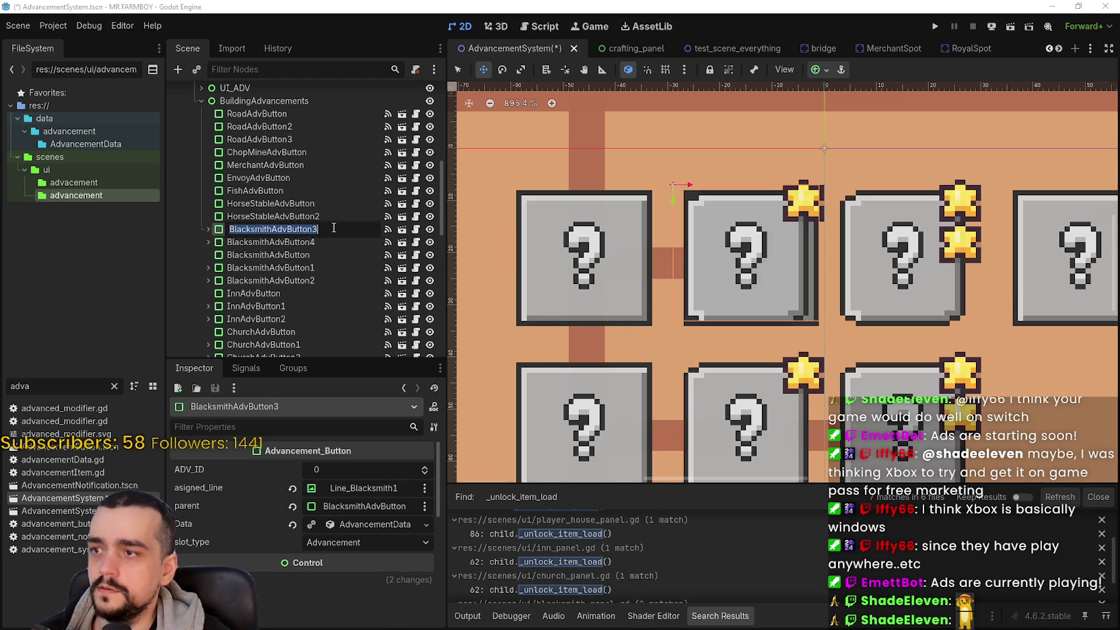
{"action": "left_click", "coordinate": [335, 231]}
{"action": "left_click", "coordinate": [332, 227]}
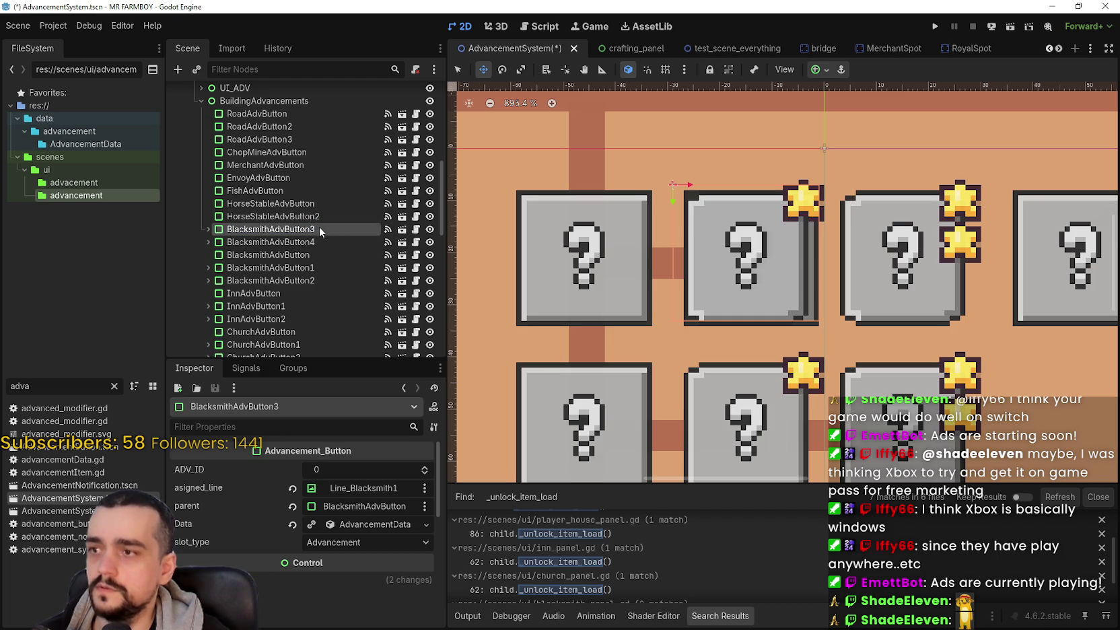
{"action": "left_click", "coordinate": [319, 227]}
{"action": "left_click", "coordinate": [329, 229]}
{"action": "left_click", "coordinate": [329, 227]}
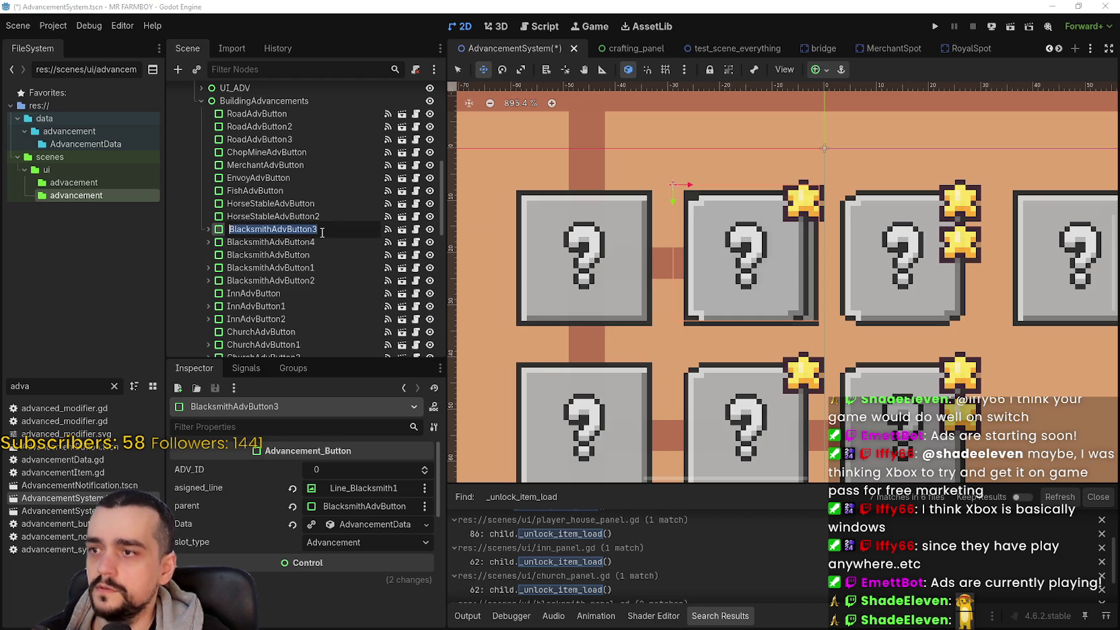
{"action": "type", "text": "Hors"}
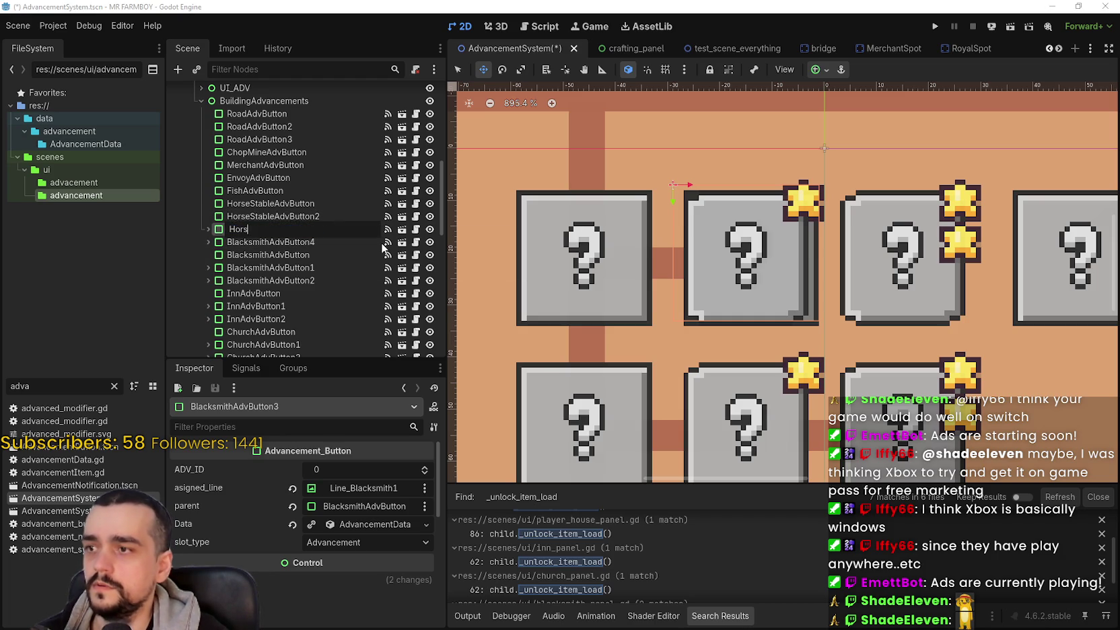
{"action": "type", "text": "eStableAdvButton"}
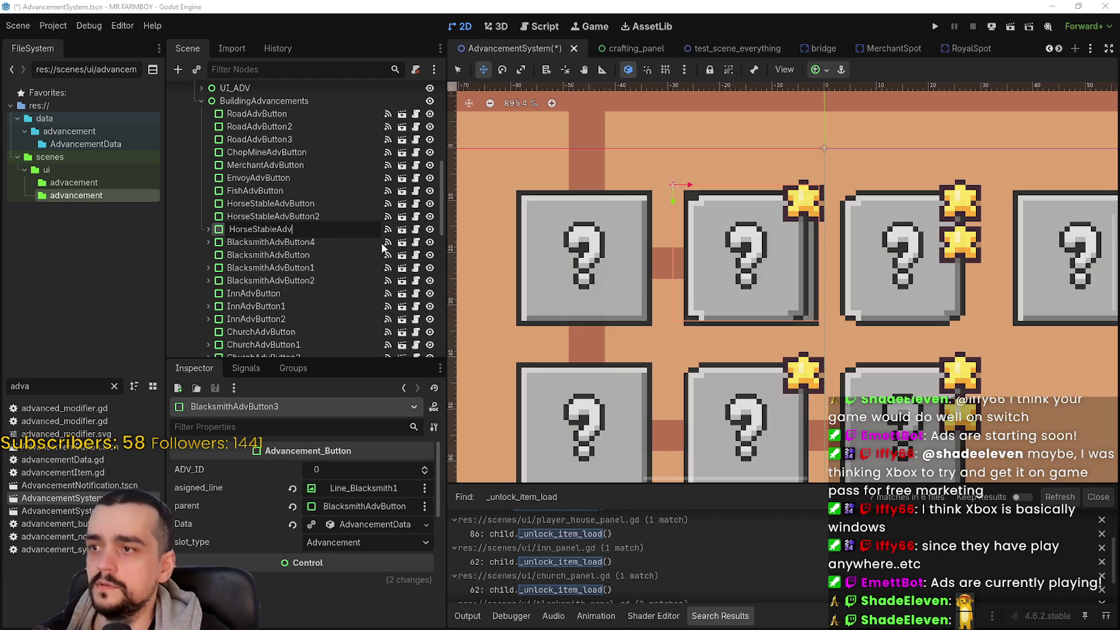
{"action": "key", "text": "Escape"}
Step: Rename the original HorseStableAdvButton2 to HorseStableAdvButton3
{"action": "left_click", "coordinate": [324, 216]}
{"action": "left_click", "coordinate": [323, 217]}
{"action": "left_click", "coordinate": [324, 216]}
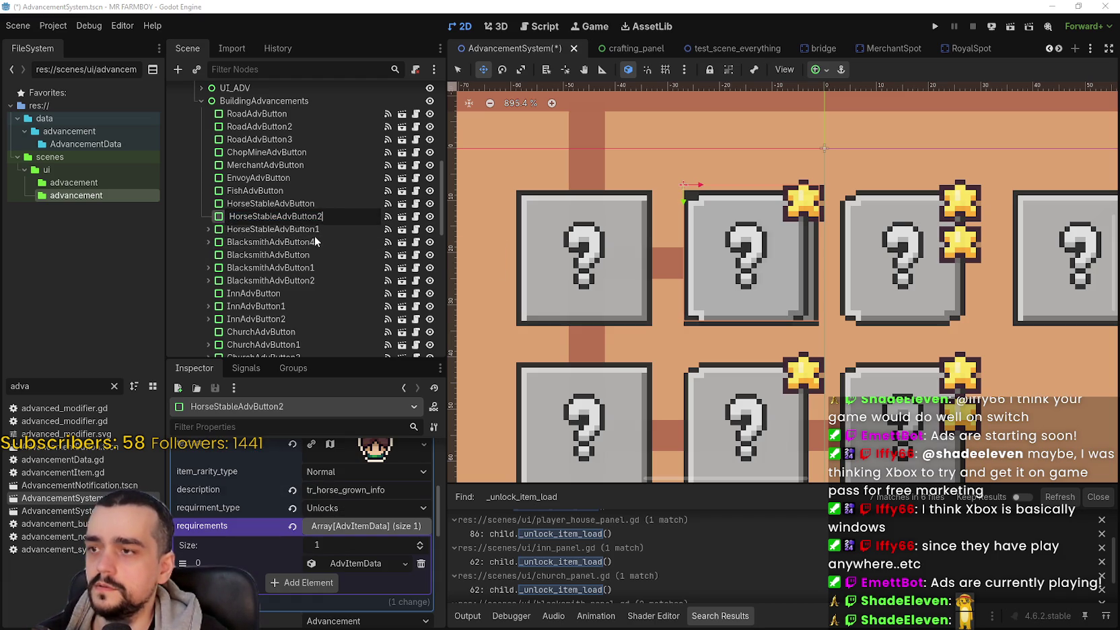
{"action": "type", "text": "3"}
{"action": "key", "text": "Escape"}
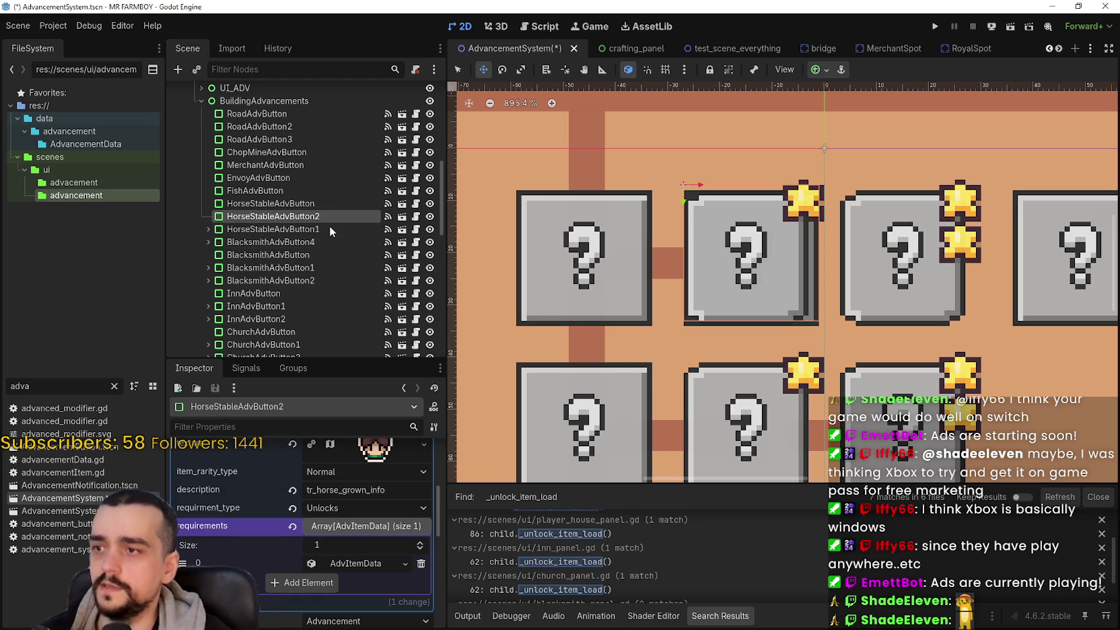
Step: Rename BlacksmithAdvButton4 to HorseStableAdvButton2
{"action": "left_click", "coordinate": [316, 243]}
{"action": "left_click", "coordinate": [294, 241]}
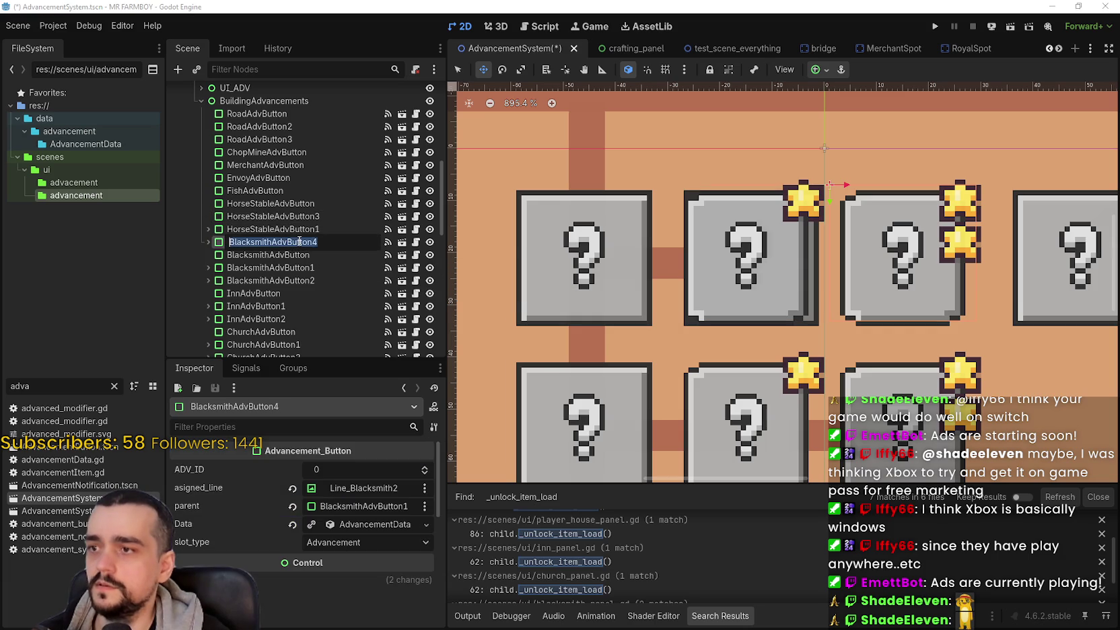
{"action": "type", "text": "Horse"}
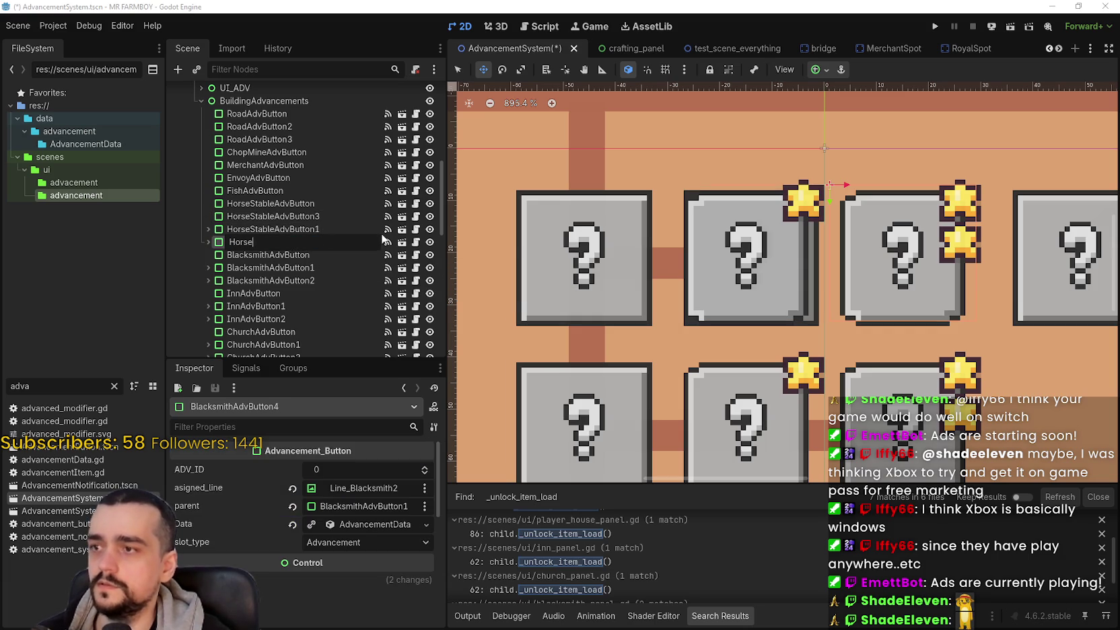
{"action": "type", "text": "StableAdvButton2"}
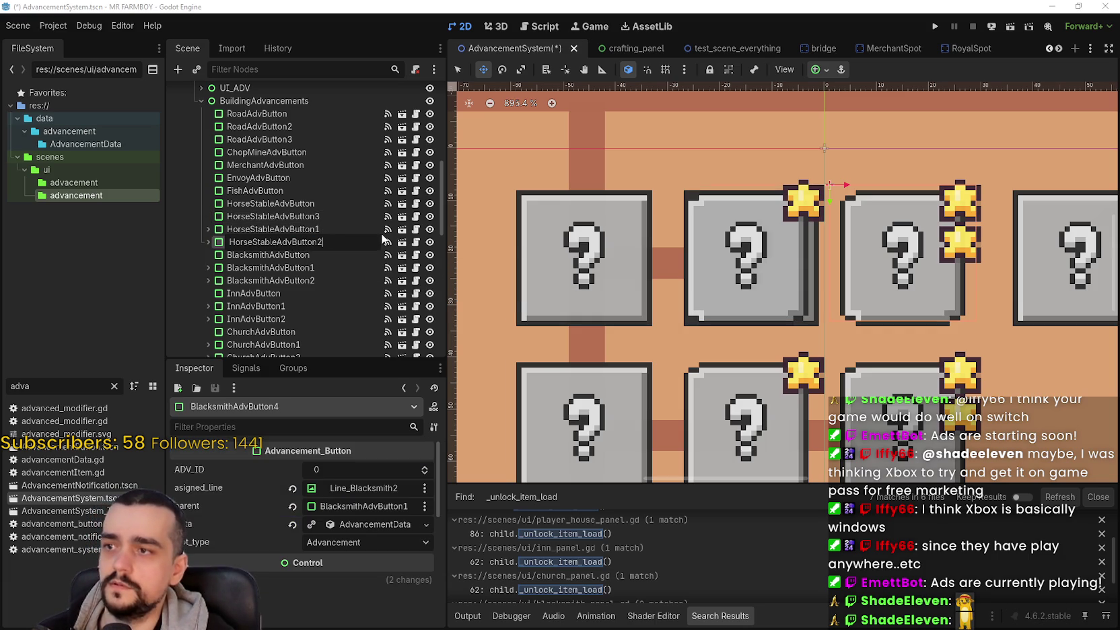
{"action": "key", "text": "Return"}
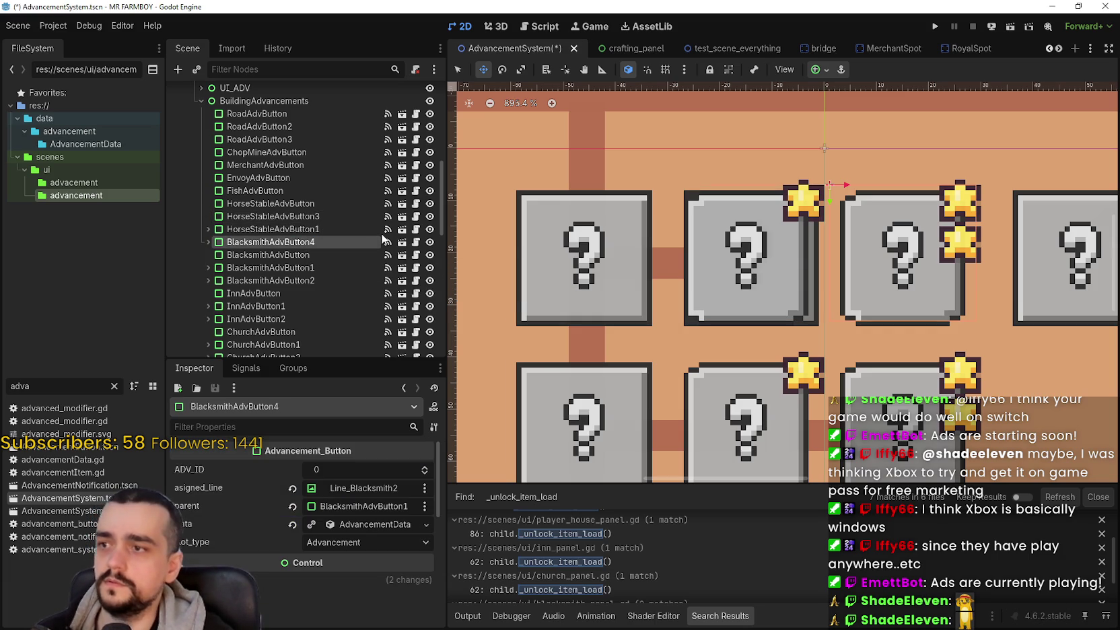
{"action": "left_click", "coordinate": [250, 215]}
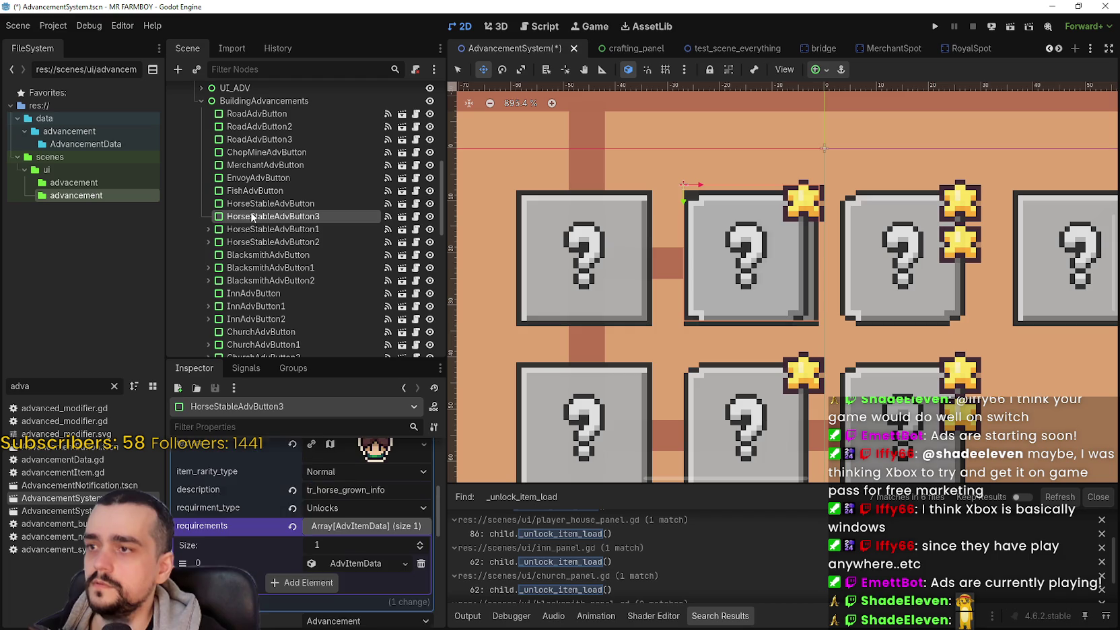
Step: Collapse the AdvancementData details in the Inspector and scroll back to the top
{"action": "left_click", "coordinate": [341, 528]}
{"action": "left_click", "coordinate": [343, 527]}
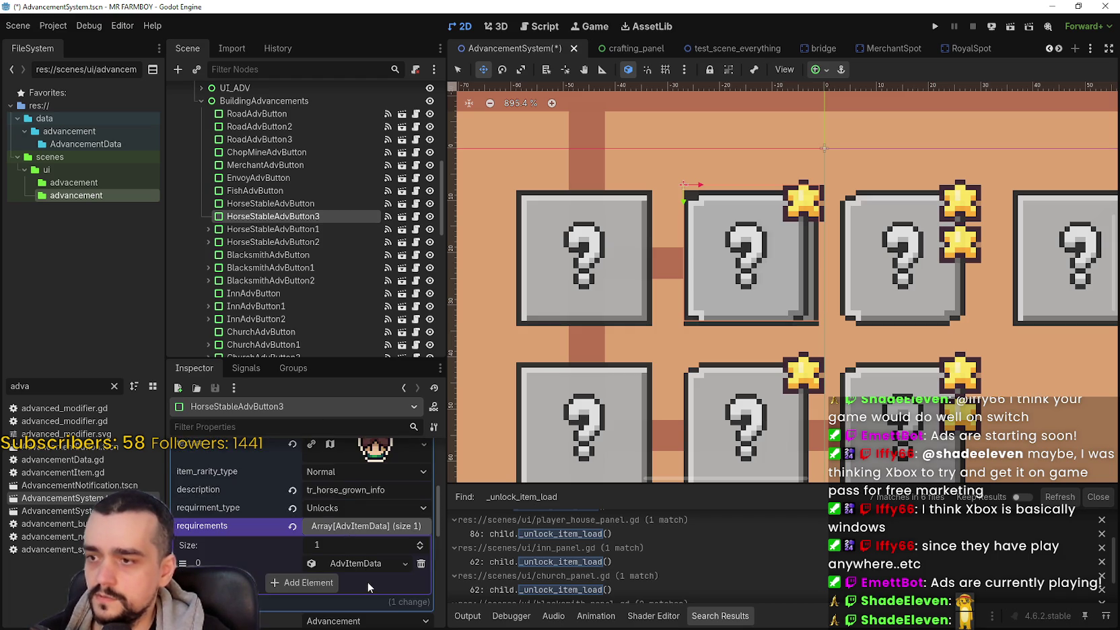
{"action": "scroll", "coordinate": [367, 583], "scroll_direction": "up", "scroll_amount": 3}
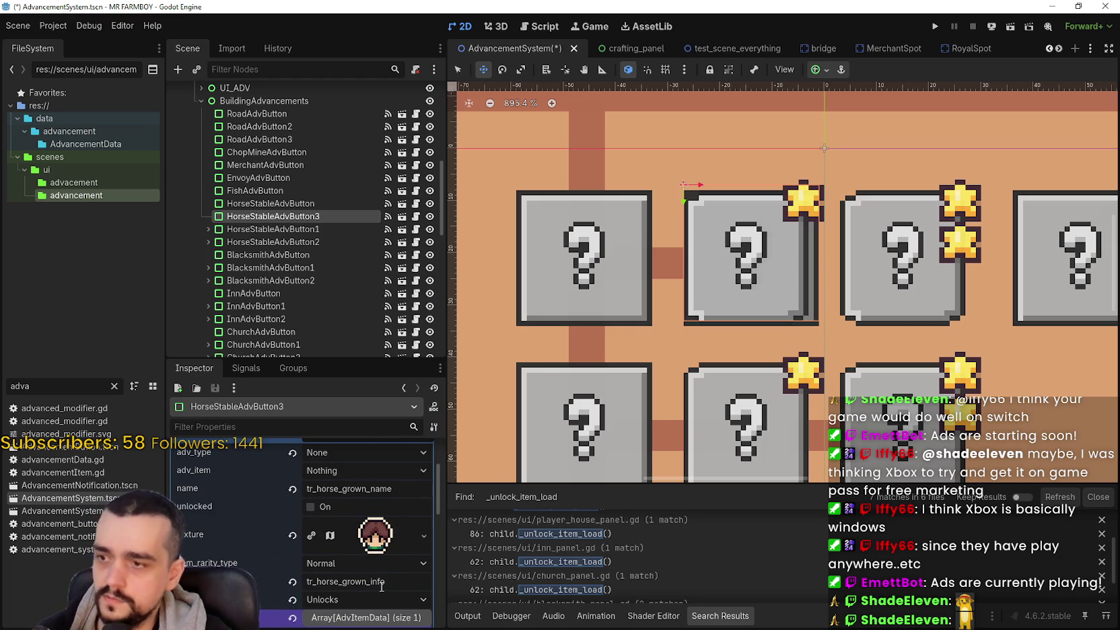
{"action": "scroll", "coordinate": [382, 587], "scroll_direction": "up", "scroll_amount": 2}
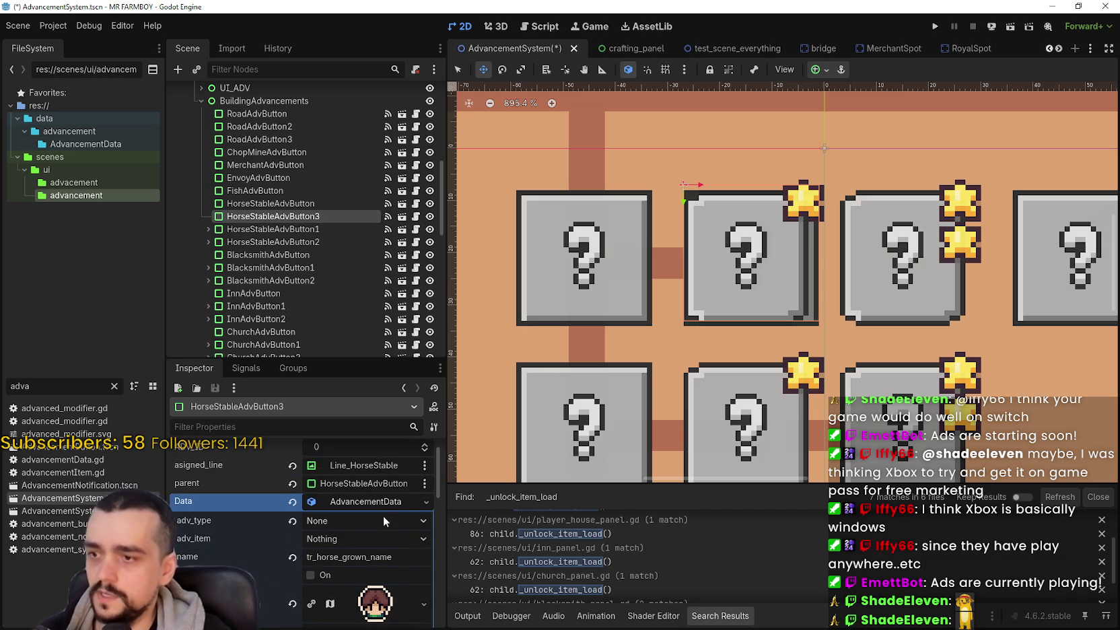
{"action": "left_click", "coordinate": [378, 496]}
{"action": "scroll", "coordinate": [350, 506], "scroll_direction": "up", "scroll_amount": 1}
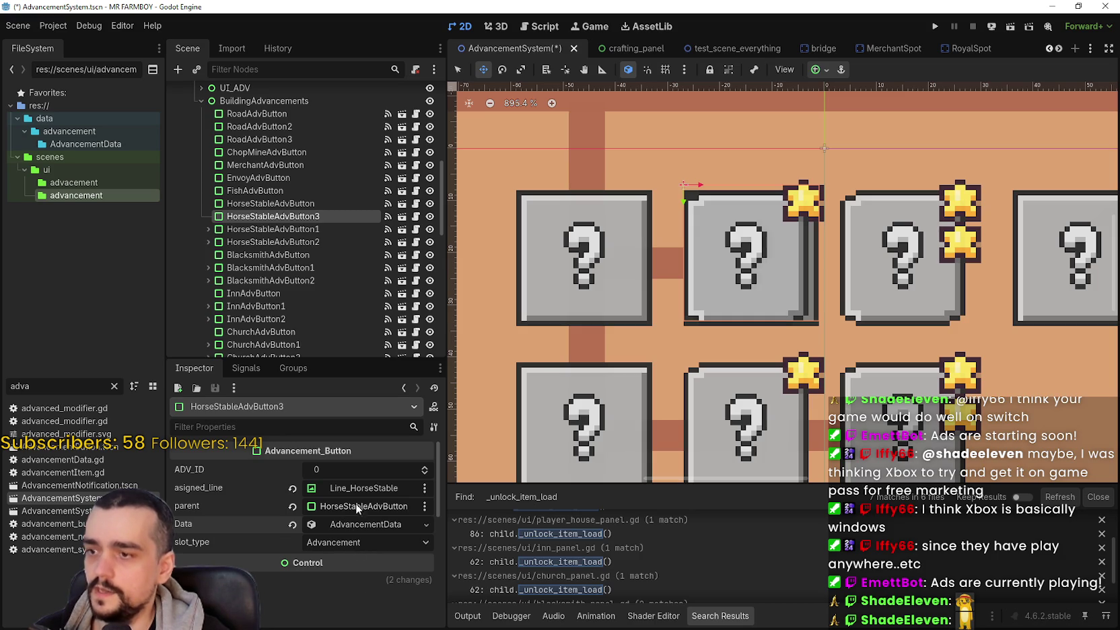
Step: Delete the HorseStableAdvButton3 node, confirming the deletion, and select HorseStableAdvButton1
{"action": "right_click", "coordinate": [307, 216]}
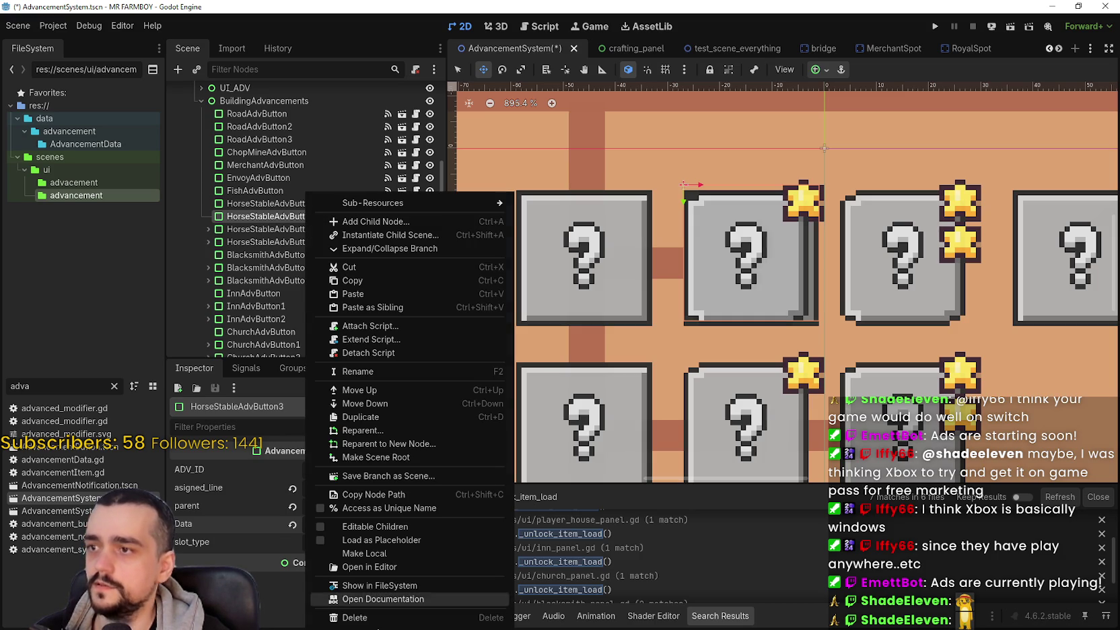
{"action": "left_click", "coordinate": [373, 619]}
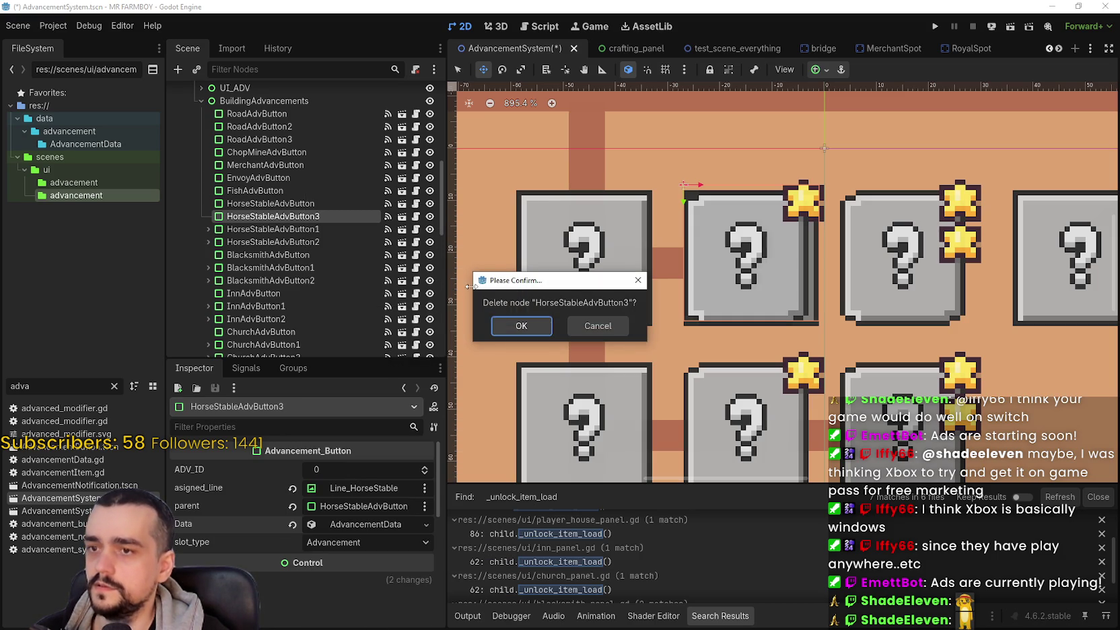
{"action": "left_click", "coordinate": [509, 325]}
{"action": "left_click", "coordinate": [330, 216]}
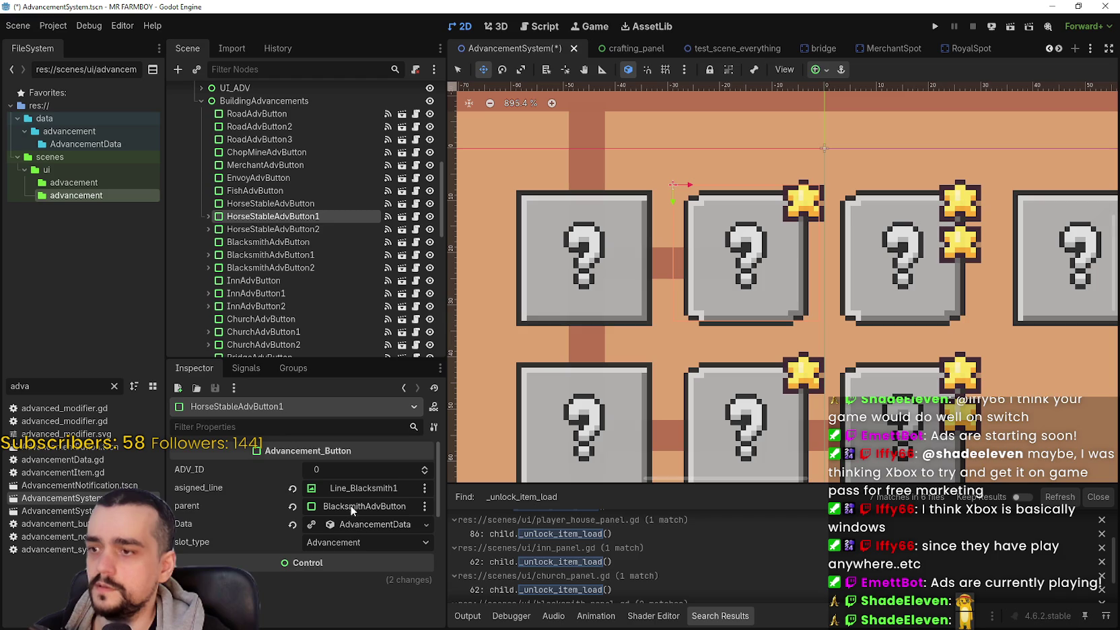
Step: Duplicate Line_HorseStable into Line_HorseStable2 and start picking HorseStableAdvButton1's asigned_line
{"action": "scroll", "coordinate": [644, 272], "scroll_direction": "down", "scroll_amount": 2}
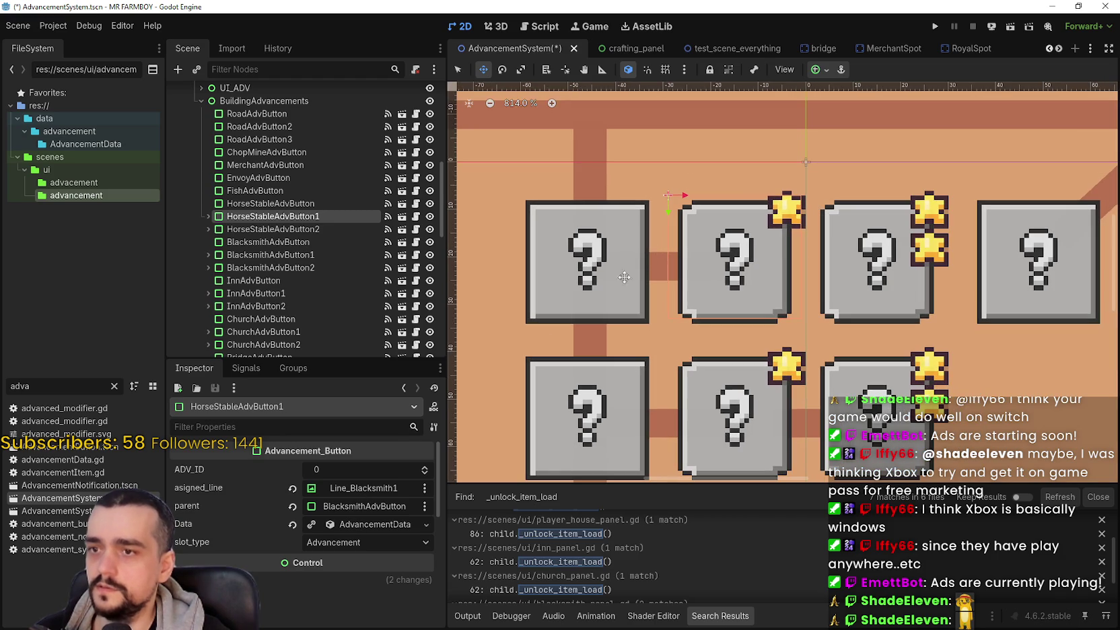
{"action": "left_click", "coordinate": [458, 70]}
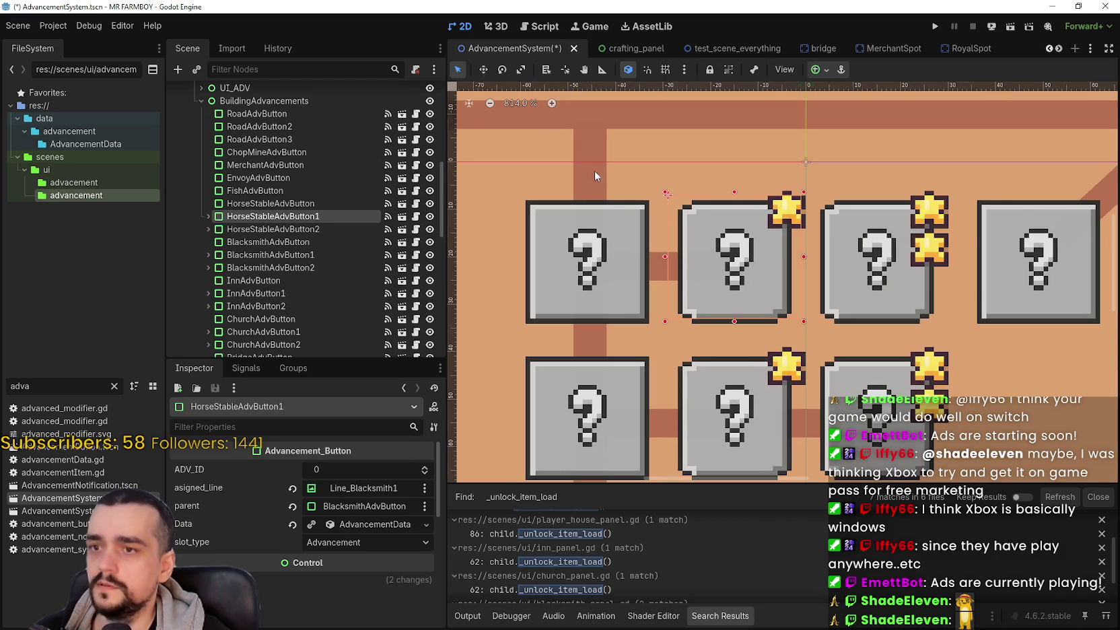
{"action": "scroll", "coordinate": [619, 229], "scroll_direction": "up", "scroll_amount": 2}
{"action": "left_click", "coordinate": [688, 293]}
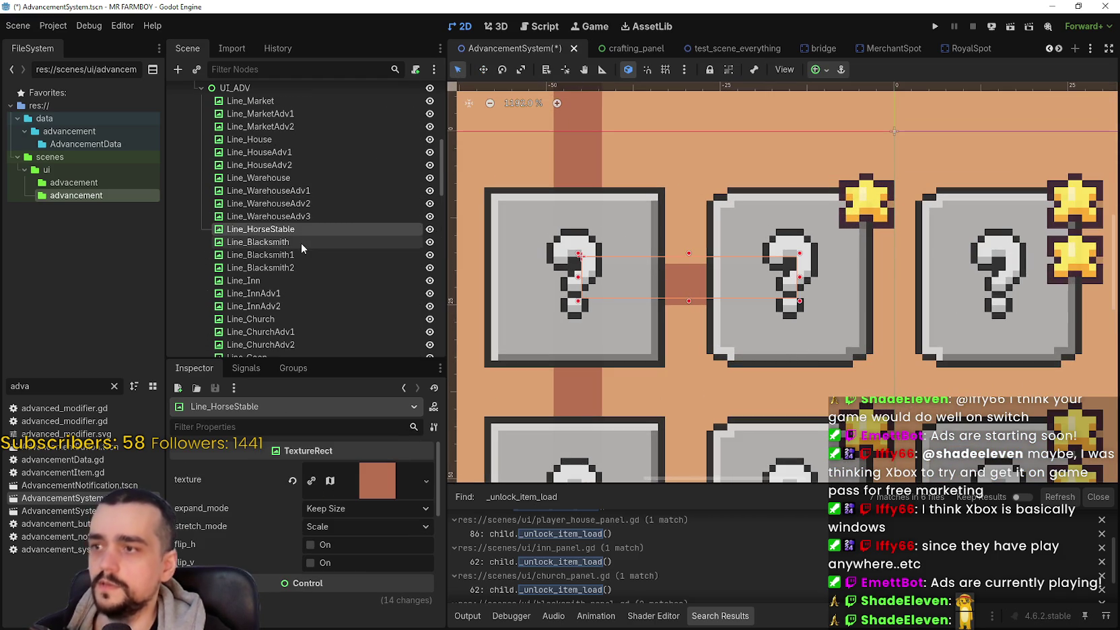
{"action": "key", "text": "ctrl+d"}
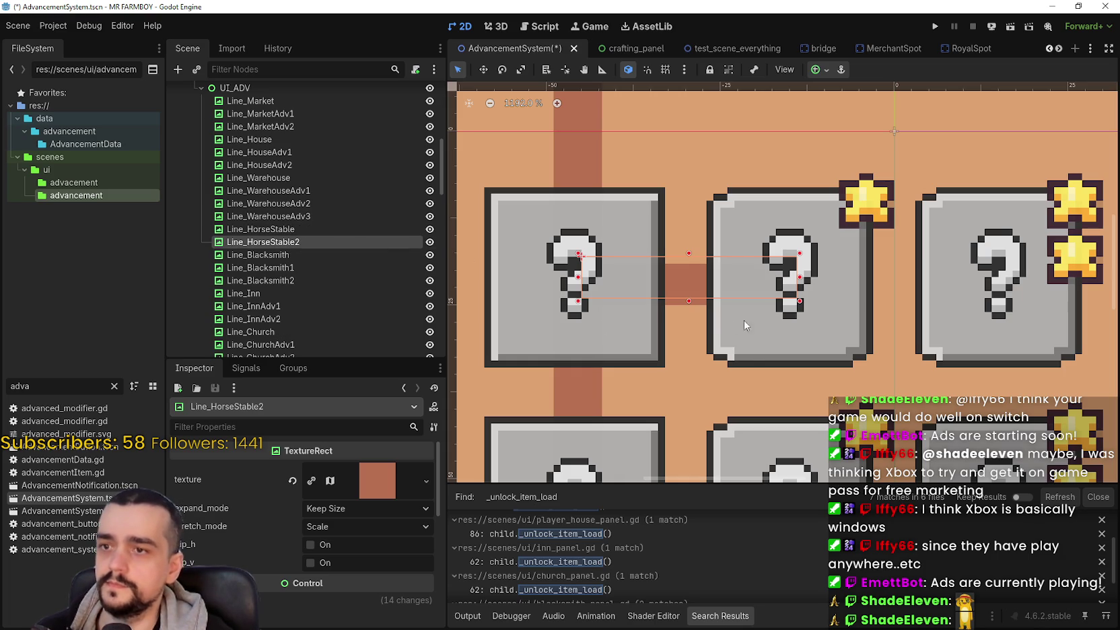
{"action": "left_click", "coordinate": [752, 354]}
{"action": "left_click", "coordinate": [364, 488]}
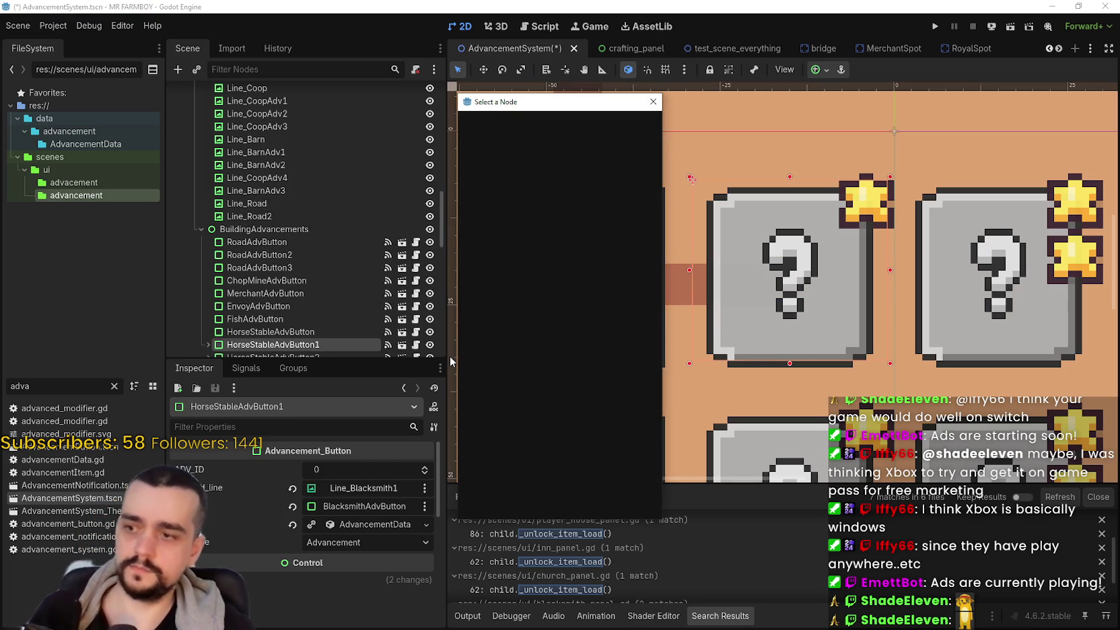
Step: Set HorseStableAdvButton1's asigned_line to Line_HorseStable using the 'Line_H' filter
{"action": "key", "text": "Escape"}
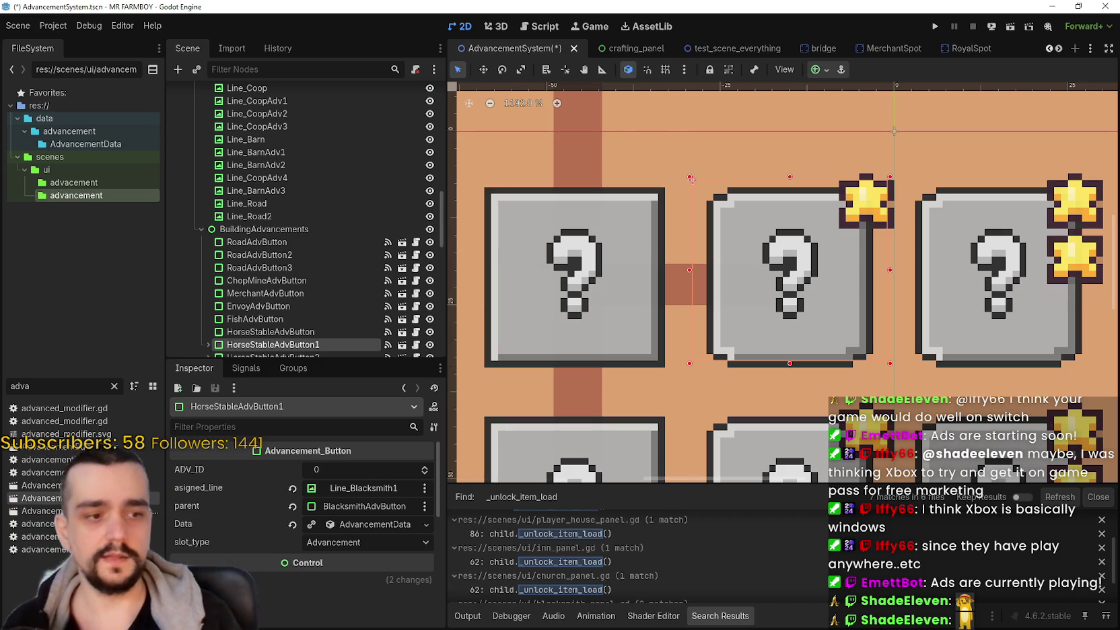
{"action": "left_click", "coordinate": [364, 488]}
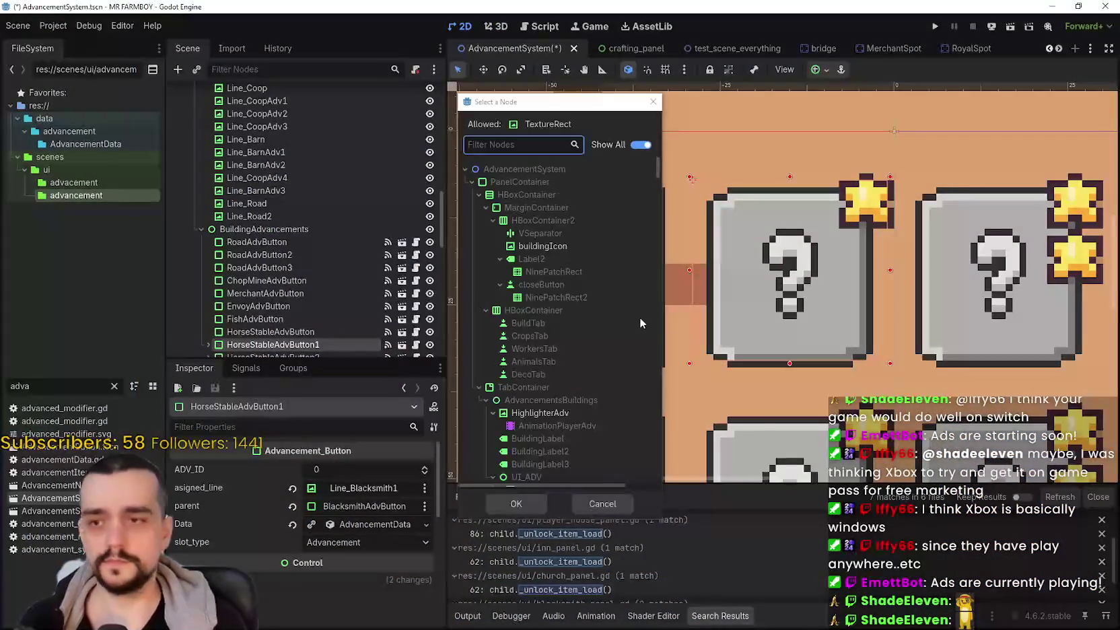
{"action": "type", "text": "L"}
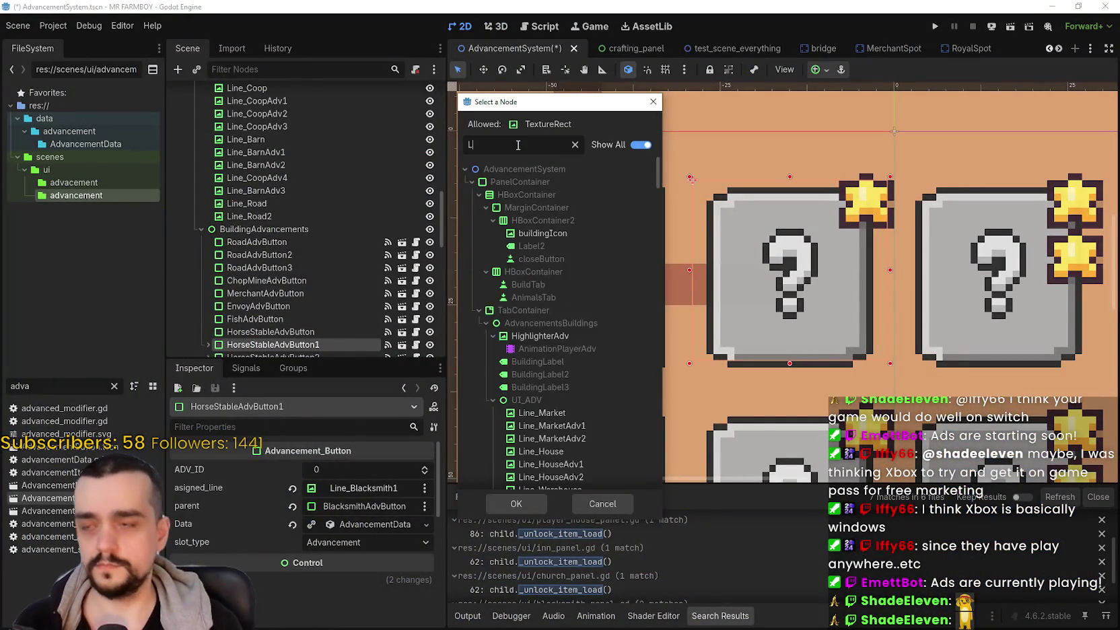
{"action": "type", "text": "ine_H"}
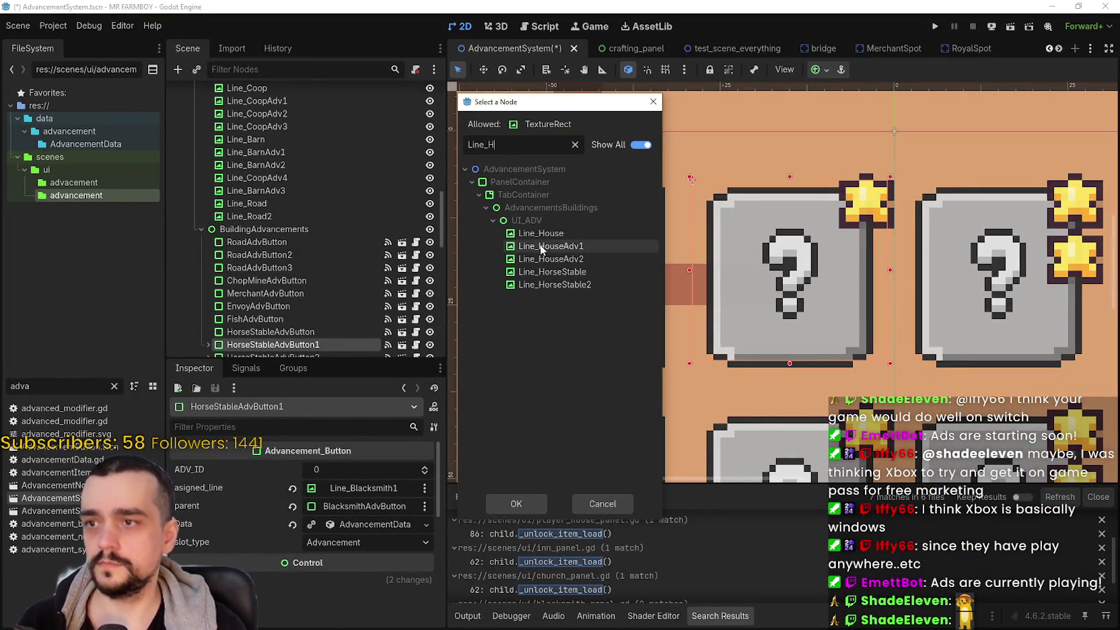
{"action": "left_click", "coordinate": [562, 271]}
{"action": "left_click", "coordinate": [516, 503]}
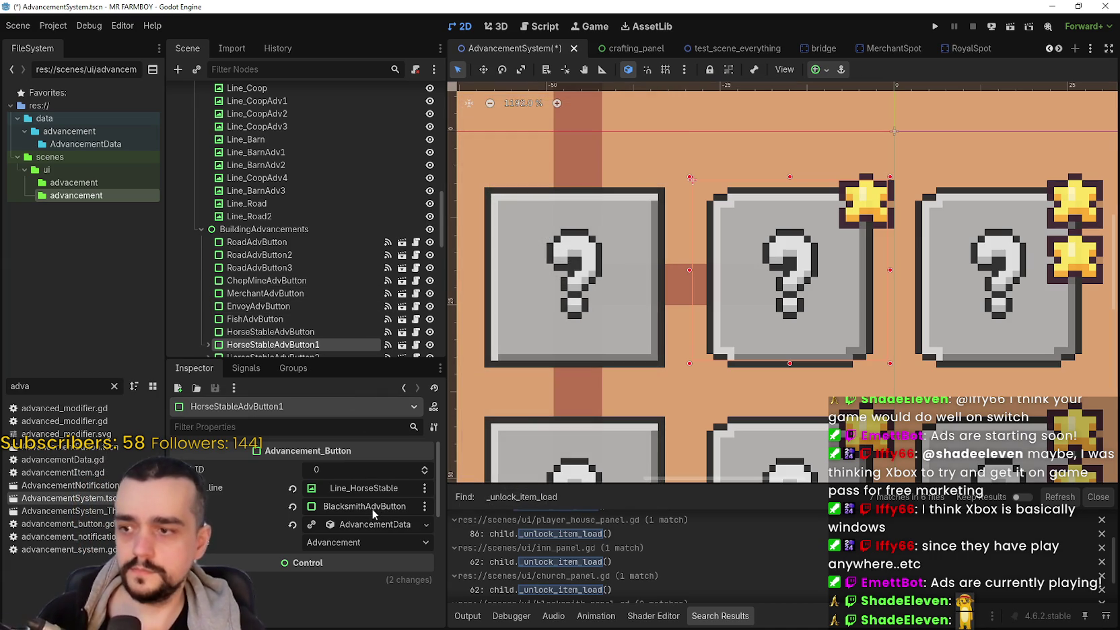
Step: Make HorseStableAdvButton1's Data unique and set its parent to HorseStableAdvButton
{"action": "left_click", "coordinate": [311, 523]}
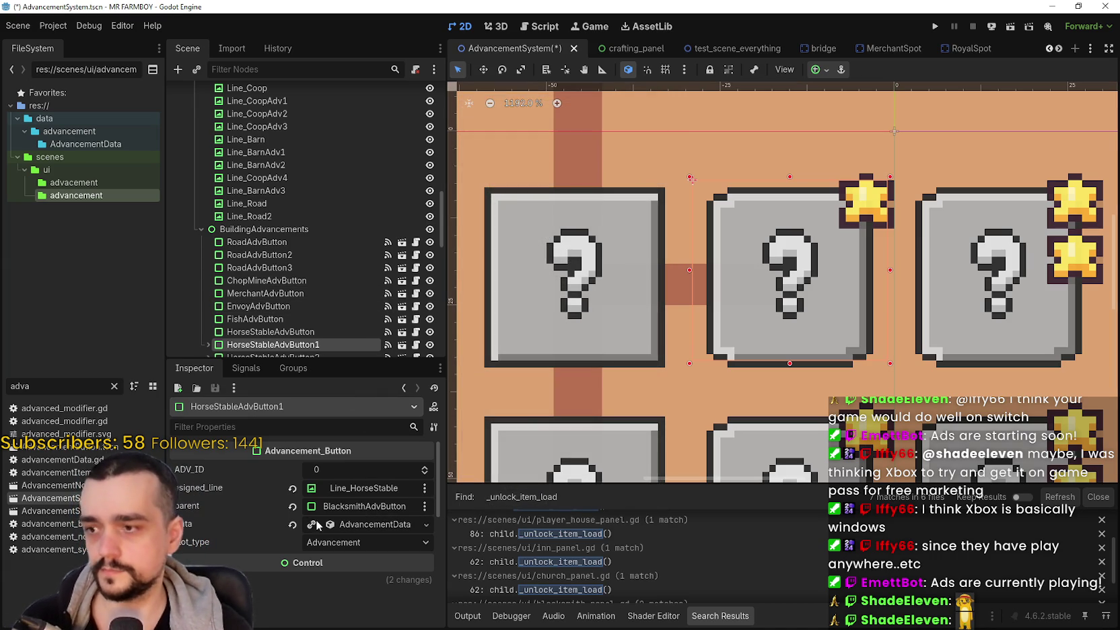
{"action": "left_click", "coordinate": [360, 509]}
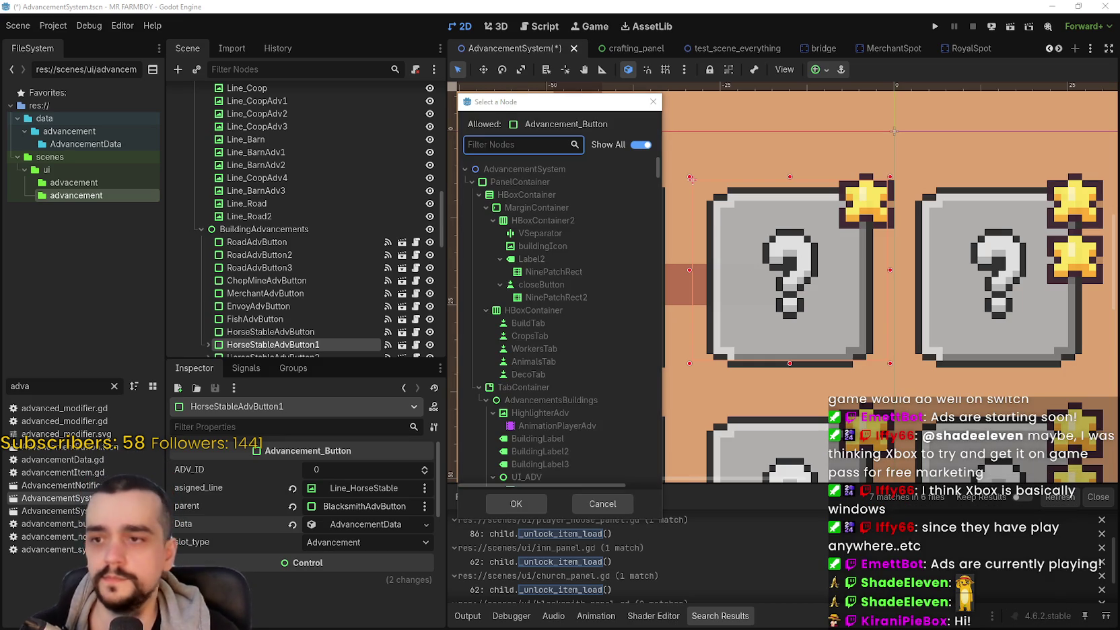
{"action": "type", "text": "Horse"}
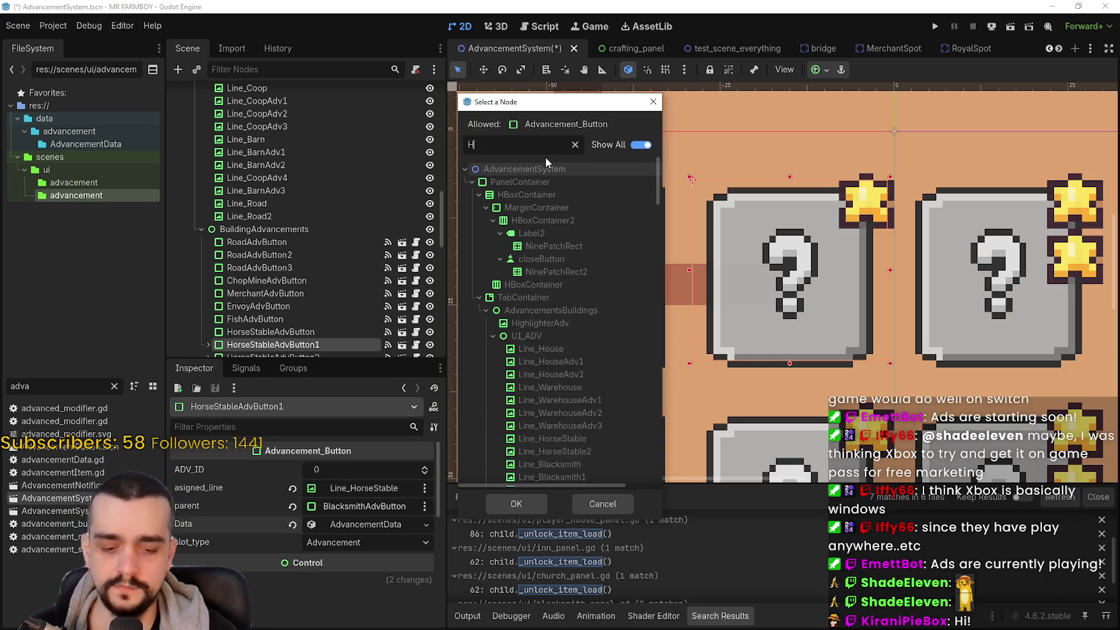
{"action": "double_click", "coordinate": [577, 274]}
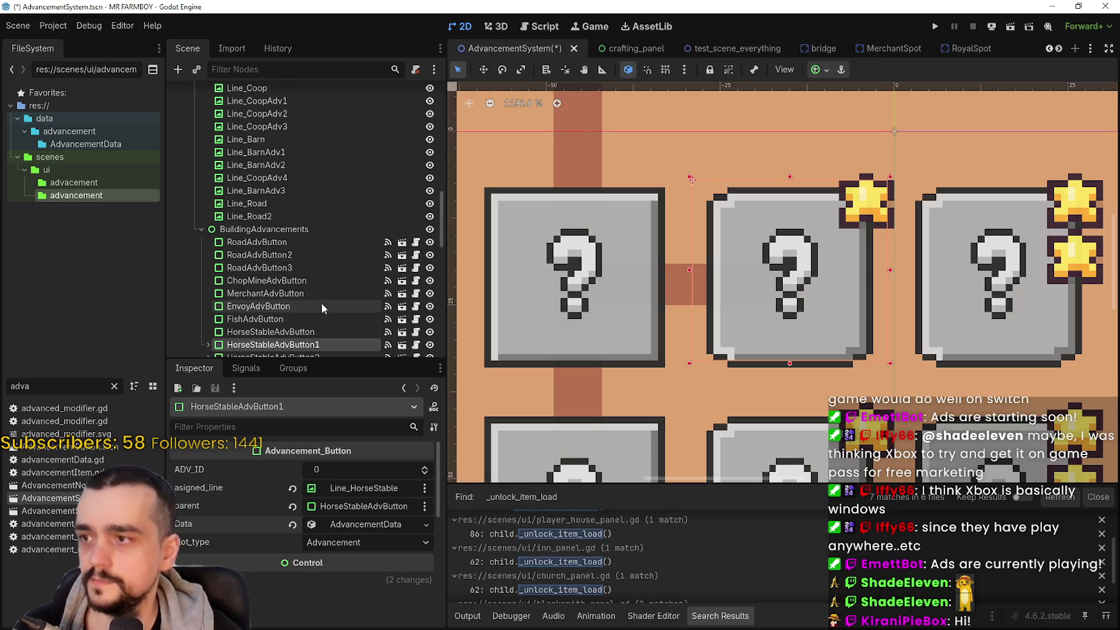
Step: Nudge Line_HorseStable2 to the right with the Move tool and save the scene
{"action": "scroll", "coordinate": [321, 304], "scroll_direction": "down", "scroll_amount": 3}
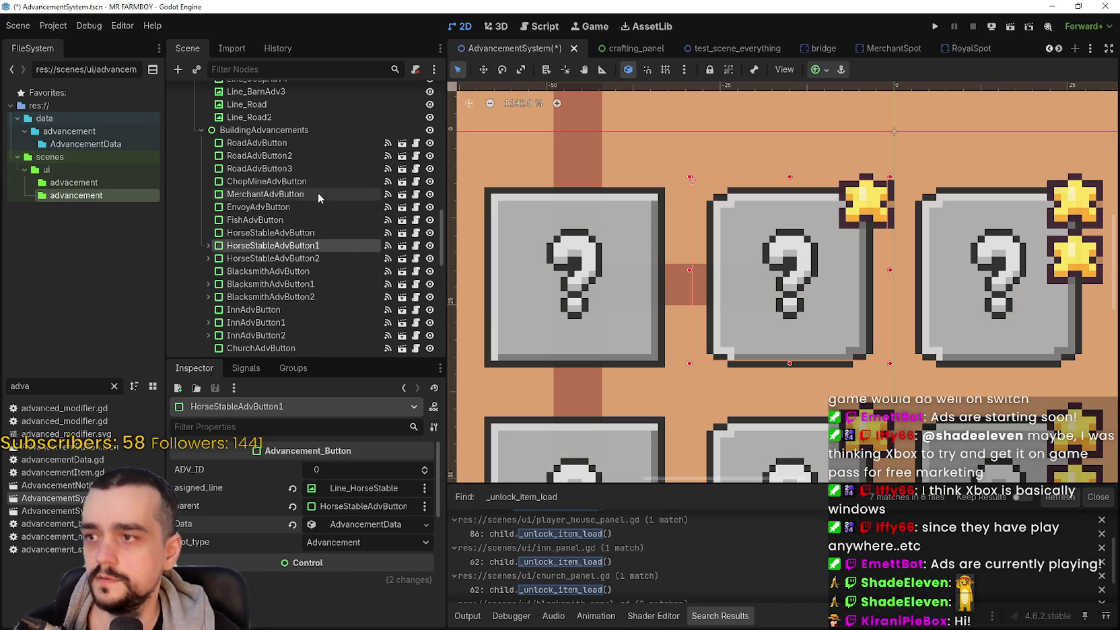
{"action": "left_click", "coordinate": [683, 291]}
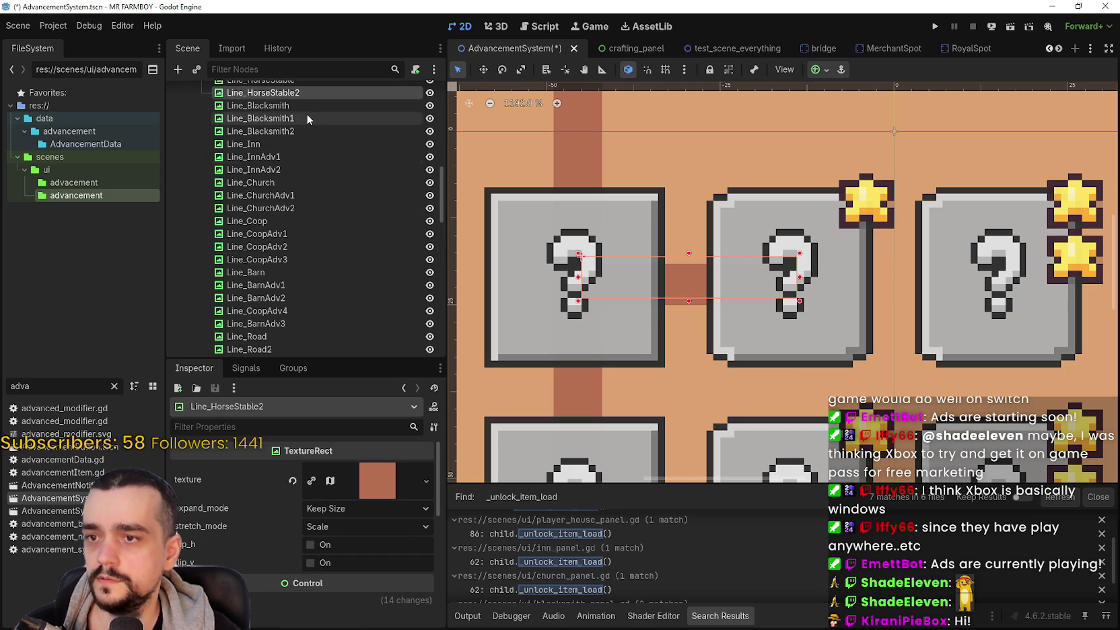
{"action": "scroll", "coordinate": [328, 163], "scroll_direction": "up", "scroll_amount": 2}
{"action": "left_click", "coordinate": [483, 69]}
{"action": "key", "text": "Right"}
{"action": "key", "text": "Right"}
{"action": "key", "text": "Right"}
{"action": "key", "text": "Right"}
{"action": "key", "text": "Right"}
{"action": "key", "text": "Right"}
{"action": "key", "text": "ctrl+s"}
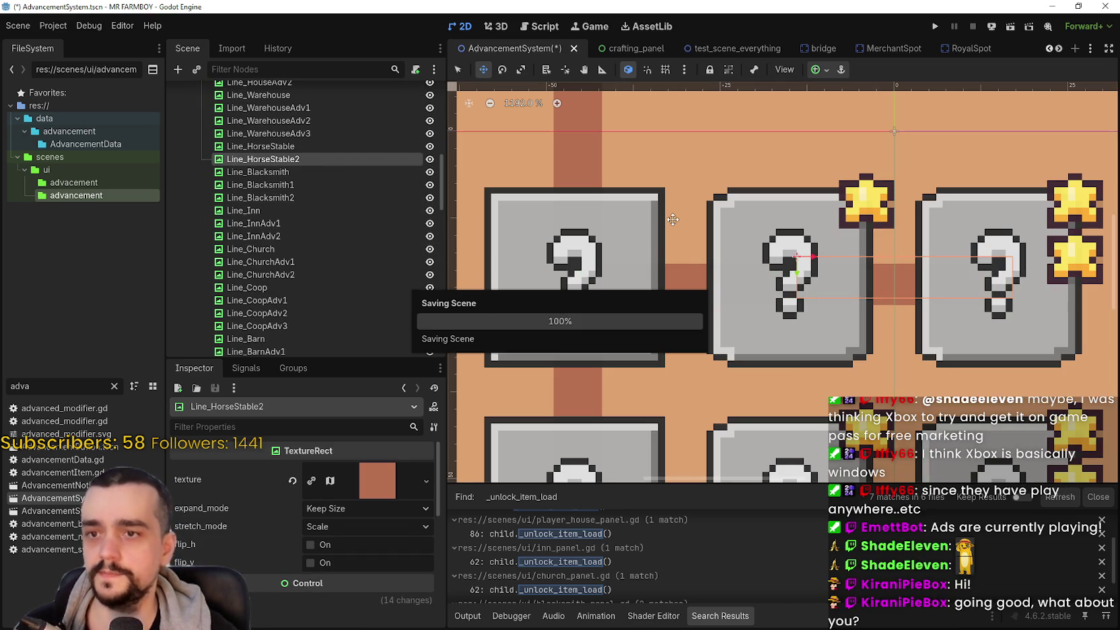
{"action": "scroll", "coordinate": [673, 317], "scroll_direction": "down", "scroll_amount": 3}
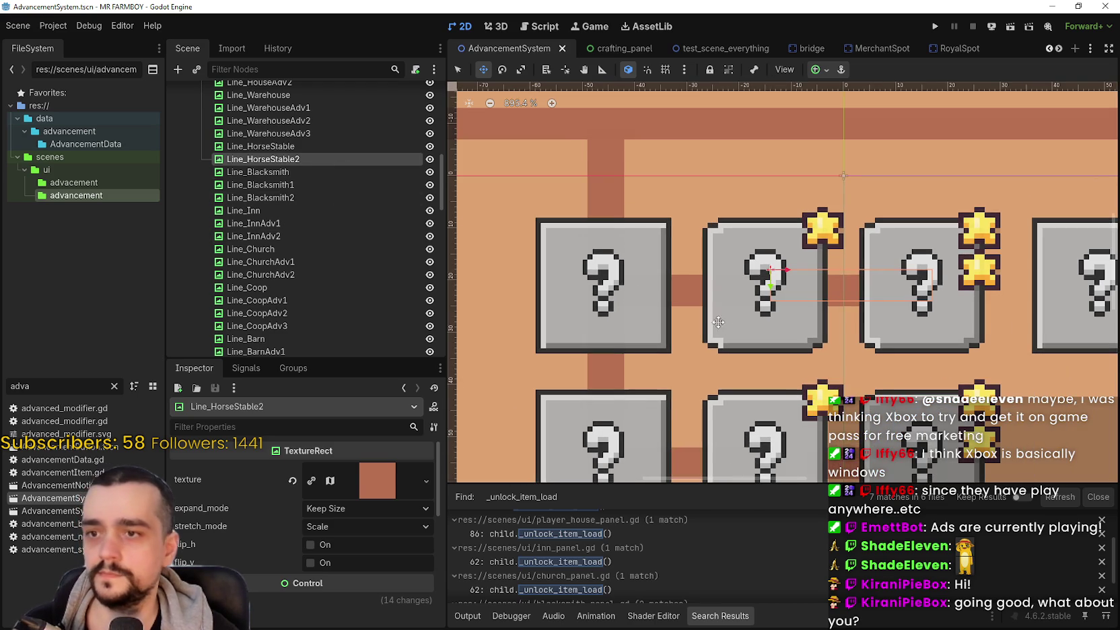
Step: Select HorseStableAdvButton2, set its parent to HorseStableAdvButton via a 'Horse' filter, and save
{"action": "left_click", "coordinate": [458, 69]}
{"action": "left_click", "coordinate": [732, 350]}
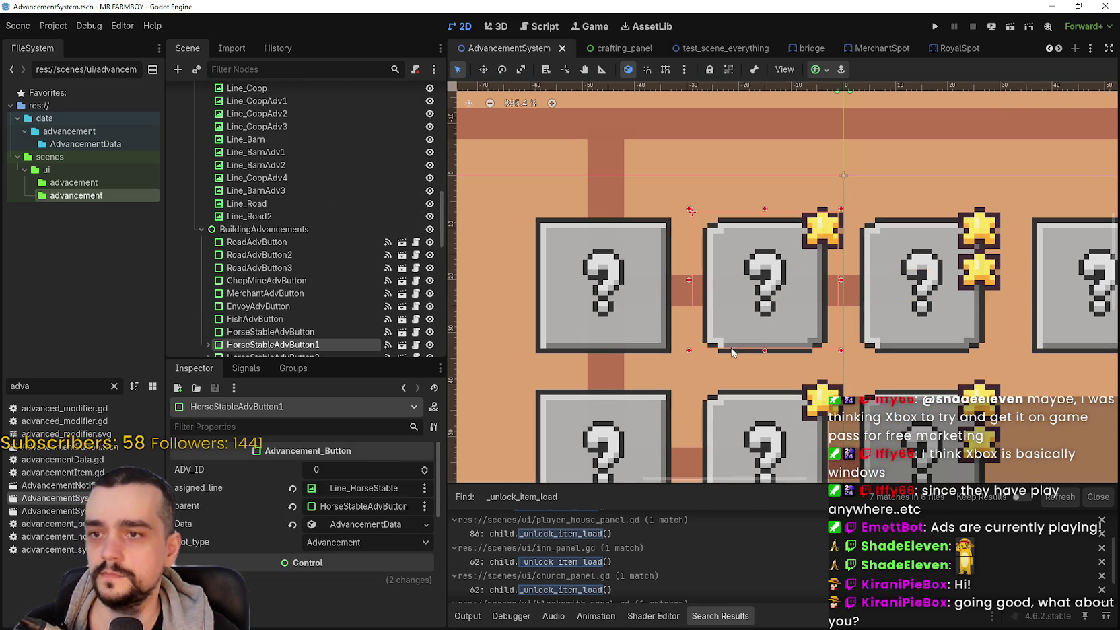
{"action": "left_click", "coordinate": [902, 351]}
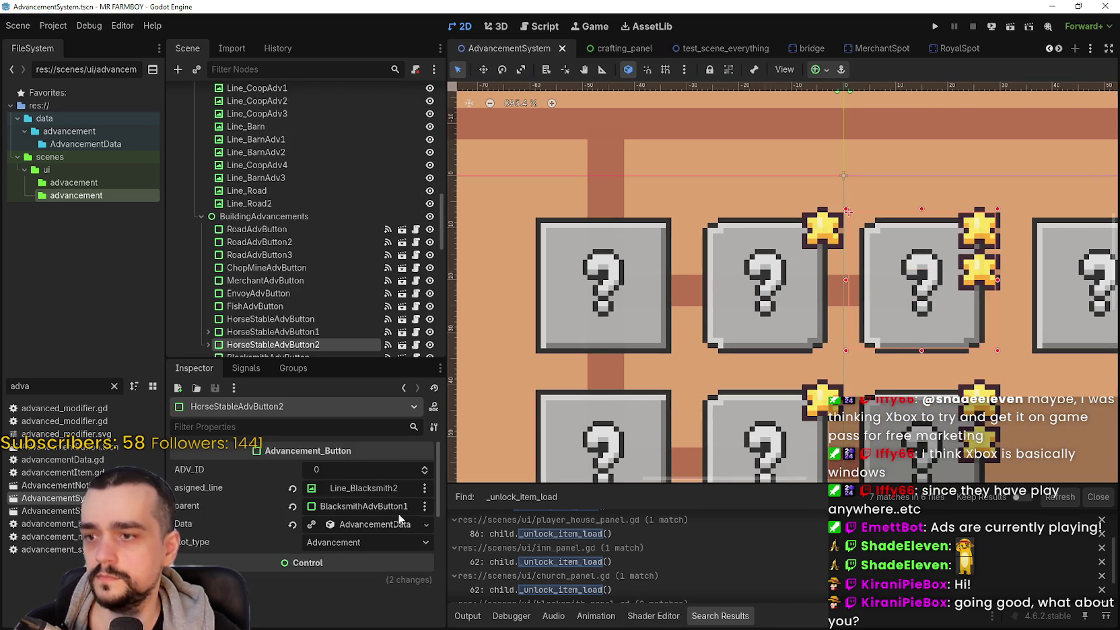
{"action": "left_click", "coordinate": [366, 506]}
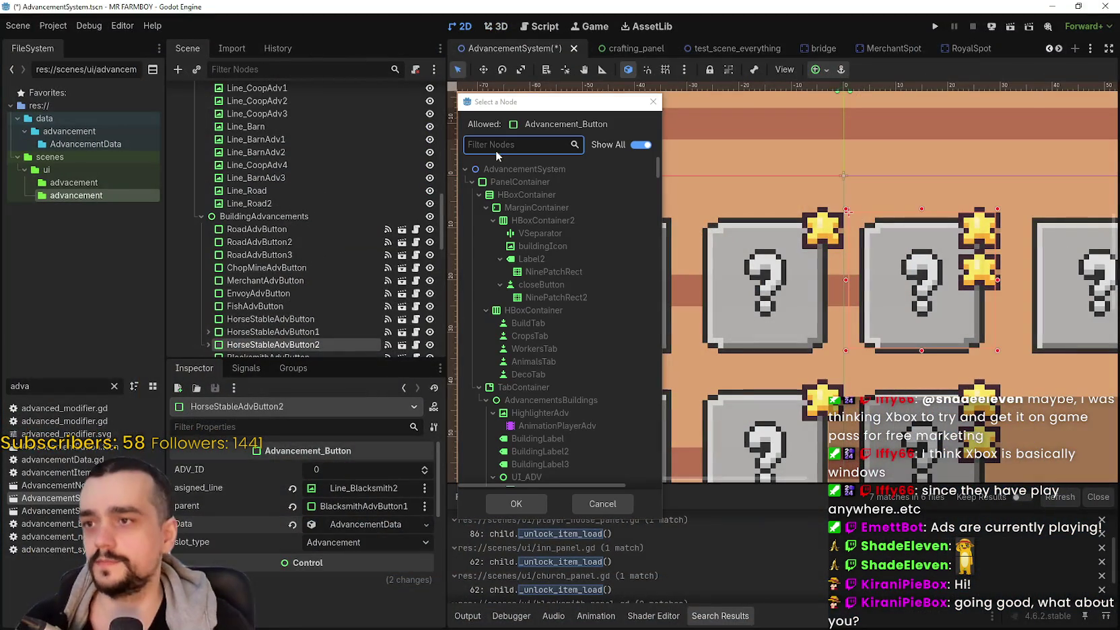
{"action": "left_click", "coordinate": [496, 144]}
{"action": "type", "text": "Horse"}
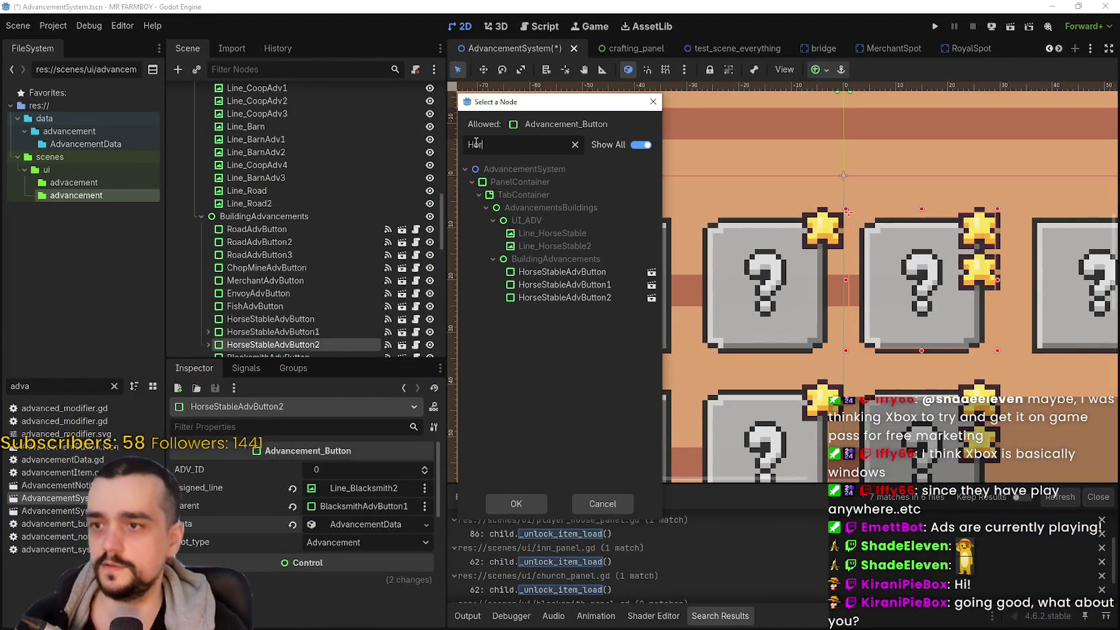
{"action": "double_click", "coordinate": [562, 271]}
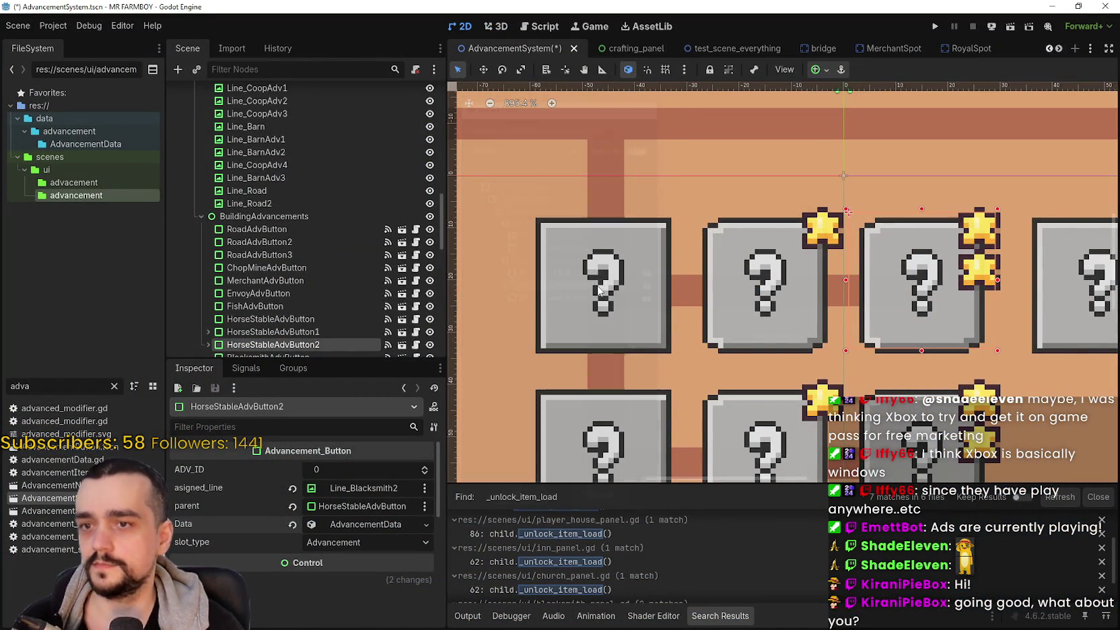
{"action": "key", "text": "ctrl+s"}
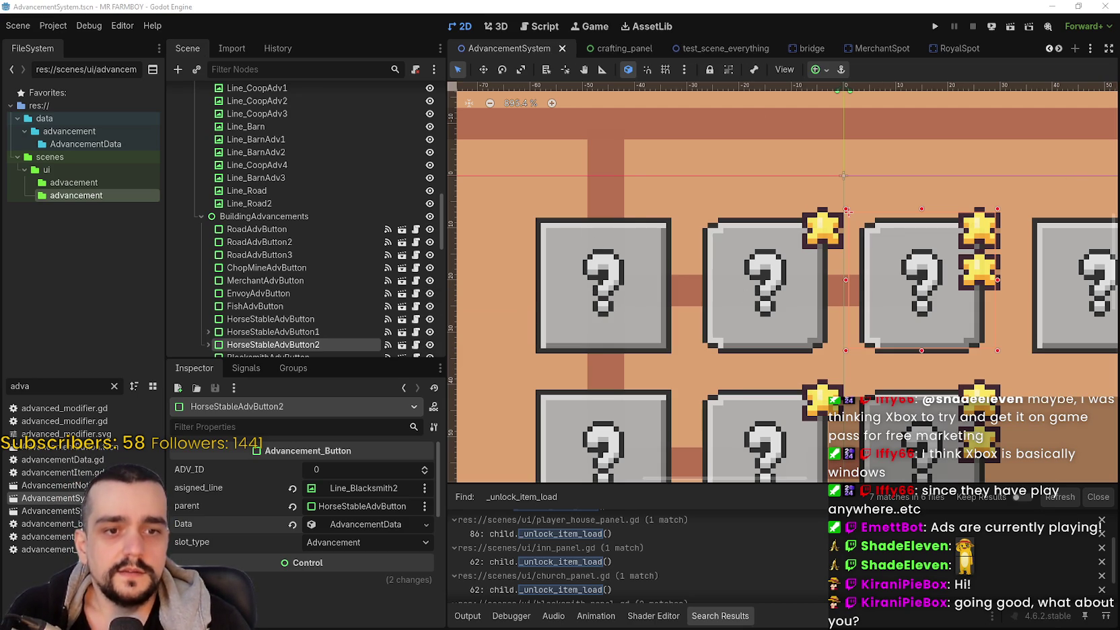
{"action": "scroll", "coordinate": [633, 336], "scroll_direction": "down", "scroll_amount": 3}
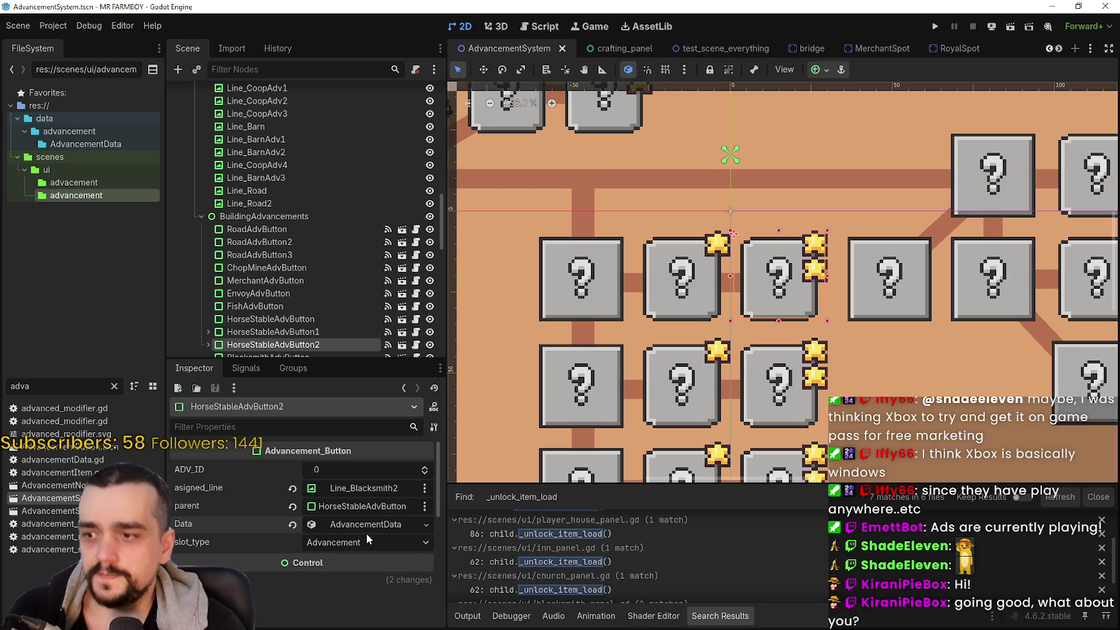
Step: Set HorseStableAdvButton2's asigned_line to Line_HorseStable2 via a 'horse' filter, then save the scene
{"action": "left_click", "coordinate": [686, 282]}
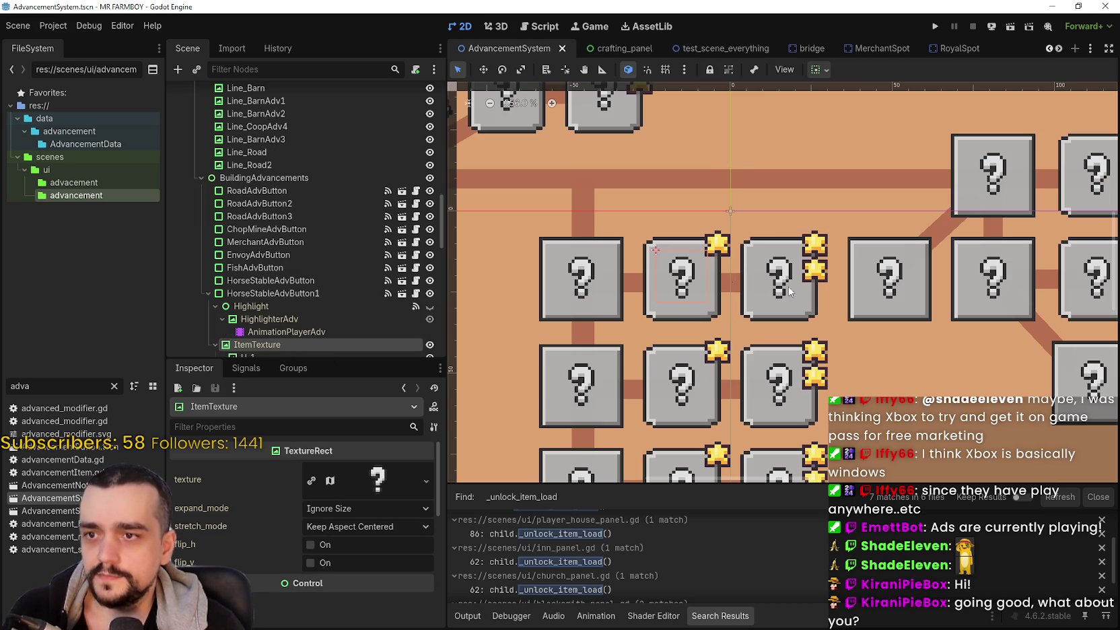
{"action": "scroll", "coordinate": [768, 299], "scroll_direction": "up", "scroll_amount": 1}
{"action": "left_click", "coordinate": [762, 288]}
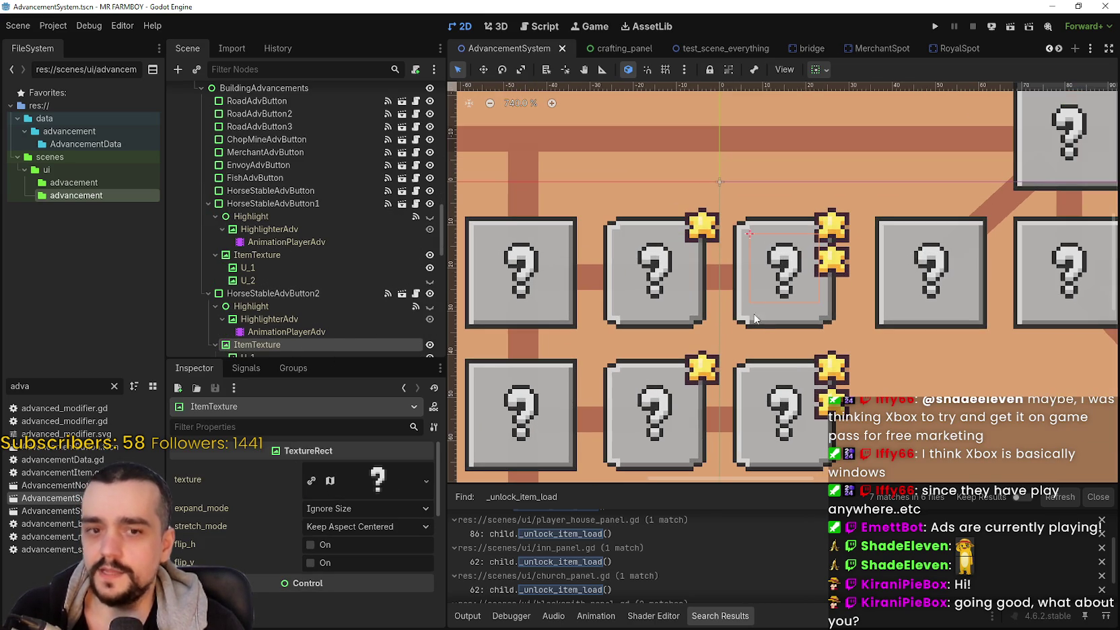
{"action": "left_click", "coordinate": [758, 320]}
{"action": "scroll", "coordinate": [757, 310], "scroll_direction": "down", "scroll_amount": 4}
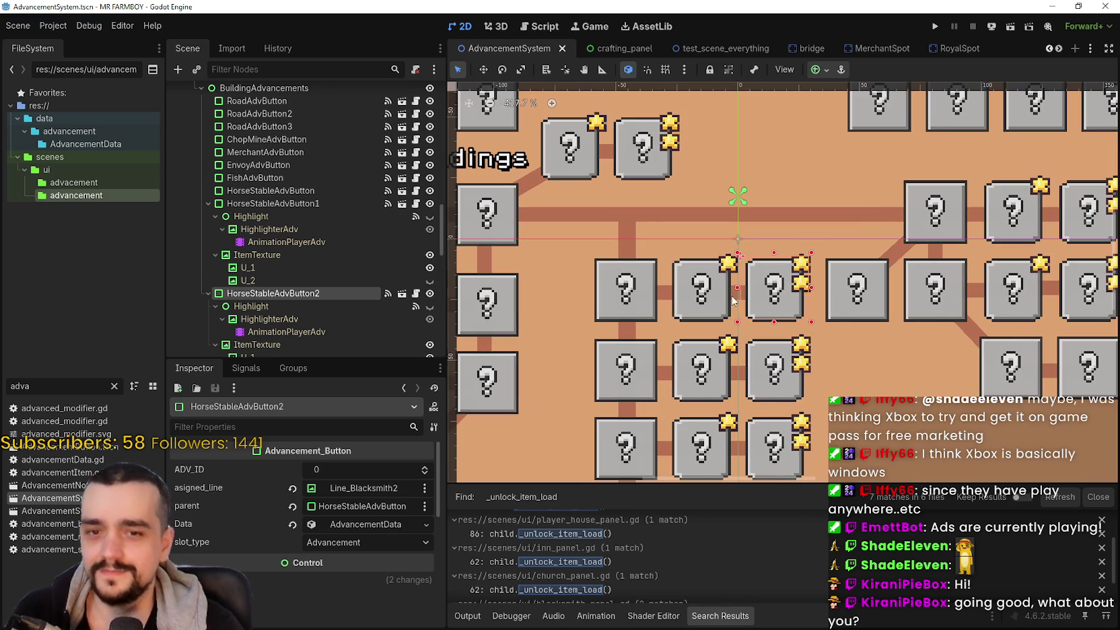
{"action": "scroll", "coordinate": [737, 301], "scroll_direction": "up", "scroll_amount": 2}
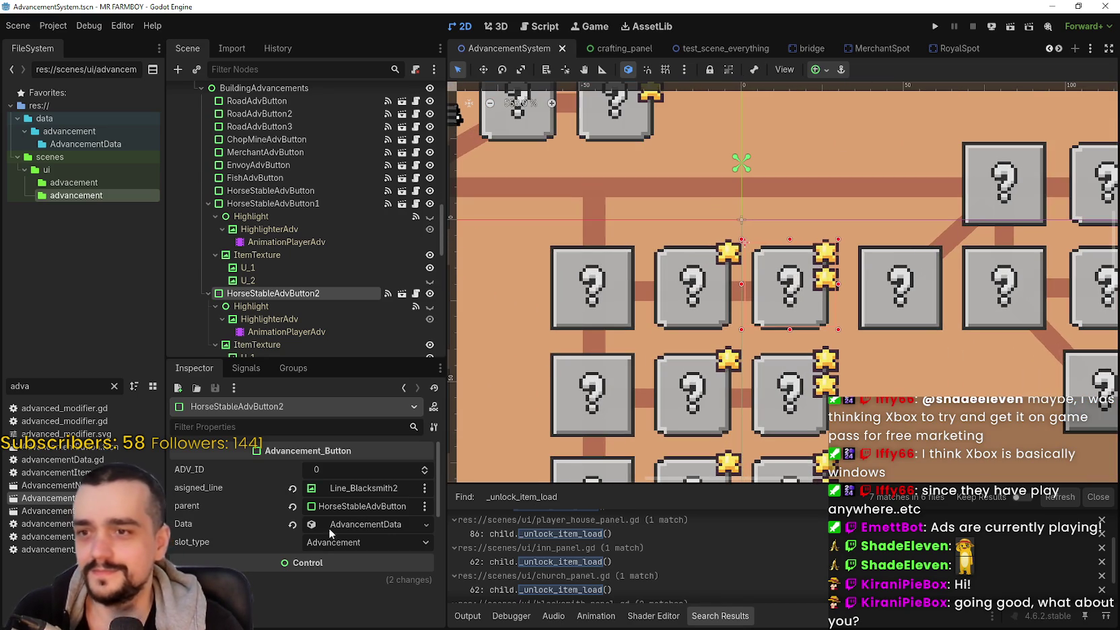
{"action": "left_click", "coordinate": [381, 491]}
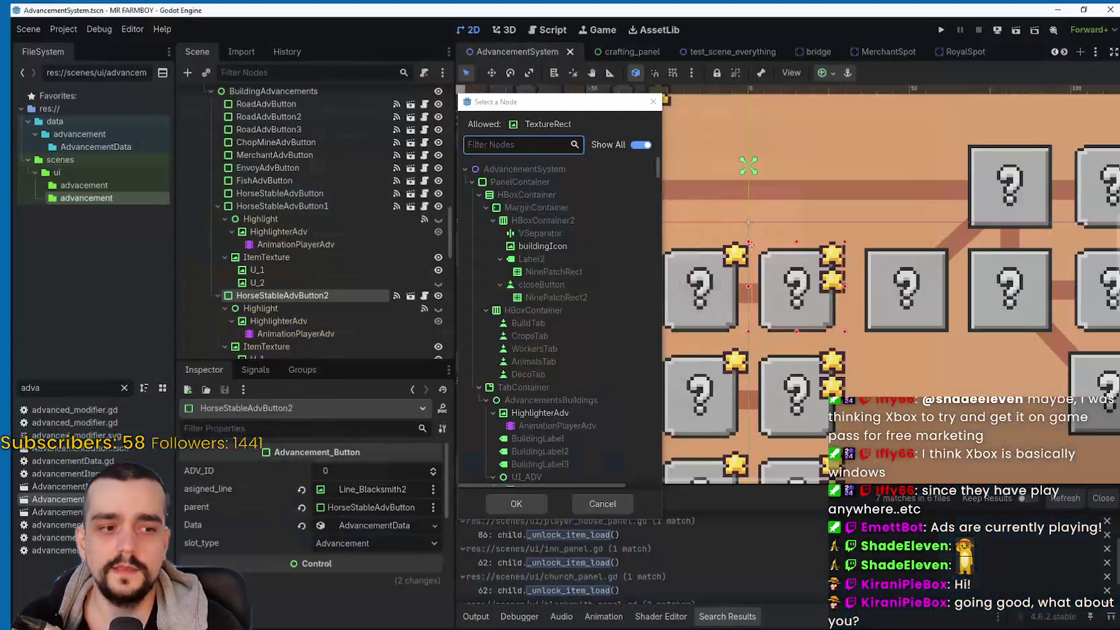
{"action": "type", "text": "horse"}
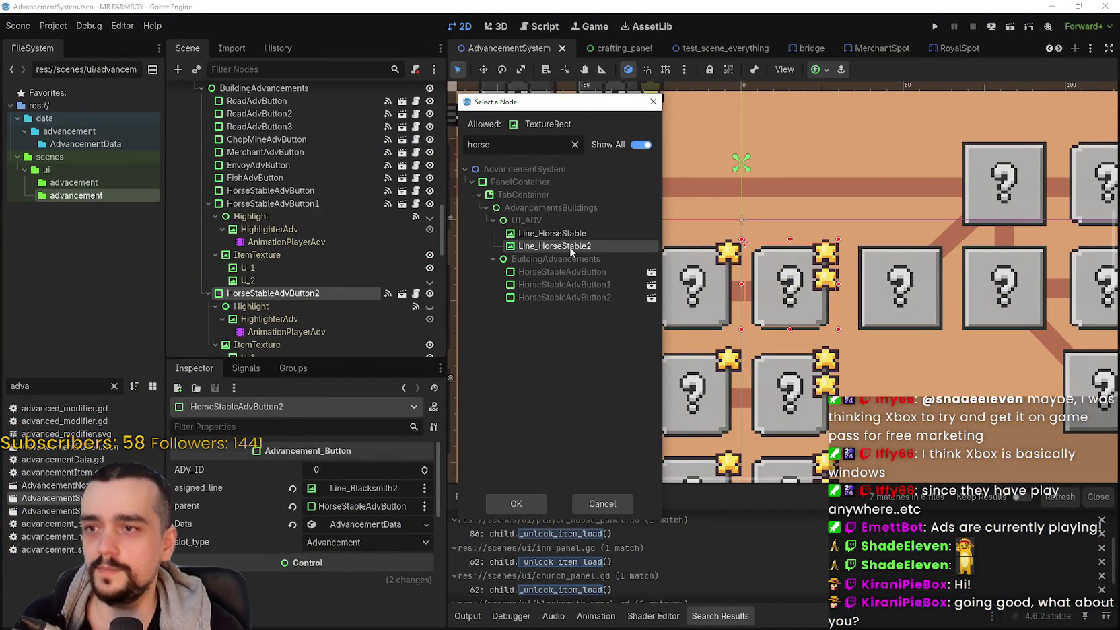
{"action": "double_click", "coordinate": [569, 247]}
{"action": "key", "text": "ctrl+s"}
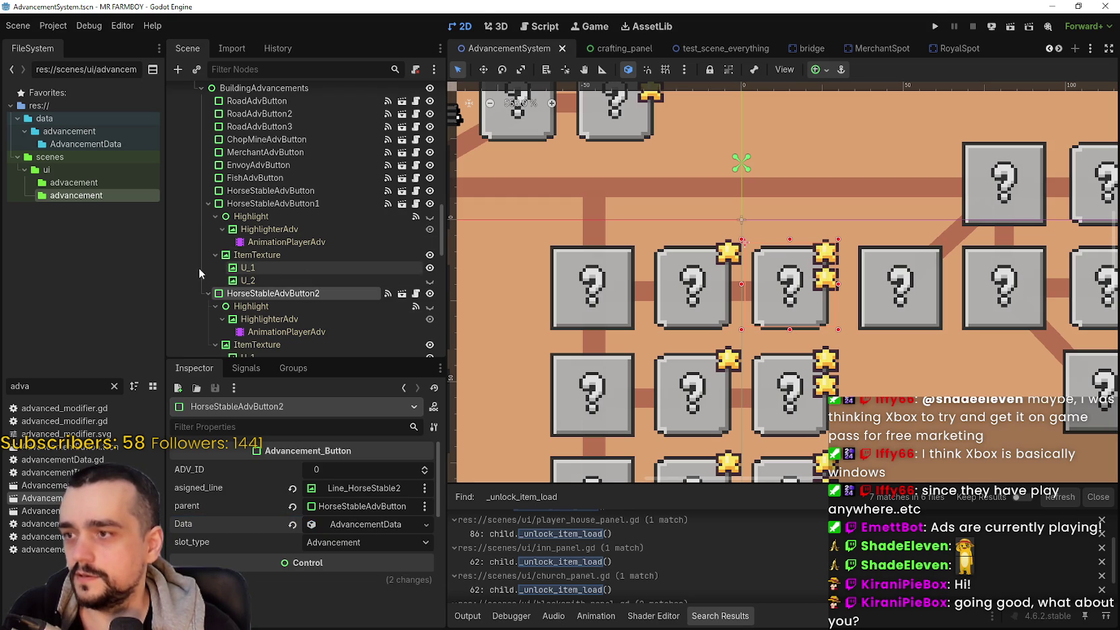
{"action": "scroll", "coordinate": [694, 246], "scroll_direction": "down", "scroll_amount": 2}
Step: Collapse the HorseStable copies in the tree and review HorseStableAdvButton's advancement data
{"action": "left_click", "coordinate": [207, 294]}
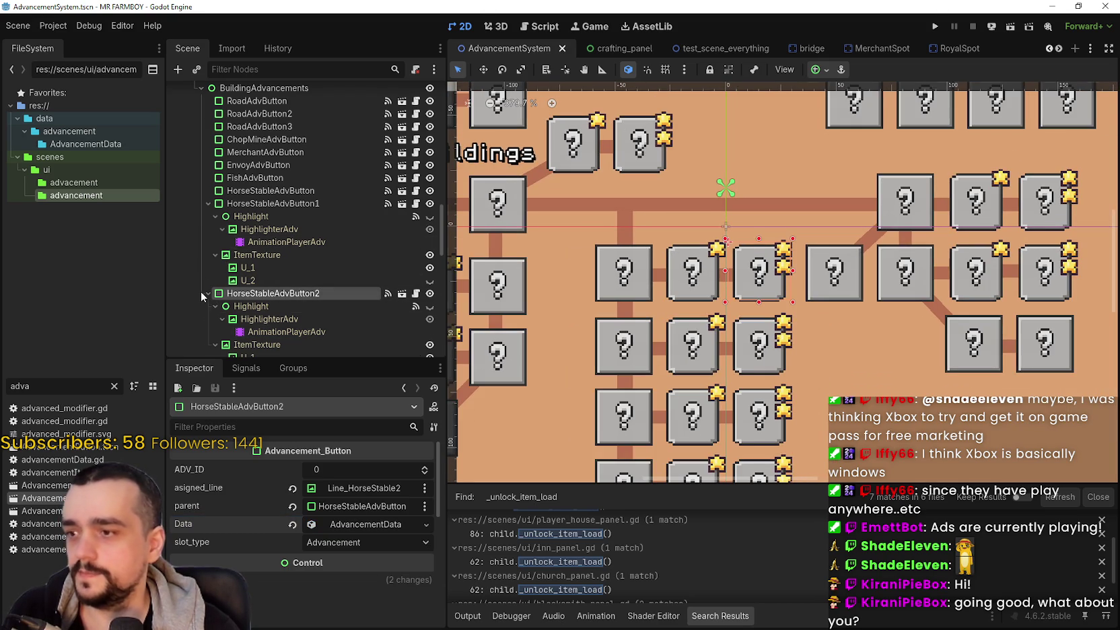
{"action": "left_click", "coordinate": [208, 204]}
{"action": "left_click", "coordinate": [263, 190]}
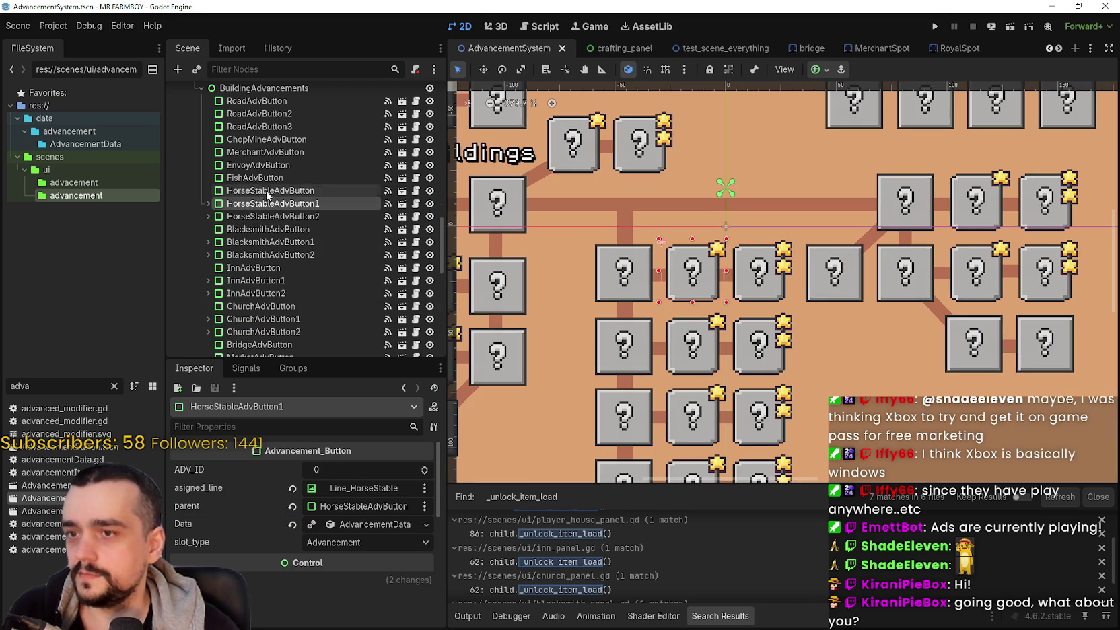
{"action": "left_click", "coordinate": [361, 528]}
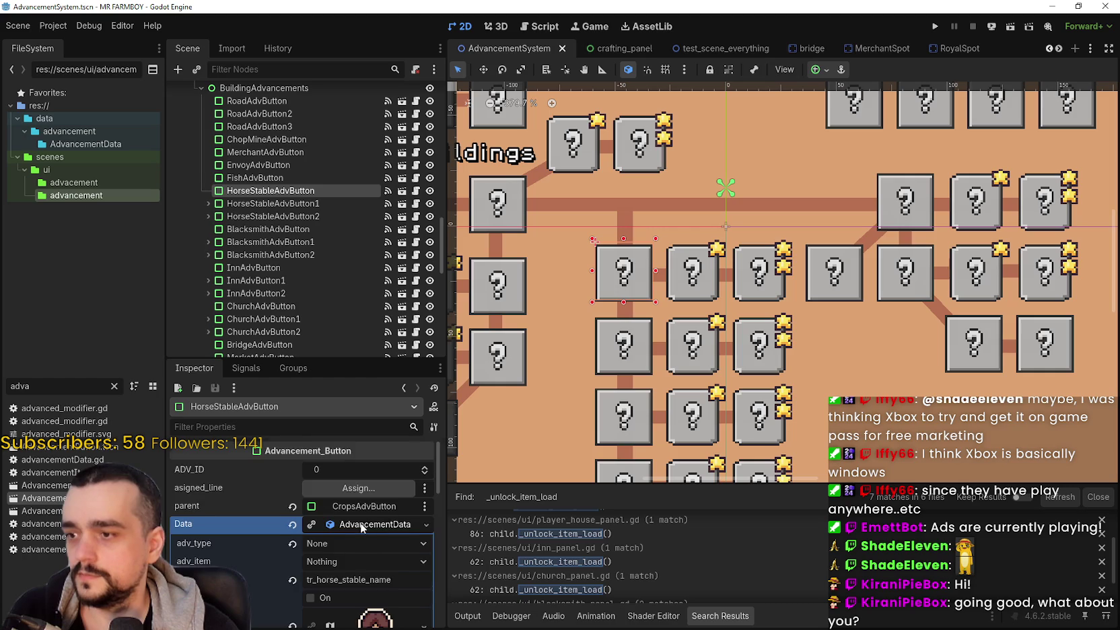
{"action": "scroll", "coordinate": [356, 464], "scroll_direction": "down", "scroll_amount": 2}
{"action": "scroll", "coordinate": [383, 571], "scroll_direction": "down", "scroll_amount": 2}
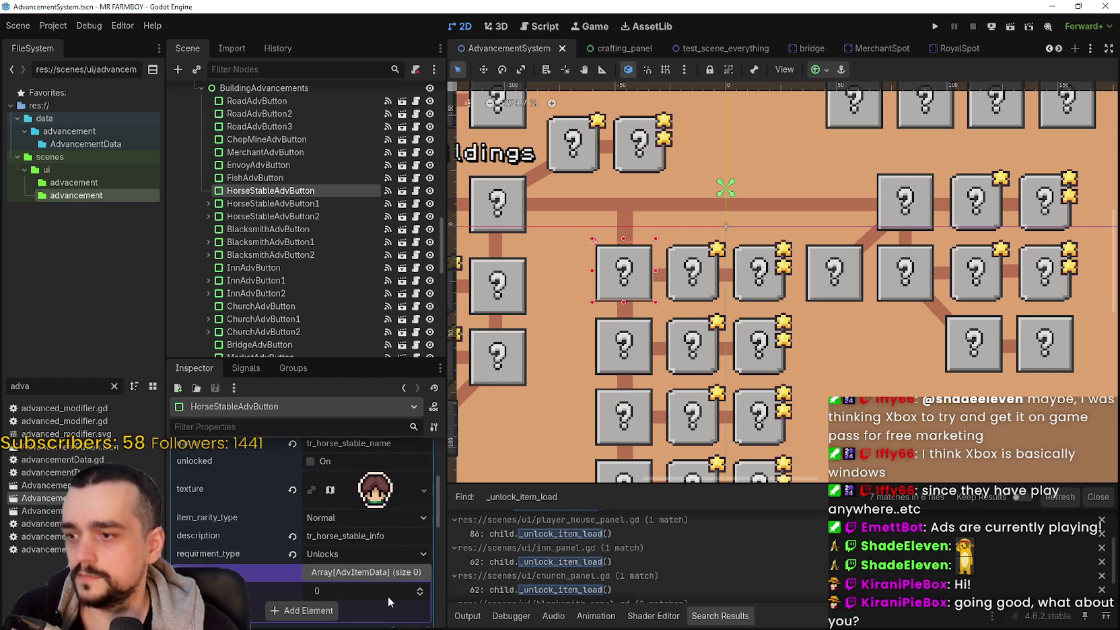
{"action": "scroll", "coordinate": [387, 595], "scroll_direction": "up", "scroll_amount": 3}
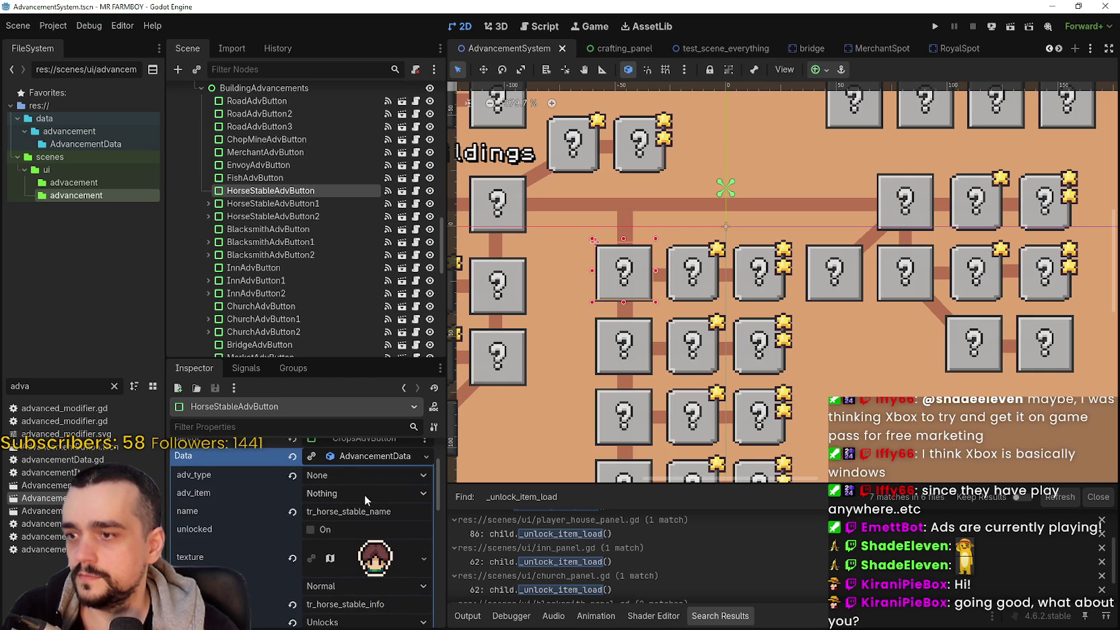
{"action": "scroll", "coordinate": [392, 565], "scroll_direction": "down", "scroll_amount": 2}
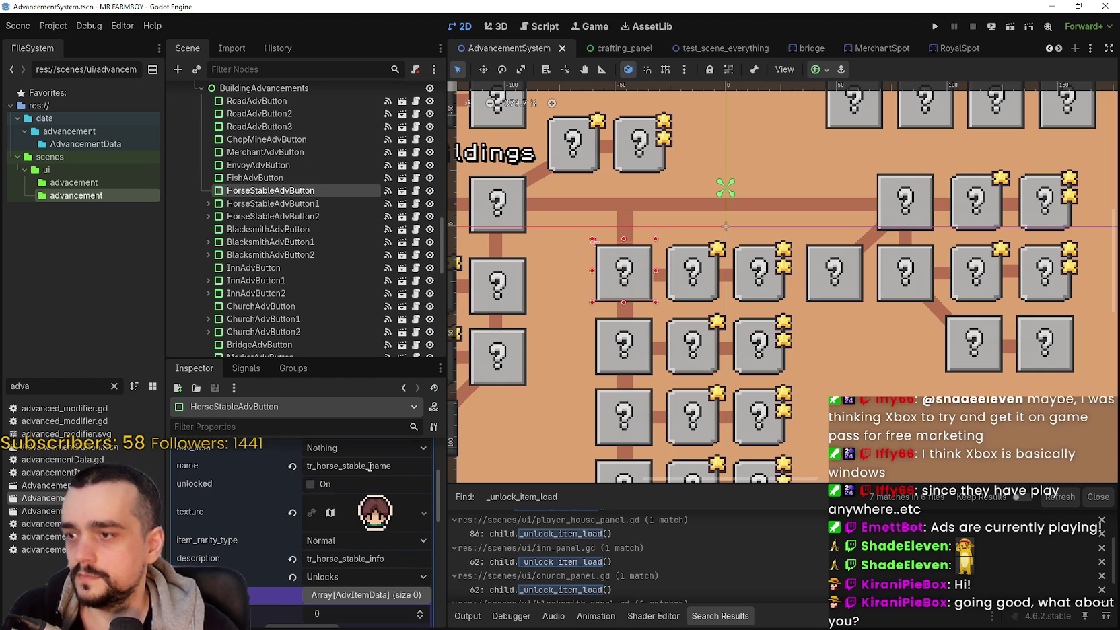
{"action": "scroll", "coordinate": [359, 552], "scroll_direction": "down", "scroll_amount": 3}
{"action": "scroll", "coordinate": [362, 538], "scroll_direction": "up", "scroll_amount": 4}
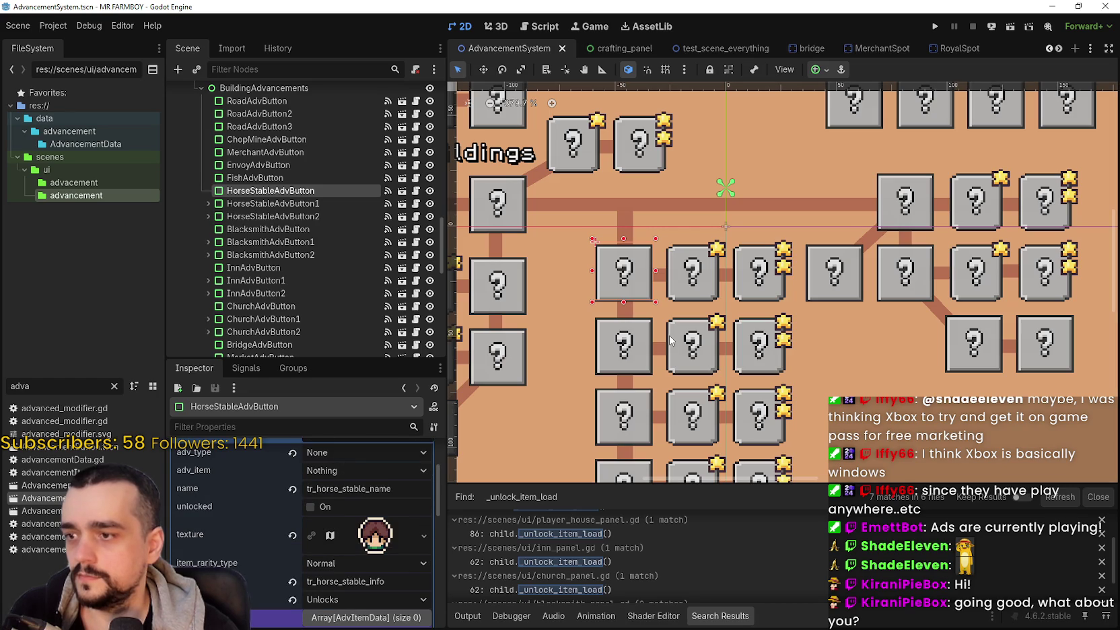
Step: Compare the Data of BlacksmithAdvButton and BlacksmithAdvButton1, and enlarge the Inspector panel
{"action": "left_click", "coordinate": [638, 363]}
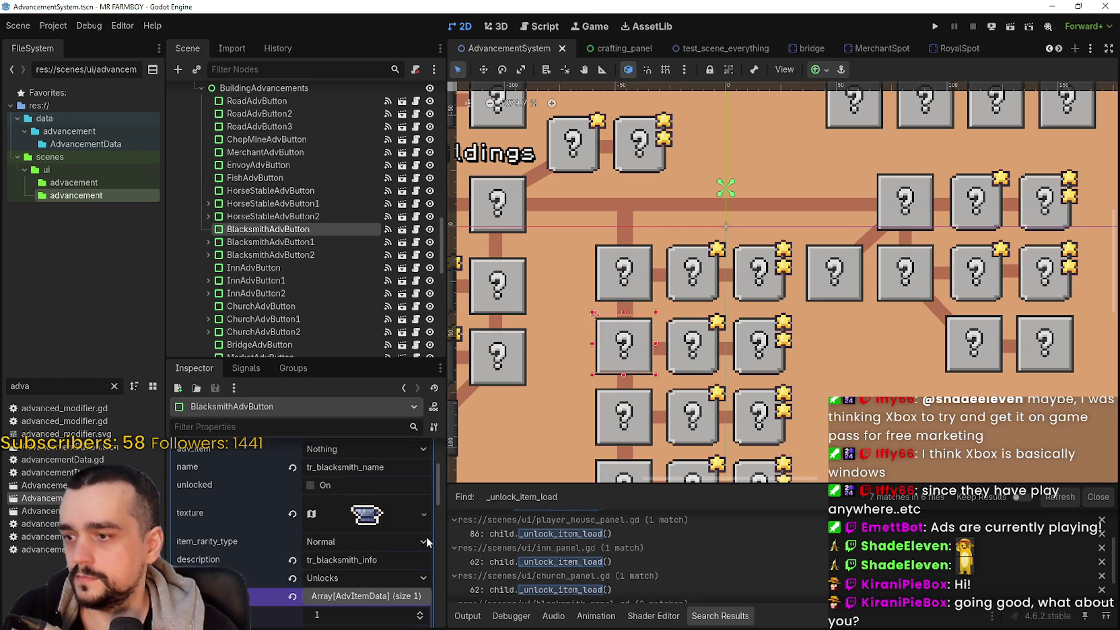
{"action": "scroll", "coordinate": [349, 564], "scroll_direction": "down", "scroll_amount": 2}
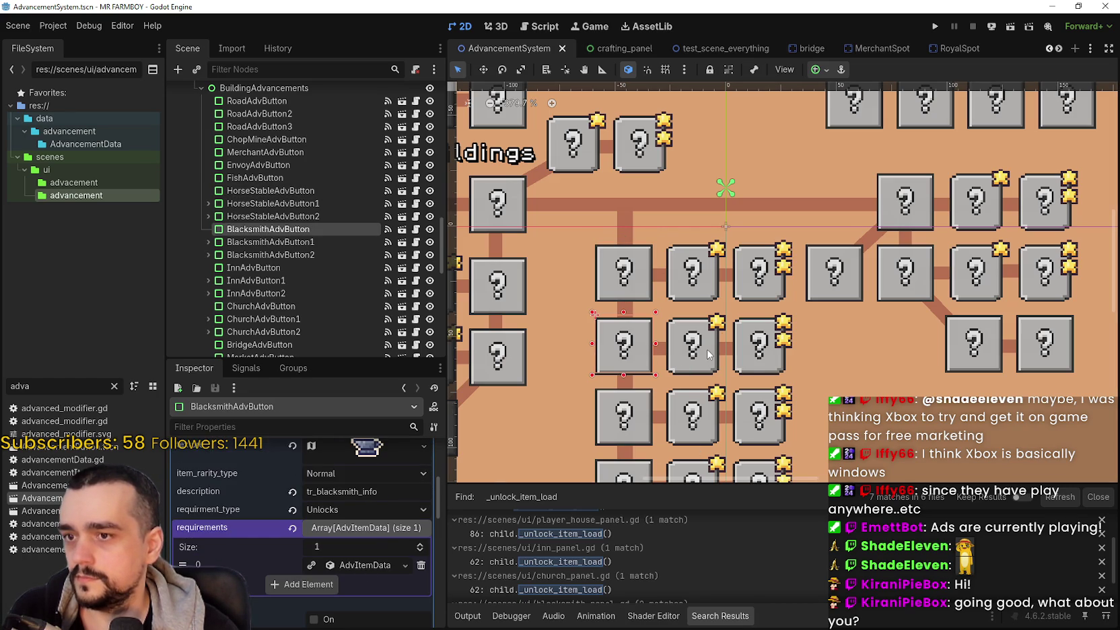
{"action": "left_click", "coordinate": [703, 373]}
{"action": "scroll", "coordinate": [356, 552], "scroll_direction": "up", "scroll_amount": 5}
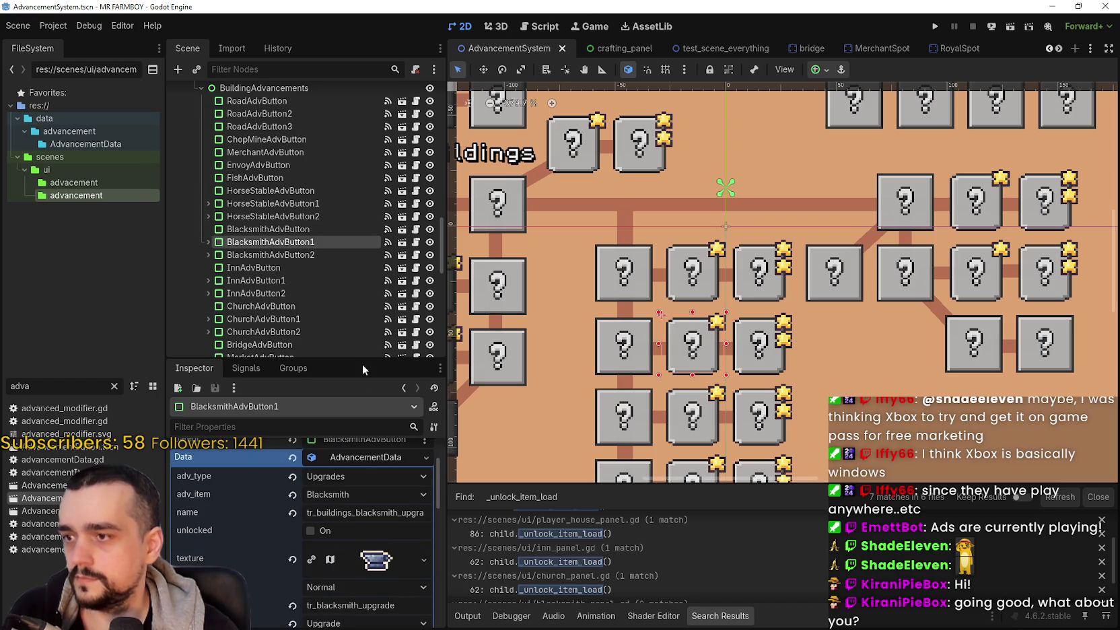
{"action": "left_click_drag", "start_coordinate": [362, 362], "coordinate": [362, 246]}
Step: Expand HorseStableAdvButton1's advancement data, then select HorseStableAdvButton2
{"action": "scroll", "coordinate": [365, 503], "scroll_direction": "down", "scroll_amount": 1}
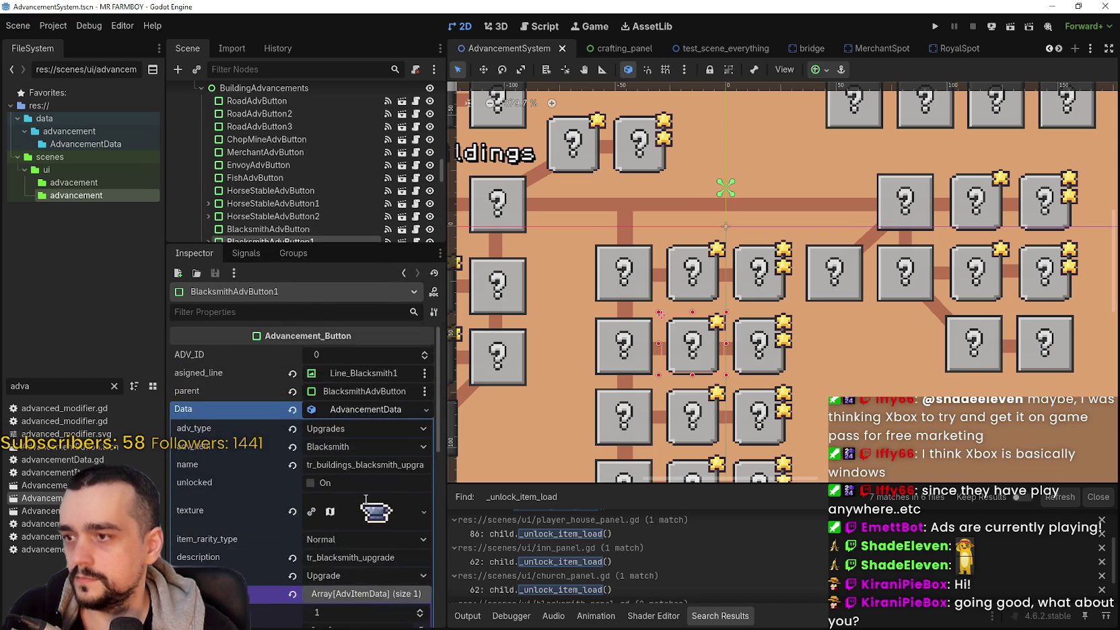
{"action": "left_click", "coordinate": [700, 302]}
{"action": "left_click", "coordinate": [321, 412]}
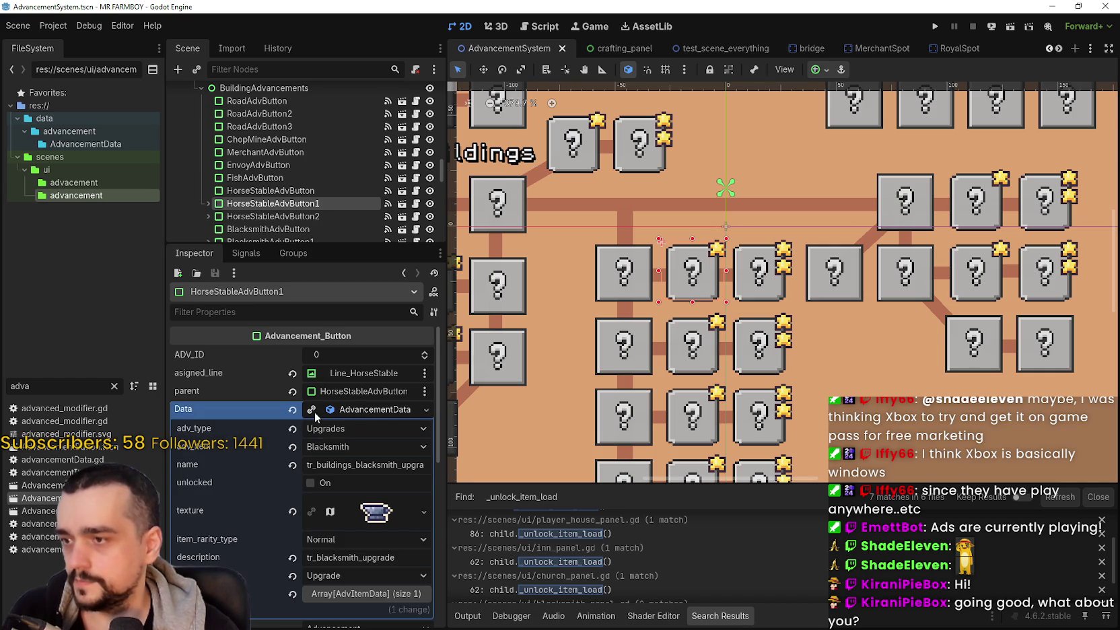
{"action": "left_click", "coordinate": [754, 299]}
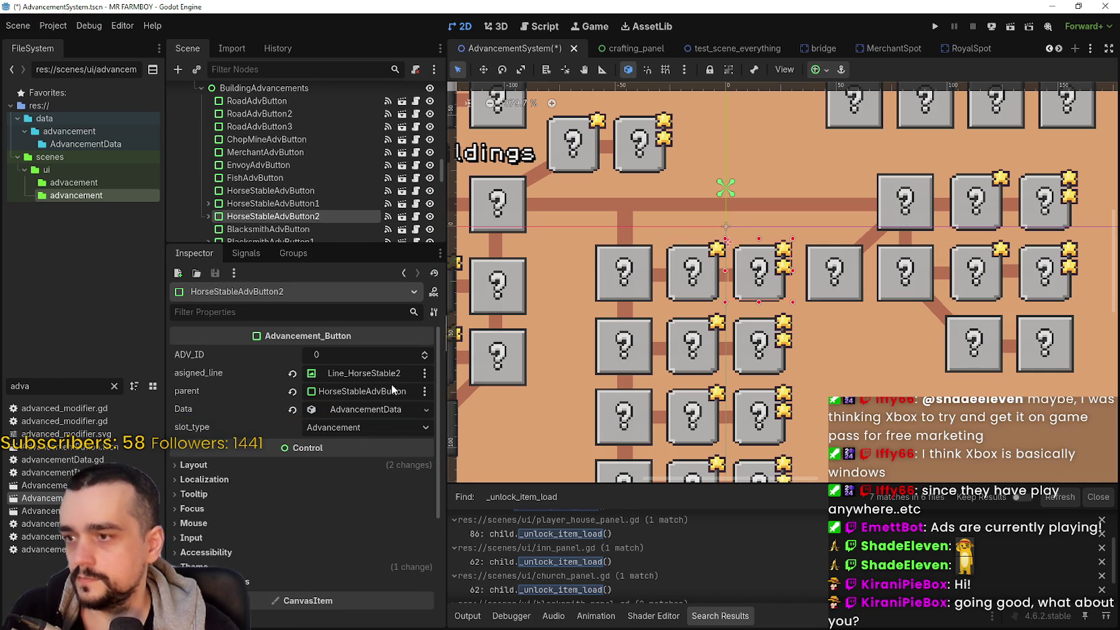
Step: Set HorseStableAdvButton1's adv_item to Player House
{"action": "left_click", "coordinate": [349, 413]}
{"action": "left_click", "coordinate": [684, 303]}
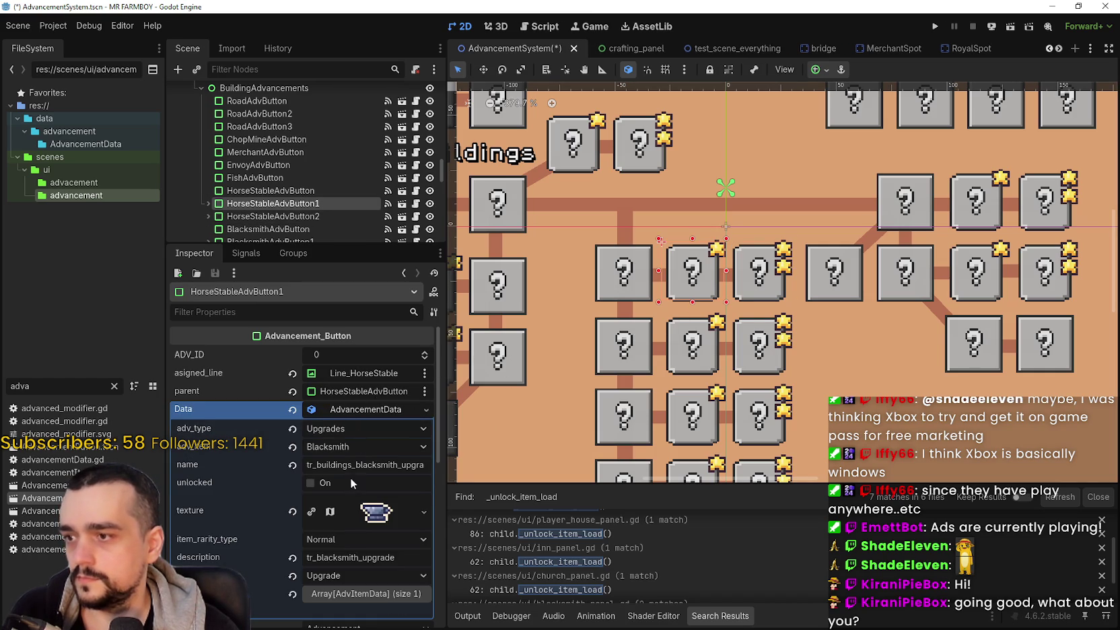
{"action": "scroll", "coordinate": [361, 368], "scroll_direction": "down", "scroll_amount": 2}
{"action": "left_click", "coordinate": [339, 371]}
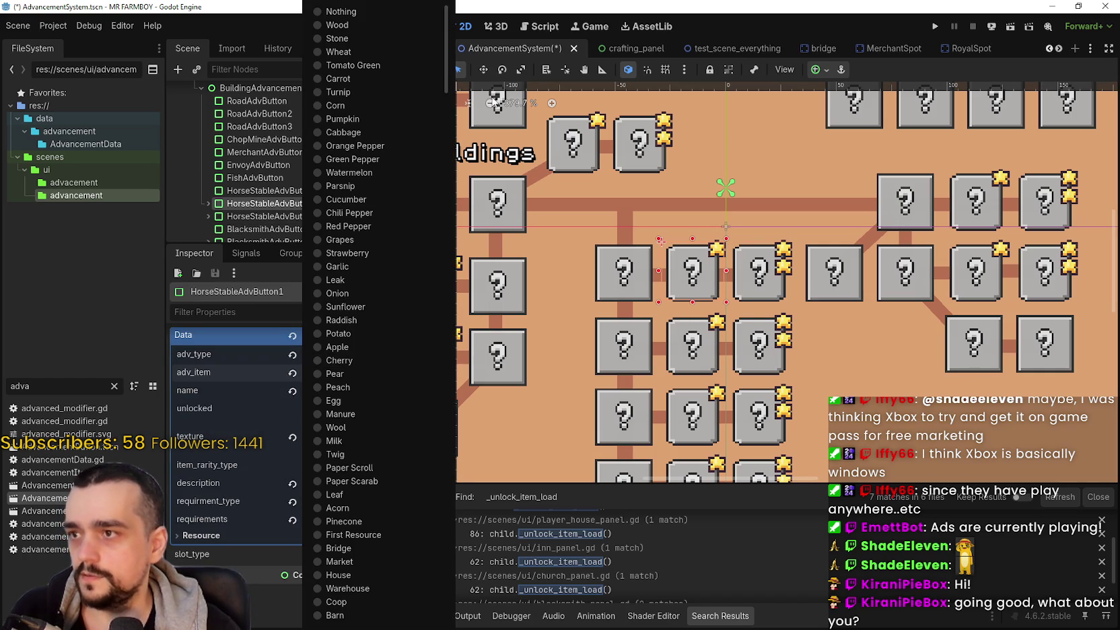
{"action": "mouse_move", "coordinate": [451, 80]}
{"action": "left_mouse_down"}
{"action": "mouse_move", "coordinate": [387, 593]}
{"action": "mouse_move", "coordinate": [374, 606]}
{"action": "left_mouse_up"}
{"action": "left_click", "coordinate": [351, 604]}
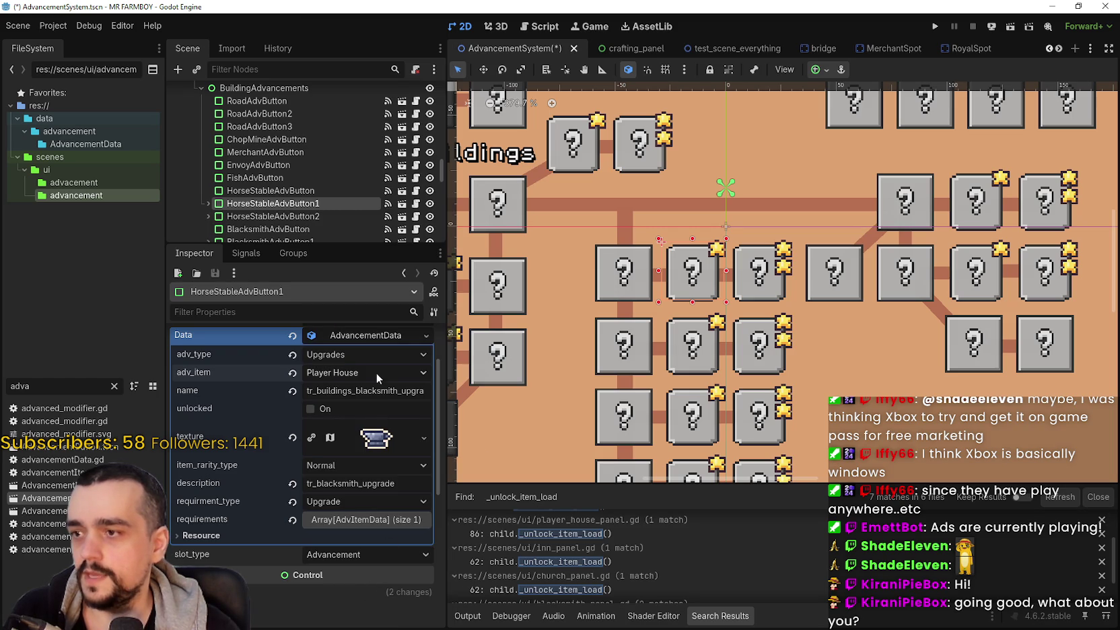
Step: Expand the texture settings and open the Region Editor for the icon
{"action": "left_click", "coordinate": [375, 439]}
{"action": "scroll", "coordinate": [303, 539], "scroll_direction": "down", "scroll_amount": 1}
{"action": "left_click", "coordinate": [302, 600]}
{"action": "scroll", "coordinate": [568, 211], "scroll_direction": "down", "scroll_amount": 5}
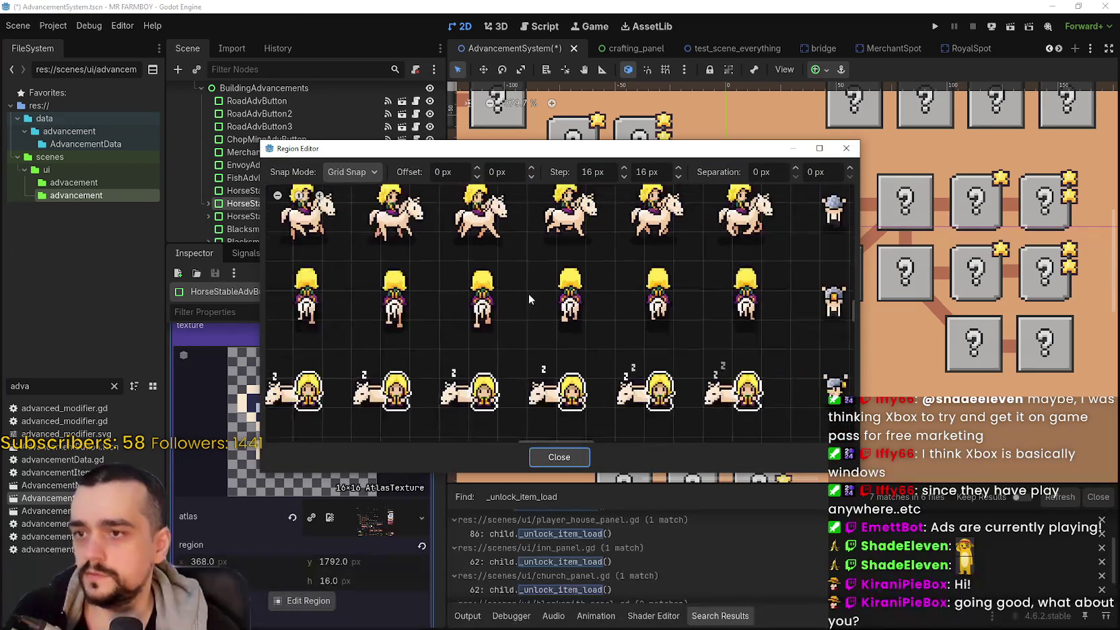
Step: Pick the brown-haired character tile from the sprite sheet and close the Region Editor
{"action": "scroll", "coordinate": [582, 314], "scroll_direction": "up", "scroll_amount": 3}
{"action": "scroll", "coordinate": [570, 253], "scroll_direction": "down", "scroll_amount": 1}
{"action": "scroll", "coordinate": [586, 286], "scroll_direction": "down", "scroll_amount": 2}
{"action": "scroll", "coordinate": [536, 306], "scroll_direction": "up", "scroll_amount": 1}
{"action": "scroll", "coordinate": [536, 306], "scroll_direction": "up", "scroll_amount": 3}
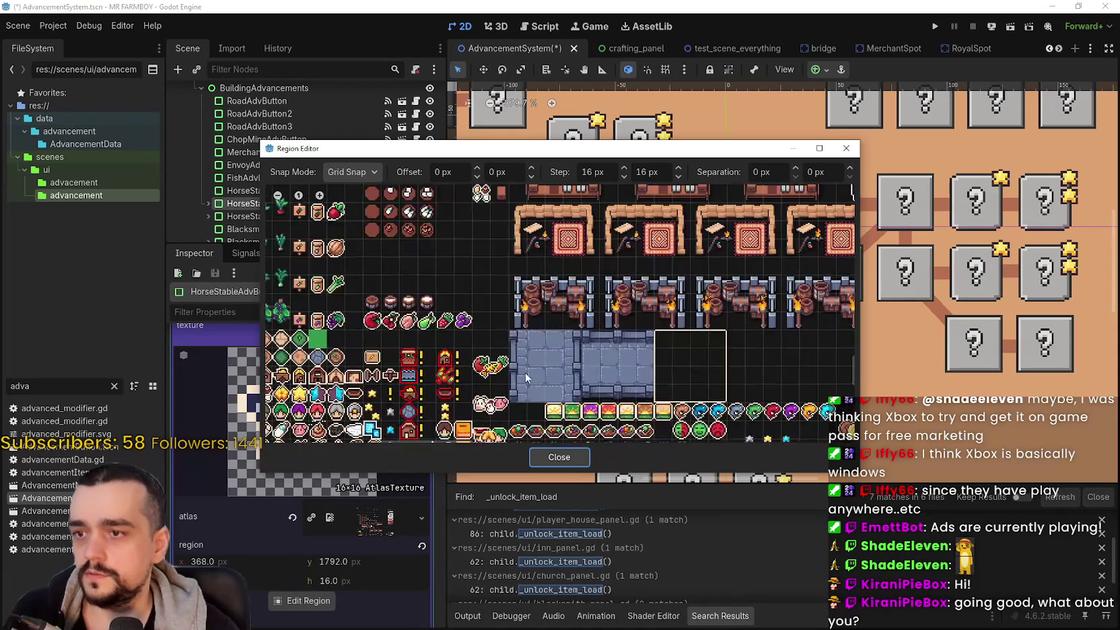
{"action": "scroll", "coordinate": [533, 372], "scroll_direction": "up", "scroll_amount": 2}
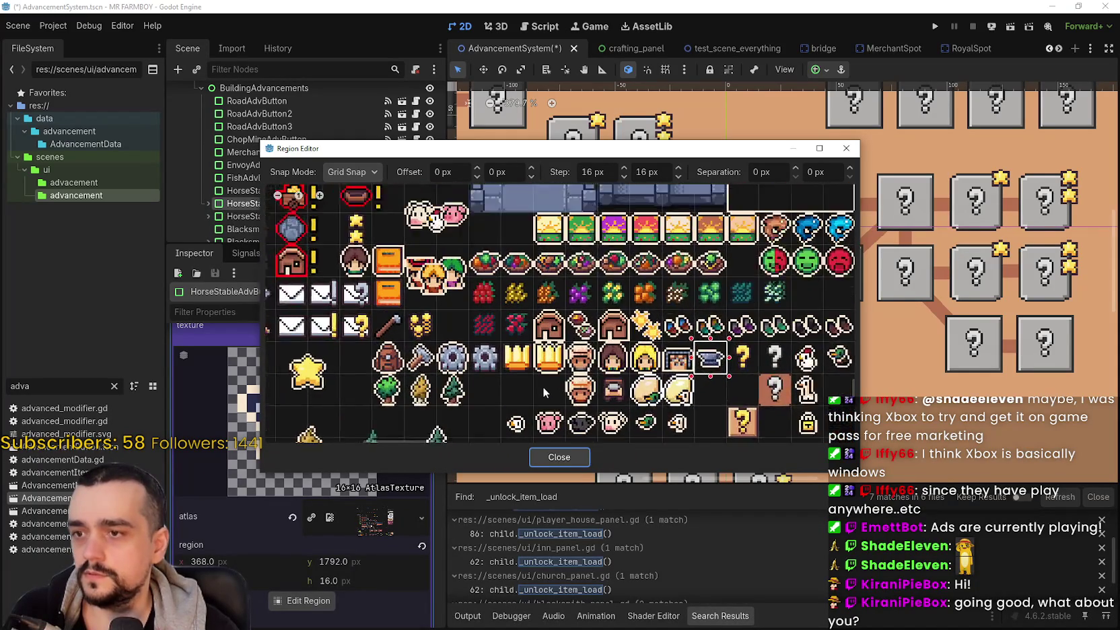
{"action": "scroll", "coordinate": [451, 339], "scroll_direction": "down", "scroll_amount": 2}
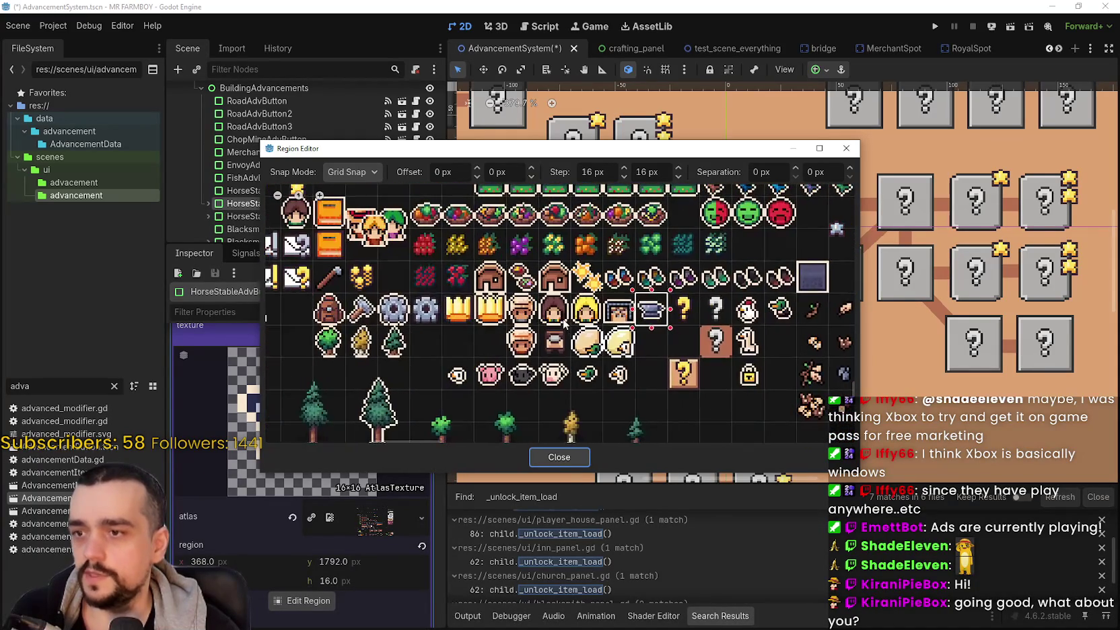
{"action": "scroll", "coordinate": [492, 309], "scroll_direction": "up", "scroll_amount": 2}
{"action": "scroll", "coordinate": [615, 257], "scroll_direction": "up", "scroll_amount": 2}
{"action": "left_click", "coordinate": [616, 258]}
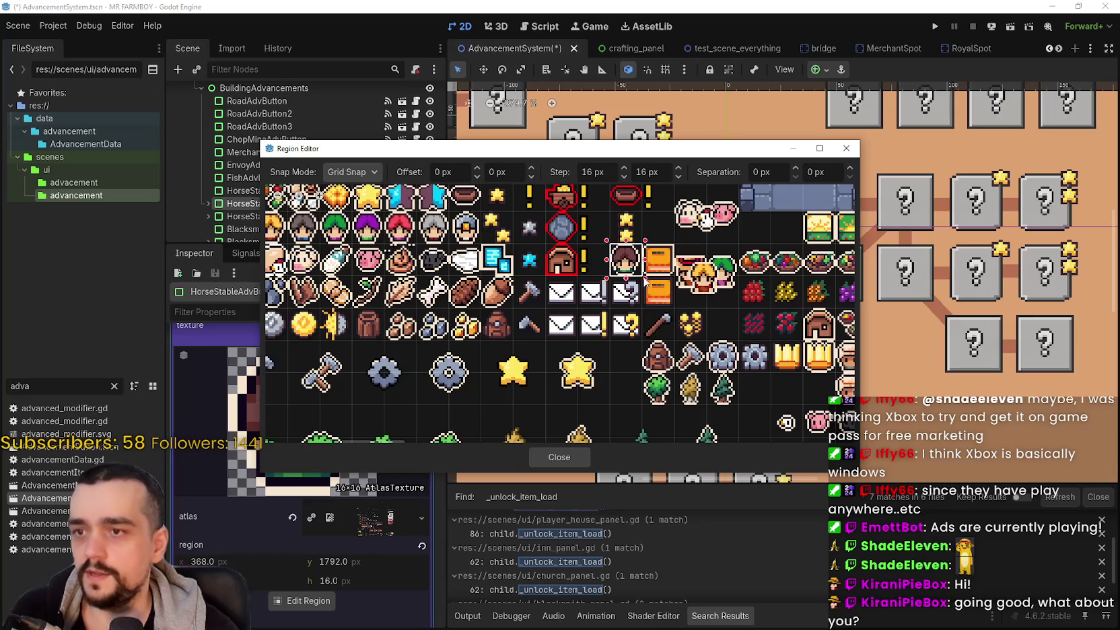
{"action": "left_click", "coordinate": [556, 458]}
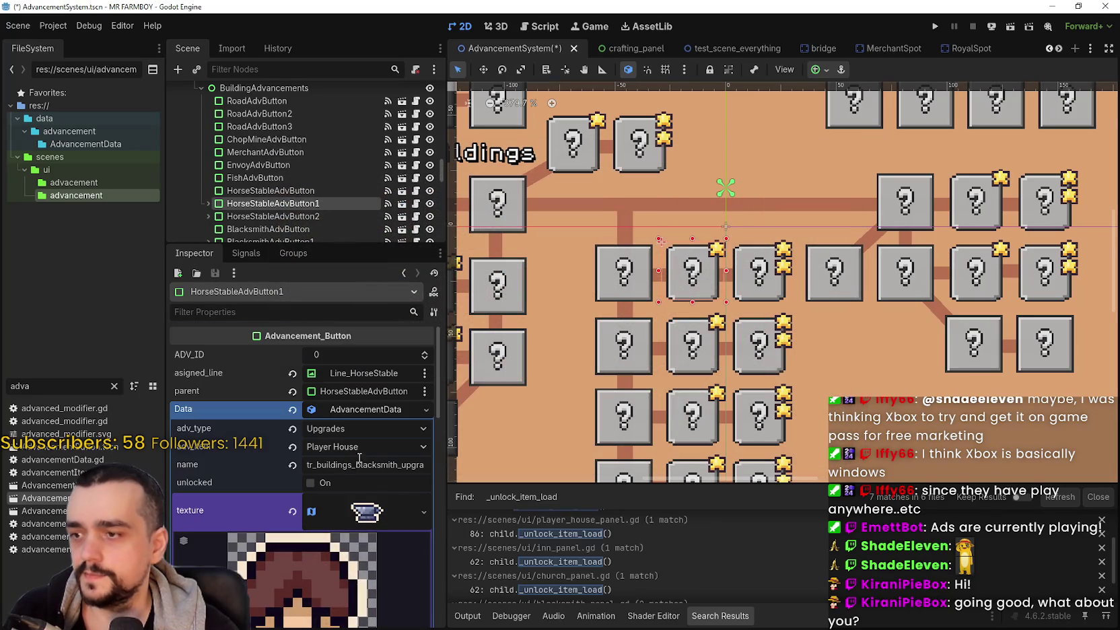
Step: Replace the button's description text with tr_player_house_upgrade and save AdvancementSystem
{"action": "left_click", "coordinate": [389, 523]}
{"action": "scroll", "coordinate": [363, 552], "scroll_direction": "down", "scroll_amount": 1}
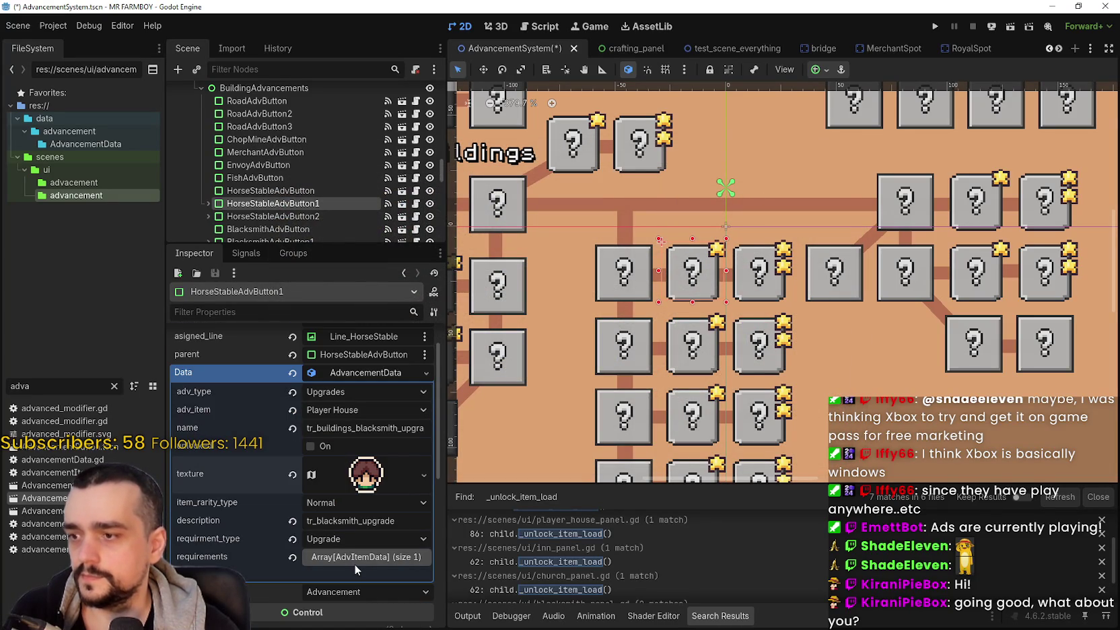
{"action": "scroll", "coordinate": [351, 512], "scroll_direction": "down", "scroll_amount": 2}
{"action": "left_click", "coordinate": [346, 449]}
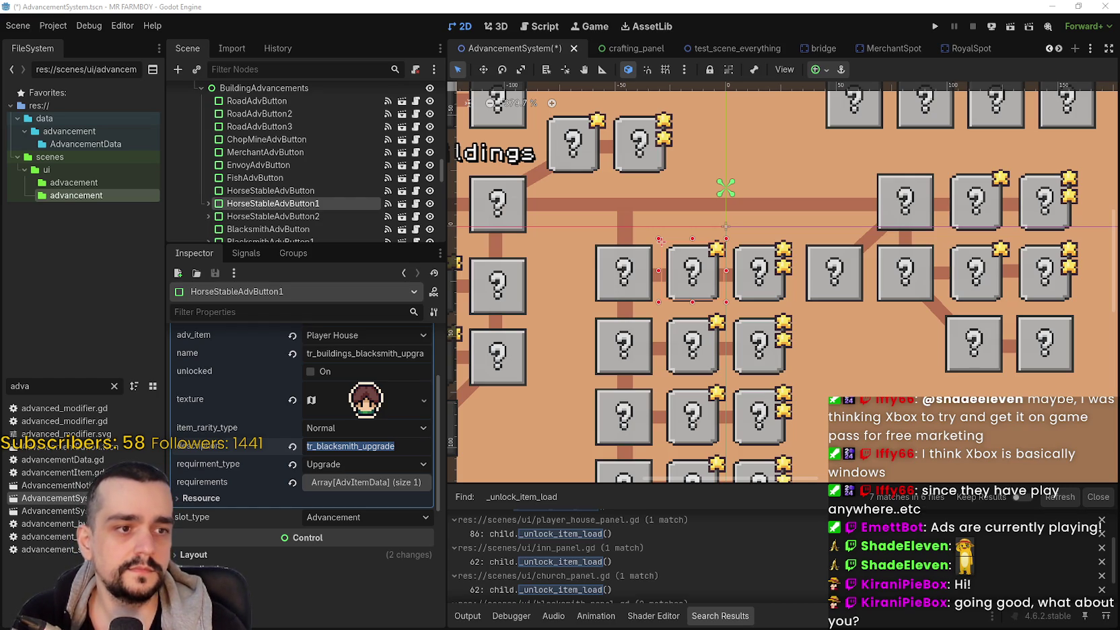
{"action": "type", "text": "tr_player_house_upgrade"}
{"action": "key", "text": "ctrl+s"}
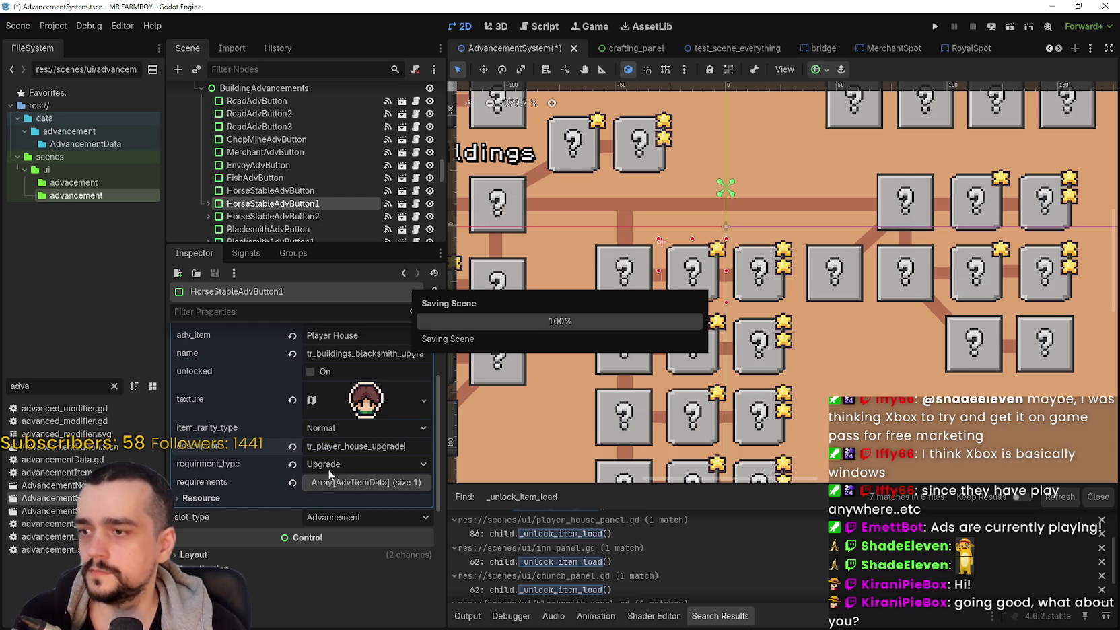
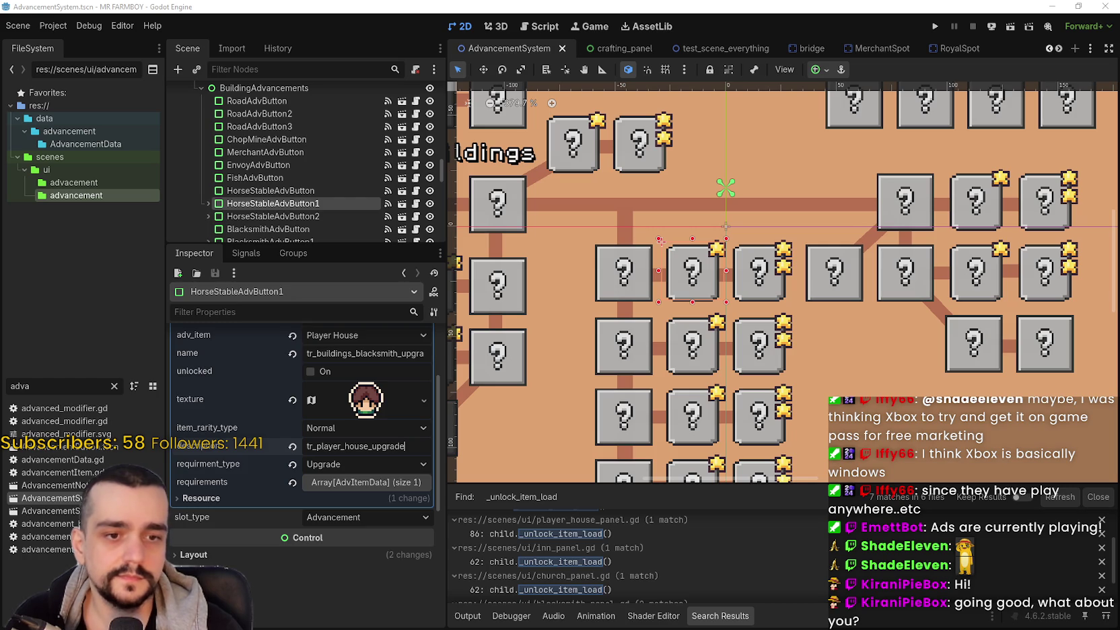
Step: Switch from the Godot editor to the browser showing SteamDB's Capyvarias charts
{"action": "key", "text": "alt+Tab"}
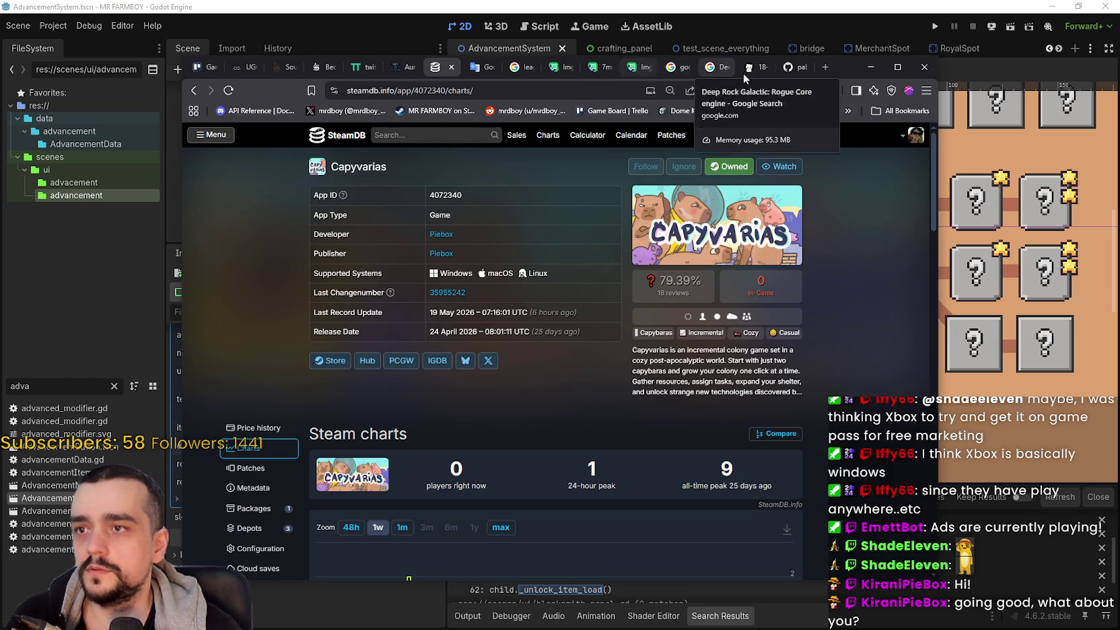
Step: In a new tab, go to Godot's download archive and open the 4.7-beta2 news article
{"action": "left_click", "coordinate": [826, 67]}
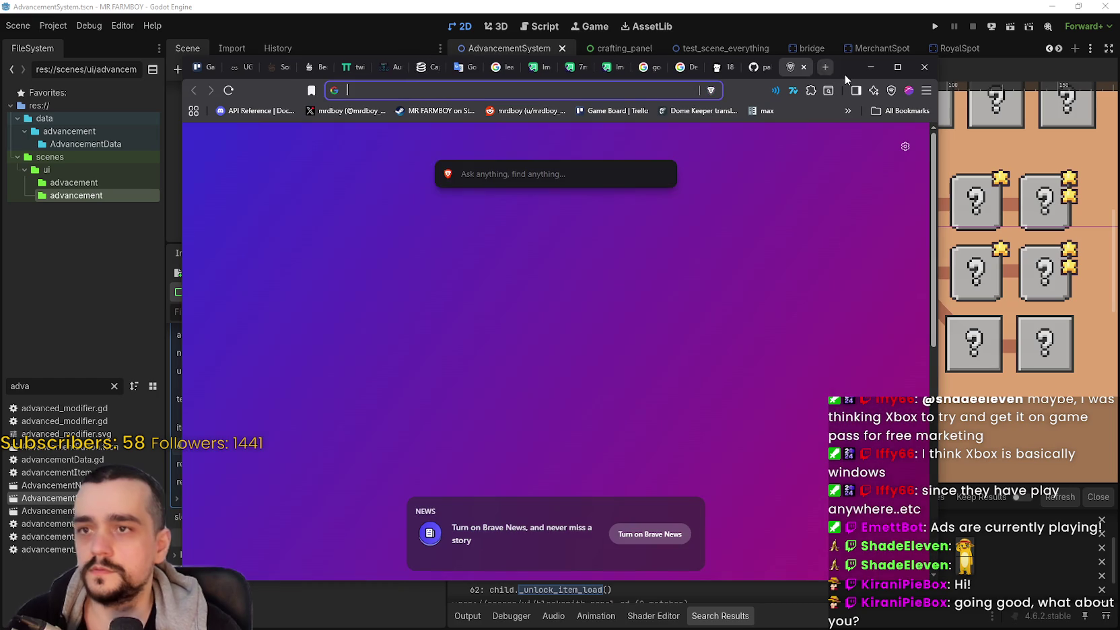
{"action": "type", "text": "godo"}
{"action": "key", "text": "Return"}
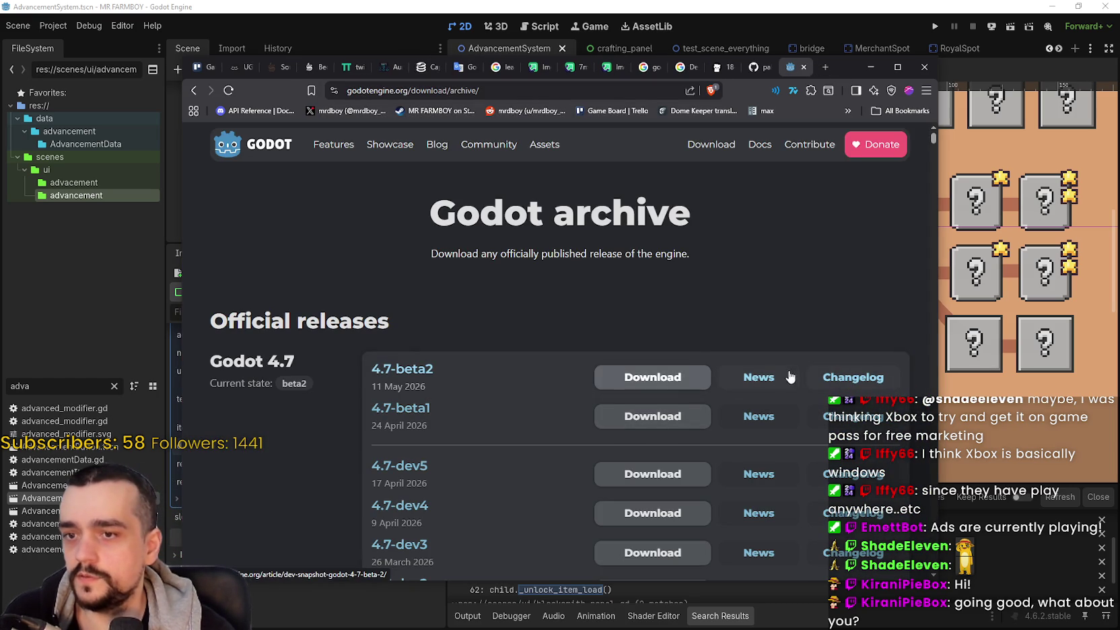
{"action": "left_click", "coordinate": [767, 381]}
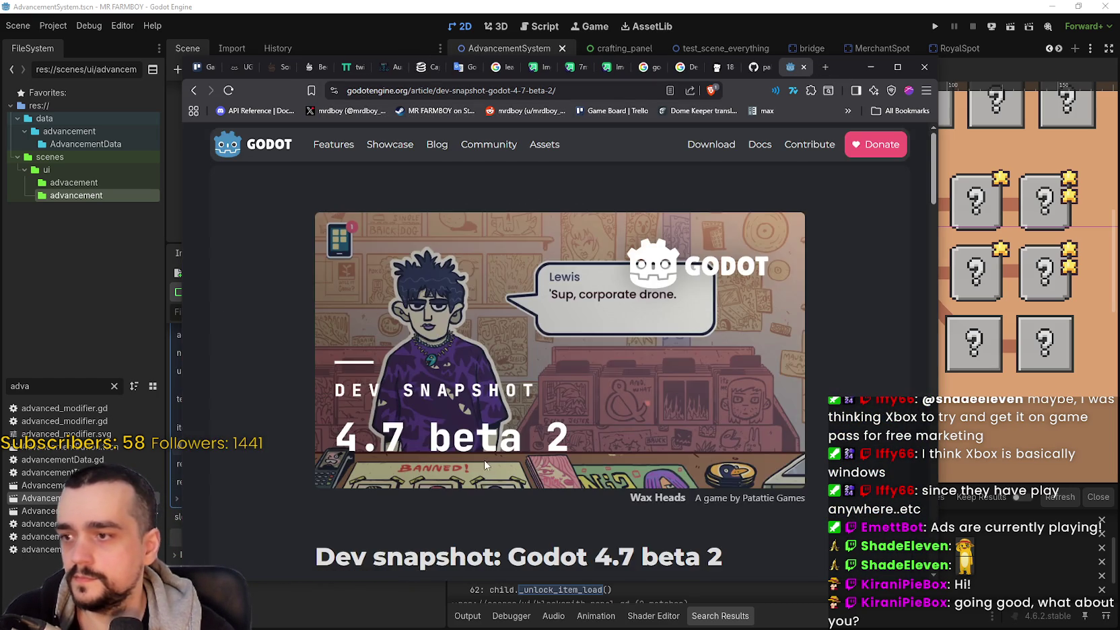
Step: Find the ResourceLoader race fix in Highlights and open pull request GH-118824
{"action": "scroll", "coordinate": [487, 456], "scroll_direction": "down", "scroll_amount": 3}
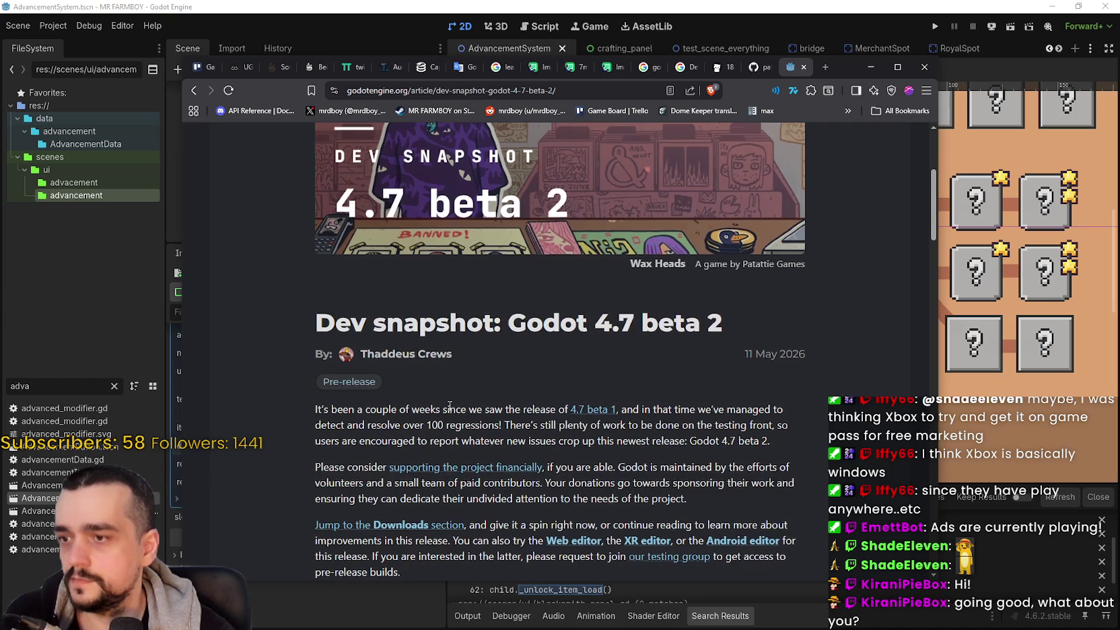
{"action": "scroll", "coordinate": [450, 406], "scroll_direction": "down", "scroll_amount": 8}
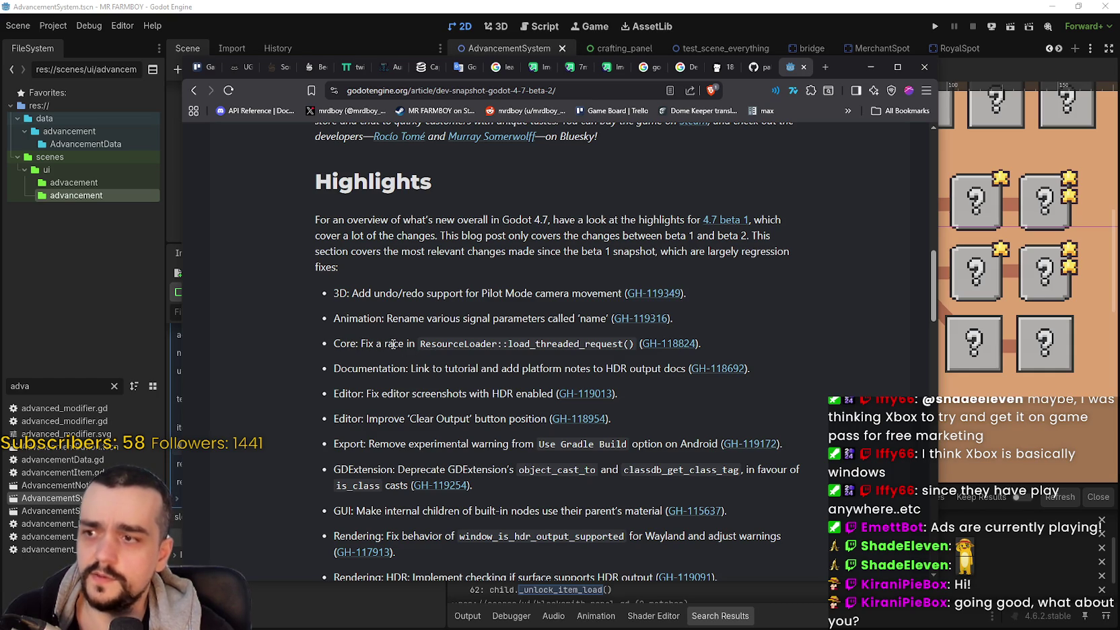
{"action": "left_click_drag", "start_coordinate": [420, 344], "coordinate": [652, 355]}
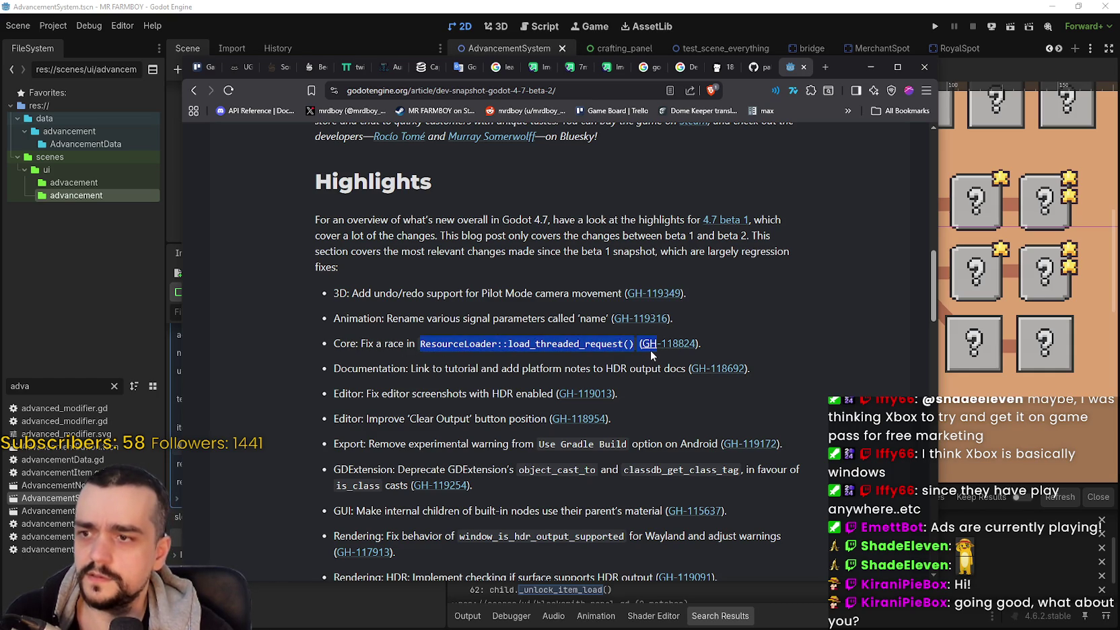
{"action": "left_click", "coordinate": [676, 344]}
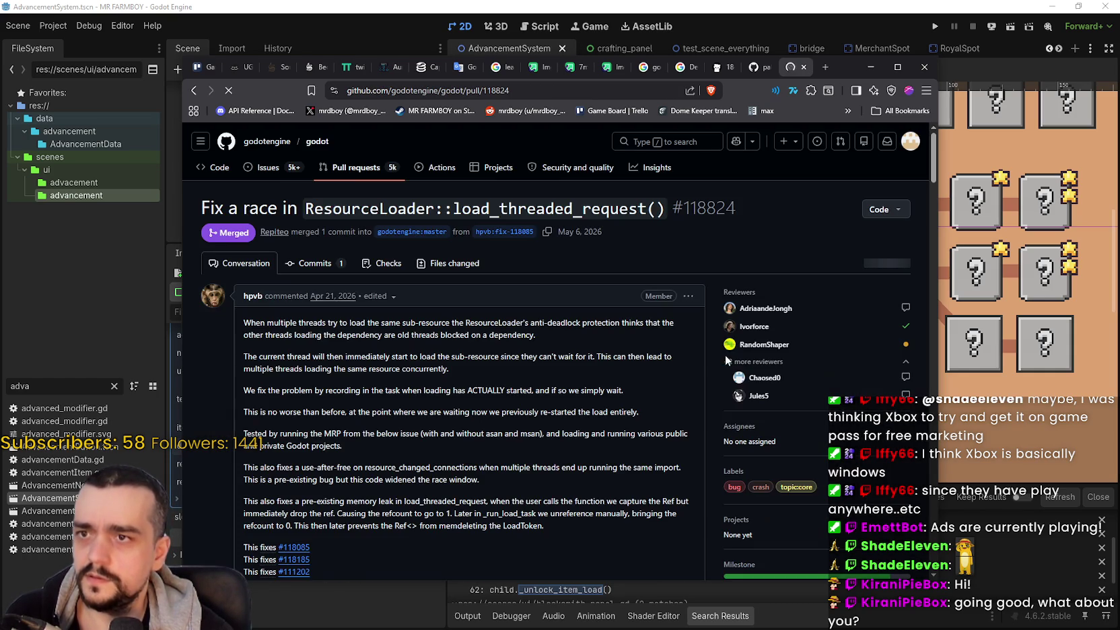
Step: Read PR #118824's description paragraphs about the thread race and use-after-free, highlighting as you go
{"action": "scroll", "coordinate": [433, 444], "scroll_direction": "down", "scroll_amount": 3}
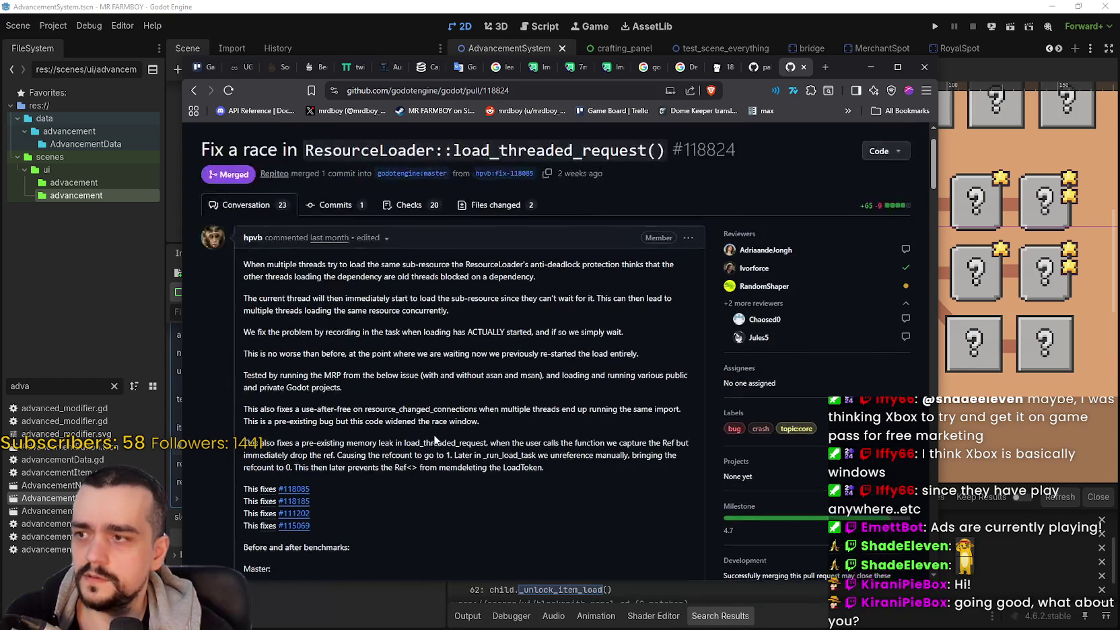
{"action": "mouse_move", "coordinate": [244, 270]}
{"action": "left_mouse_down"}
{"action": "mouse_move", "coordinate": [532, 277]}
{"action": "mouse_move", "coordinate": [445, 277]}
{"action": "mouse_move", "coordinate": [471, 266]}
{"action": "mouse_move", "coordinate": [570, 278]}
{"action": "mouse_move", "coordinate": [675, 268]}
{"action": "mouse_move", "coordinate": [453, 267]}
{"action": "mouse_move", "coordinate": [307, 298]}
{"action": "mouse_move", "coordinate": [317, 277]}
{"action": "mouse_move", "coordinate": [536, 273]}
{"action": "left_mouse_up"}
{"action": "double_click", "coordinate": [517, 277]}
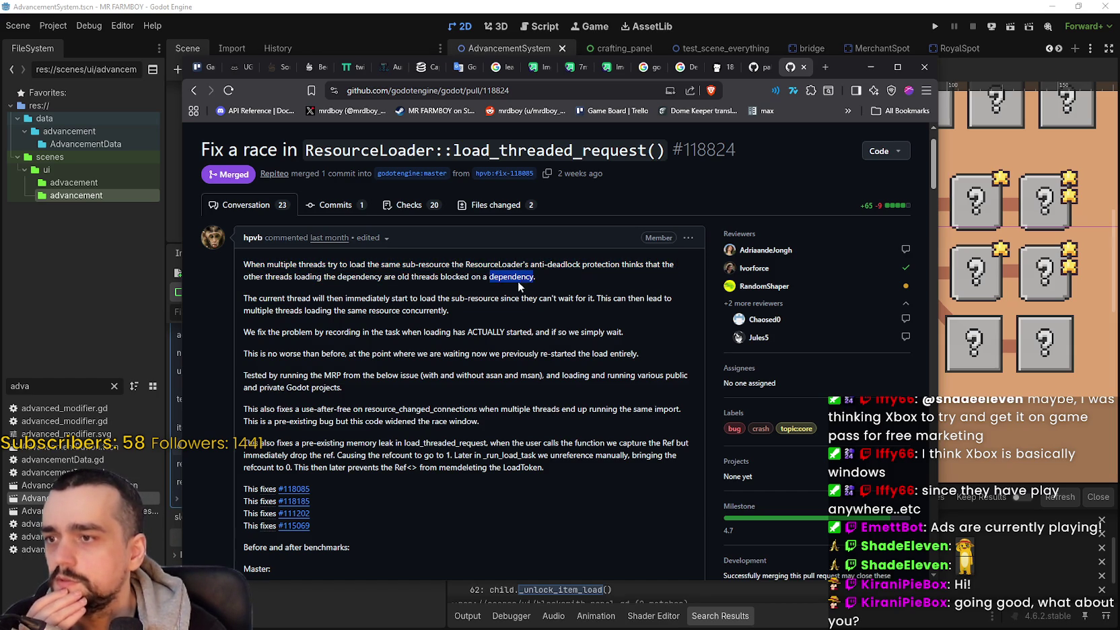
{"action": "mouse_move", "coordinate": [251, 298]}
{"action": "left_mouse_down"}
{"action": "mouse_move", "coordinate": [626, 309]}
{"action": "mouse_move", "coordinate": [612, 352]}
{"action": "mouse_move", "coordinate": [645, 403]}
{"action": "mouse_move", "coordinate": [645, 348]}
{"action": "mouse_move", "coordinate": [625, 375]}
{"action": "mouse_move", "coordinate": [268, 389]}
{"action": "mouse_move", "coordinate": [342, 404]}
{"action": "left_mouse_up"}
{"action": "left_click", "coordinate": [342, 404]}
{"action": "scroll", "coordinate": [283, 303], "scroll_direction": "down", "scroll_amount": 2}
{"action": "mouse_move", "coordinate": [248, 288]}
{"action": "left_mouse_down"}
{"action": "mouse_move", "coordinate": [499, 307]}
{"action": "mouse_move", "coordinate": [512, 336]}
{"action": "mouse_move", "coordinate": [691, 324]}
{"action": "mouse_move", "coordinate": [649, 423]}
{"action": "mouse_move", "coordinate": [620, 400]}
{"action": "mouse_move", "coordinate": [612, 372]}
{"action": "left_mouse_up"}
{"action": "scroll", "coordinate": [620, 400], "scroll_direction": "down", "scroll_amount": 1}
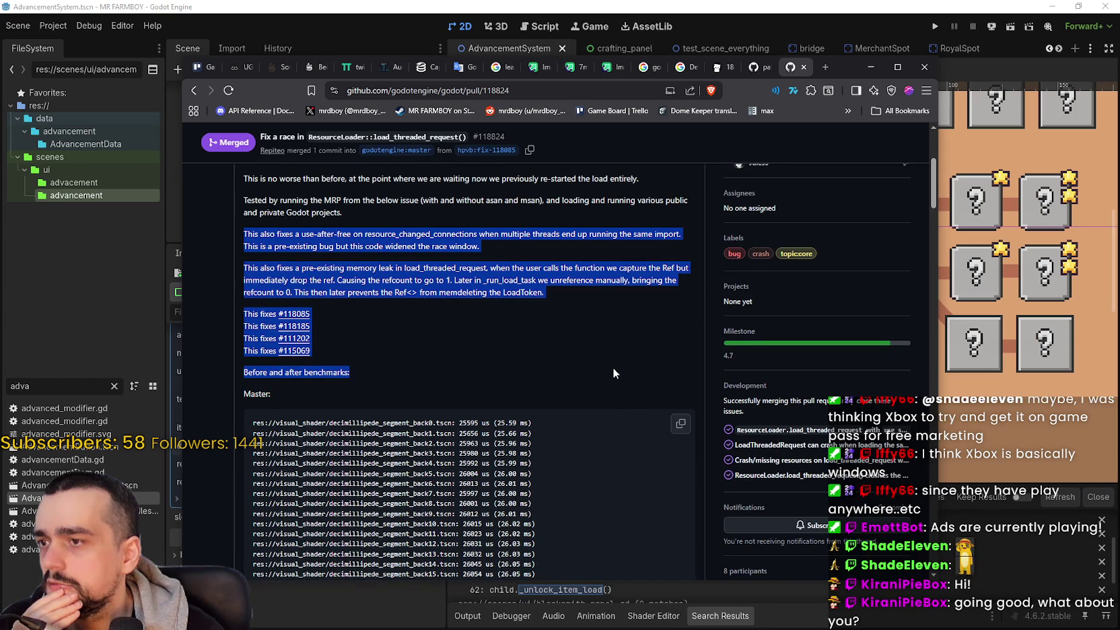
{"action": "left_click", "coordinate": [593, 393]}
Step: Compare the Master (~26 ms) and This PR (0.06–0.29 ms) loading benchmarks
{"action": "scroll", "coordinate": [593, 389], "scroll_direction": "down", "scroll_amount": 3}
{"action": "scroll", "coordinate": [593, 381], "scroll_direction": "down", "scroll_amount": 2}
{"action": "scroll", "coordinate": [591, 383], "scroll_direction": "up", "scroll_amount": 2}
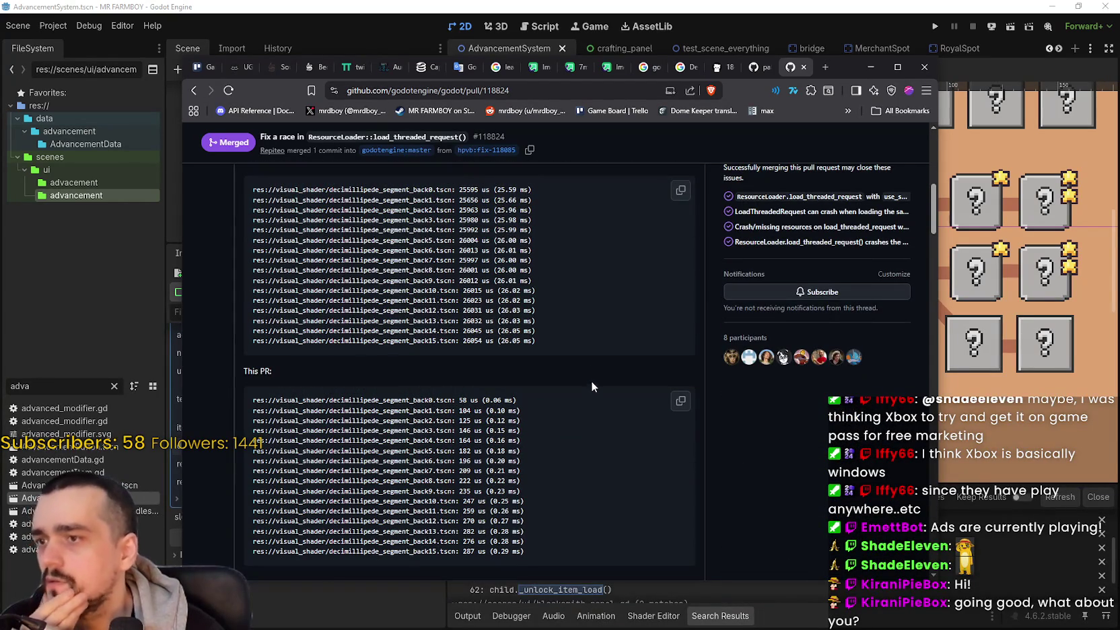
{"action": "scroll", "coordinate": [483, 438], "scroll_direction": "up", "scroll_amount": 1}
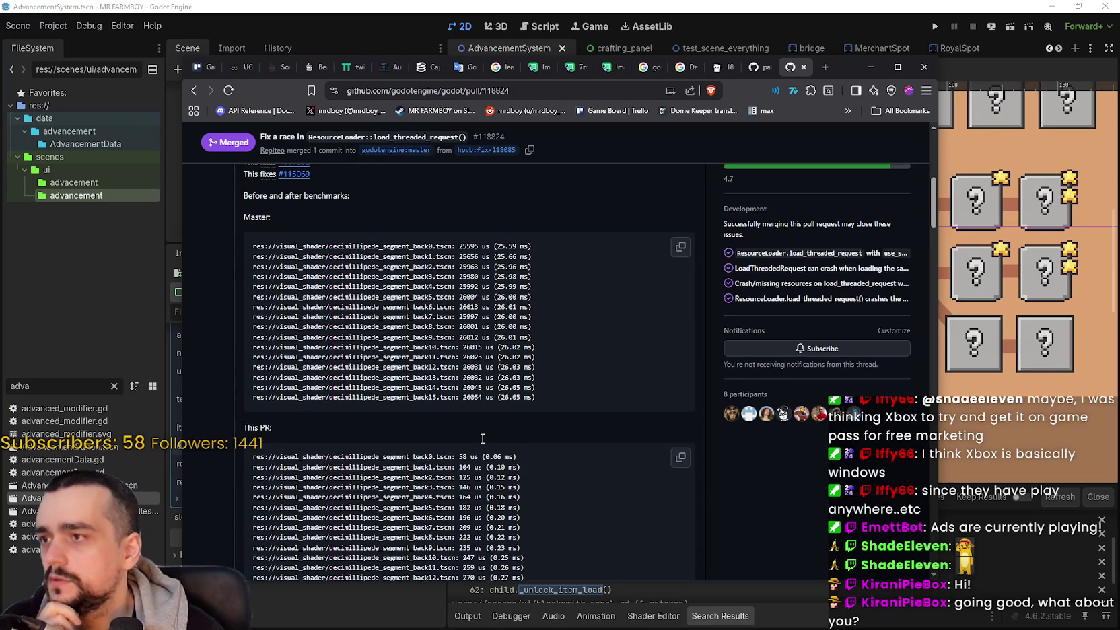
{"action": "scroll", "coordinate": [481, 438], "scroll_direction": "down", "scroll_amount": 3}
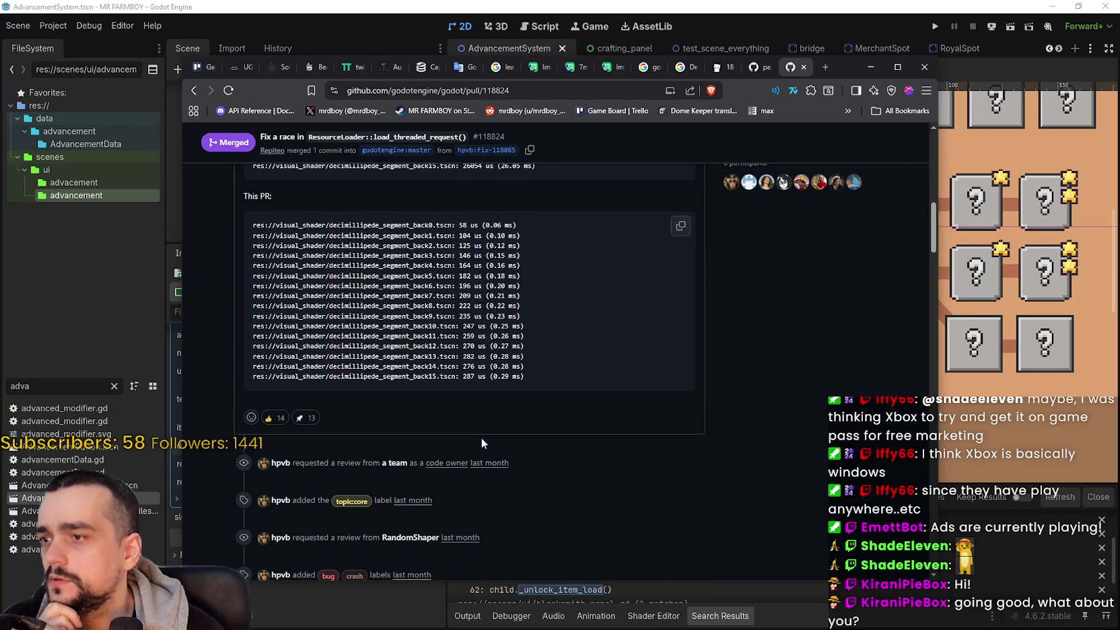
{"action": "scroll", "coordinate": [482, 438], "scroll_direction": "up", "scroll_amount": 4}
{"action": "scroll", "coordinate": [481, 437], "scroll_direction": "down", "scroll_amount": 2}
{"action": "scroll", "coordinate": [696, 470], "scroll_direction": "up", "scroll_amount": 2}
{"action": "scroll", "coordinate": [696, 470], "scroll_direction": "down", "scroll_amount": 1}
{"action": "scroll", "coordinate": [696, 470], "scroll_direction": "up", "scroll_amount": 1}
{"action": "scroll", "coordinate": [697, 470], "scroll_direction": "down", "scroll_amount": 1}
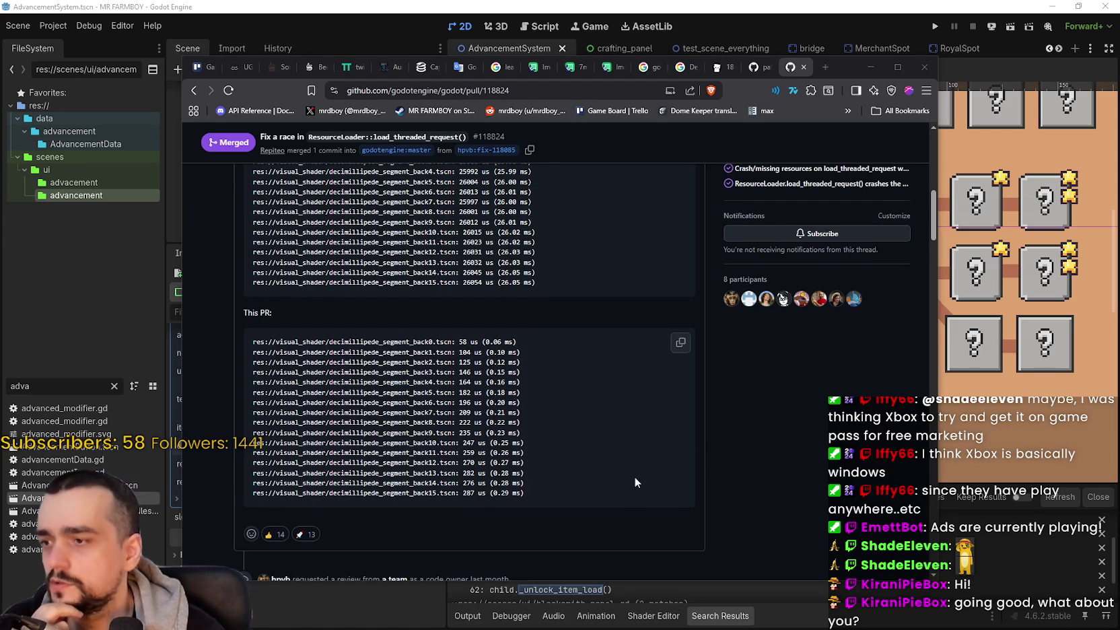
Step: Read PR #118824's reviews down to its merge into master, then return to the beta 2 article
{"action": "scroll", "coordinate": [635, 477], "scroll_direction": "up", "scroll_amount": 1}
{"action": "scroll", "coordinate": [634, 473], "scroll_direction": "down", "scroll_amount": 4}
{"action": "scroll", "coordinate": [622, 458], "scroll_direction": "down", "scroll_amount": 6}
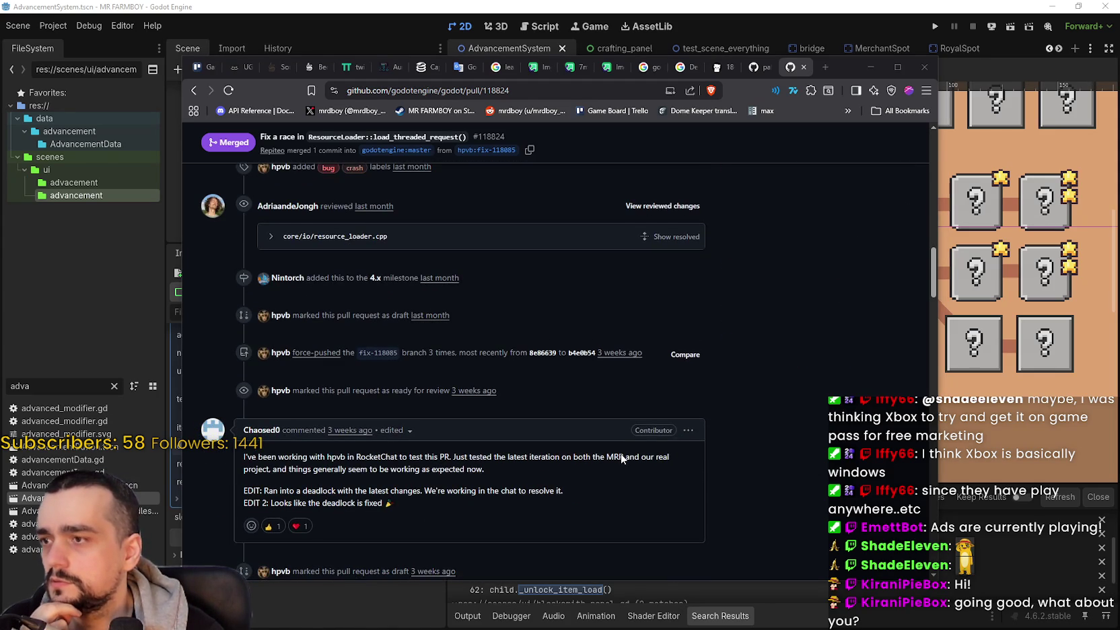
{"action": "scroll", "coordinate": [621, 455], "scroll_direction": "down", "scroll_amount": 2}
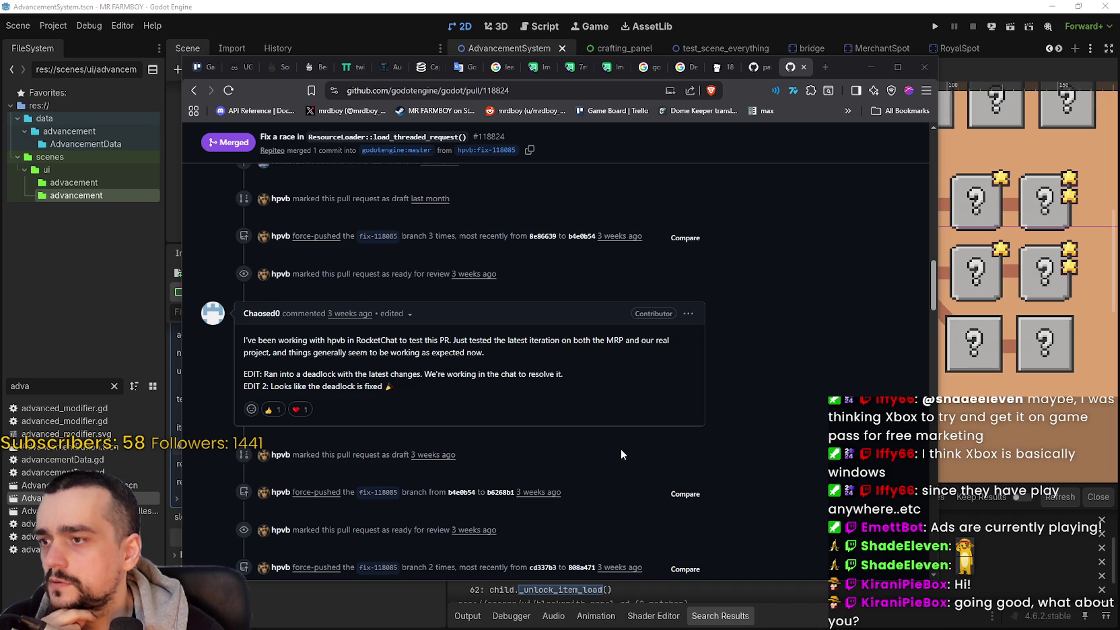
{"action": "scroll", "coordinate": [567, 389], "scroll_direction": "down", "scroll_amount": 5}
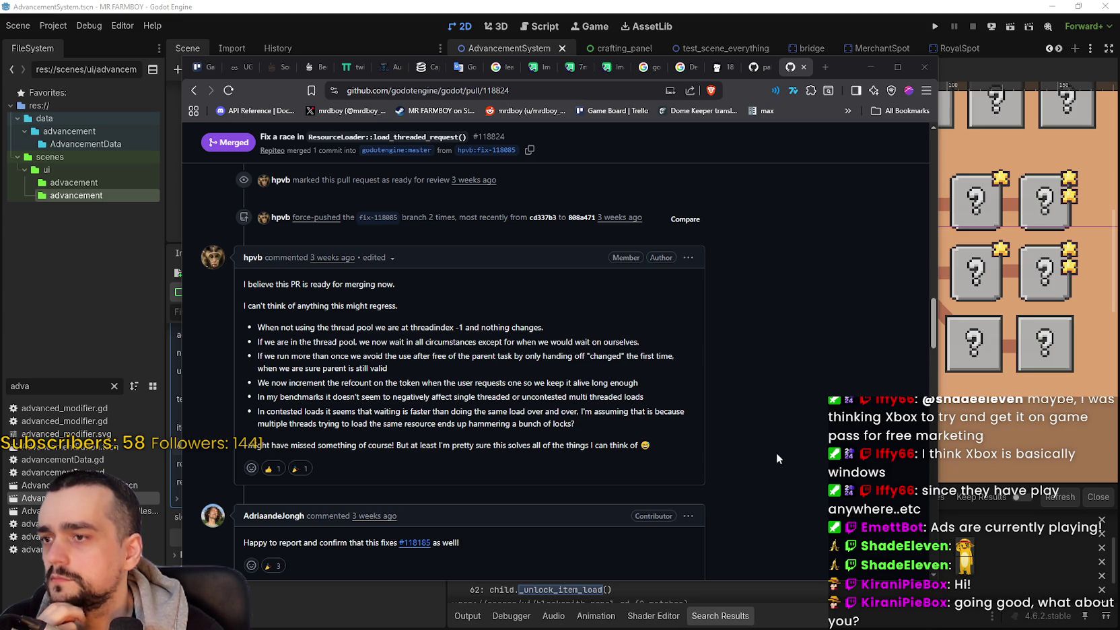
{"action": "scroll", "coordinate": [778, 454], "scroll_direction": "down", "scroll_amount": 3}
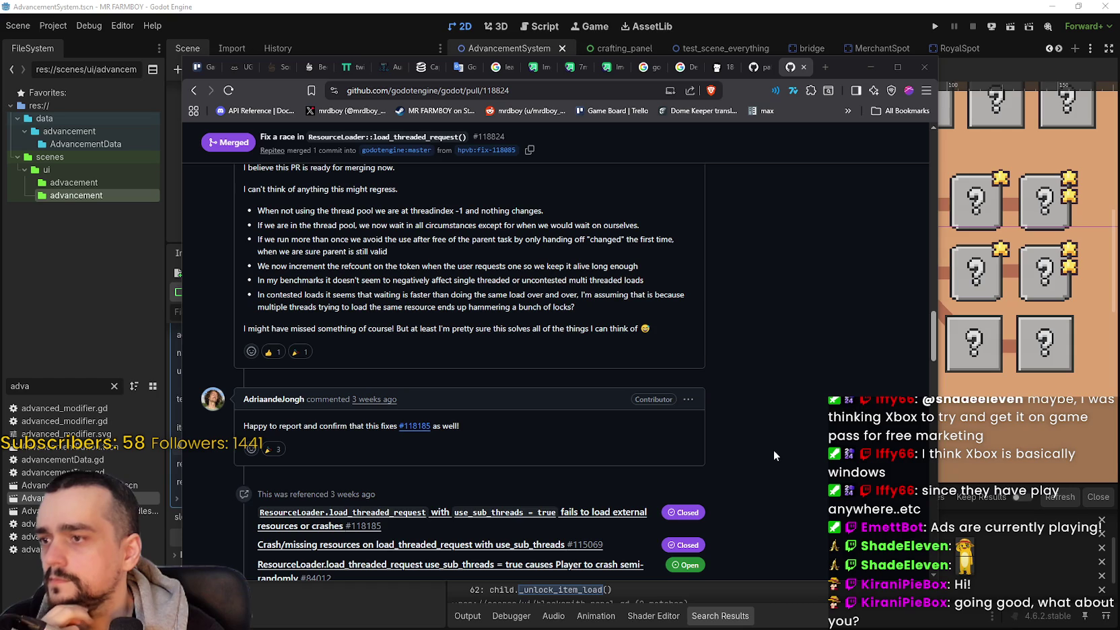
{"action": "scroll", "coordinate": [771, 450], "scroll_direction": "down", "scroll_amount": 3}
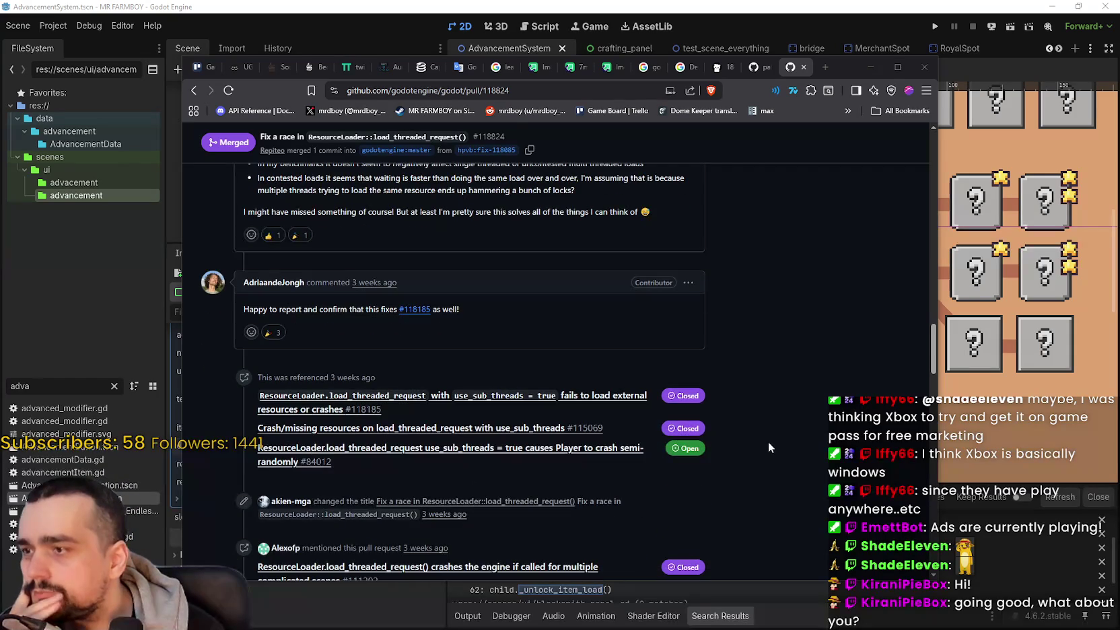
{"action": "scroll", "coordinate": [767, 439], "scroll_direction": "down", "scroll_amount": 3}
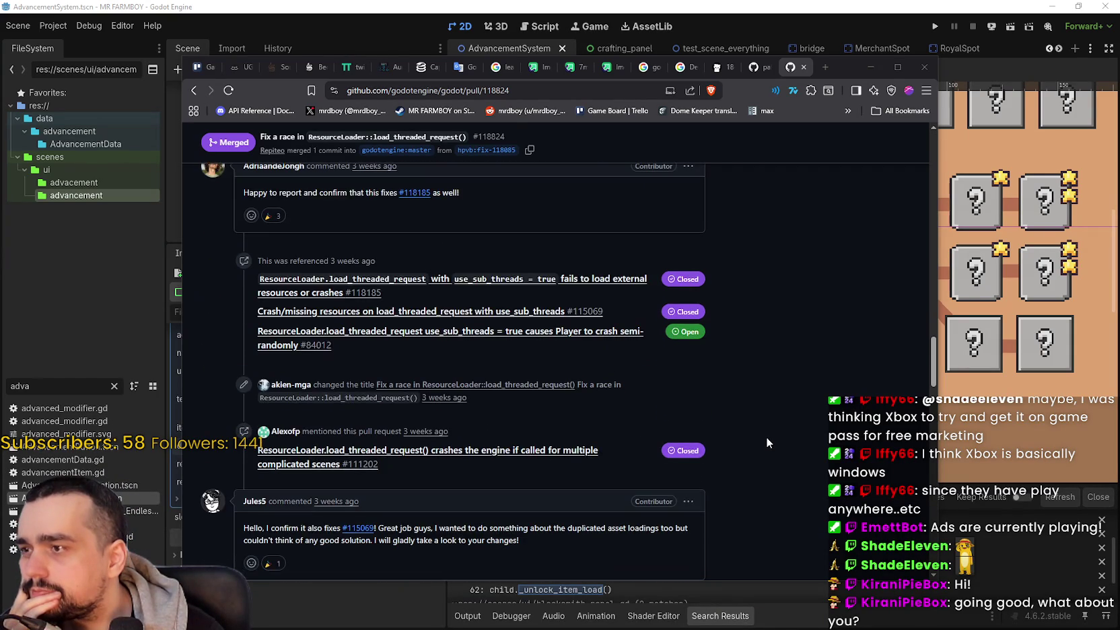
{"action": "scroll", "coordinate": [767, 439], "scroll_direction": "down", "scroll_amount": 2}
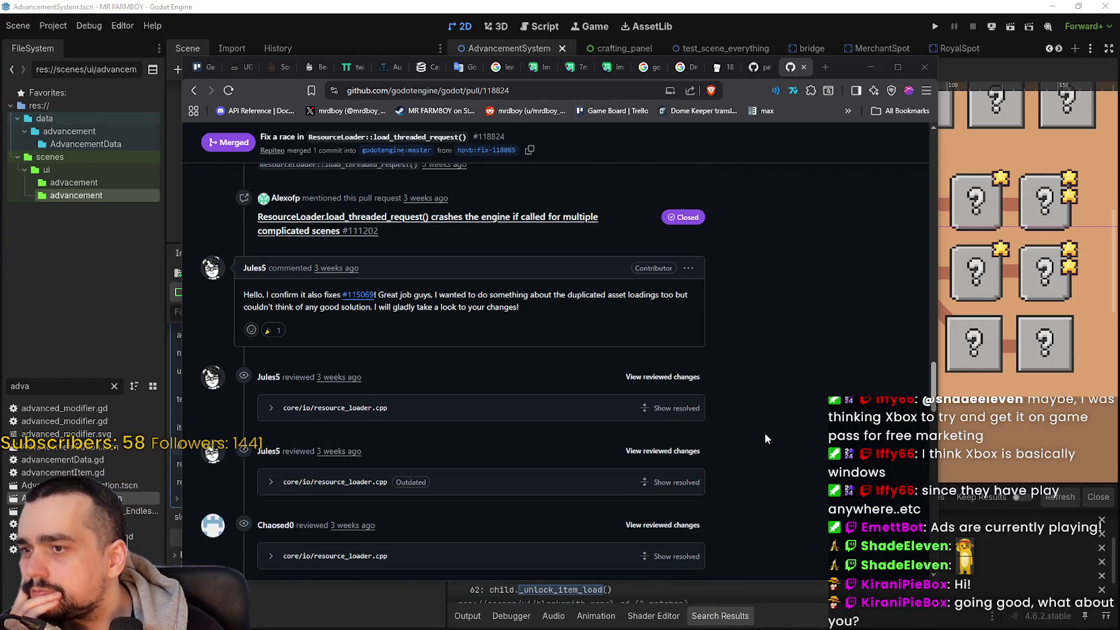
{"action": "scroll", "coordinate": [765, 433], "scroll_direction": "down", "scroll_amount": 7}
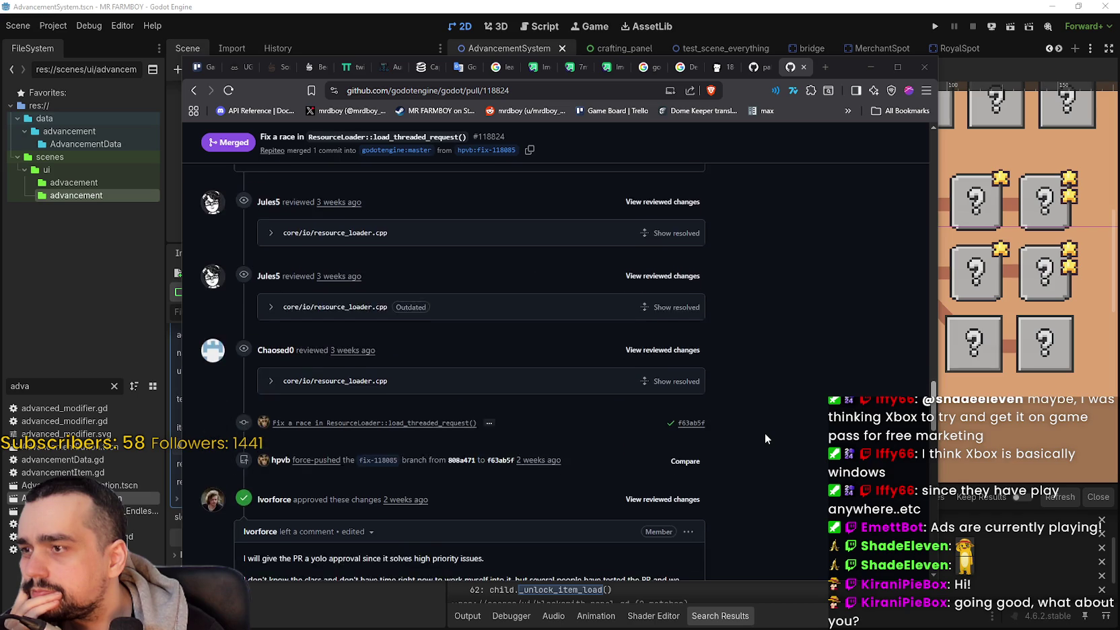
{"action": "scroll", "coordinate": [761, 425], "scroll_direction": "down", "scroll_amount": 1}
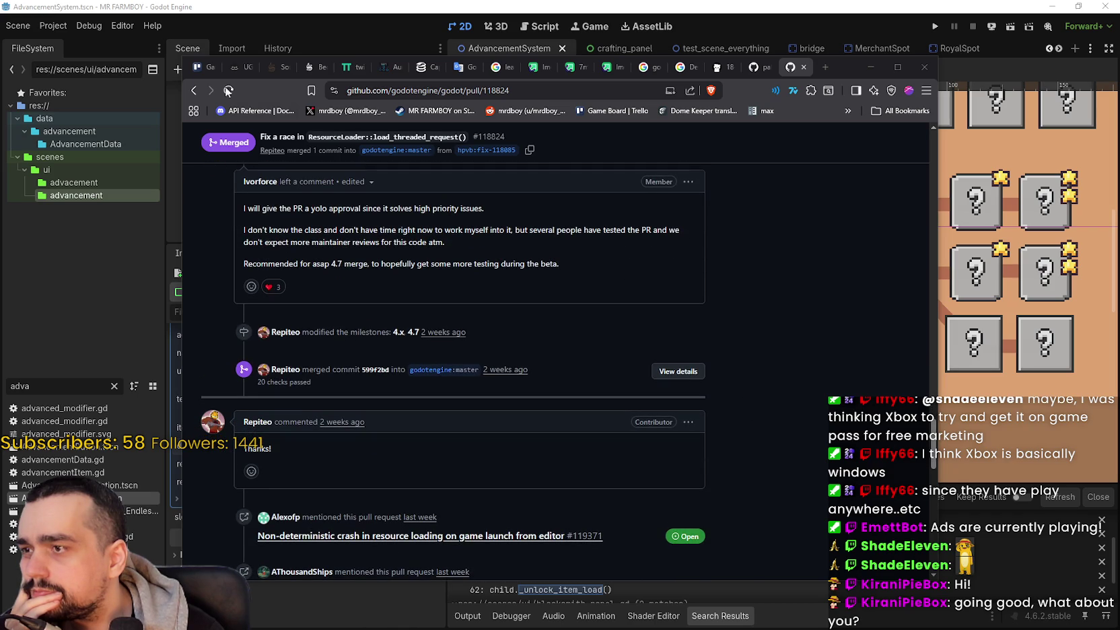
{"action": "left_click", "coordinate": [193, 90]}
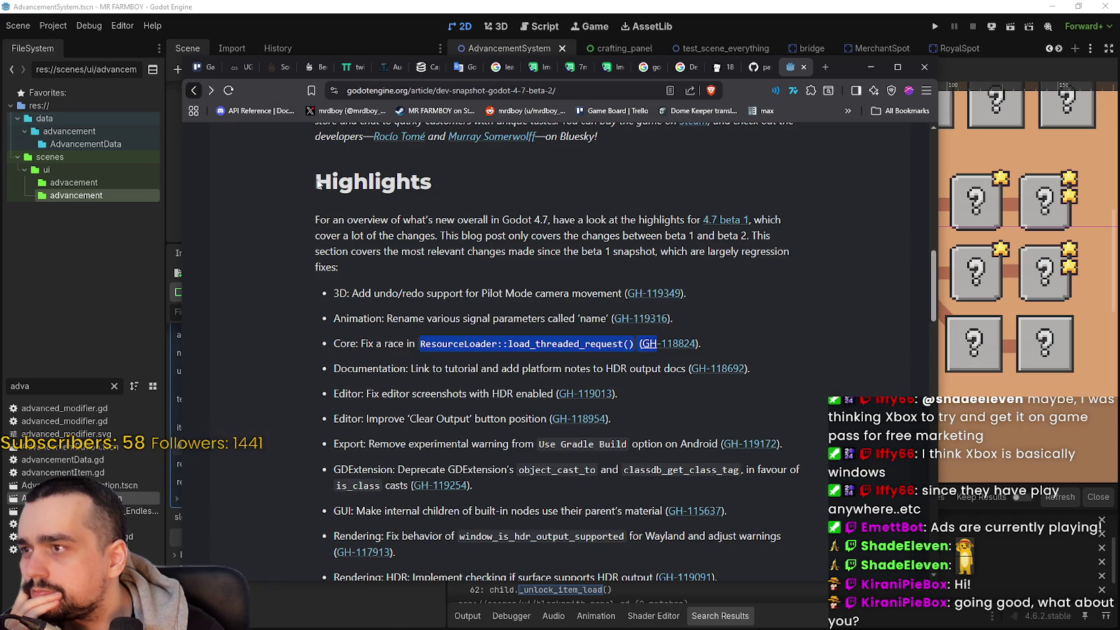
Step: Skim the 4.7 beta 2 Highlights and Changelog, then minimize the browser
{"action": "left_click_drag", "start_coordinate": [469, 368], "coordinate": [643, 368]}
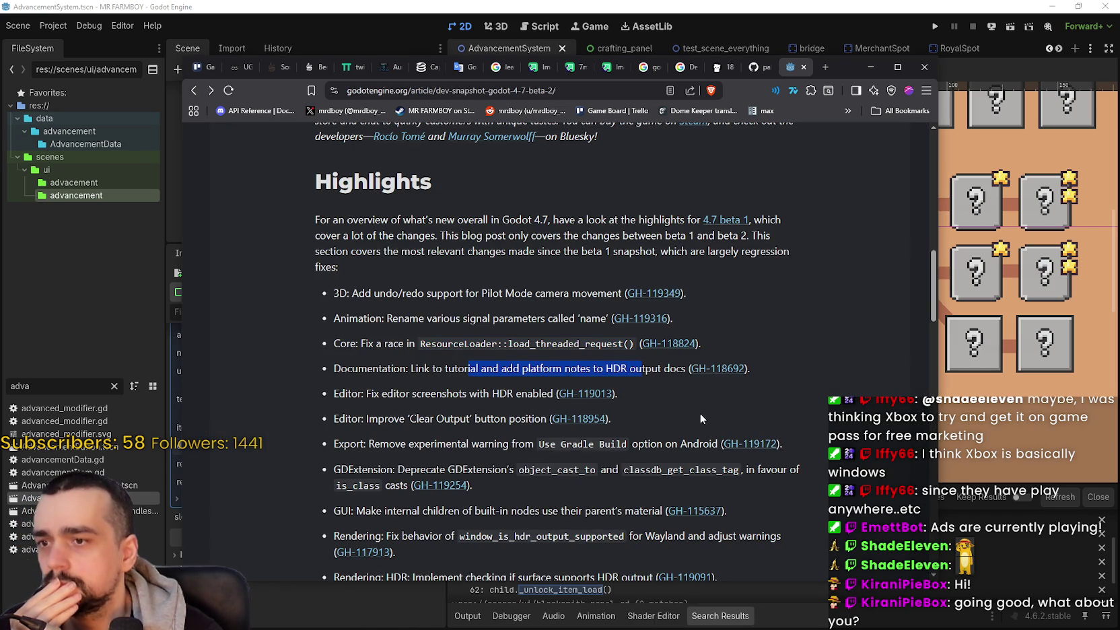
{"action": "scroll", "coordinate": [576, 399], "scroll_direction": "down", "scroll_amount": 1}
{"action": "scroll", "coordinate": [466, 391], "scroll_direction": "down", "scroll_amount": 1}
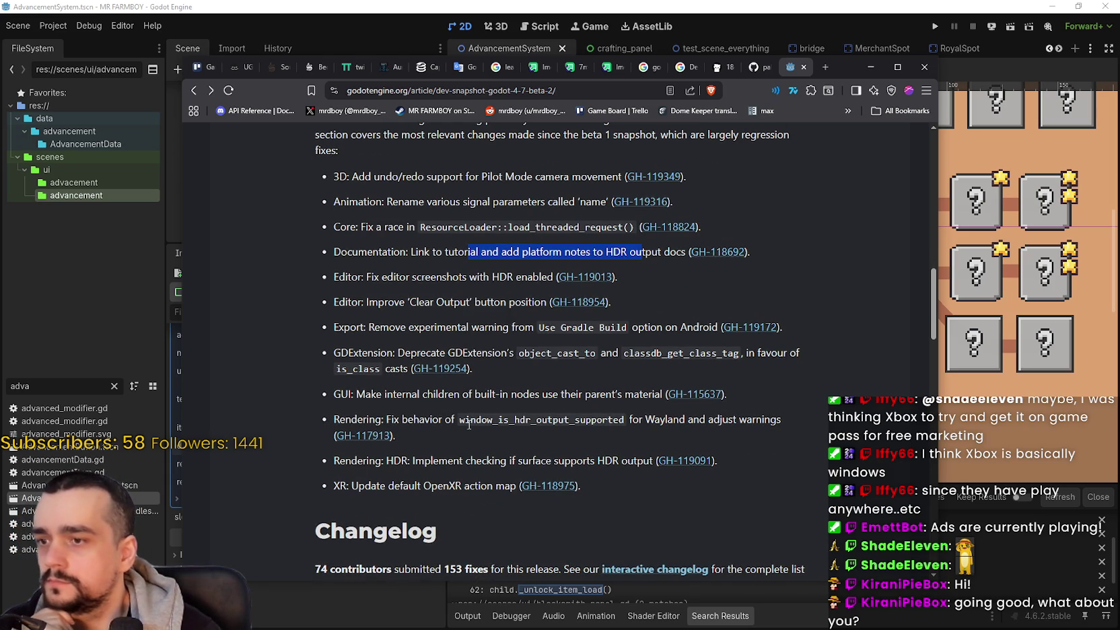
{"action": "scroll", "coordinate": [470, 424], "scroll_direction": "down", "scroll_amount": 4}
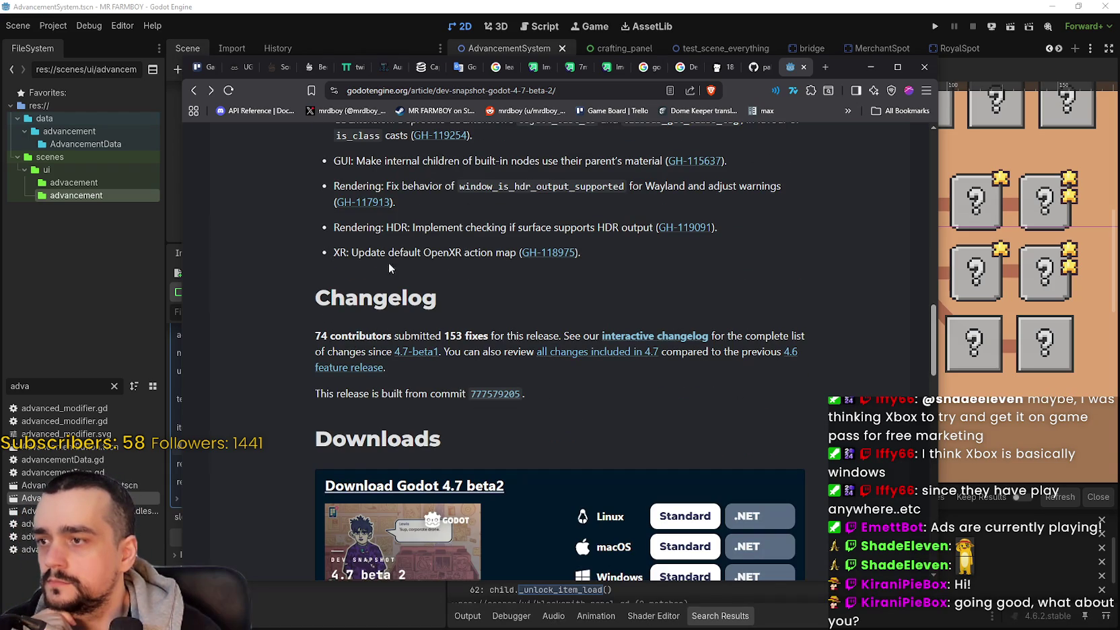
{"action": "scroll", "coordinate": [521, 292], "scroll_direction": "up", "scroll_amount": 2}
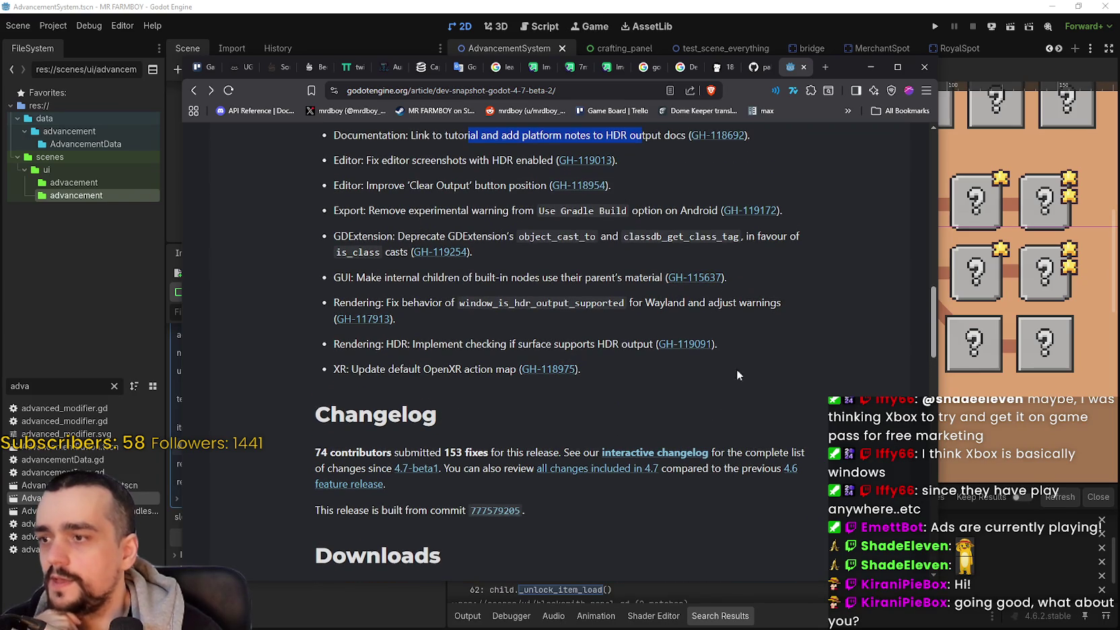
{"action": "scroll", "coordinate": [697, 435], "scroll_direction": "up", "scroll_amount": 2}
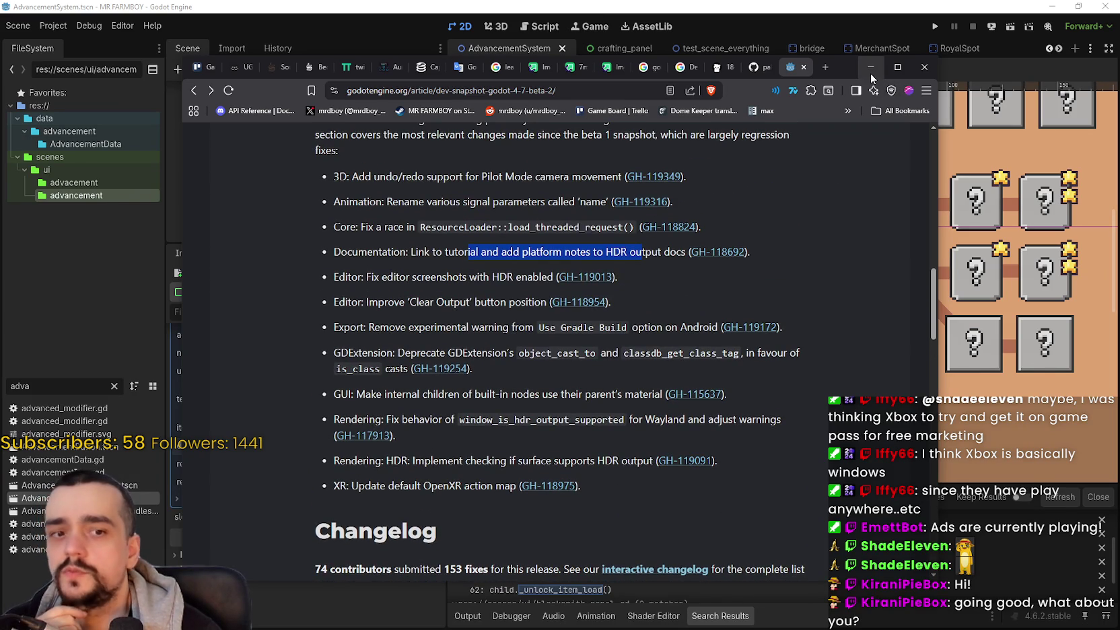
{"action": "left_click", "coordinate": [871, 68]}
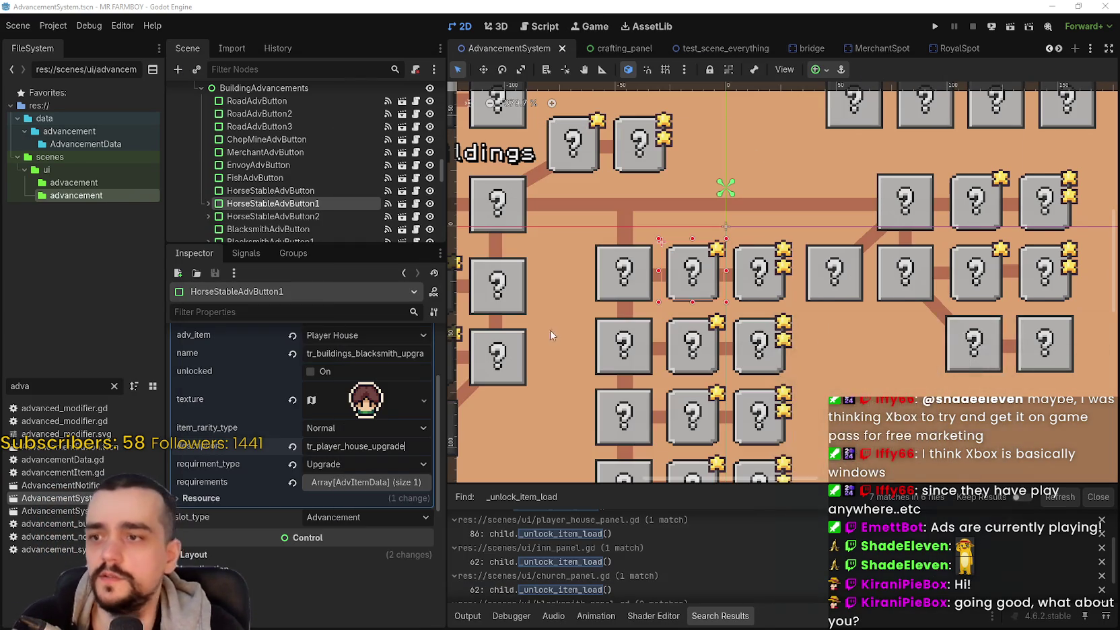
Step: Look through the Project and Debug menus, closing them without choosing anything
{"action": "left_click", "coordinate": [50, 27]}
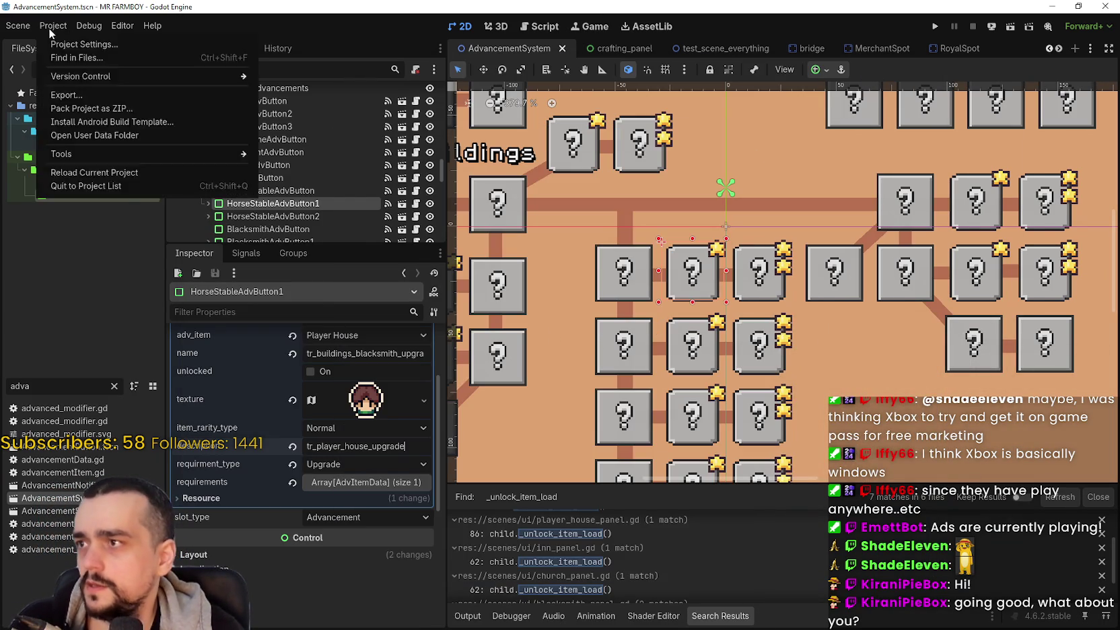
{"action": "left_click", "coordinate": [528, 269]}
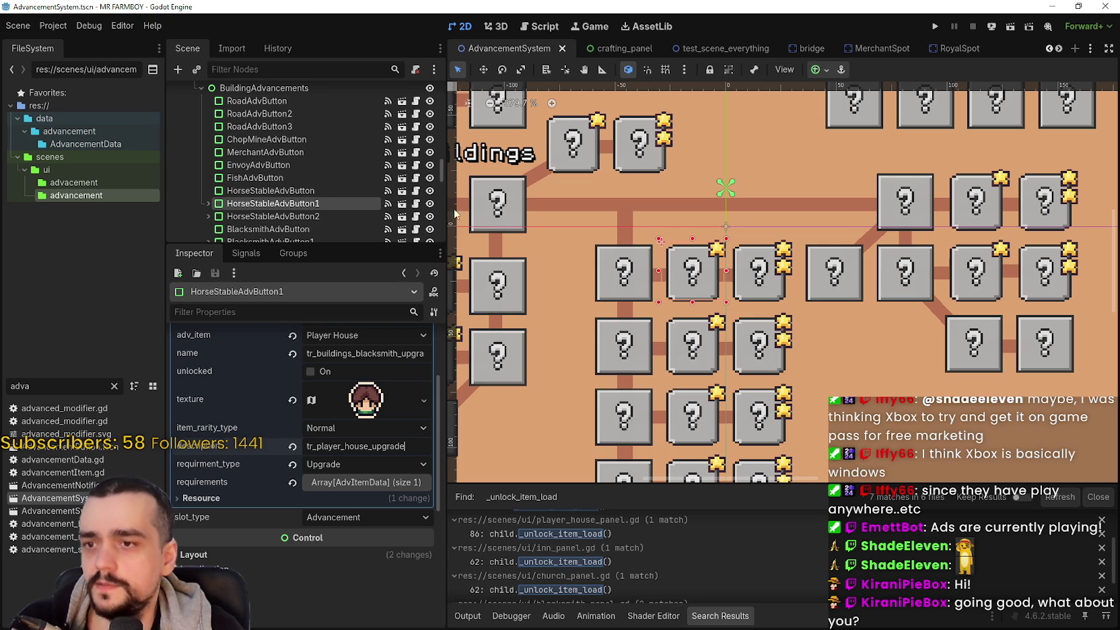
{"action": "left_click", "coordinate": [151, 24]}
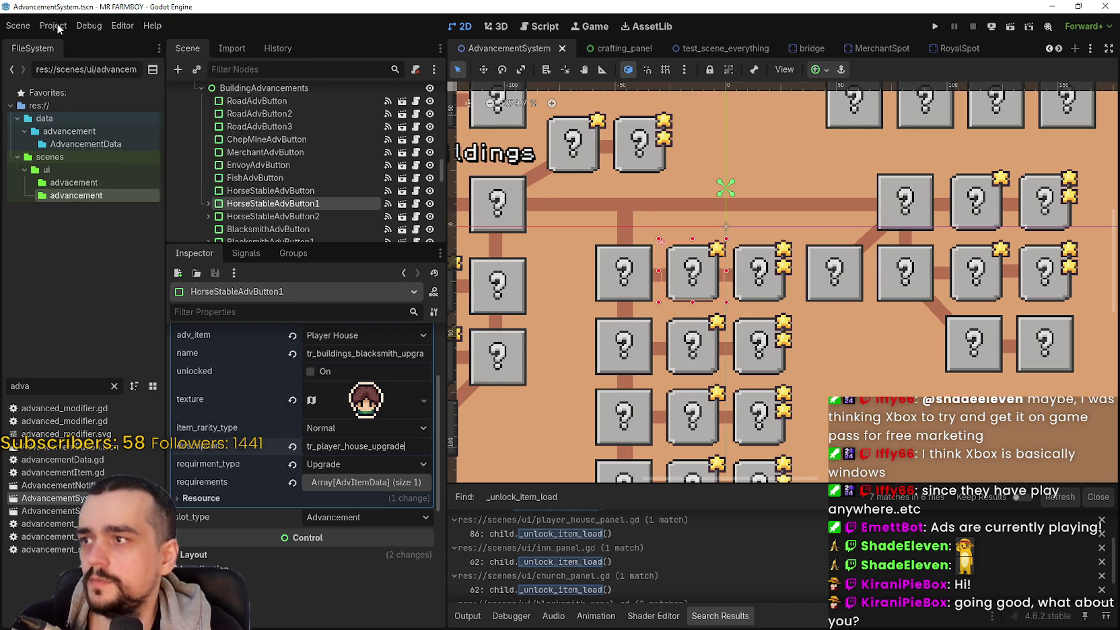
{"action": "left_click", "coordinate": [64, 25]}
Step: Make requirement 0 unique, switch its itemID from Blacksmith to Player House, and save
{"action": "scroll", "coordinate": [484, 290], "scroll_direction": "up", "scroll_amount": 2}
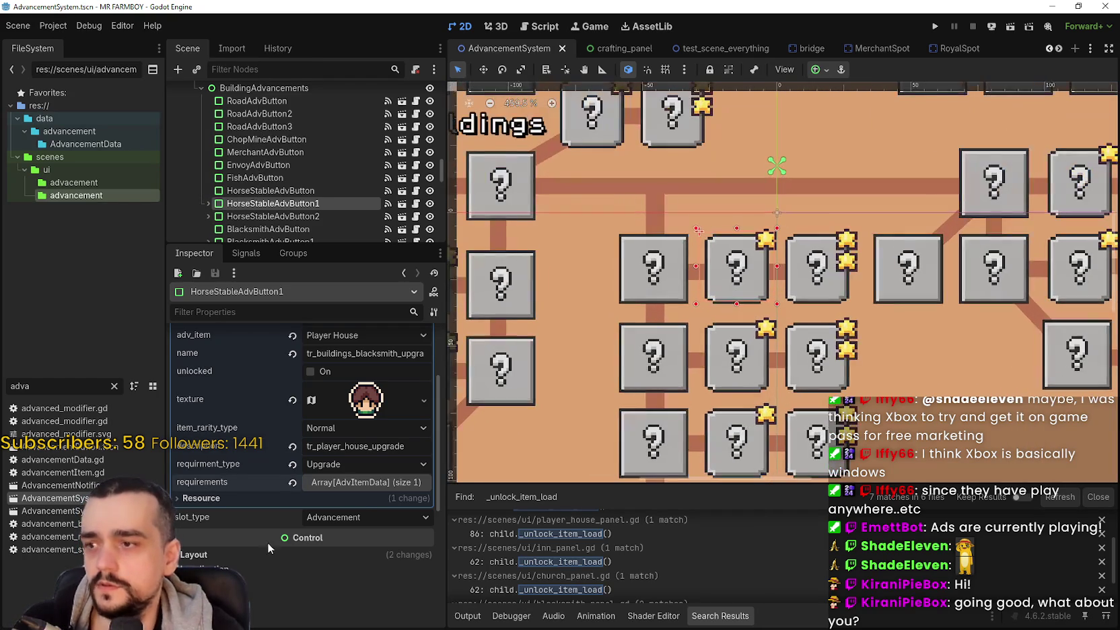
{"action": "scroll", "coordinate": [276, 529], "scroll_direction": "up", "scroll_amount": 3}
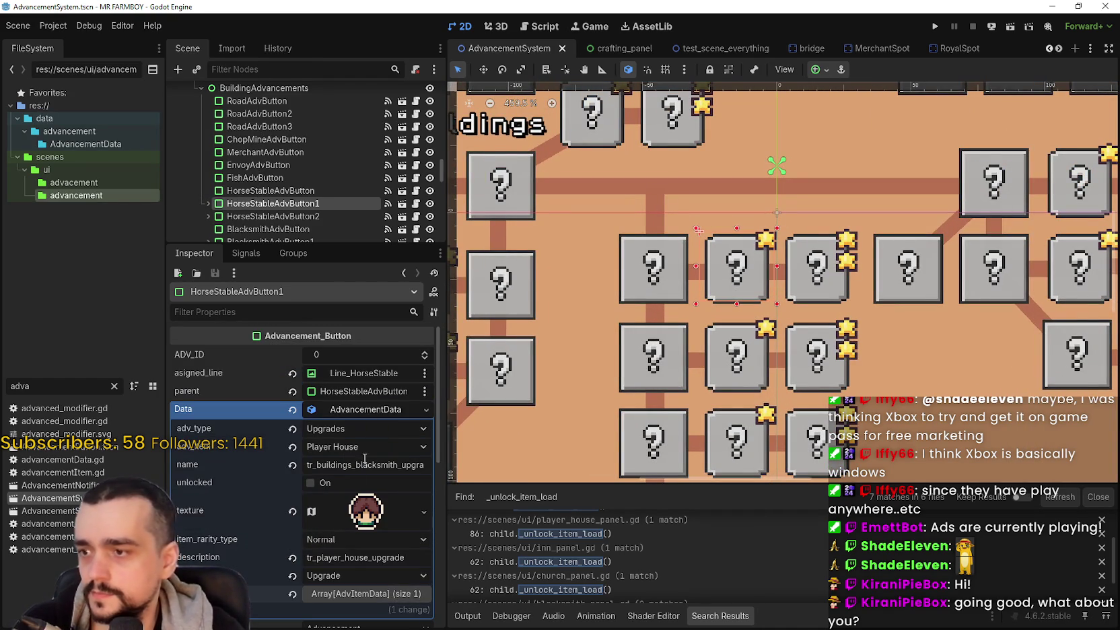
{"action": "scroll", "coordinate": [365, 450], "scroll_direction": "down", "scroll_amount": 2}
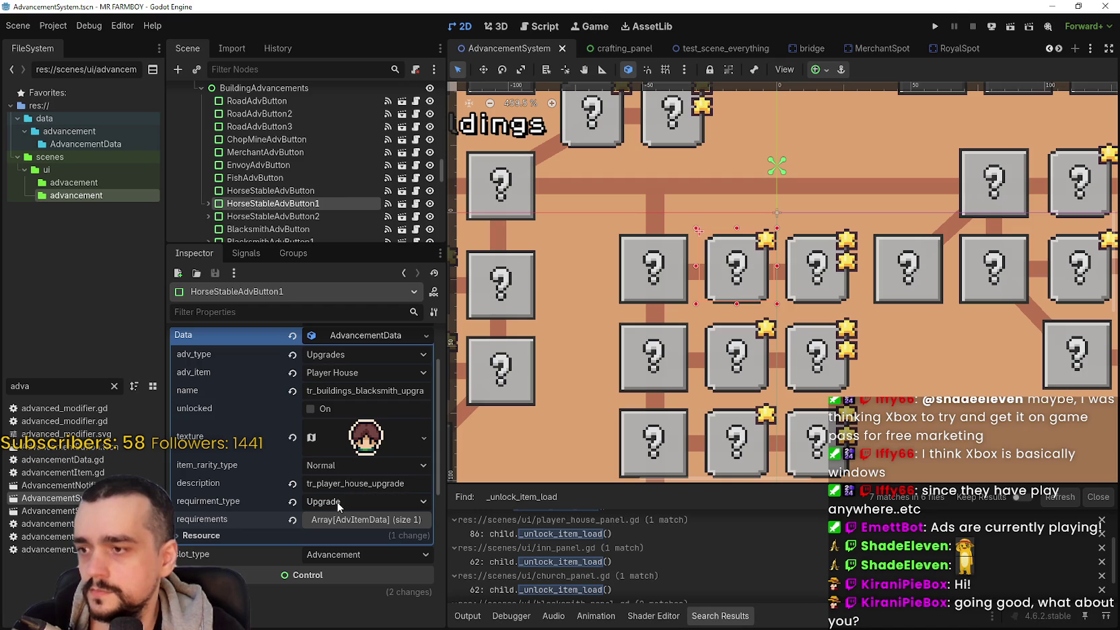
{"action": "left_click", "coordinate": [364, 521]}
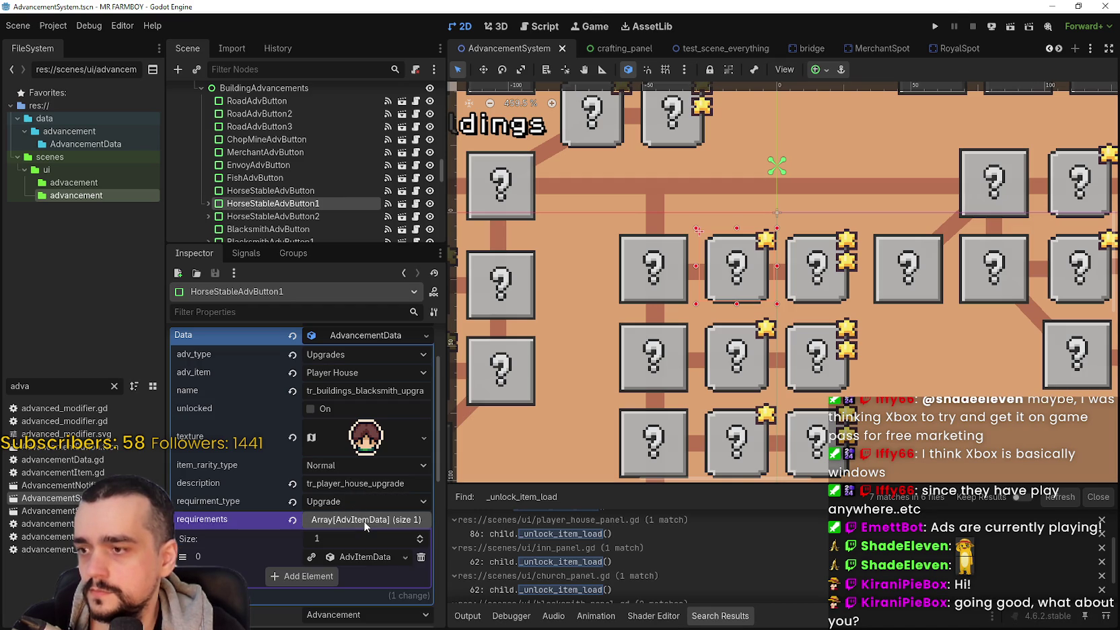
{"action": "left_click", "coordinate": [354, 559]}
{"action": "left_click", "coordinate": [310, 445]}
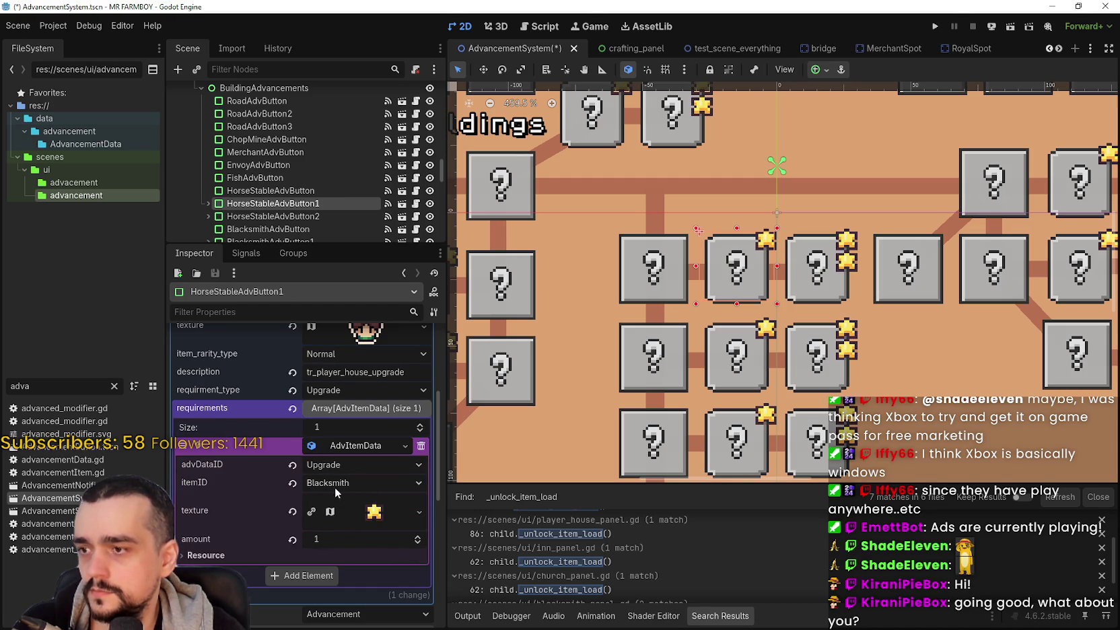
{"action": "left_click", "coordinate": [380, 482]}
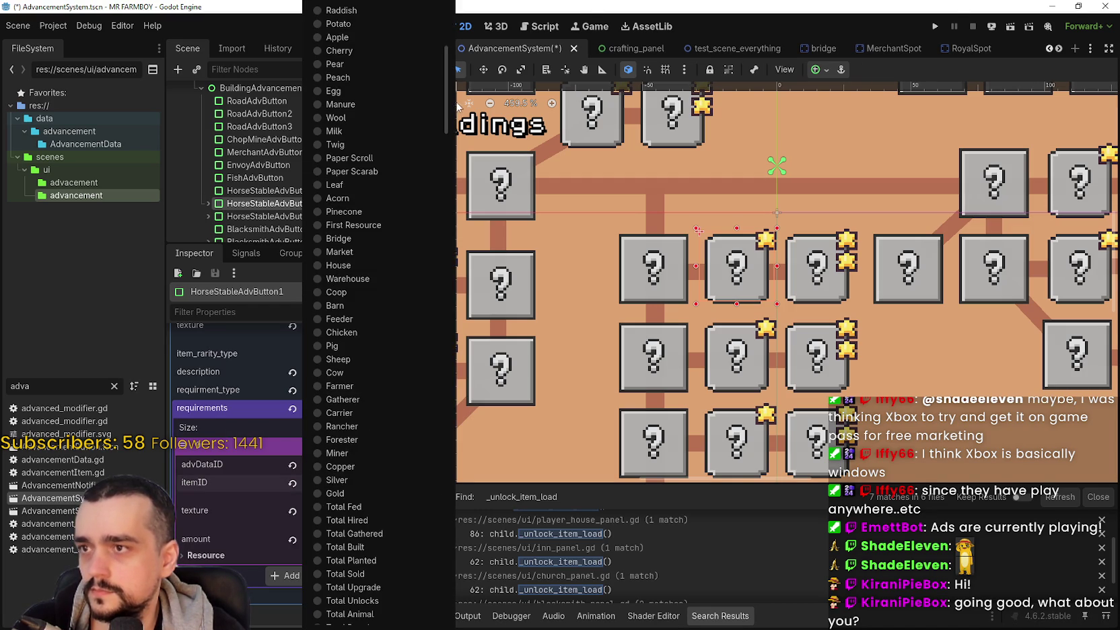
{"action": "left_click_drag", "start_coordinate": [447, 107], "coordinate": [447, 597]}
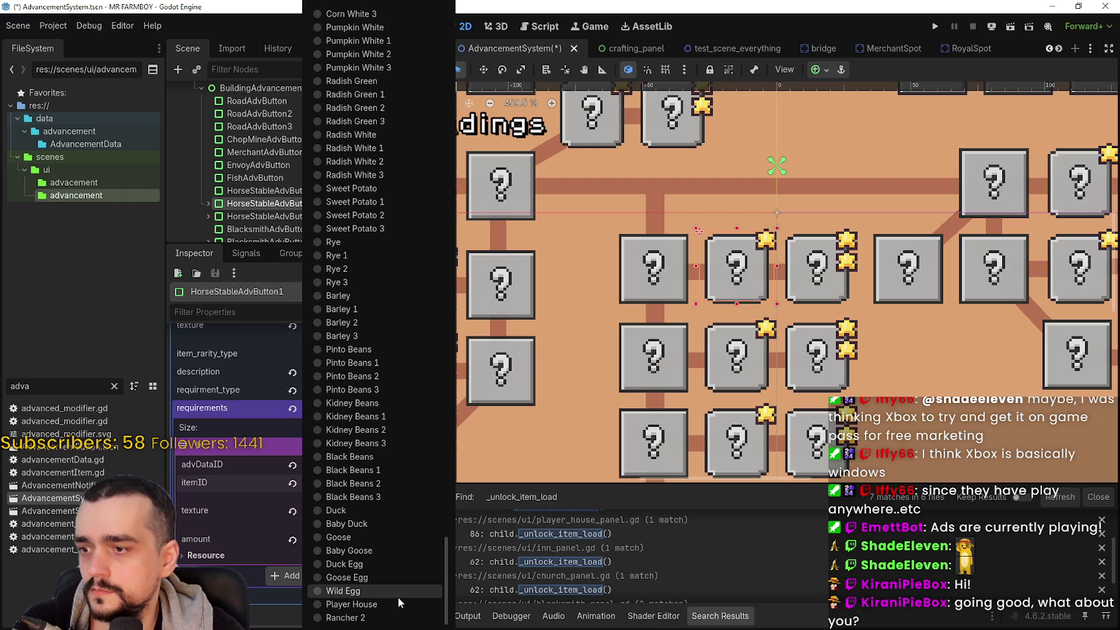
{"action": "left_click", "coordinate": [399, 601]}
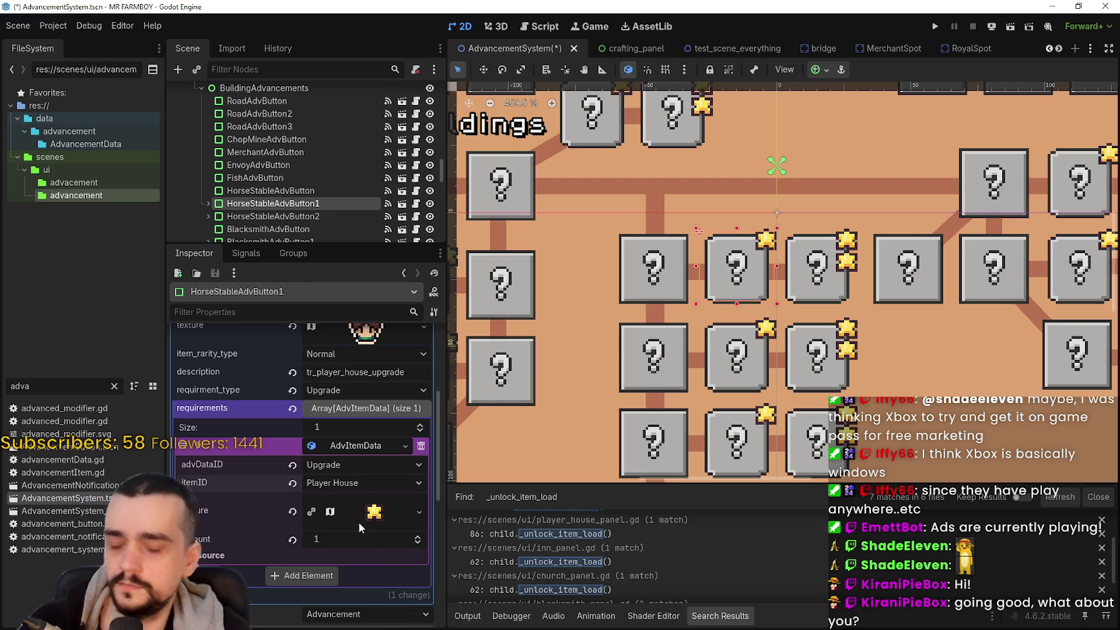
{"action": "key", "text": "ctrl+s"}
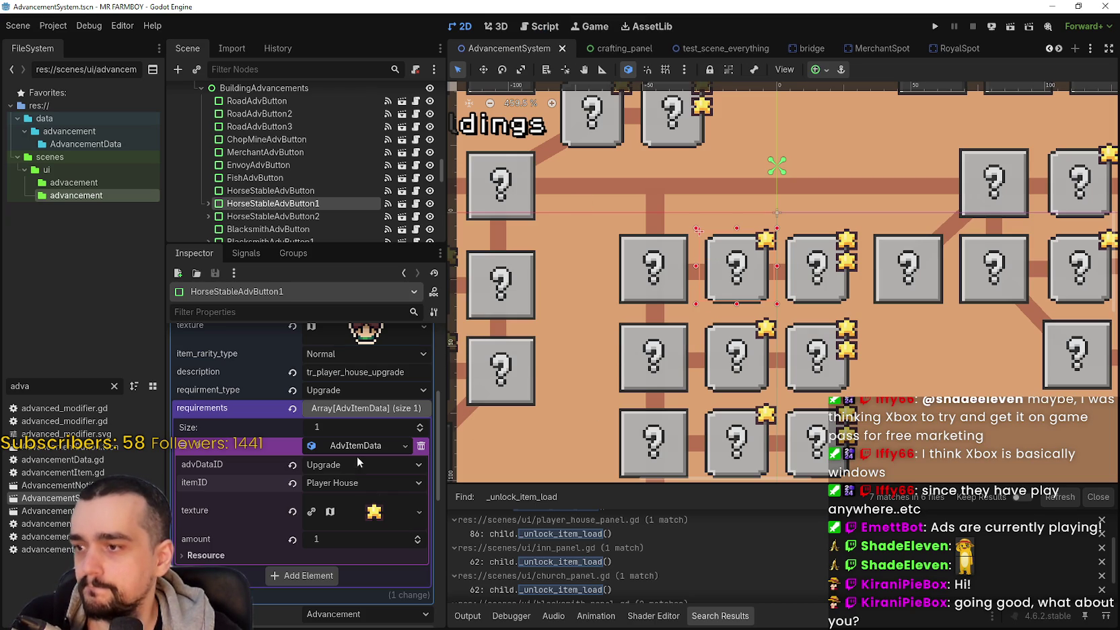
Step: Browse the Debug, Project and Editor menus without choosing anything
{"action": "left_click", "coordinate": [79, 24]}
{"action": "mouse_move", "coordinate": [160, 24]}
{"action": "left_click", "coordinate": [61, 26]}
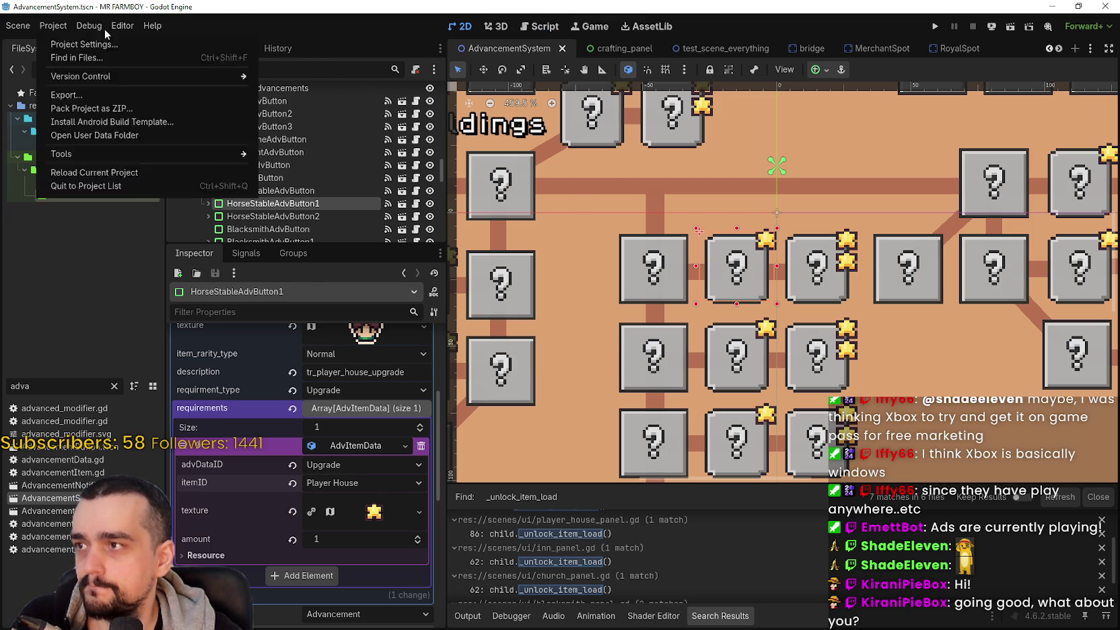
{"action": "left_click", "coordinate": [42, 27]}
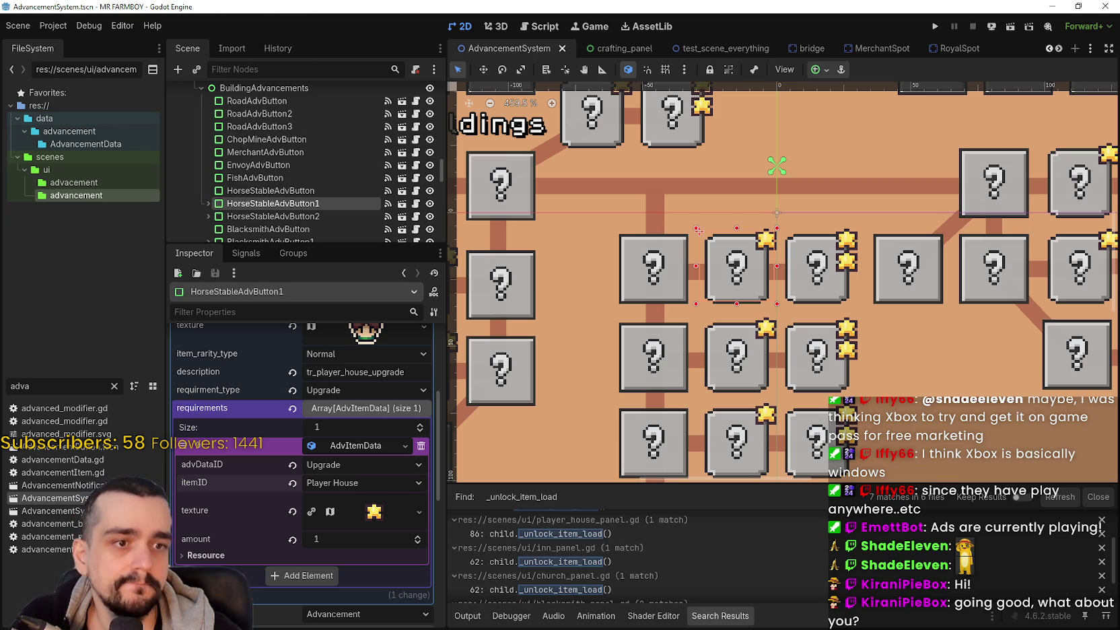
{"action": "left_click", "coordinate": [41, 28]}
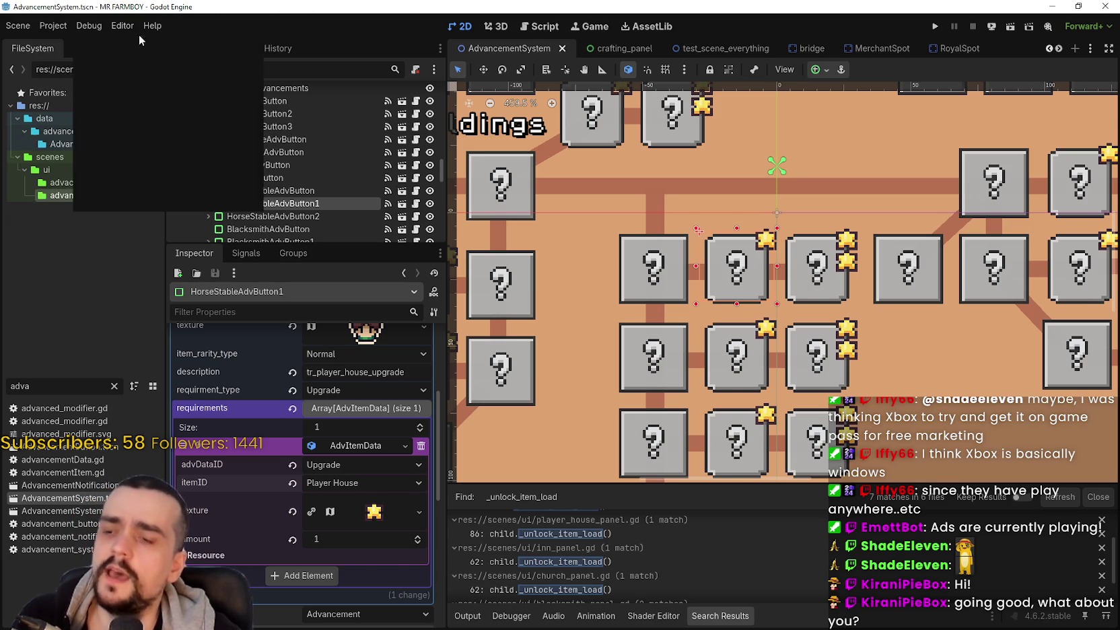
{"action": "left_click", "coordinate": [57, 25]}
Step: Close the Editor menu and collapse HorseStableAdvButton1's AdvancementData details
{"action": "mouse_move", "coordinate": [123, 25]}
{"action": "scroll", "coordinate": [350, 525], "scroll_direction": "down", "scroll_amount": 3}
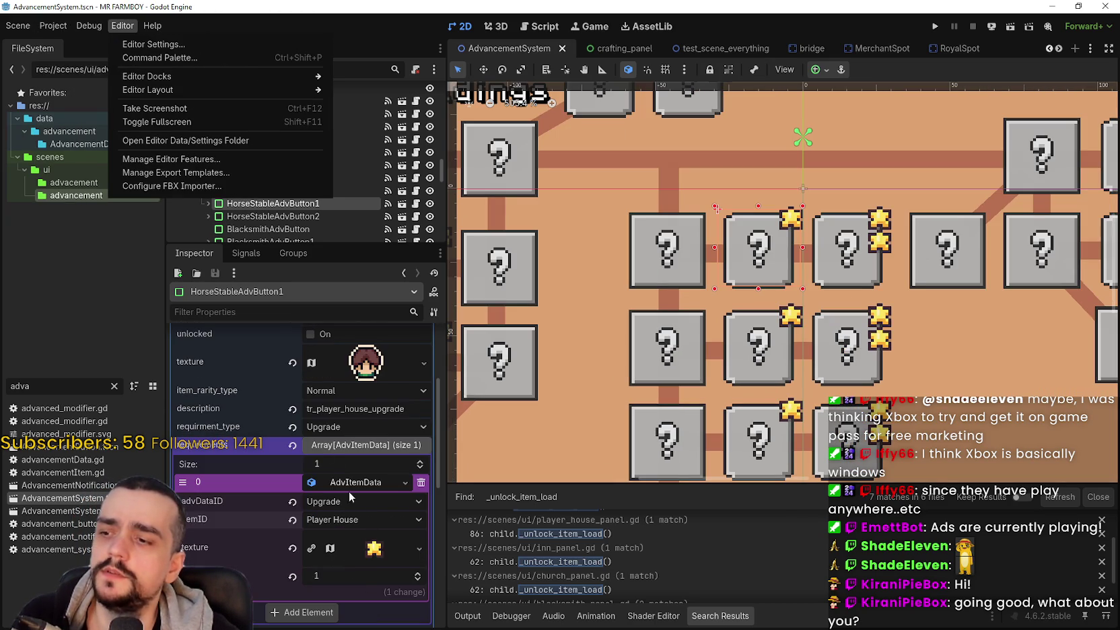
{"action": "scroll", "coordinate": [330, 445], "scroll_direction": "up", "scroll_amount": 3}
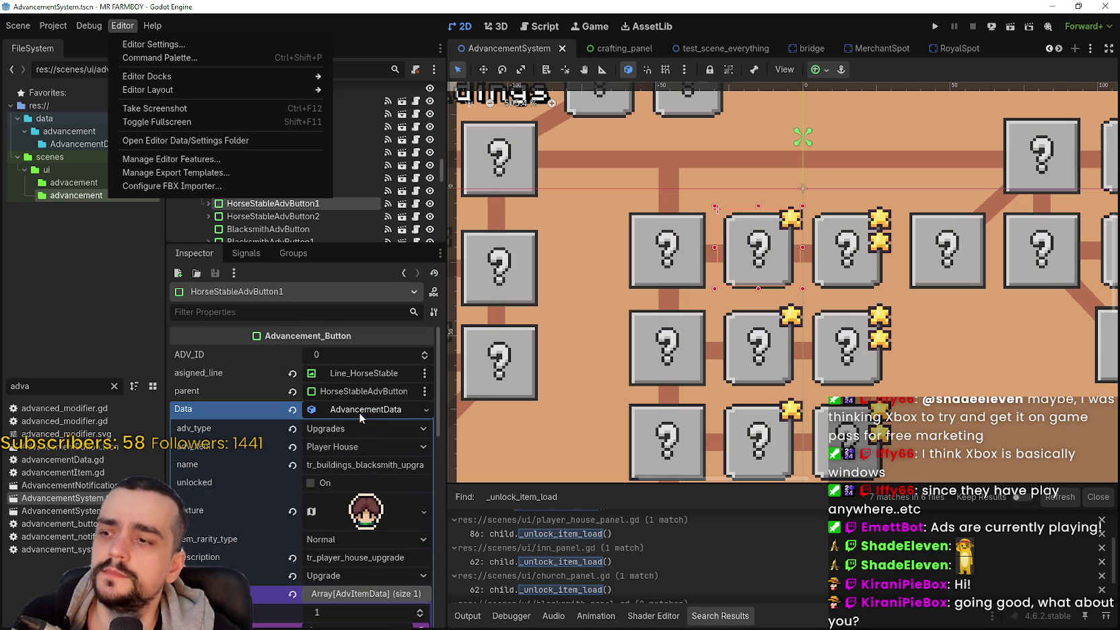
{"action": "left_click", "coordinate": [362, 412]}
{"action": "left_click", "coordinate": [361, 411]}
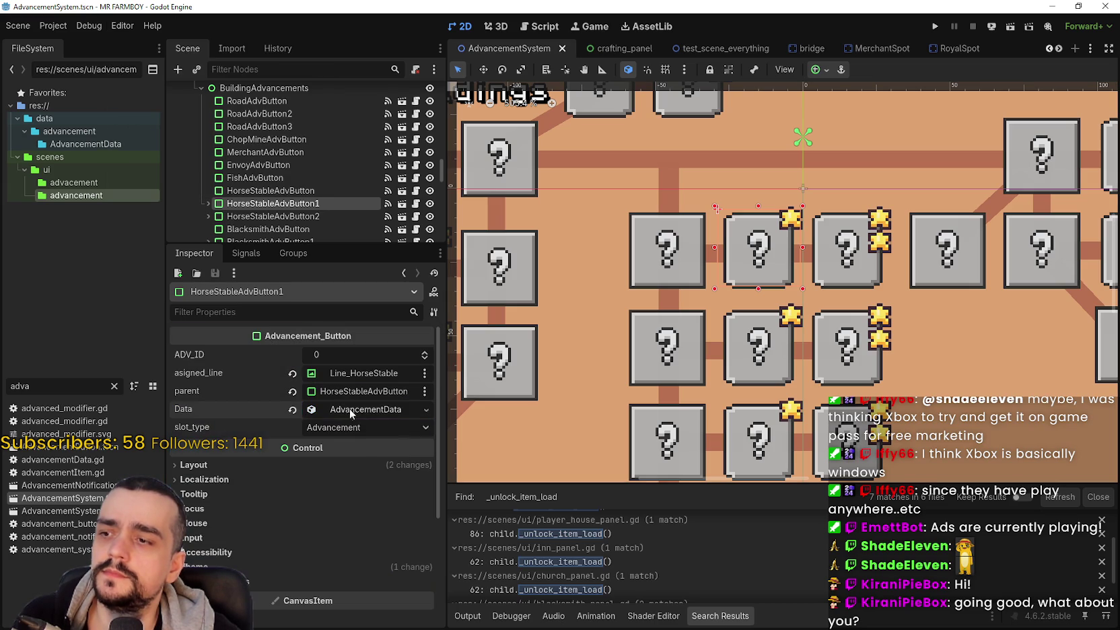
{"action": "scroll", "coordinate": [760, 313], "scroll_direction": "down", "scroll_amount": 2}
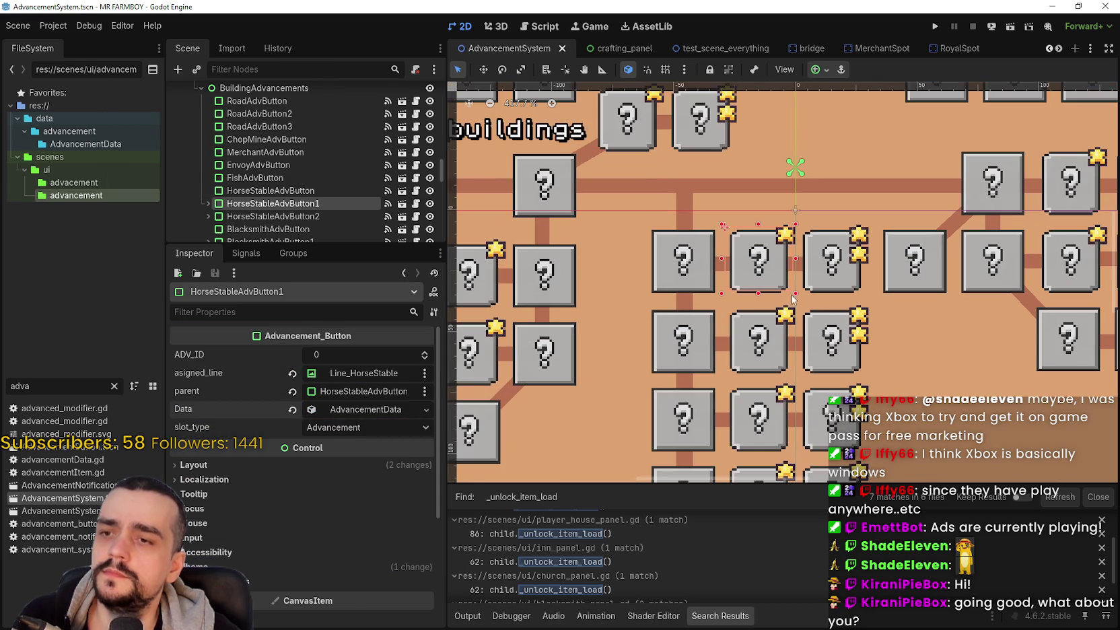
Step: Set HorseStableAdvButton2's adv_item to Player House instead of Blacksmith
{"action": "left_click", "coordinate": [284, 216]}
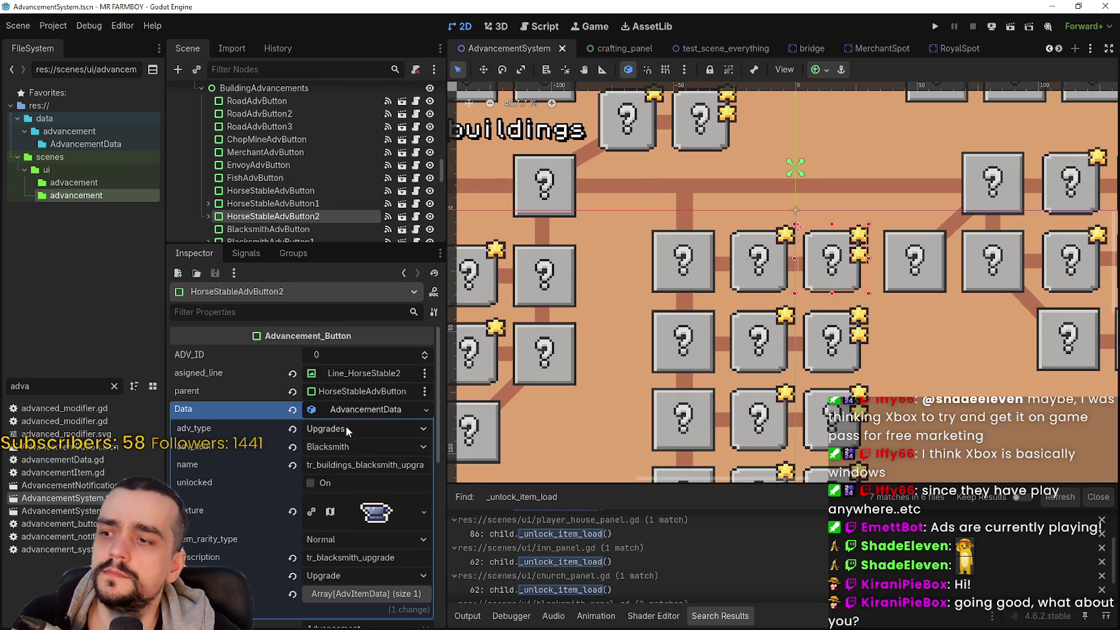
{"action": "left_click", "coordinate": [356, 447]}
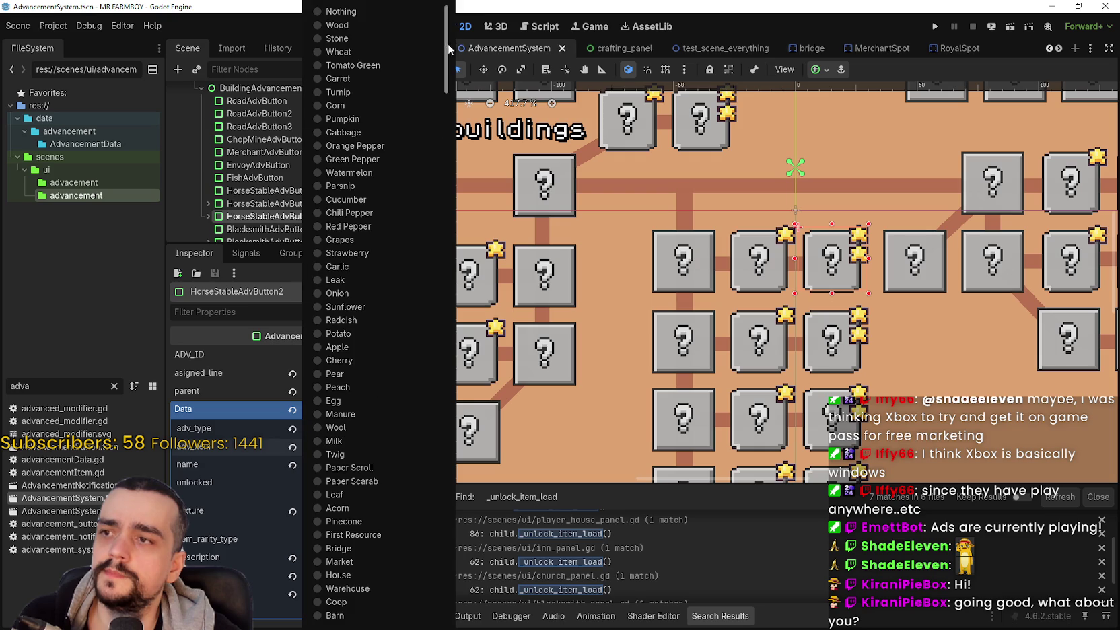
{"action": "scroll", "coordinate": [384, 592], "scroll_direction": "down", "scroll_amount": 10}
{"action": "left_click", "coordinate": [384, 604]}
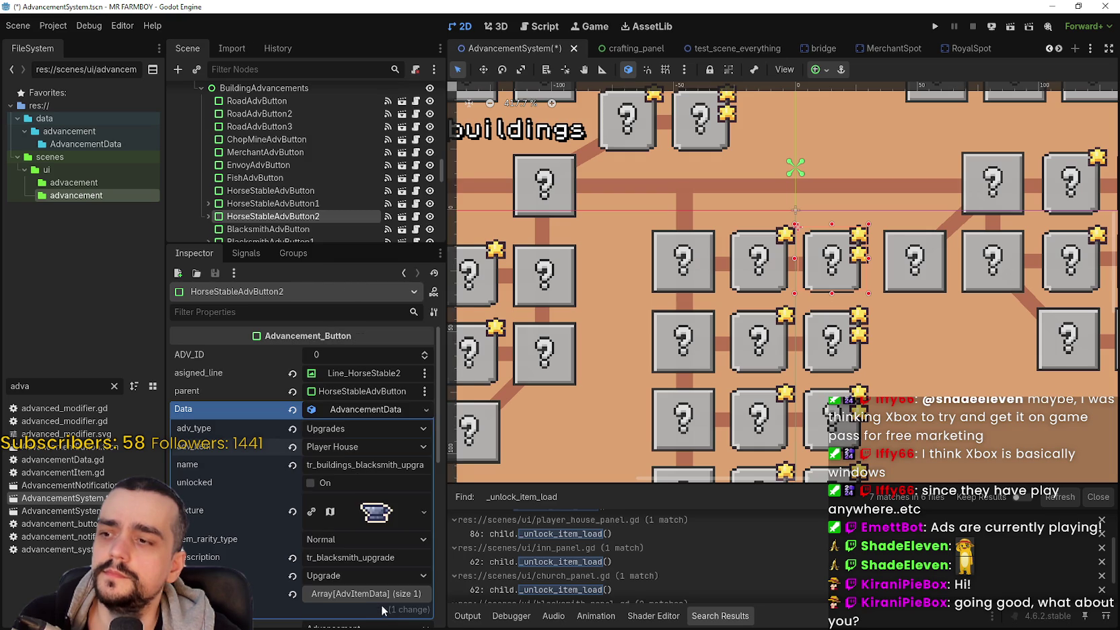
{"action": "left_click", "coordinate": [383, 464]}
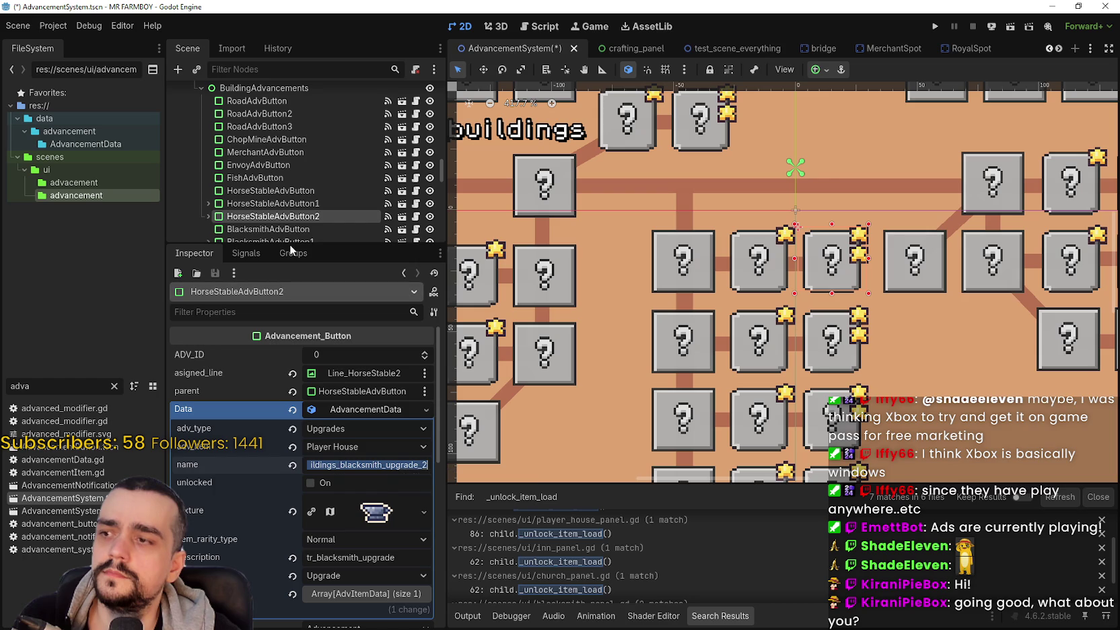
Step: Expand HorseStableAdvButton1's AdvancementData and start editing its name
{"action": "left_click", "coordinate": [285, 204]}
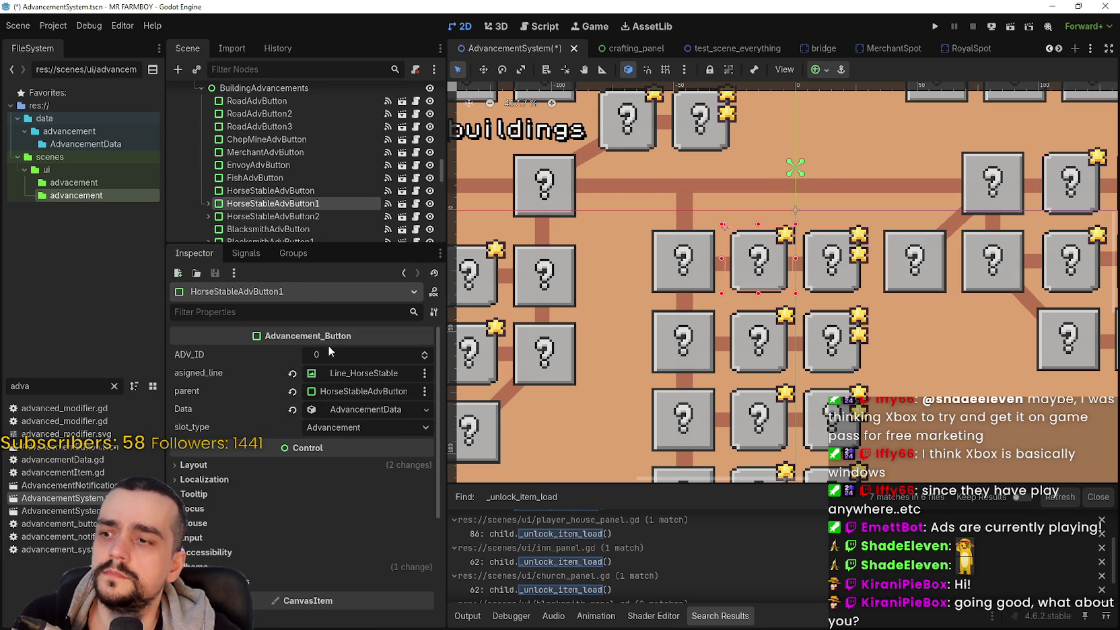
{"action": "left_click", "coordinate": [348, 408]}
{"action": "left_click", "coordinate": [352, 464]}
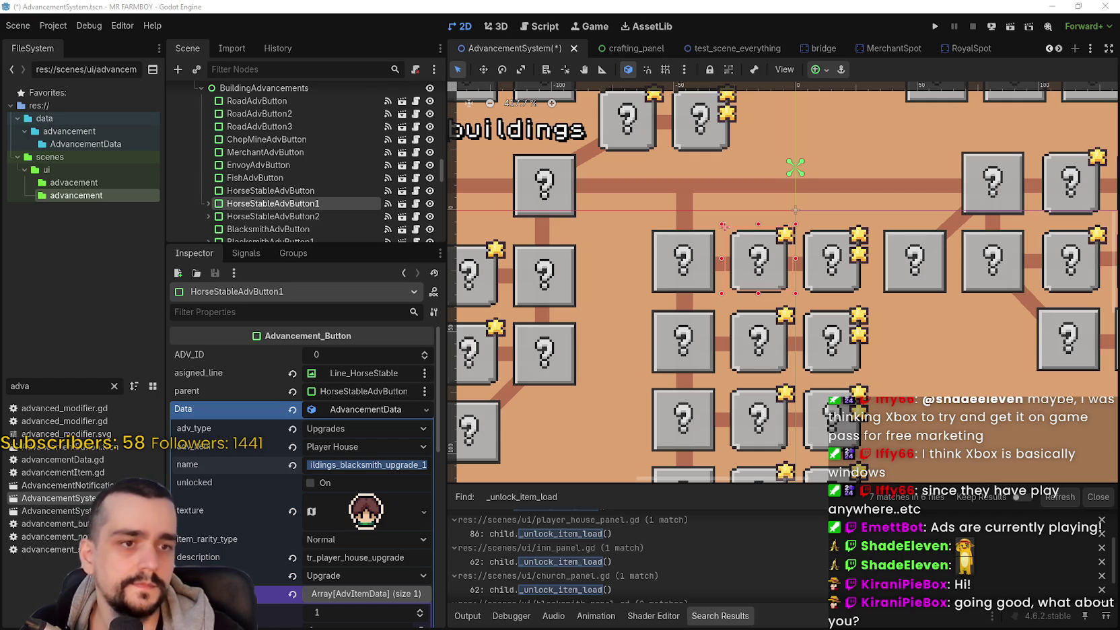
Step: Rename HorseStableAdvButton1's advancement to tr_player_house_upgrade_1
{"action": "key", "text": "ctrl+v"}
{"action": "key", "text": "Return"}
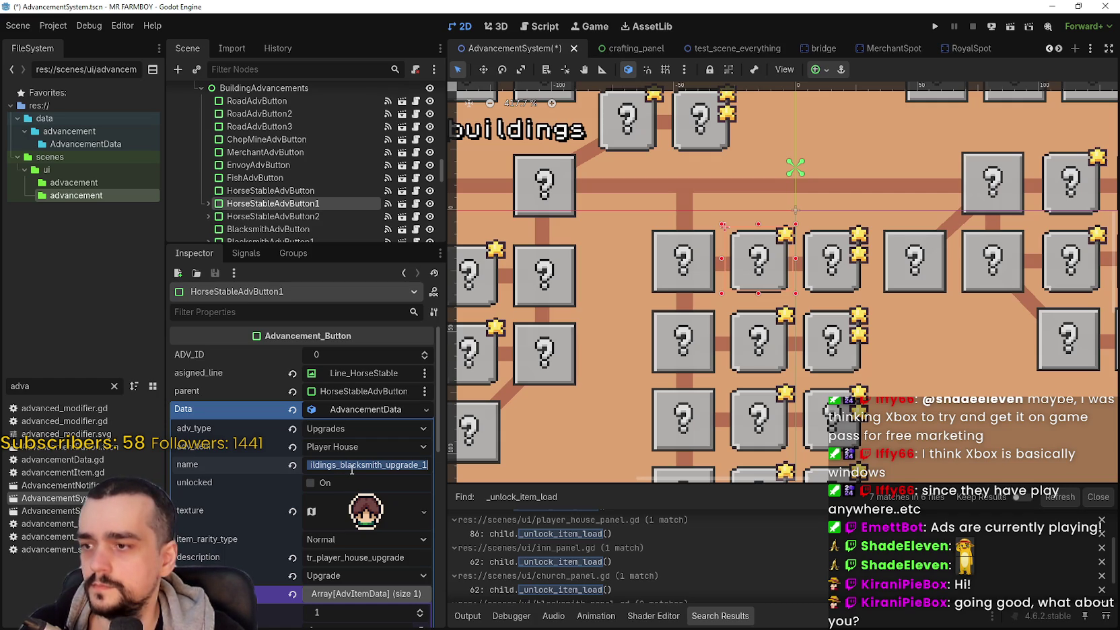
{"action": "scroll", "coordinate": [361, 485], "scroll_direction": "down", "scroll_amount": 1}
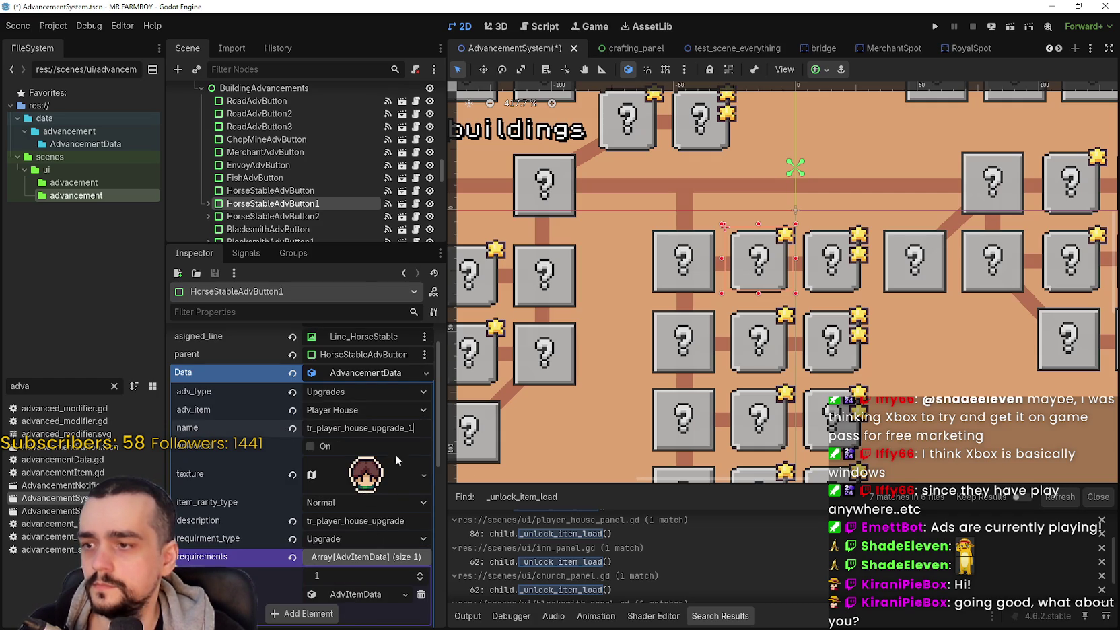
Step: Rename HorseStableAdvButton2's advancement to tr_player_house_upgrade_2 and save the scene
{"action": "left_click", "coordinate": [311, 216]}
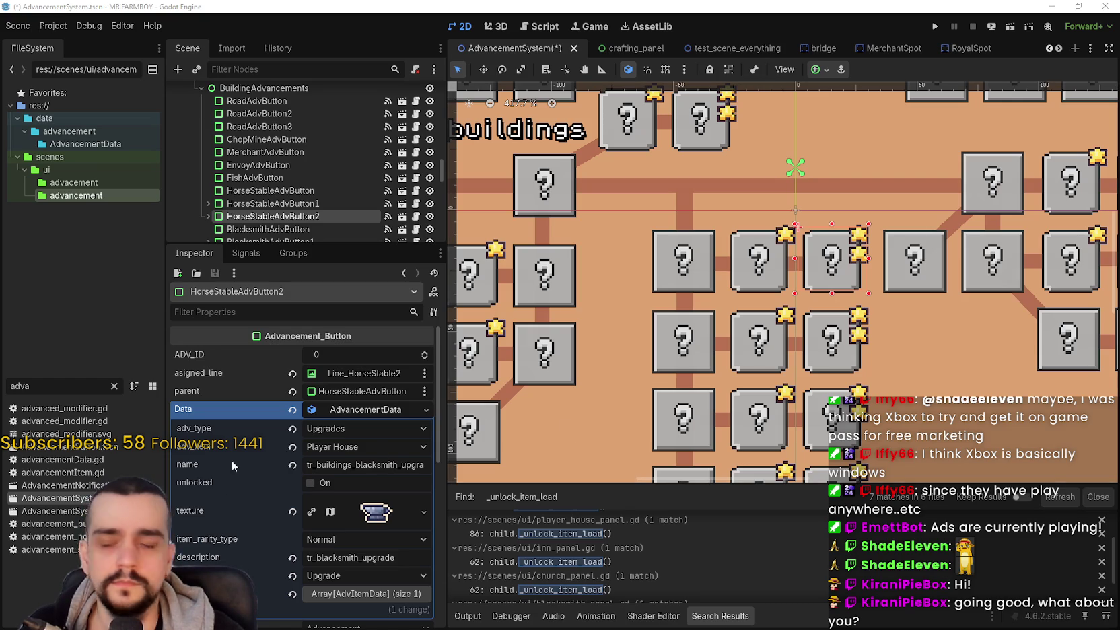
{"action": "left_click", "coordinate": [384, 467]}
{"action": "type", "text": "tr_player_house_upgrade_2"}
{"action": "key", "text": "ctrl+s"}
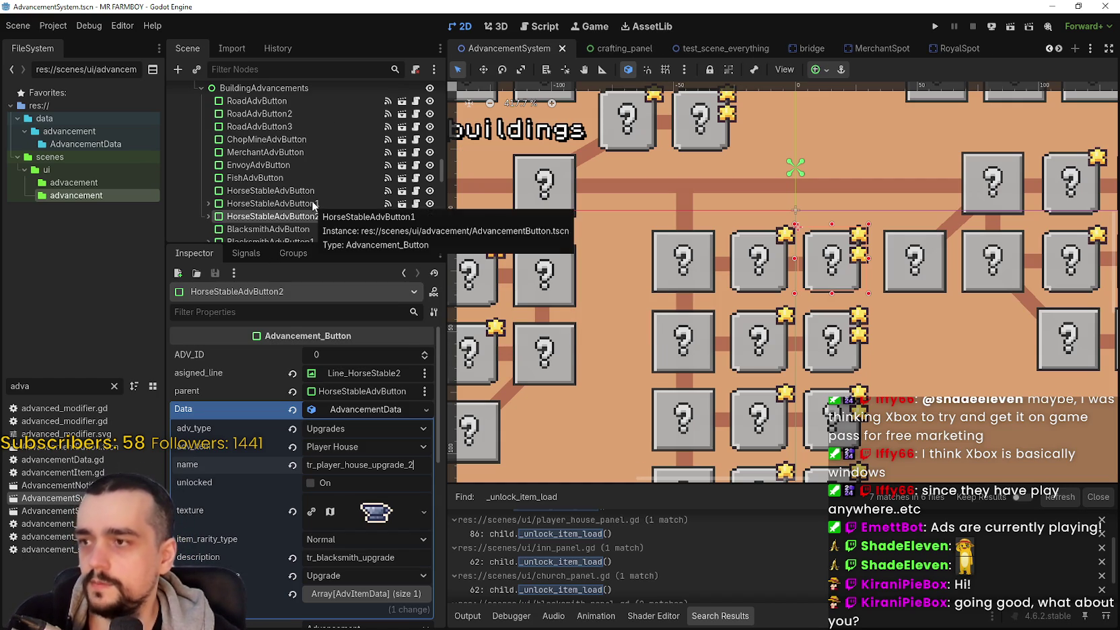
Step: Cancel the accidental rename of HorseStableAdvButton1 in the Scene tree
{"action": "left_click_drag", "start_coordinate": [311, 202], "coordinate": [299, 190]}
{"action": "key", "text": "Escape"}
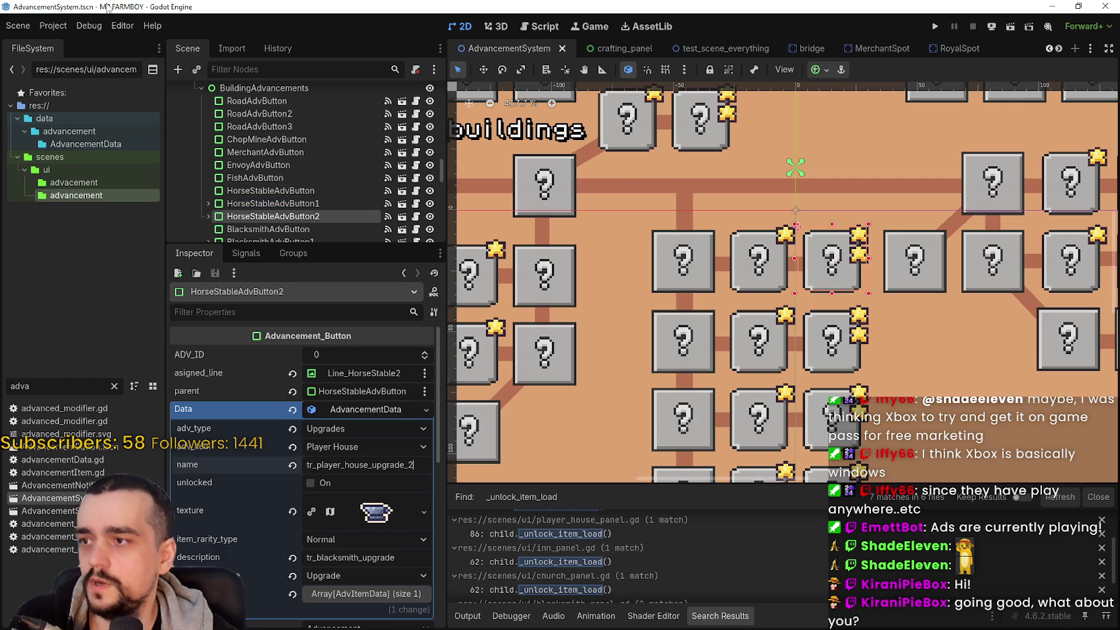
{"action": "mouse_move", "coordinate": [255, 177]}
{"action": "left_mouse_down"}
{"action": "mouse_move", "coordinate": [116, 36]}
{"action": "mouse_move", "coordinate": [86, 32]}
{"action": "left_mouse_up"}
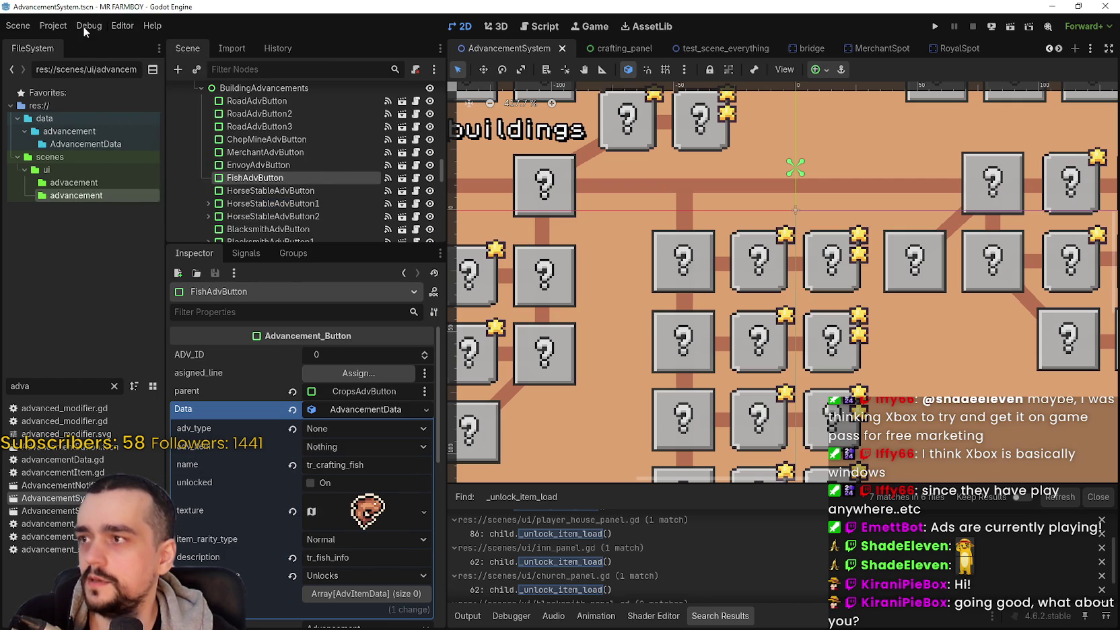
Step: Copy HorseStableAdvButton1's character texture and paste it onto HorseStableAdvButton2
{"action": "left_click", "coordinate": [309, 203]}
{"action": "right_click", "coordinate": [368, 492]}
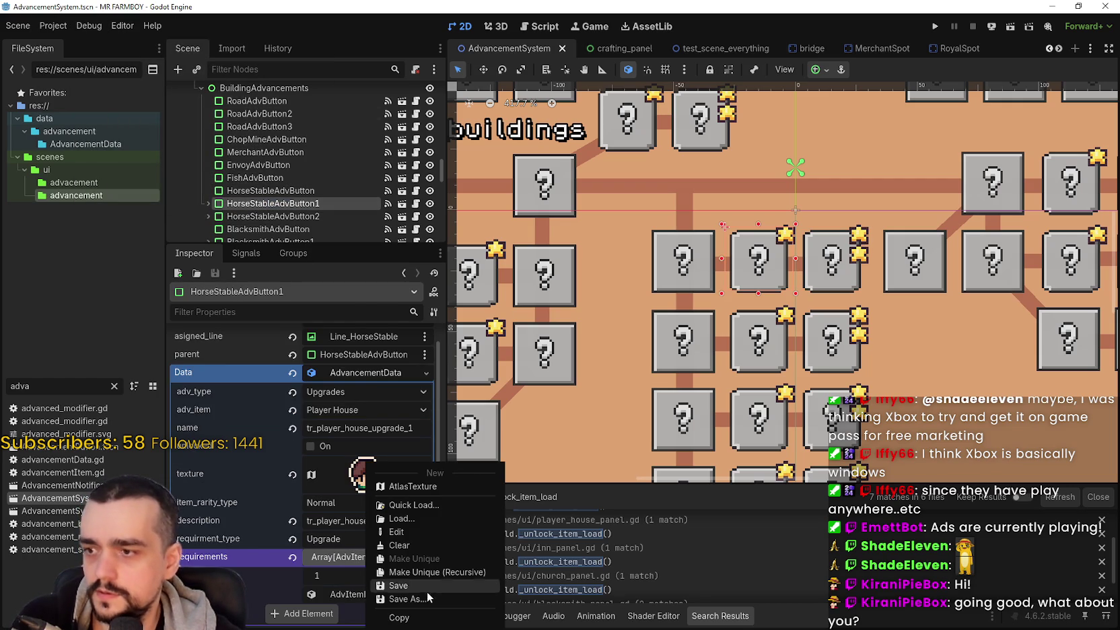
{"action": "left_click", "coordinate": [281, 235]}
{"action": "left_click", "coordinate": [289, 216]}
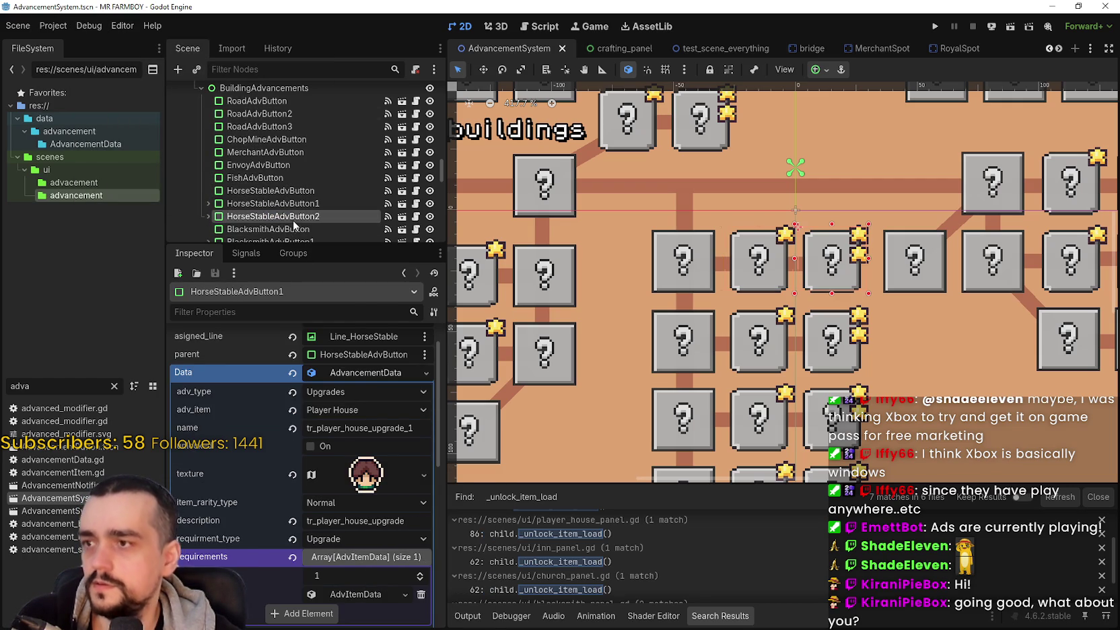
{"action": "right_click", "coordinate": [350, 510]}
{"action": "left_click", "coordinate": [381, 604]}
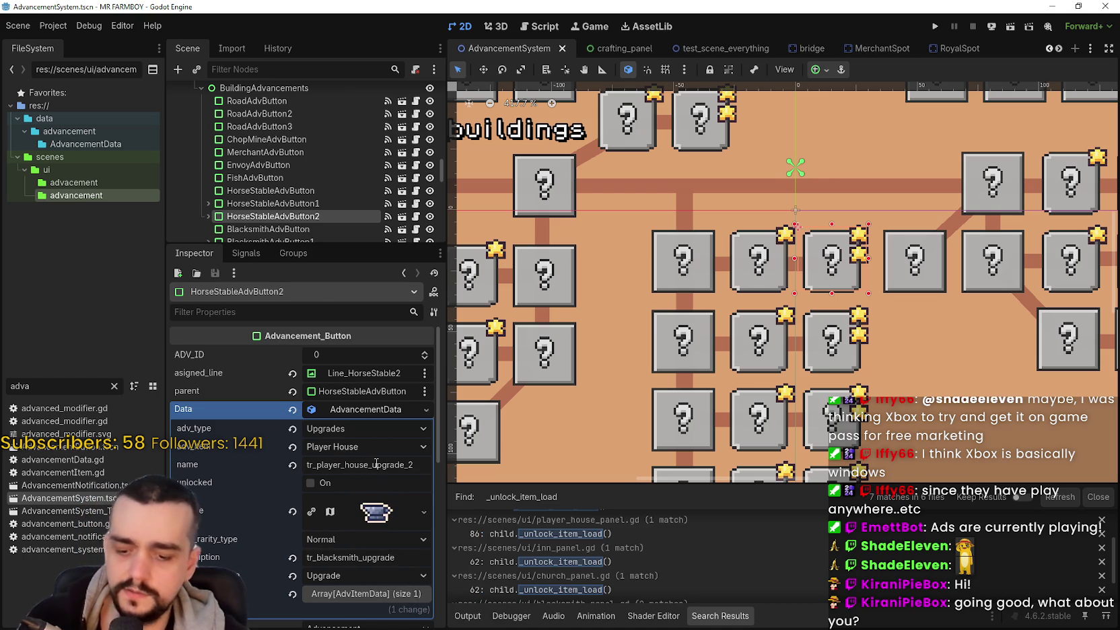
Step: Undo the texture paste, paste it again, and save the scene
{"action": "key", "text": "ctrl+z"}
{"action": "right_click", "coordinate": [351, 510]}
{"action": "left_click", "coordinate": [397, 596]}
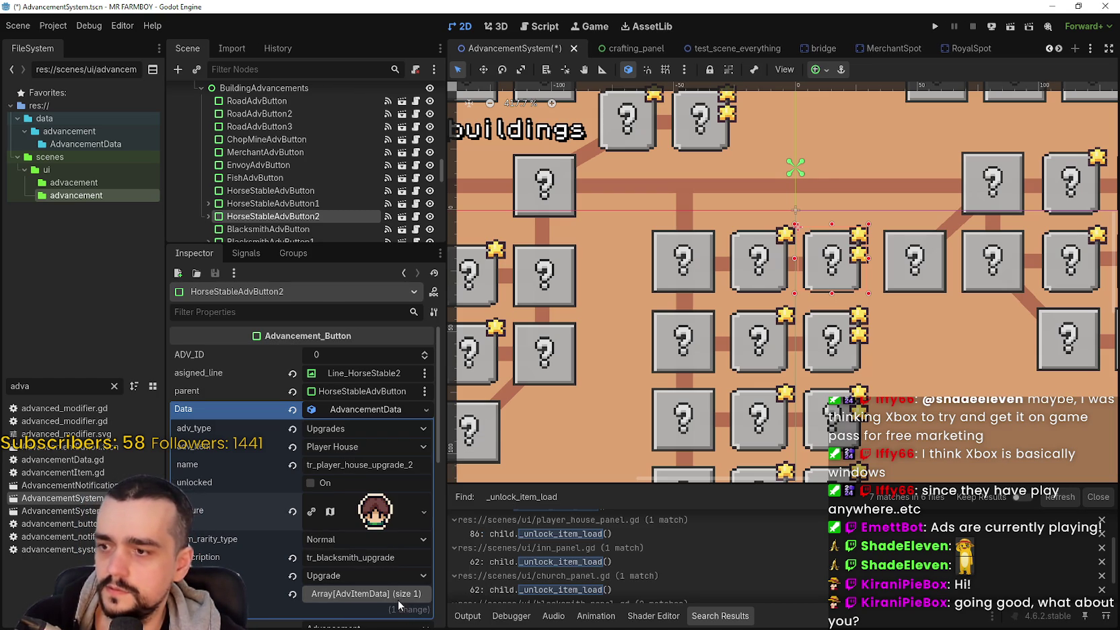
{"action": "key", "text": "ctrl+s"}
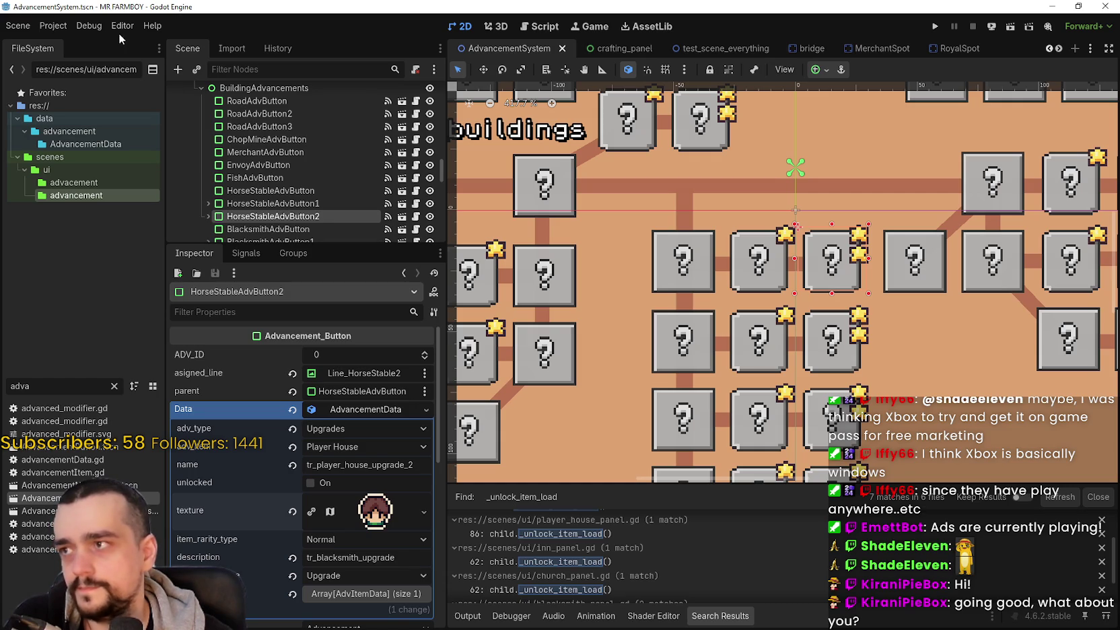
Step: Browse the editor menus without choosing anything, then reselect HorseStableAdvButton1
{"action": "left_click", "coordinate": [49, 27]}
{"action": "left_click", "coordinate": [145, 30]}
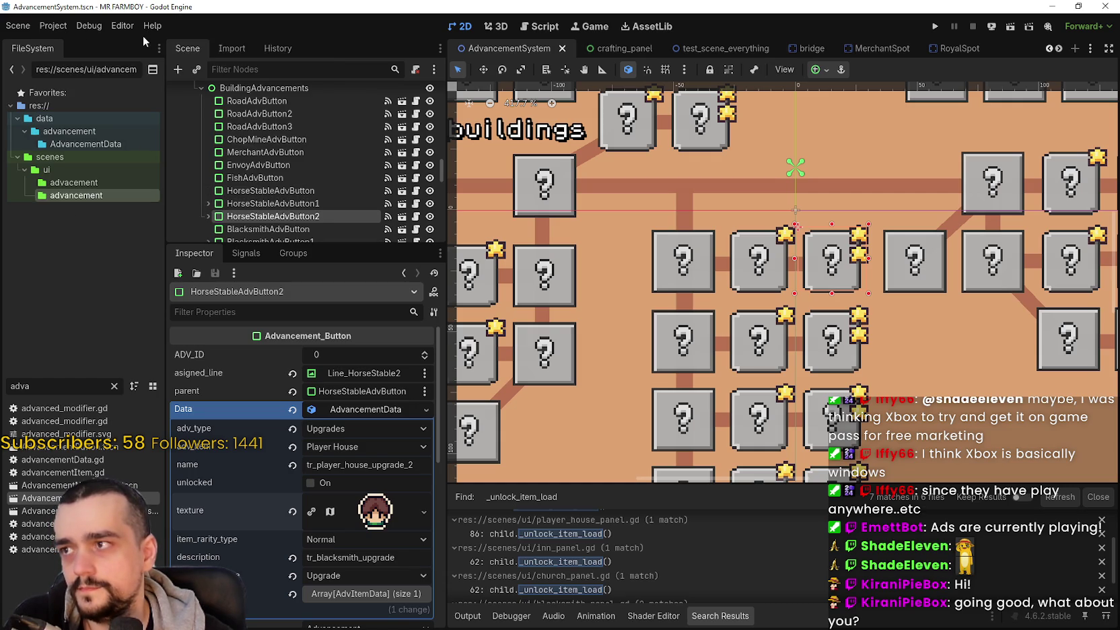
{"action": "left_click", "coordinate": [73, 27]}
{"action": "left_click", "coordinate": [53, 29]}
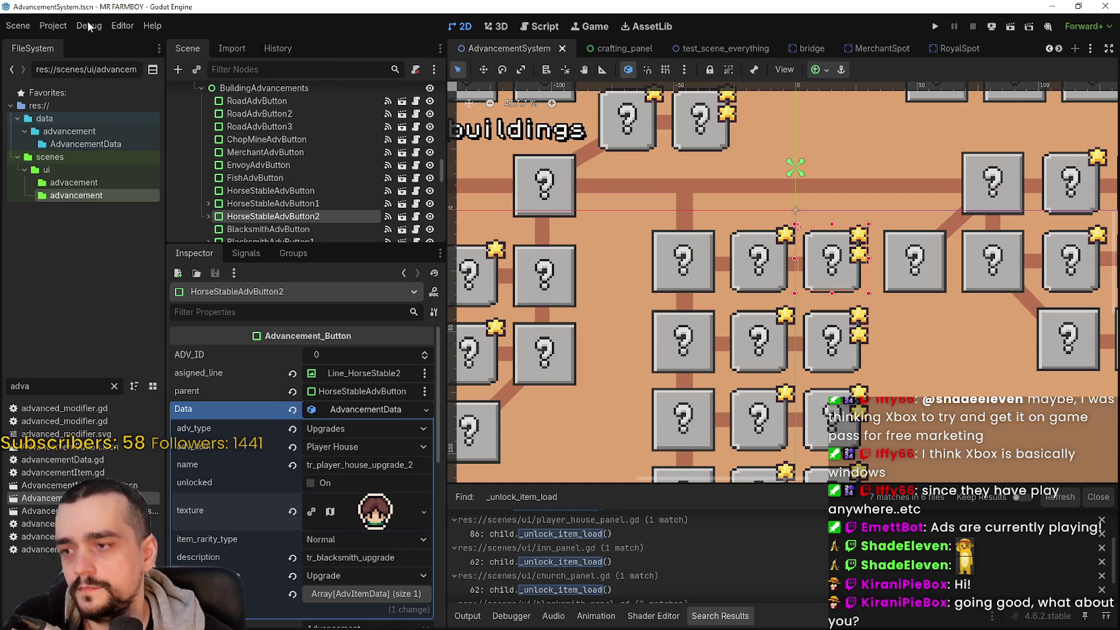
{"action": "left_click", "coordinate": [151, 27]}
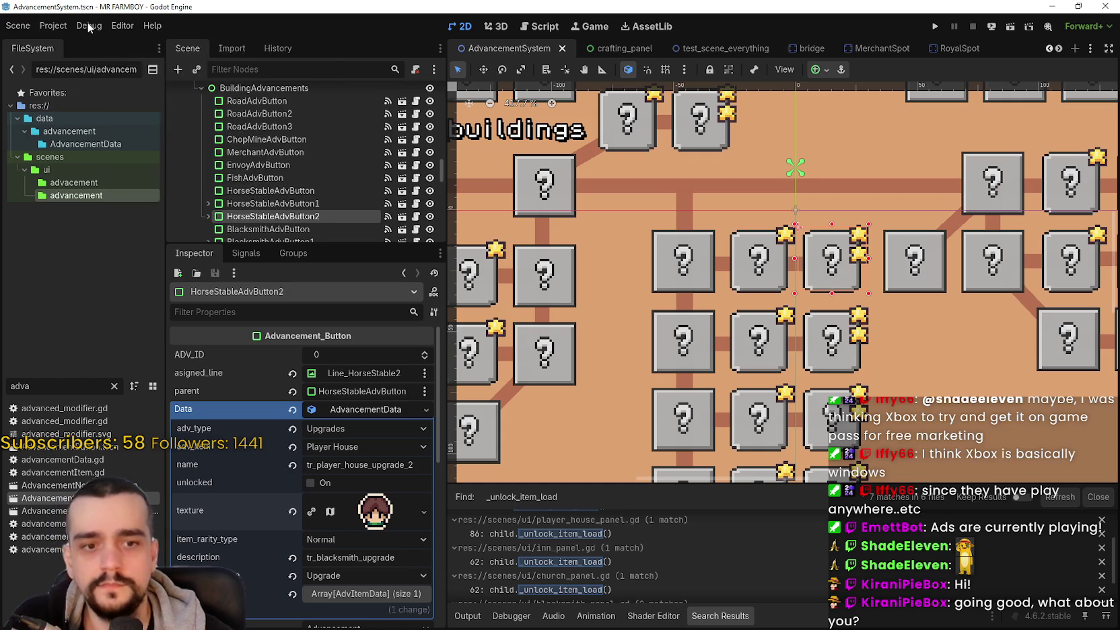
{"action": "left_click", "coordinate": [88, 27]}
{"action": "left_click", "coordinate": [138, 21]}
{"action": "left_click", "coordinate": [273, 203]}
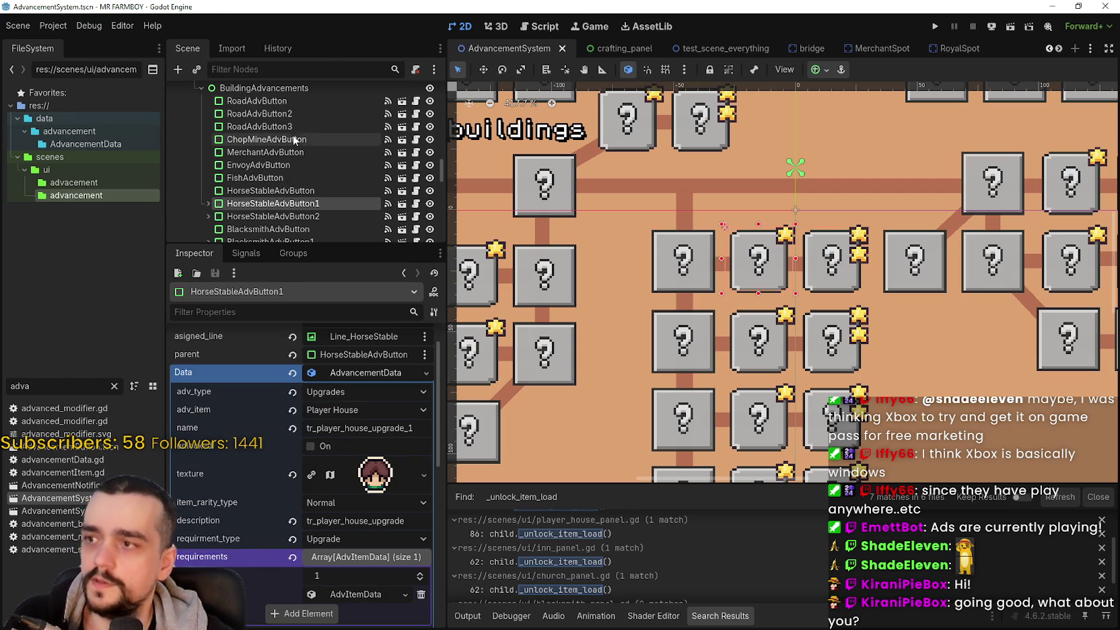
Step: Paste the Player House description into HorseStableAdvButton2's description field
{"action": "double_click", "coordinate": [351, 522]}
{"action": "key", "text": "ctrl+c"}
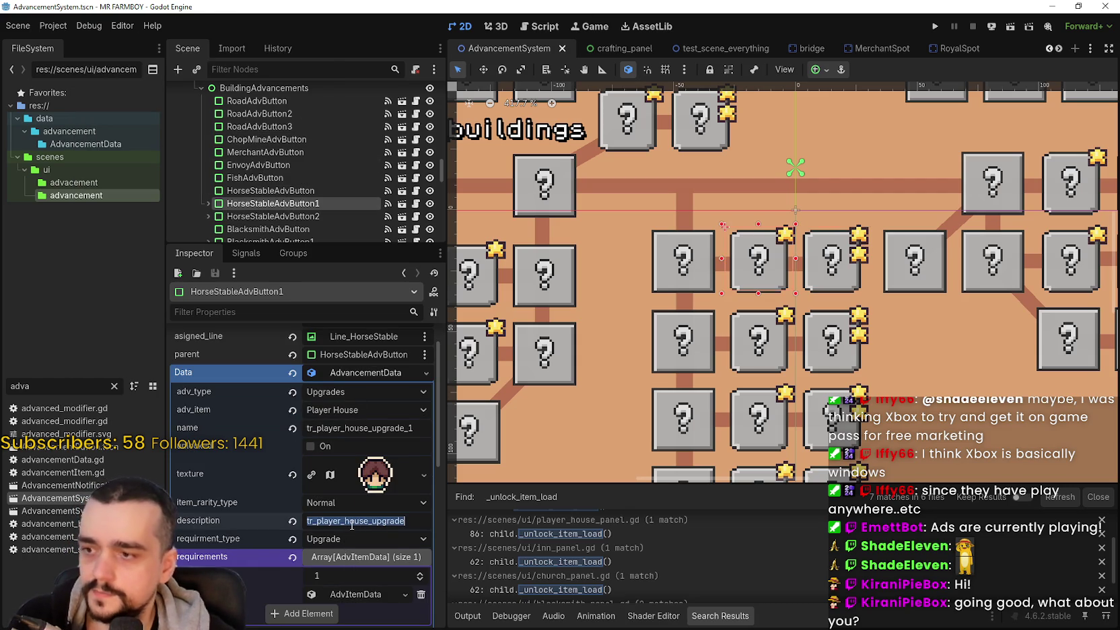
{"action": "left_click", "coordinate": [265, 216]}
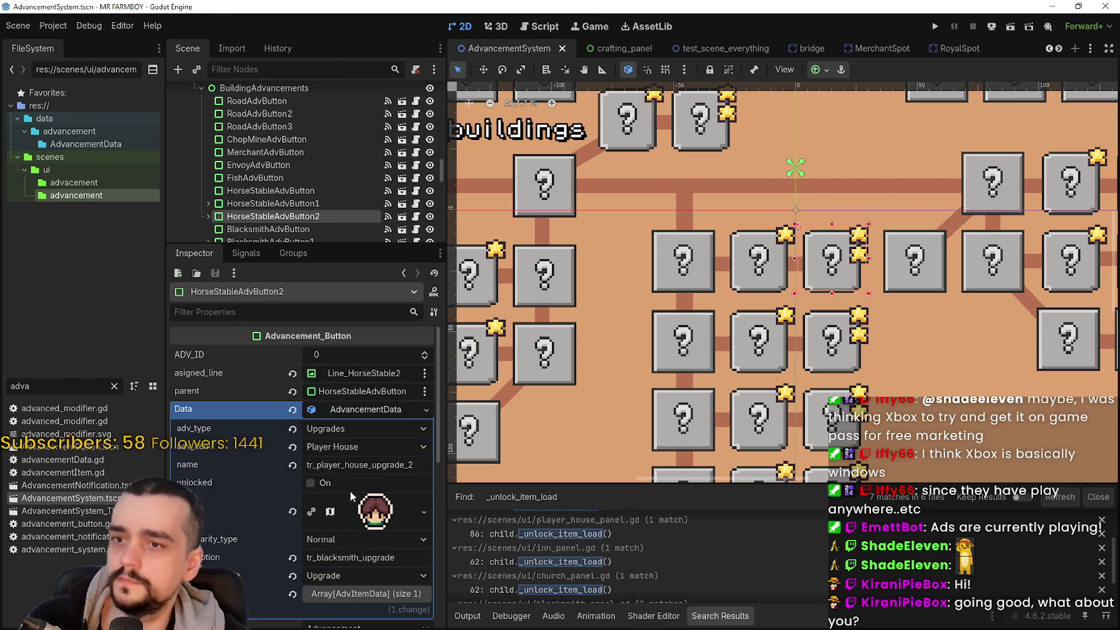
{"action": "double_click", "coordinate": [351, 563]}
{"action": "key", "text": "ctrl+v"}
{"action": "key", "text": "Return"}
Step: Set requirement 0's itemID to Player House
{"action": "left_click", "coordinate": [364, 594]}
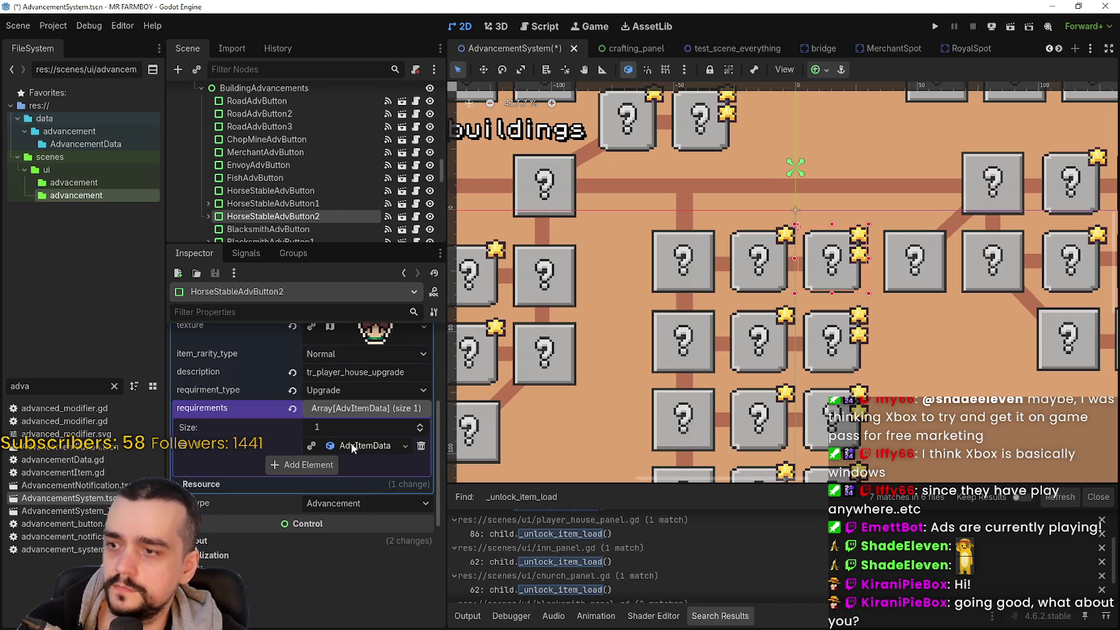
{"action": "left_click", "coordinate": [352, 442]}
{"action": "left_click", "coordinate": [349, 485]}
{"action": "scroll", "coordinate": [370, 389], "scroll_direction": "down", "scroll_amount": 5}
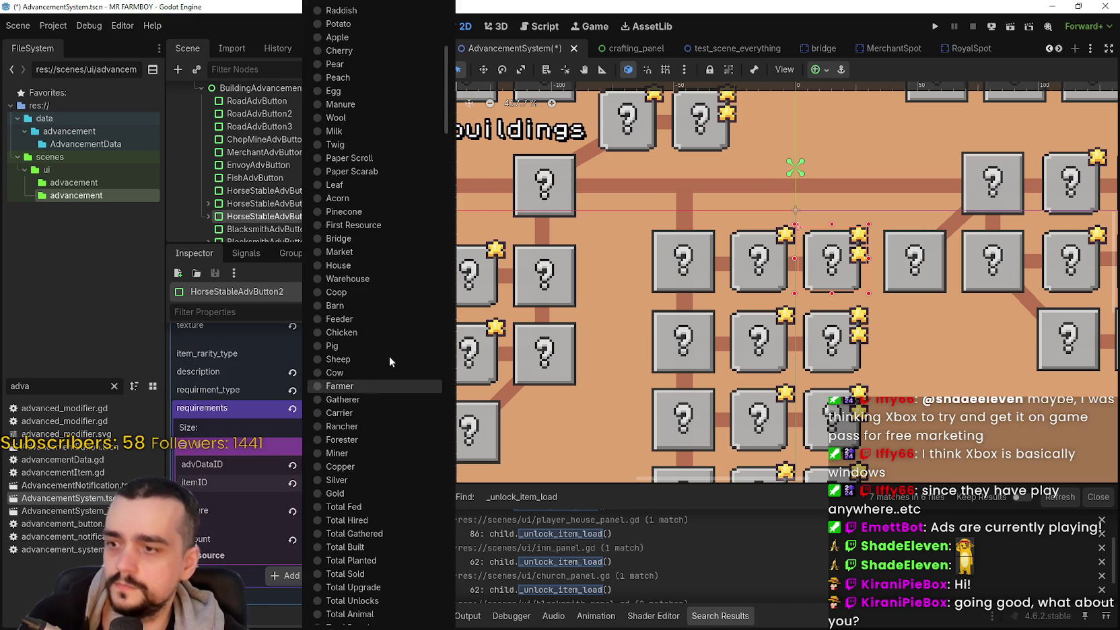
{"action": "left_click_drag", "start_coordinate": [445, 108], "coordinate": [451, 620]}
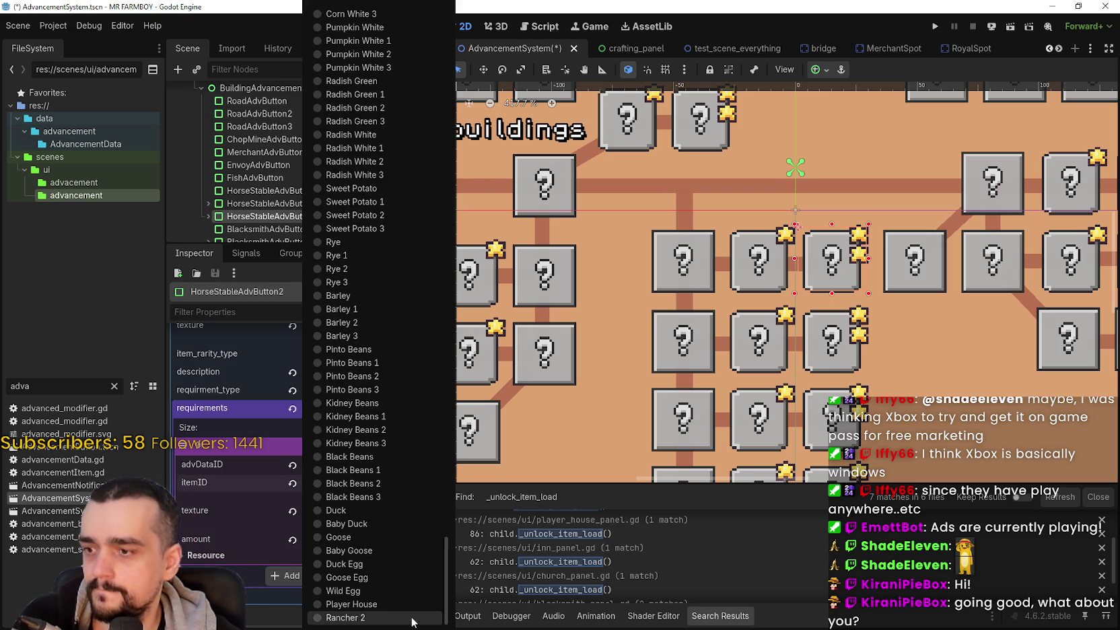
{"action": "left_click", "coordinate": [403, 614]}
{"action": "scroll", "coordinate": [708, 377], "scroll_direction": "down", "scroll_amount": 2}
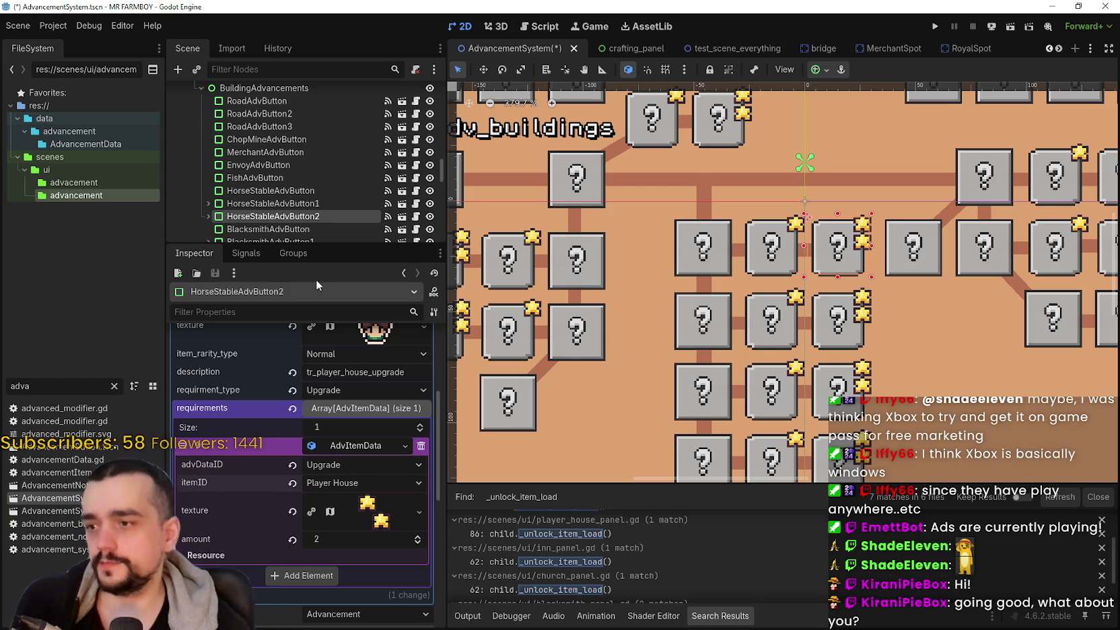
Step: Check that HorseStableAdvButton1 is a Player House upgrade, then save the AdvancementSystem scene
{"action": "scroll", "coordinate": [183, 376], "scroll_direction": "up", "scroll_amount": 5}
{"action": "scroll", "coordinate": [382, 495], "scroll_direction": "down", "scroll_amount": 3}
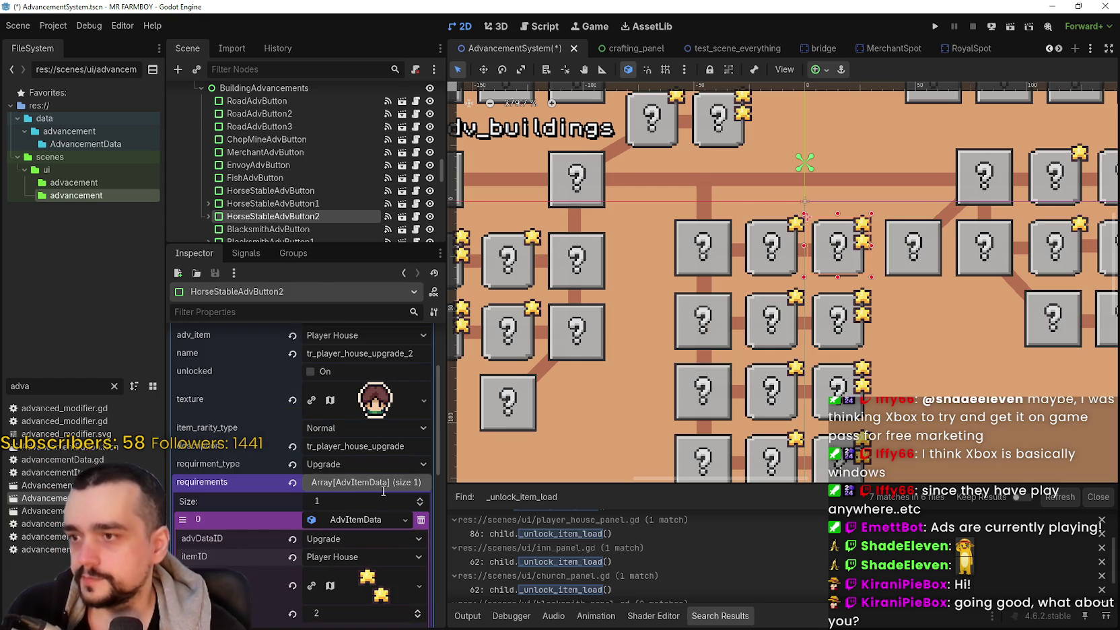
{"action": "scroll", "coordinate": [381, 484], "scroll_direction": "down", "scroll_amount": 3}
{"action": "scroll", "coordinate": [379, 476], "scroll_direction": "up", "scroll_amount": 4}
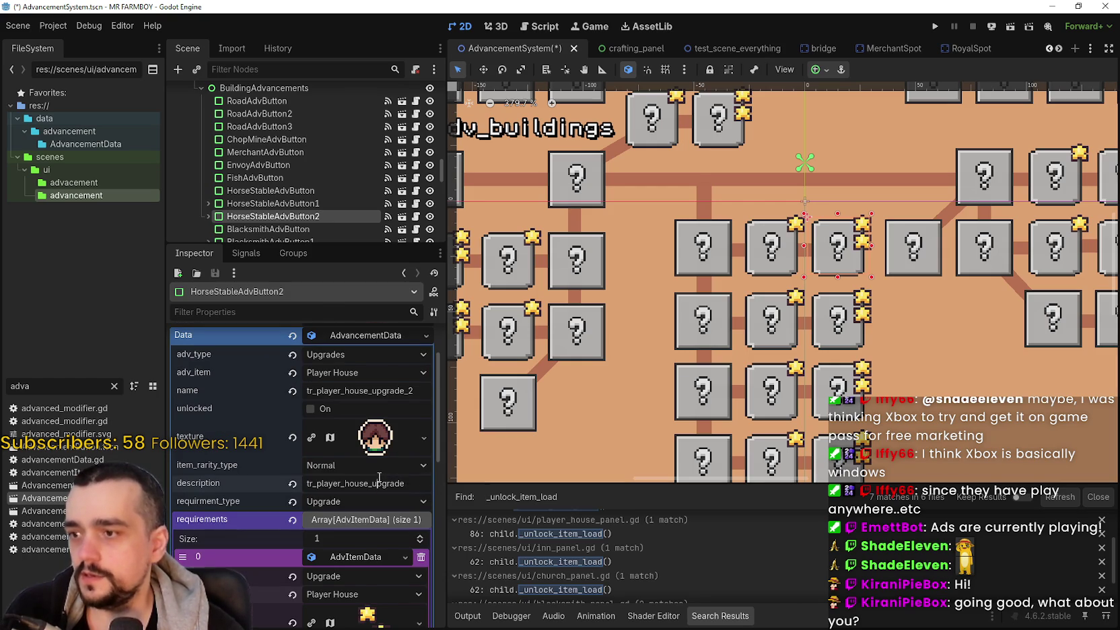
{"action": "scroll", "coordinate": [378, 453], "scroll_direction": "up", "scroll_amount": 2}
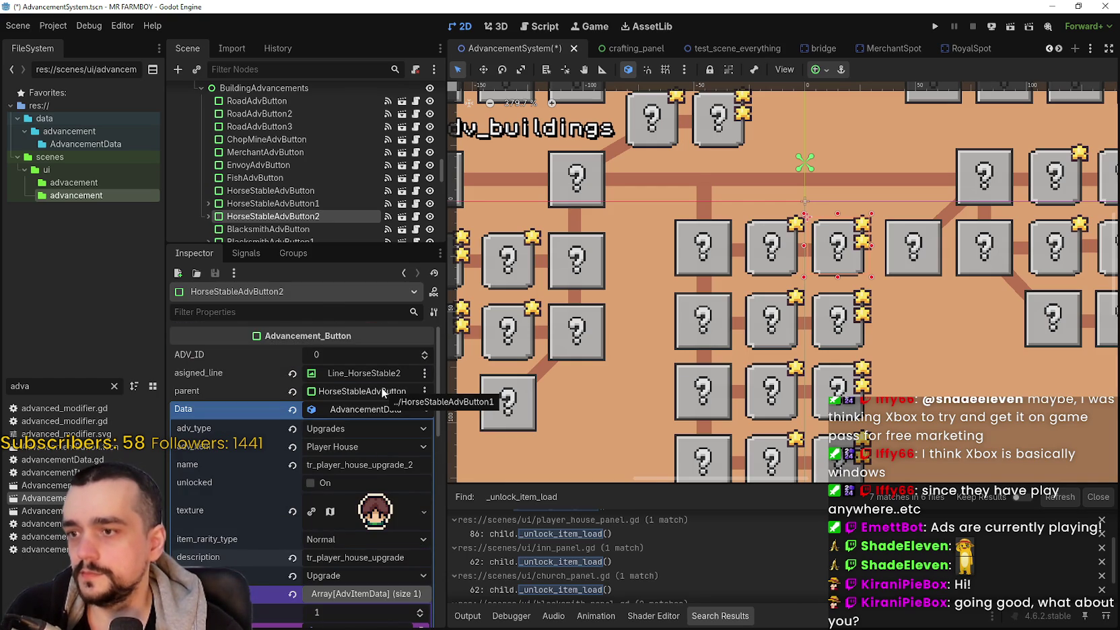
{"action": "left_click", "coordinate": [781, 263]}
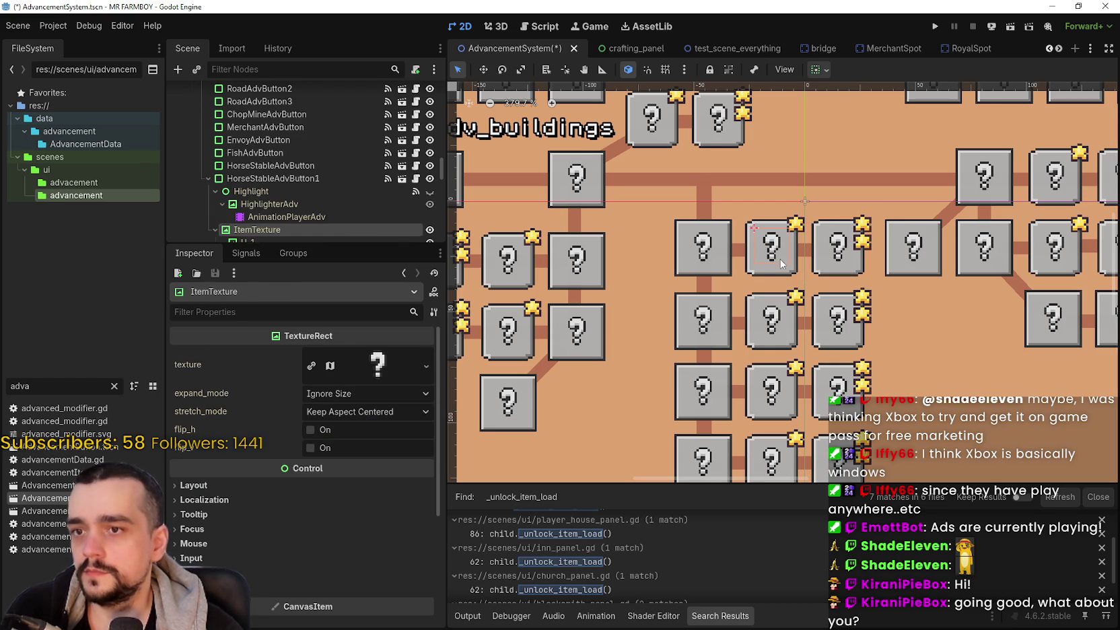
{"action": "left_click", "coordinate": [766, 275]}
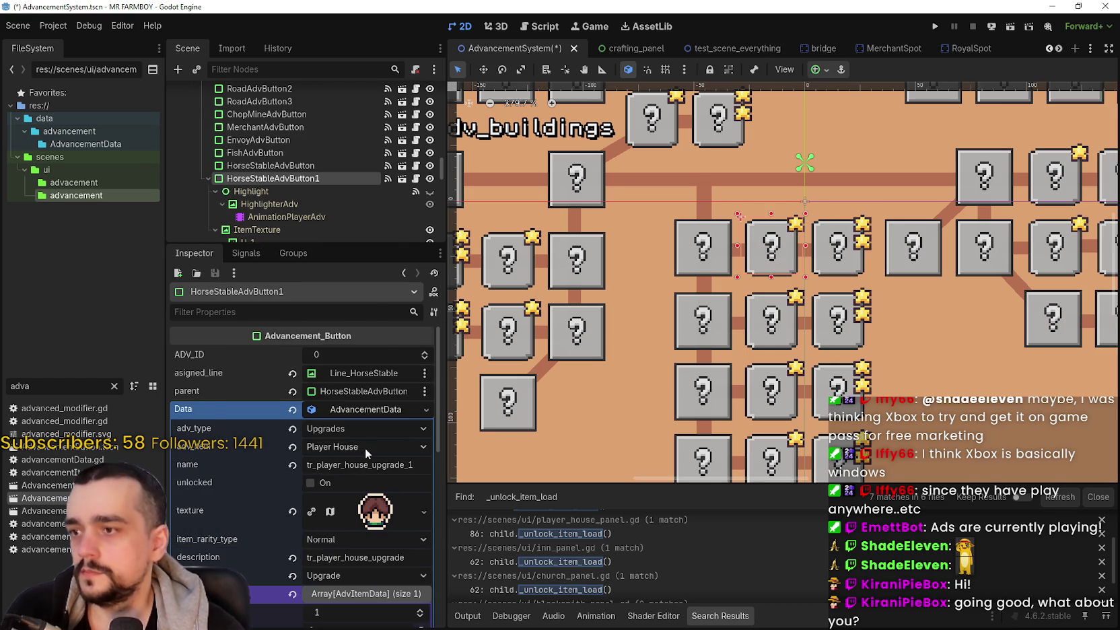
{"action": "scroll", "coordinate": [364, 449], "scroll_direction": "down", "scroll_amount": 3}
{"action": "scroll", "coordinate": [771, 259], "scroll_direction": "right", "scroll_amount": 1}
{"action": "key", "text": "ctrl+s"}
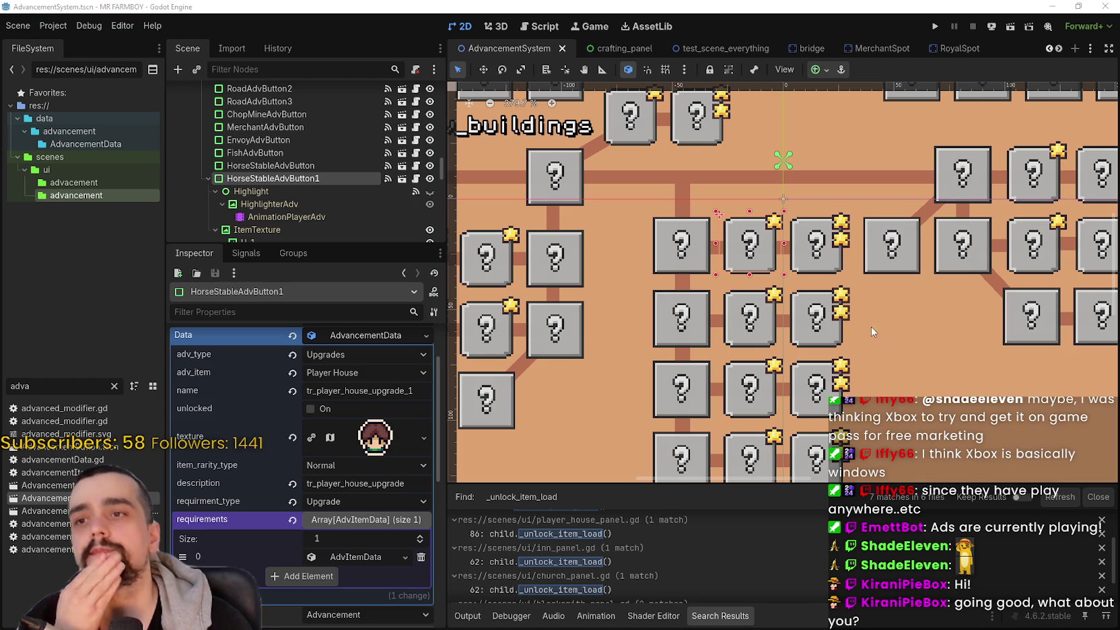
Step: Look through the editor's top menus, then run the project to test the changes
{"action": "left_click", "coordinate": [40, 25]}
{"action": "left_click", "coordinate": [109, 25]}
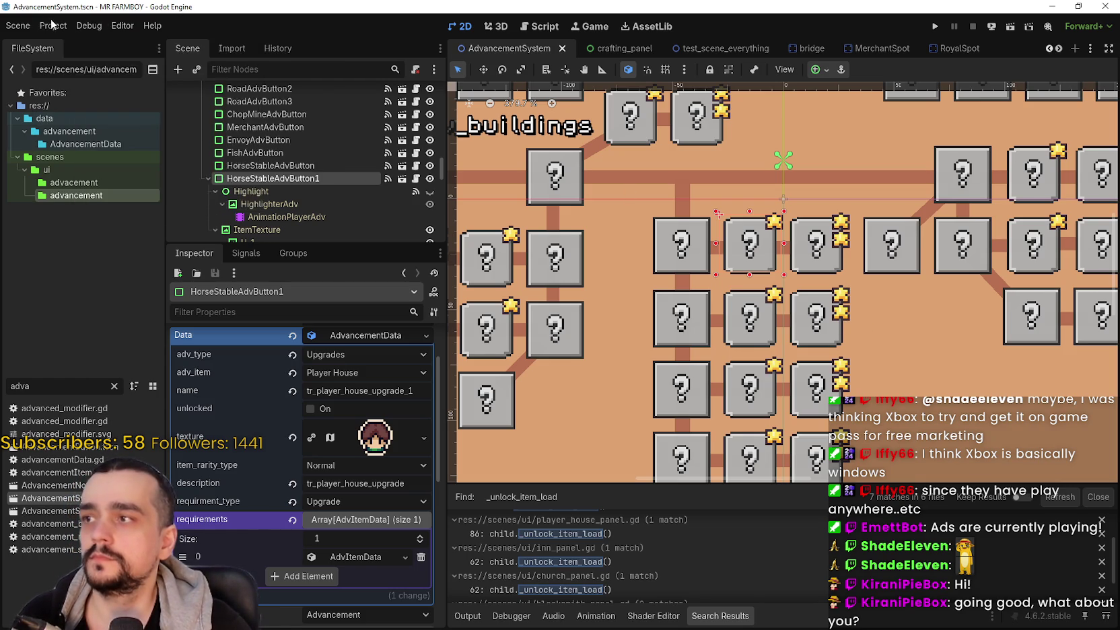
{"action": "left_click", "coordinate": [104, 27]}
{"action": "left_click", "coordinate": [54, 27]}
{"action": "left_click", "coordinate": [120, 27]}
{"action": "left_click", "coordinate": [122, 26]}
{"action": "left_click", "coordinate": [122, 26]}
{"action": "left_click", "coordinate": [846, 347]}
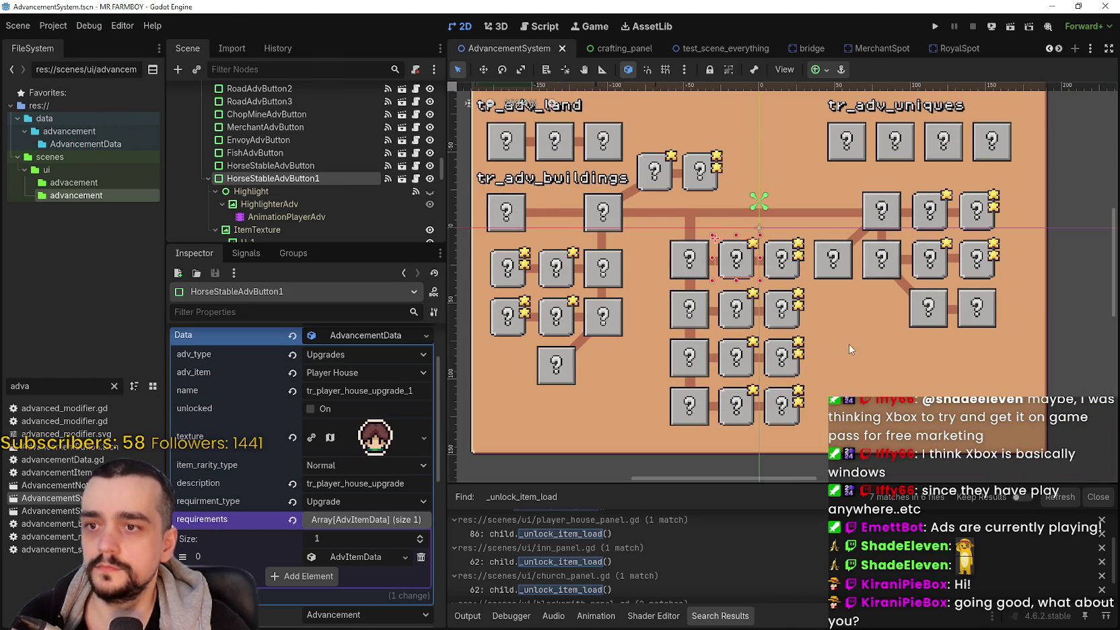
{"action": "scroll", "coordinate": [841, 336], "scroll_direction": "up", "scroll_amount": 2}
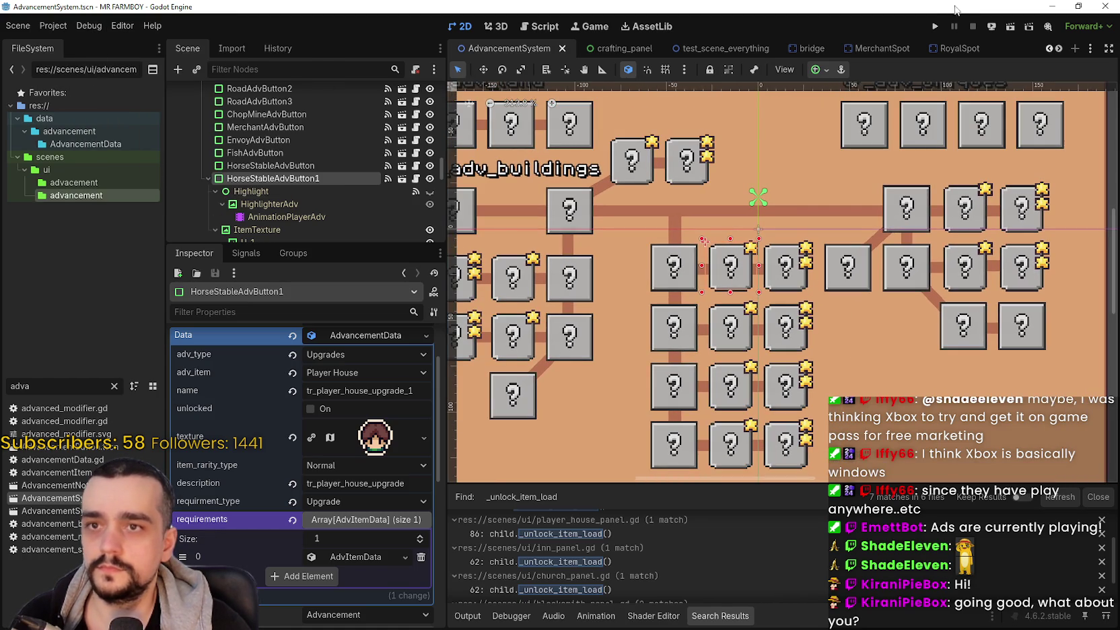
{"action": "left_click", "coordinate": [937, 28]}
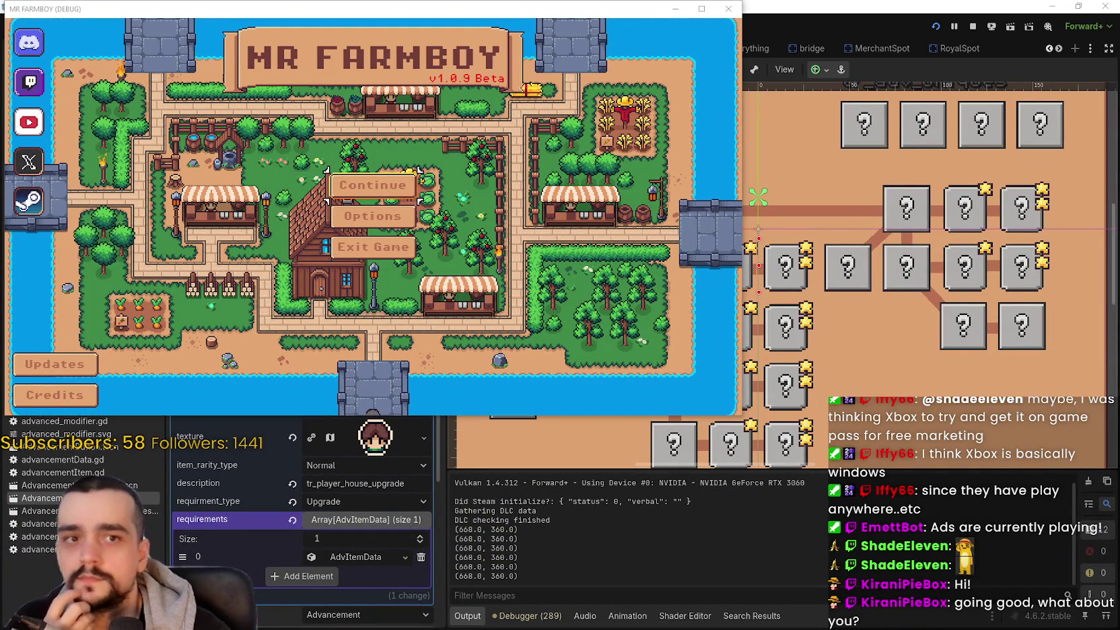
Step: Continue from the title screen, maximize the game window and load Save 1 (Normal)
{"action": "left_click", "coordinate": [403, 202]}
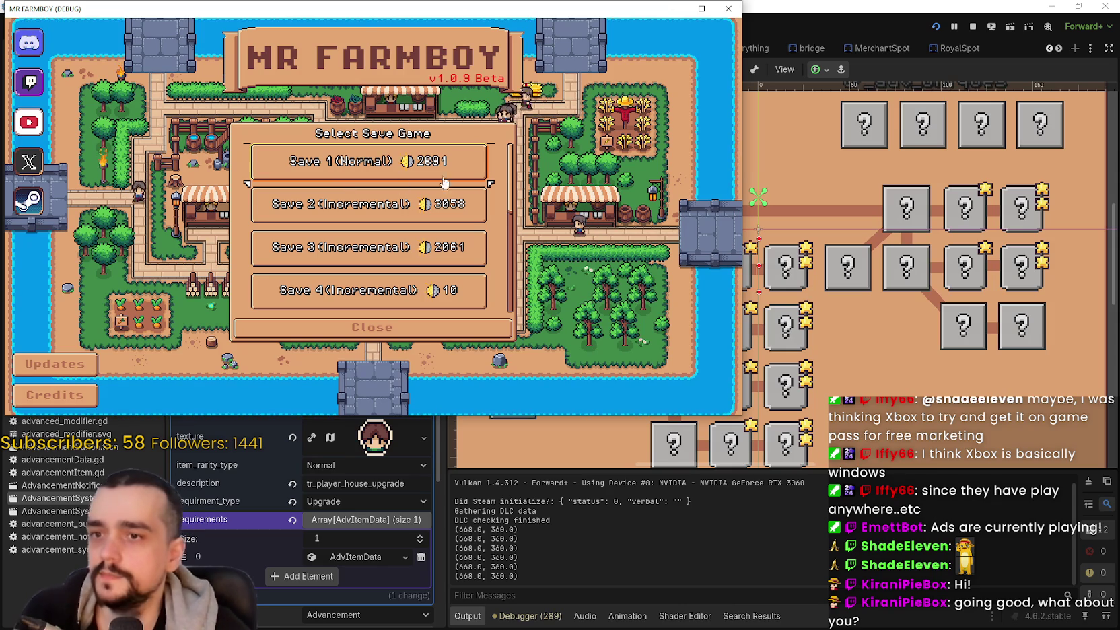
{"action": "key", "text": "super+Up"}
{"action": "left_click", "coordinate": [505, 227]}
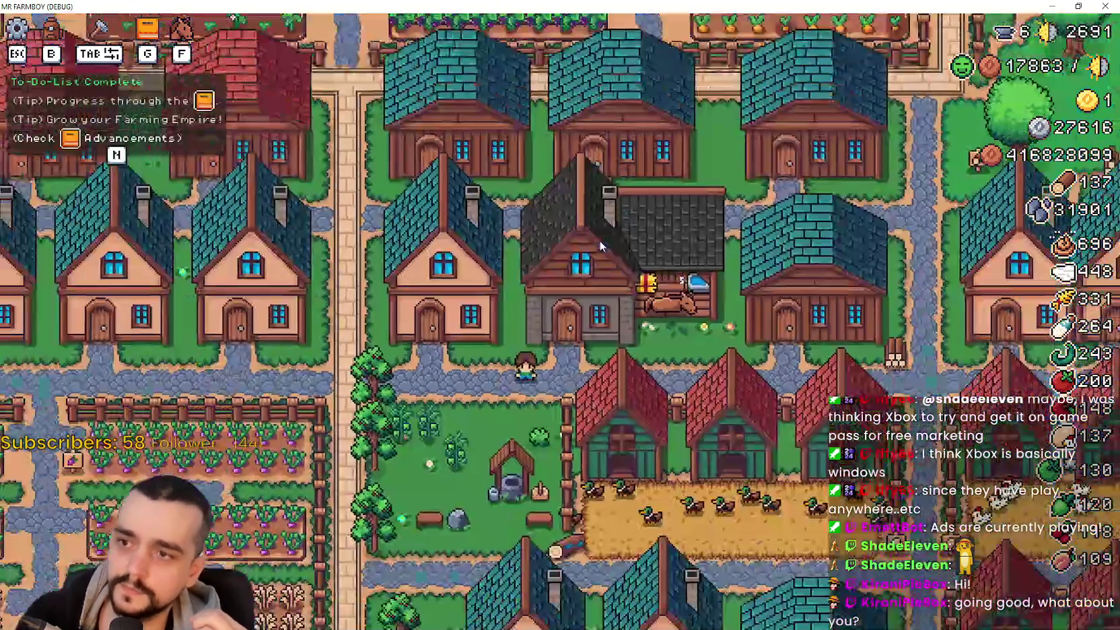
Step: Open the Advancements panel with N and read the Horse Stable and Player House tooltips
{"action": "key", "text": "n"}
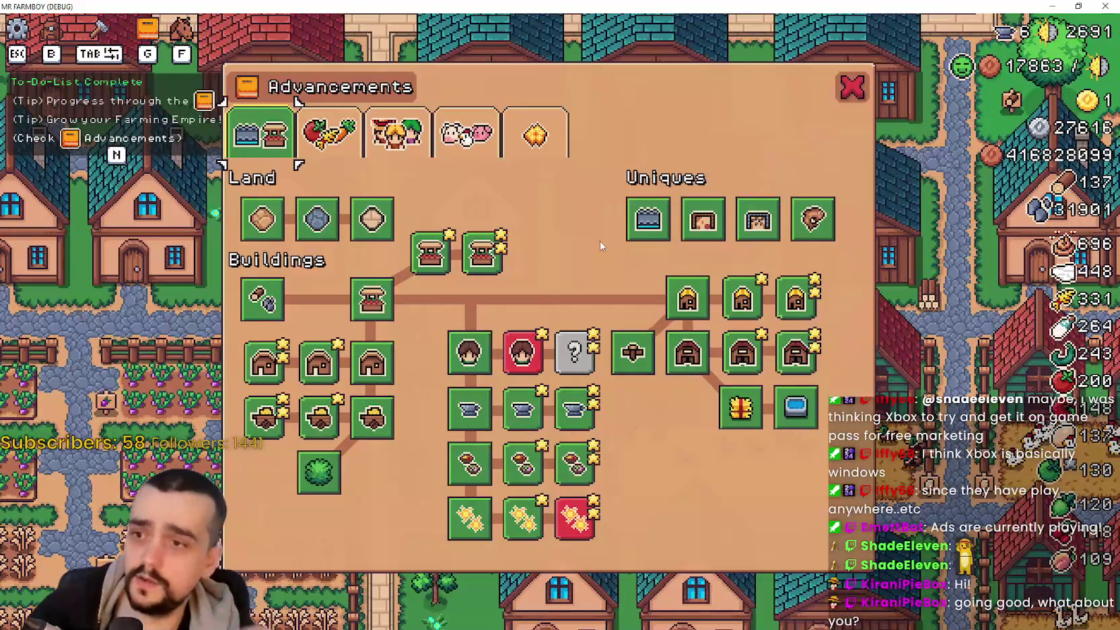
{"action": "mouse_move", "coordinate": [460, 357]}
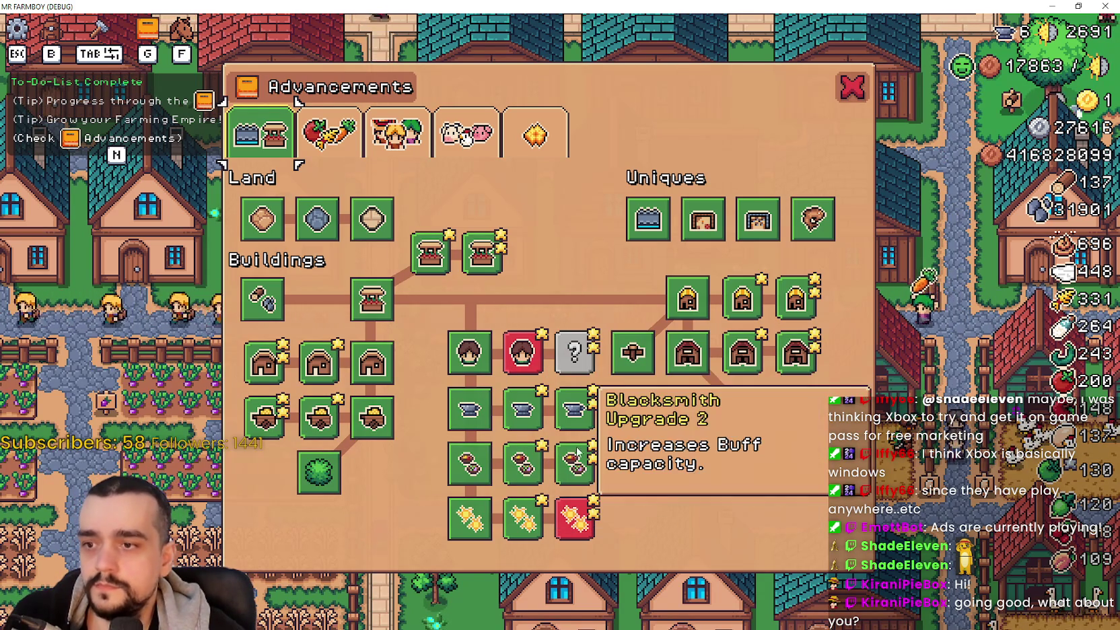
{"action": "mouse_move", "coordinate": [575, 525]}
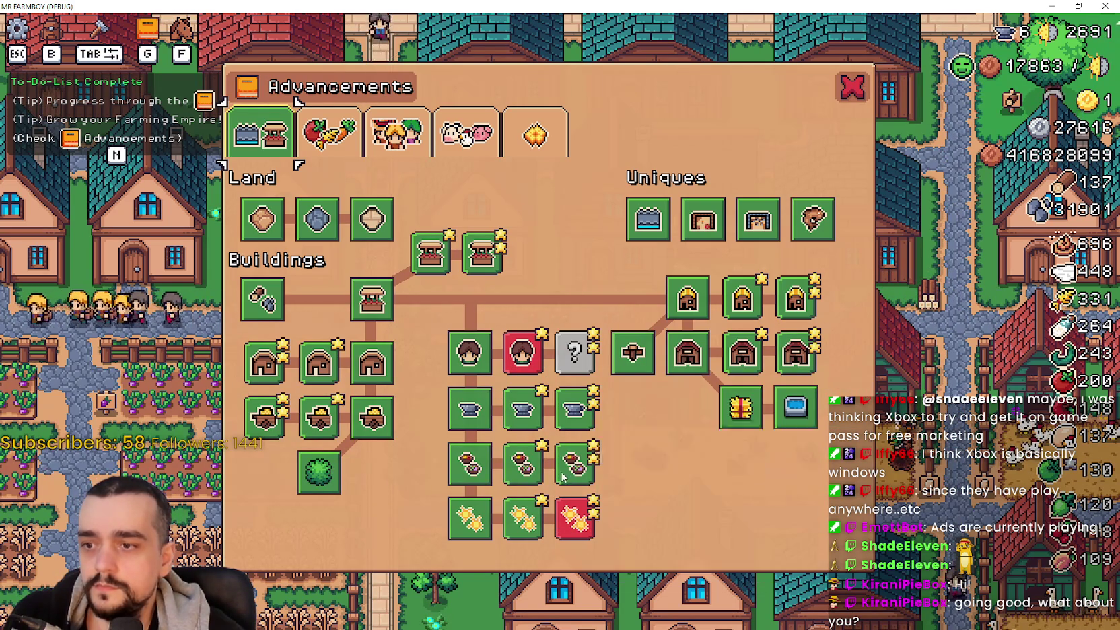
{"action": "mouse_move", "coordinate": [524, 420]}
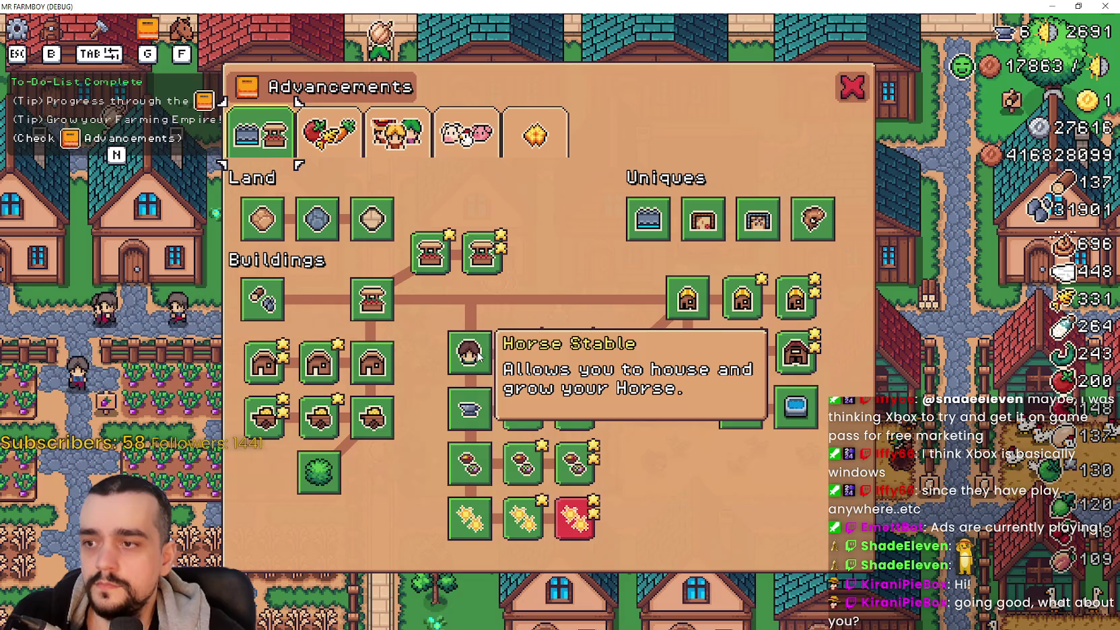
{"action": "mouse_move", "coordinate": [520, 357]}
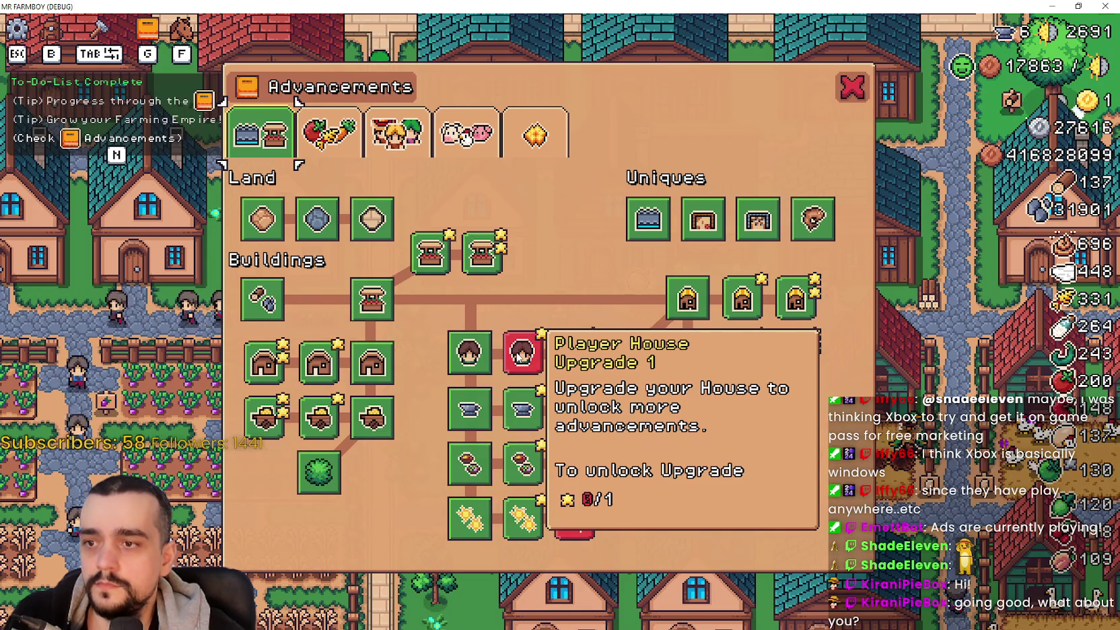
{"action": "mouse_move", "coordinate": [482, 255]}
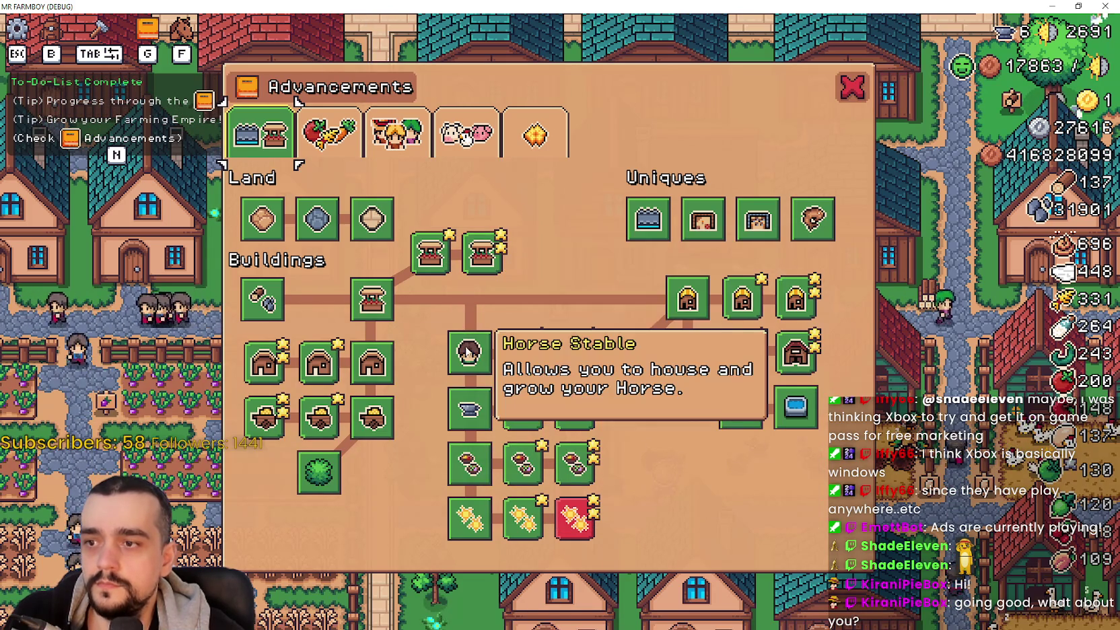
{"action": "mouse_move", "coordinate": [330, 404]}
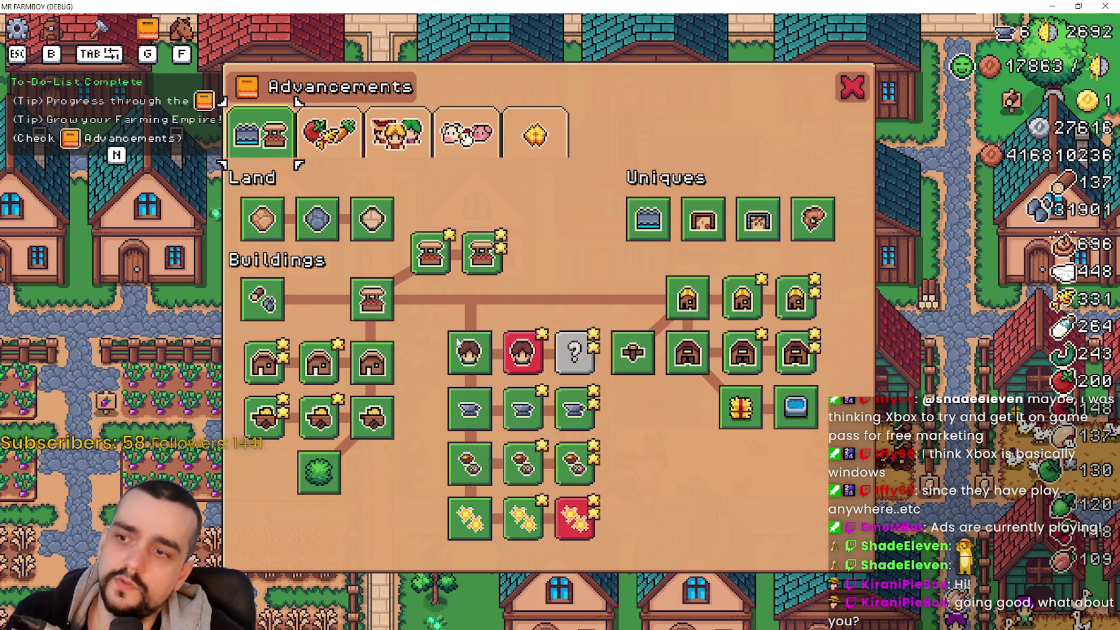
{"action": "mouse_move", "coordinate": [259, 393]}
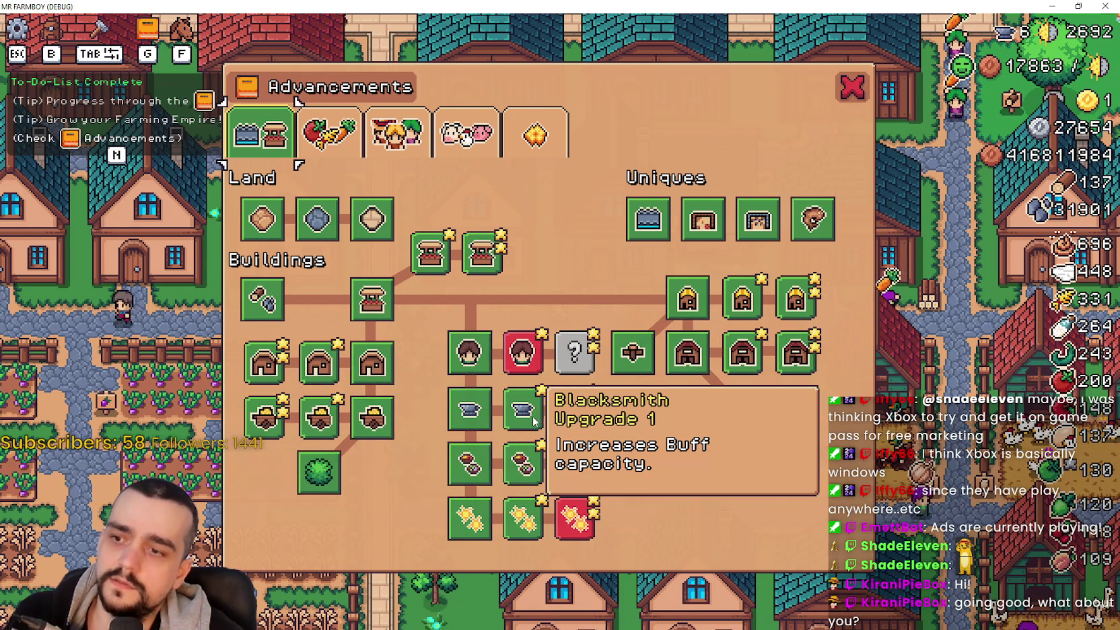
{"action": "mouse_move", "coordinate": [562, 413]}
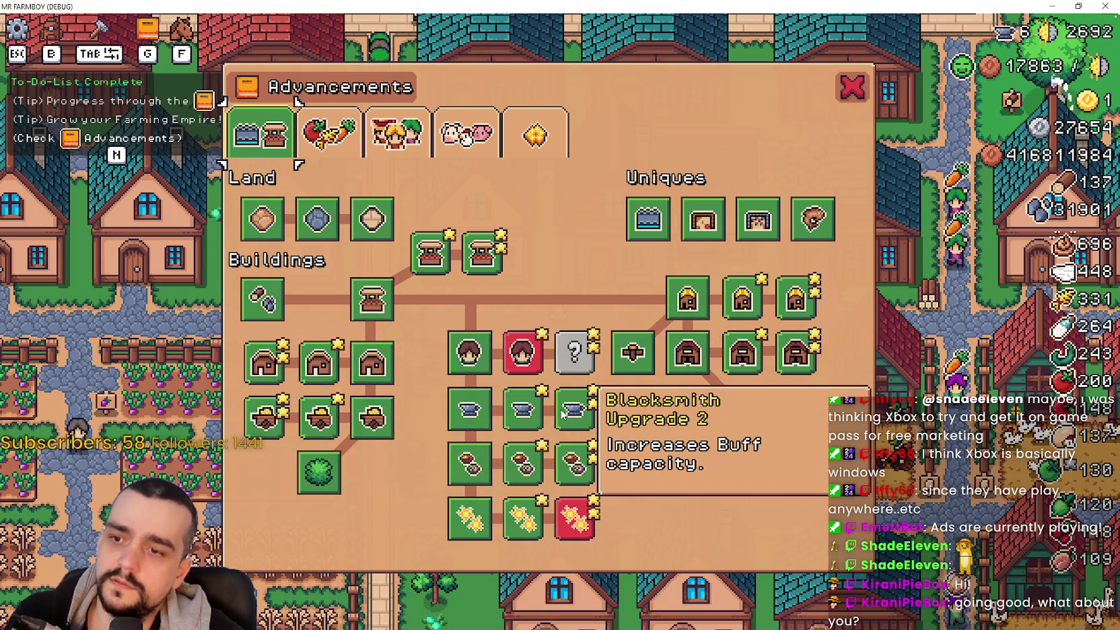